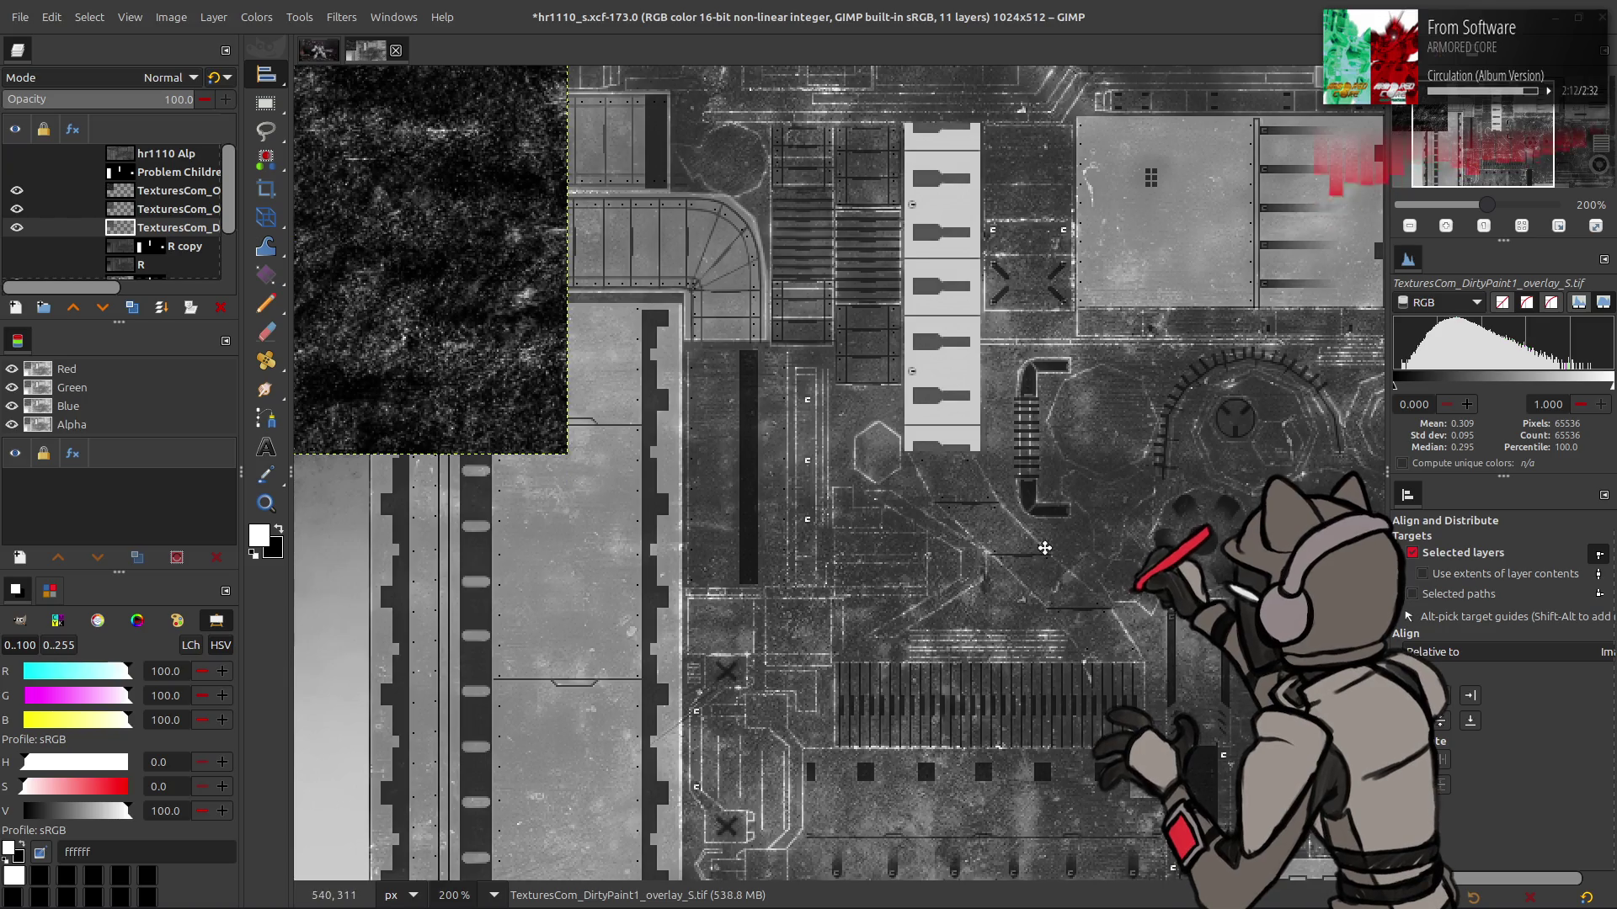
Tile the top dirt overlay to 1024×512 with the Tile filter, then hide it
scroll(653, 356, up, 2)
key(m)
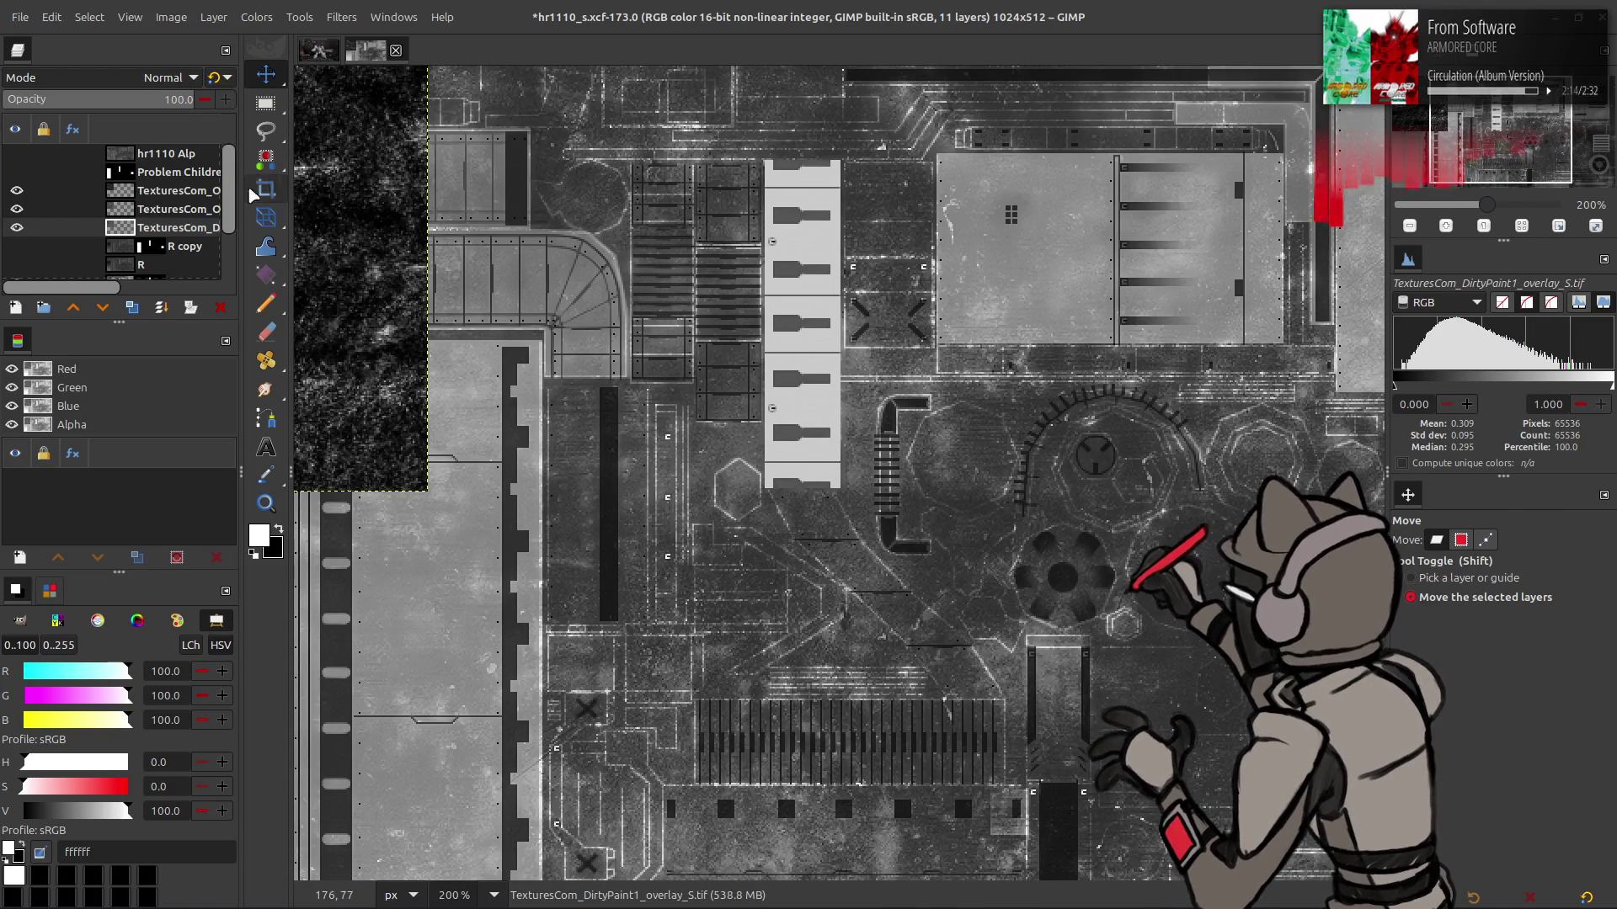
click(169, 191)
click(341, 17)
mouse_move(459, 345)
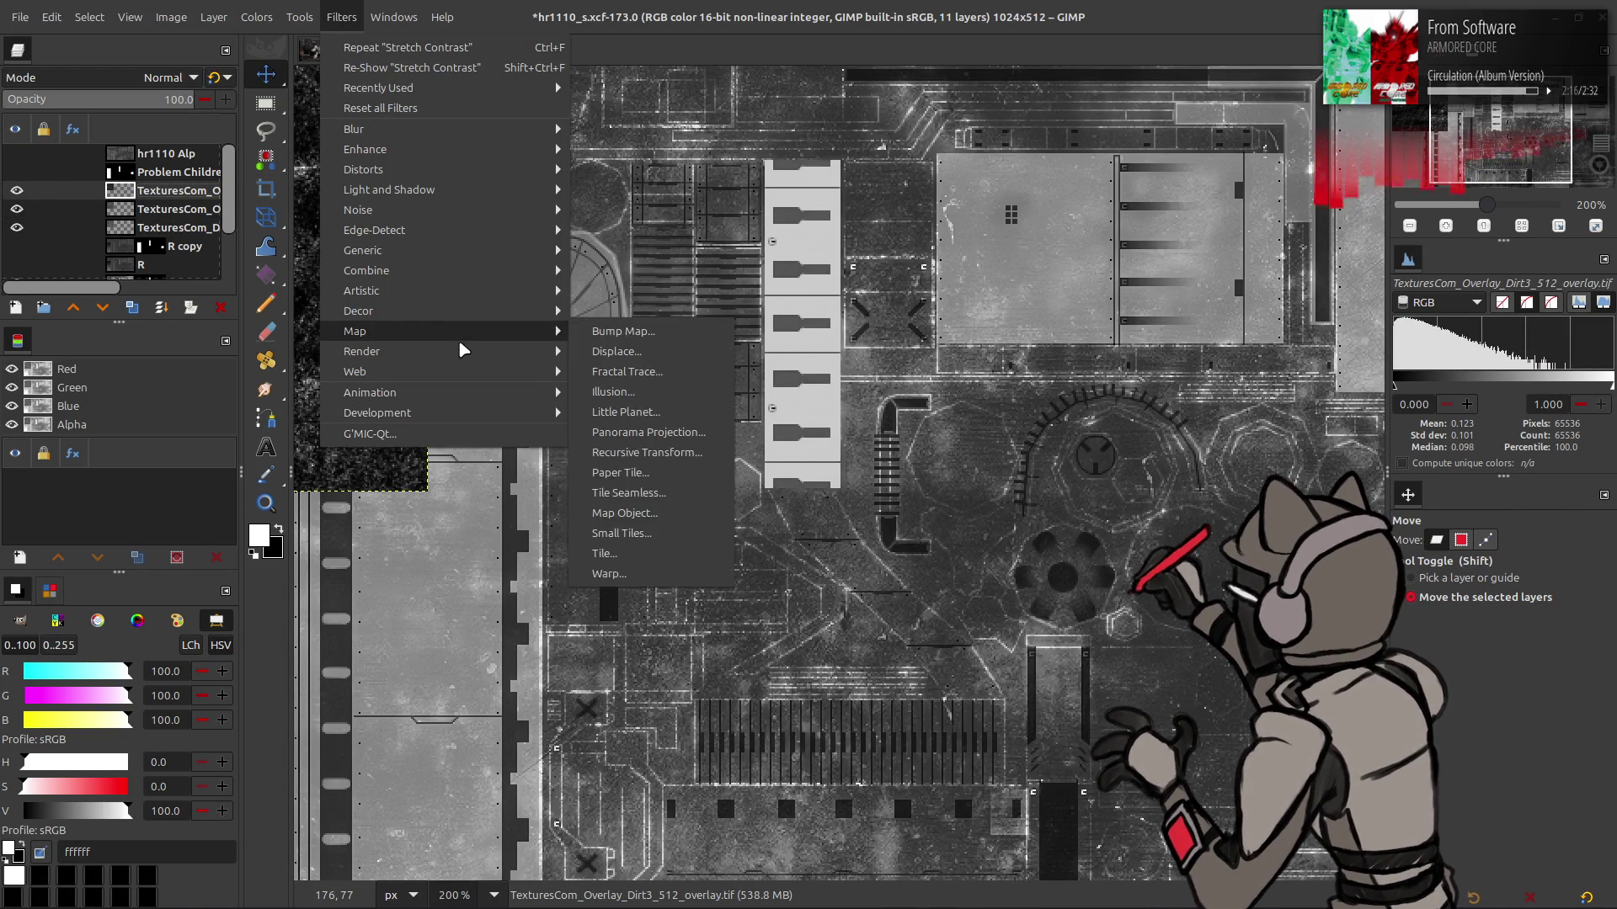
click(720, 414)
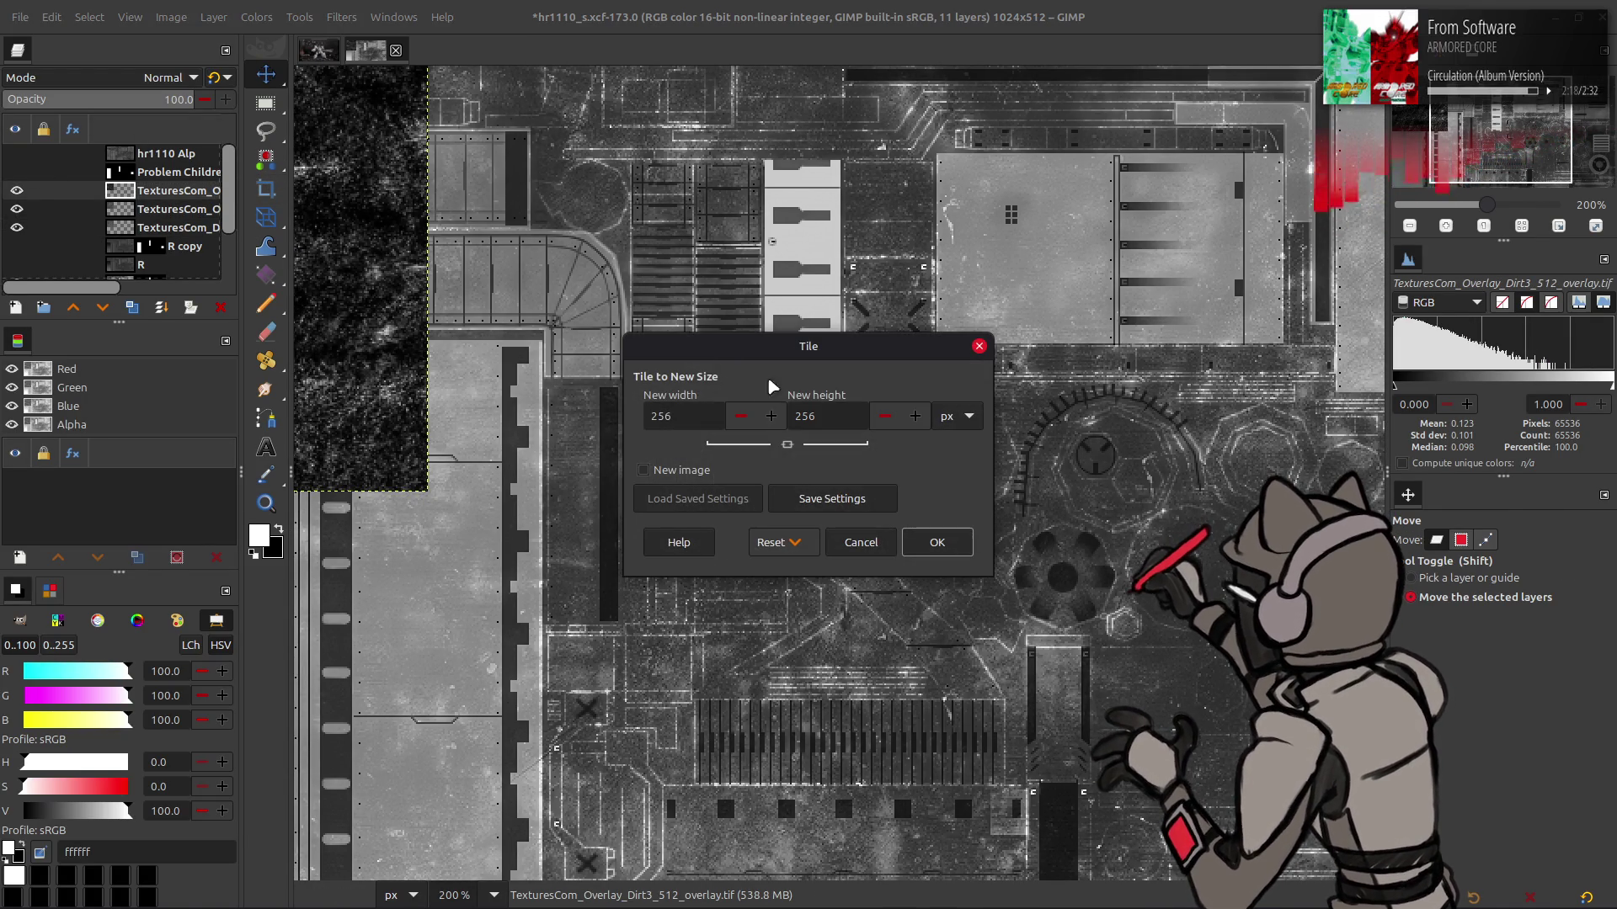
double_click(674, 416)
text(1024)
click(840, 416)
text(512)
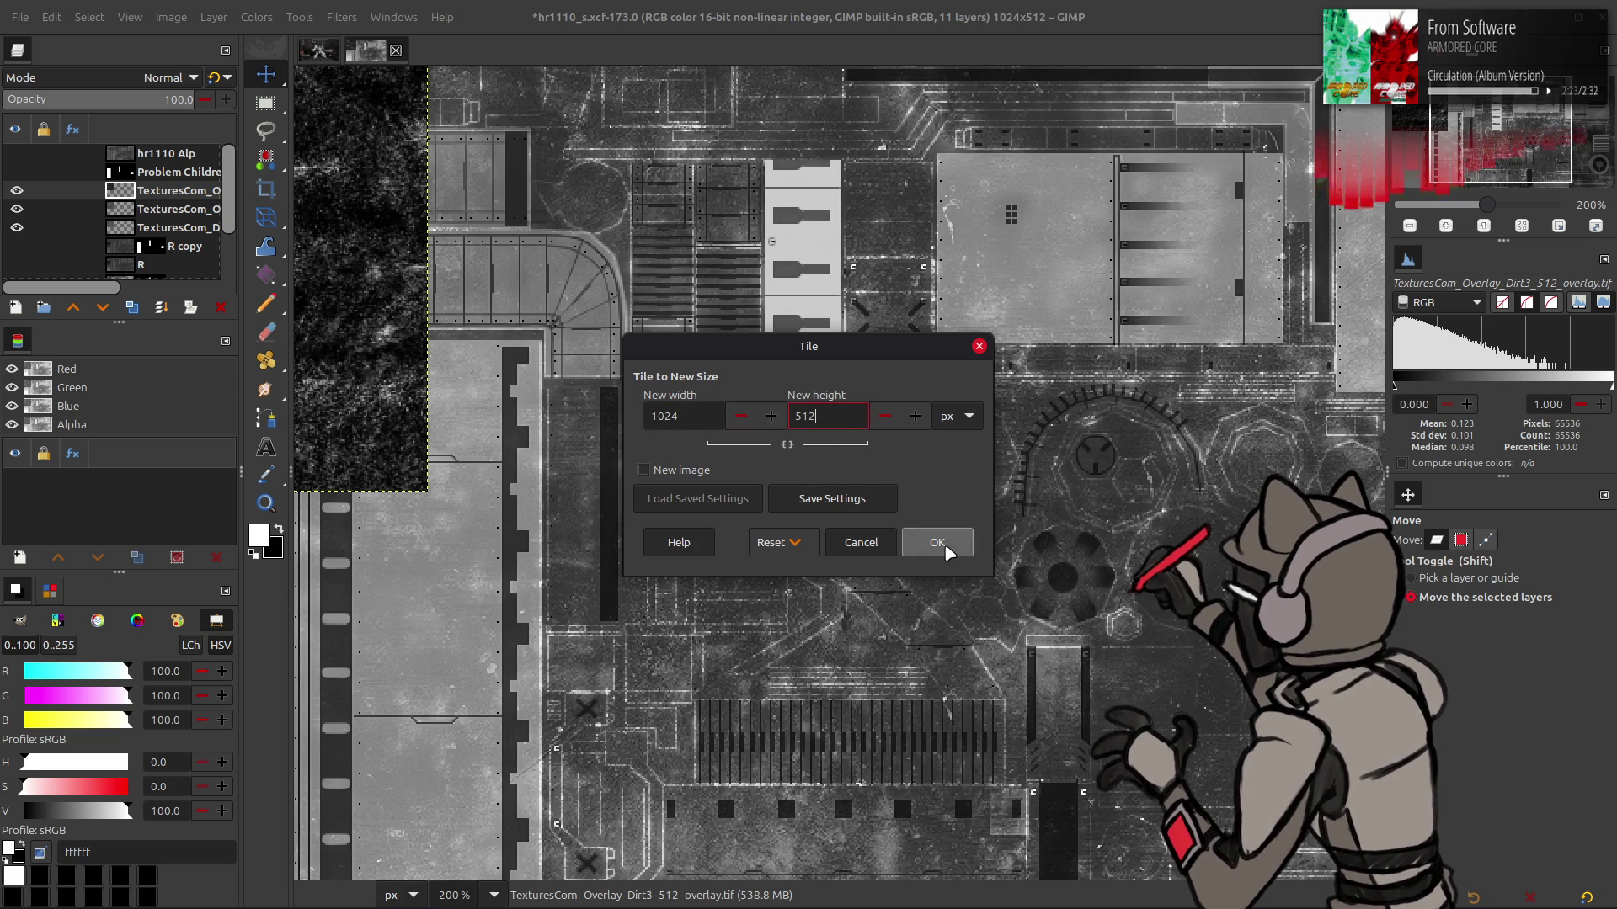
click(934, 542)
click(124, 226)
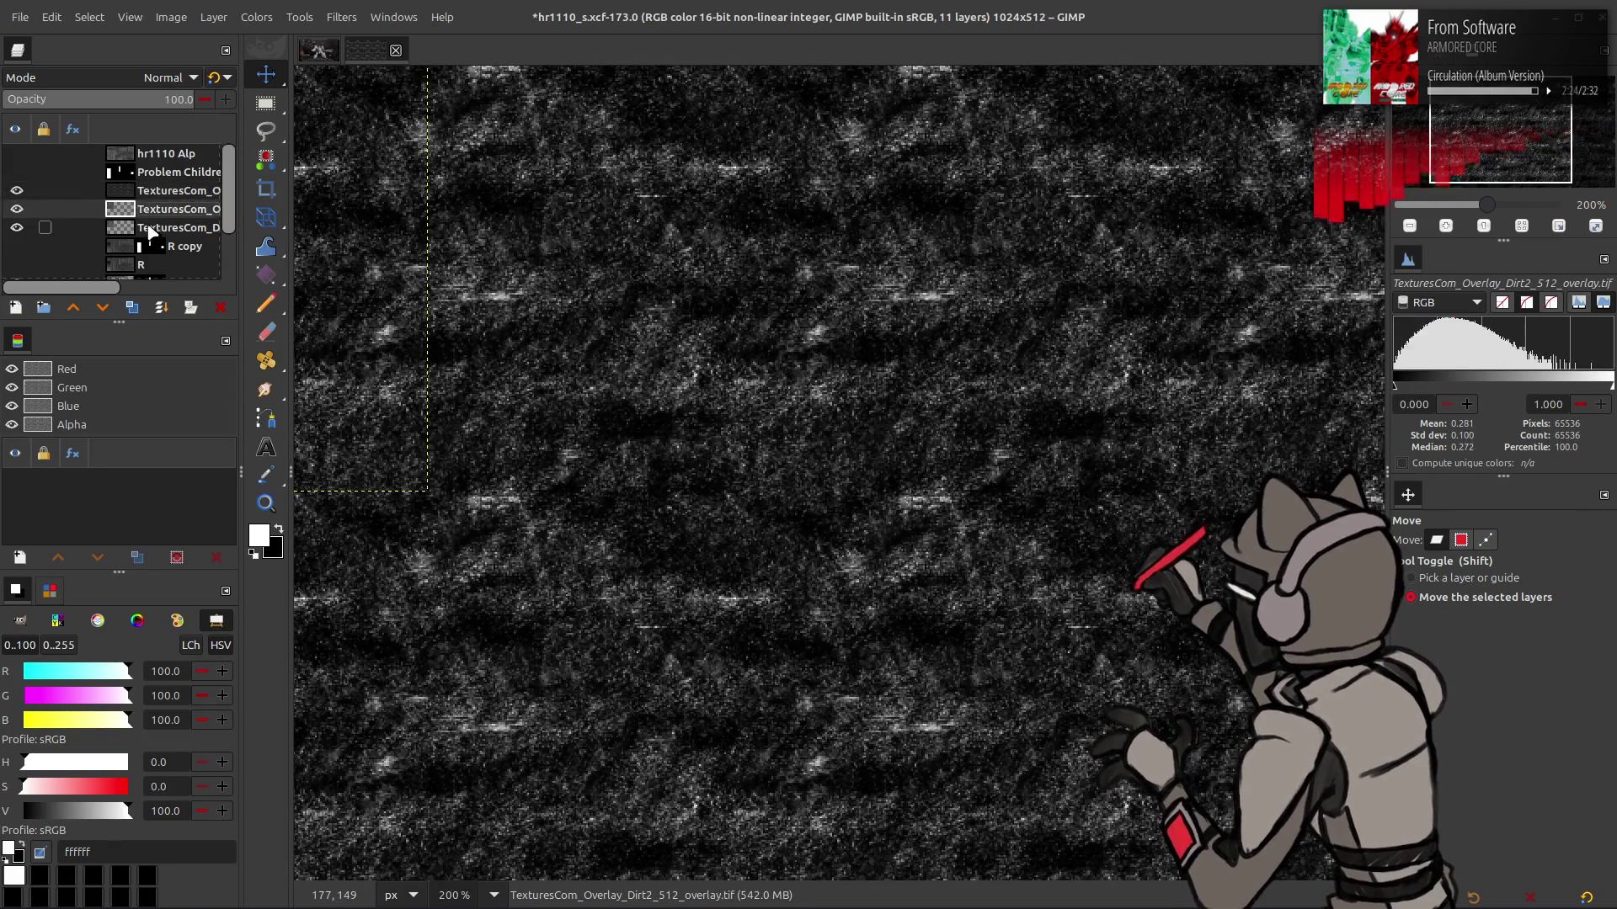
Show and select the Dirt2 overlay layer to check it on the canvas
click(17, 191)
click(17, 209)
click(17, 209)
click(51, 209)
Duplicate Dirt2 and apply a G'MIC Gaussian blur of 0.5 to the copy
click(132, 307)
click(132, 307)
click(341, 17)
click(446, 438)
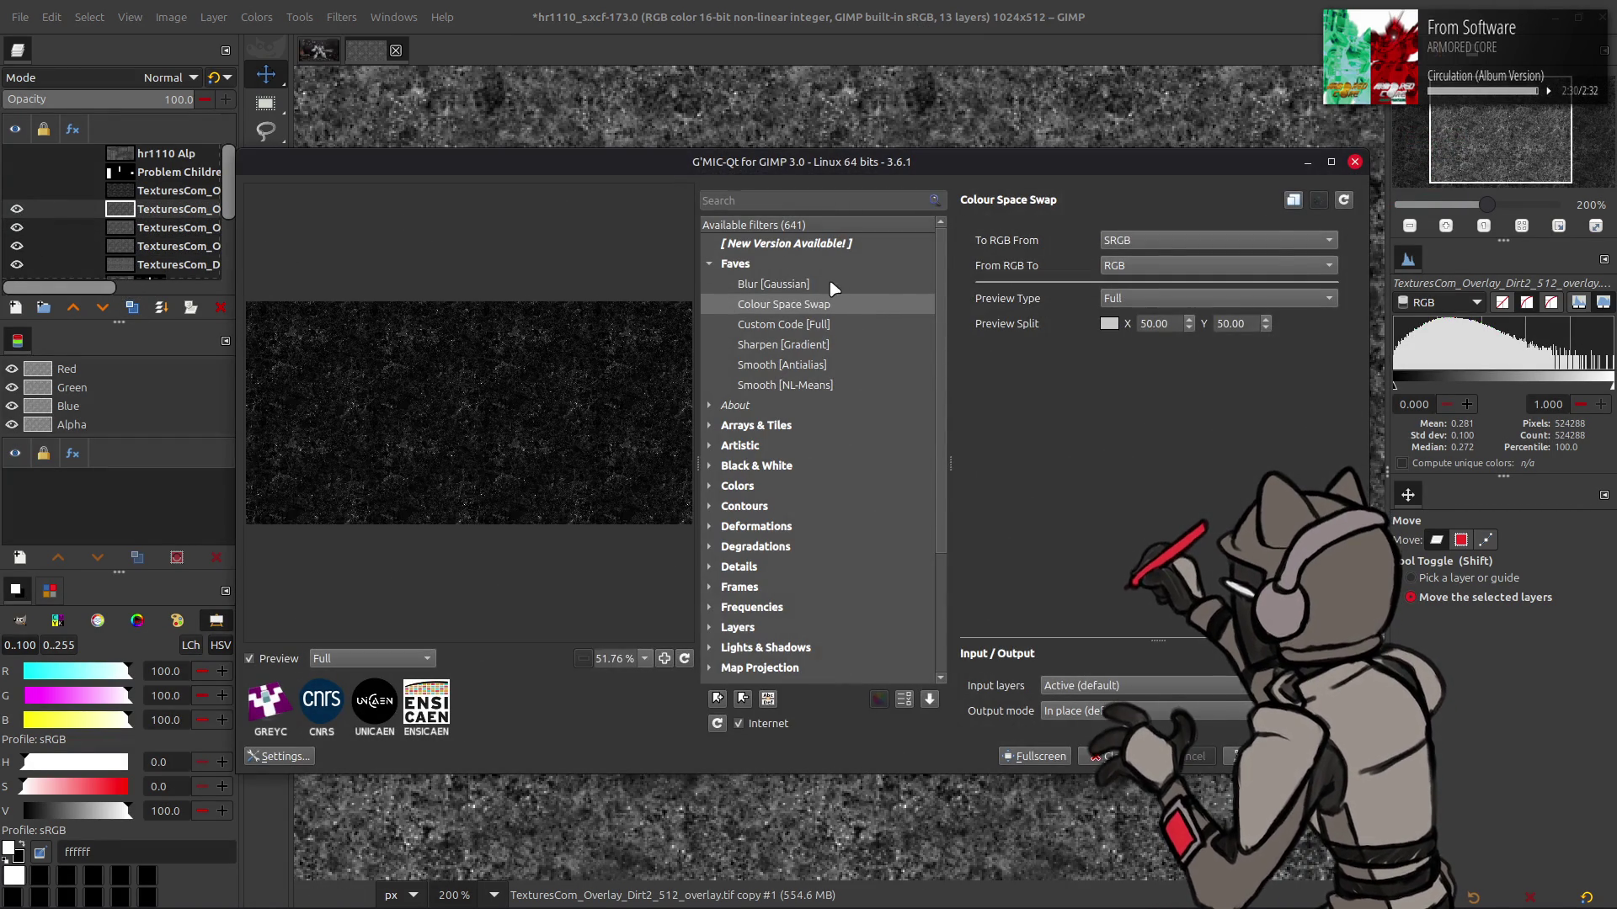
key(Up)
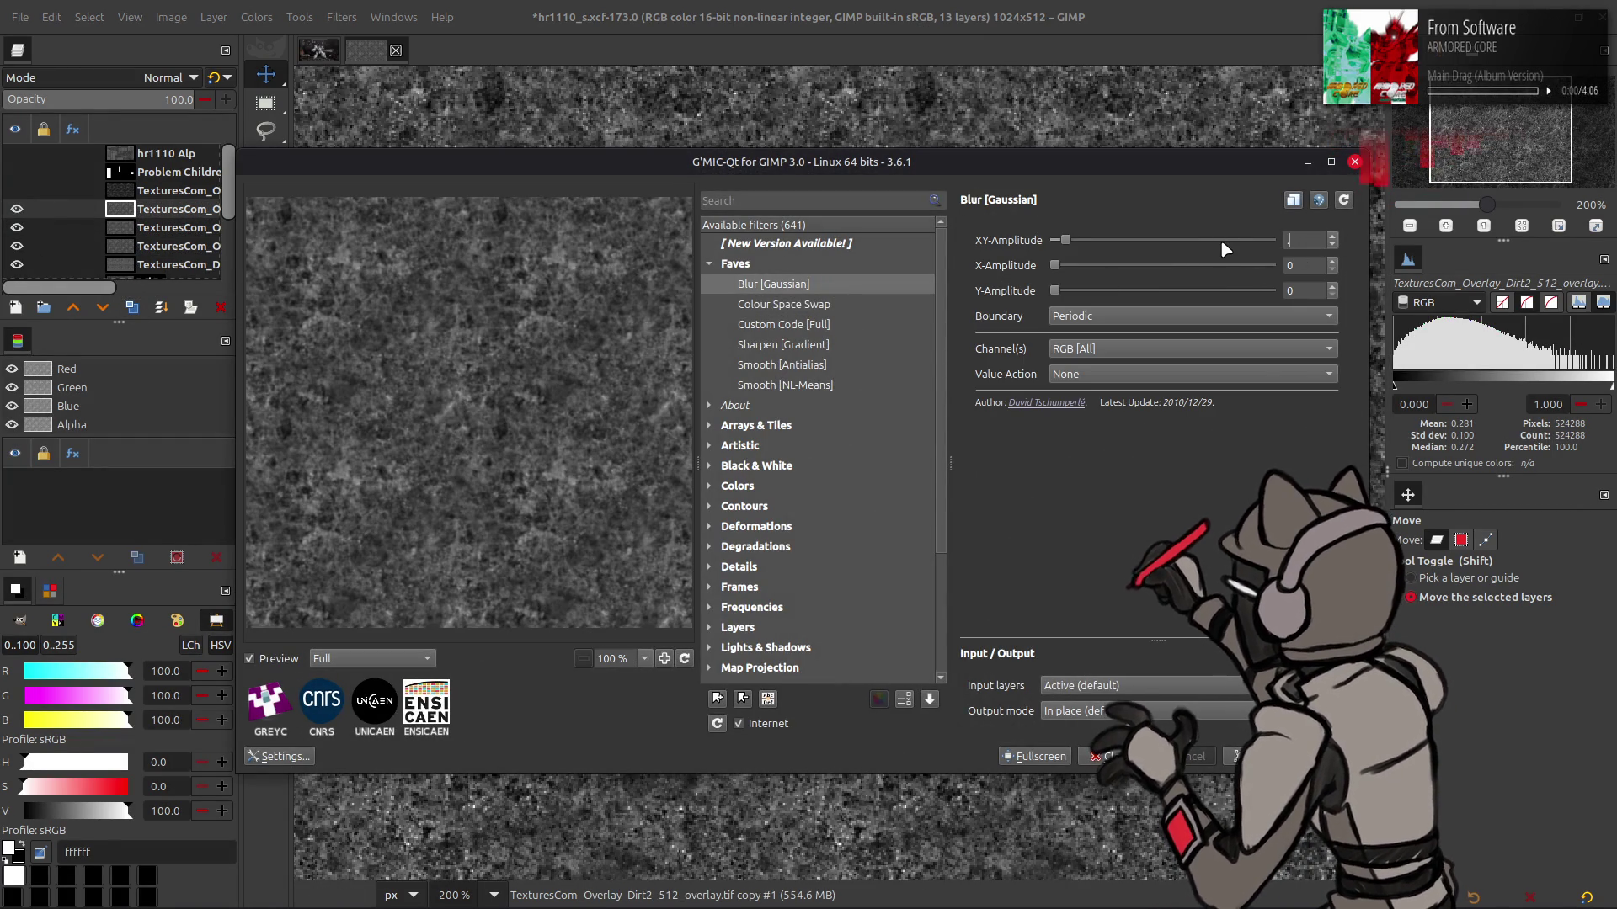
scroll(1221, 242, down, 1)
click(1246, 756)
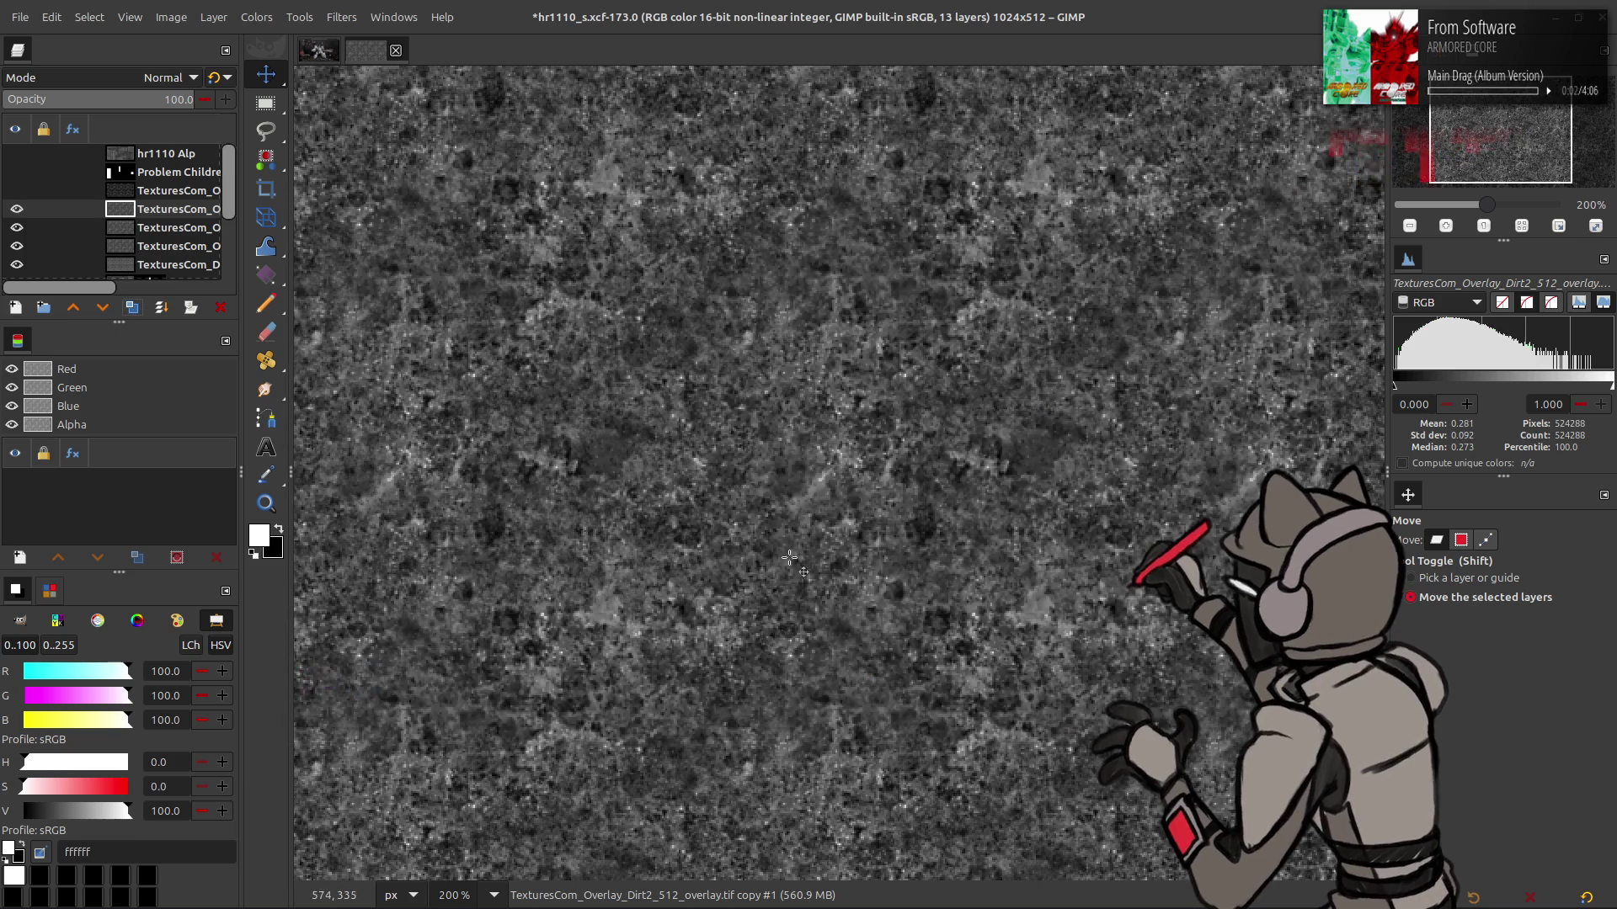
Set the blurred copy to Grain merge and merge it down into Dirt2
click(165, 77)
key(Escape)
key(ctrl+z)
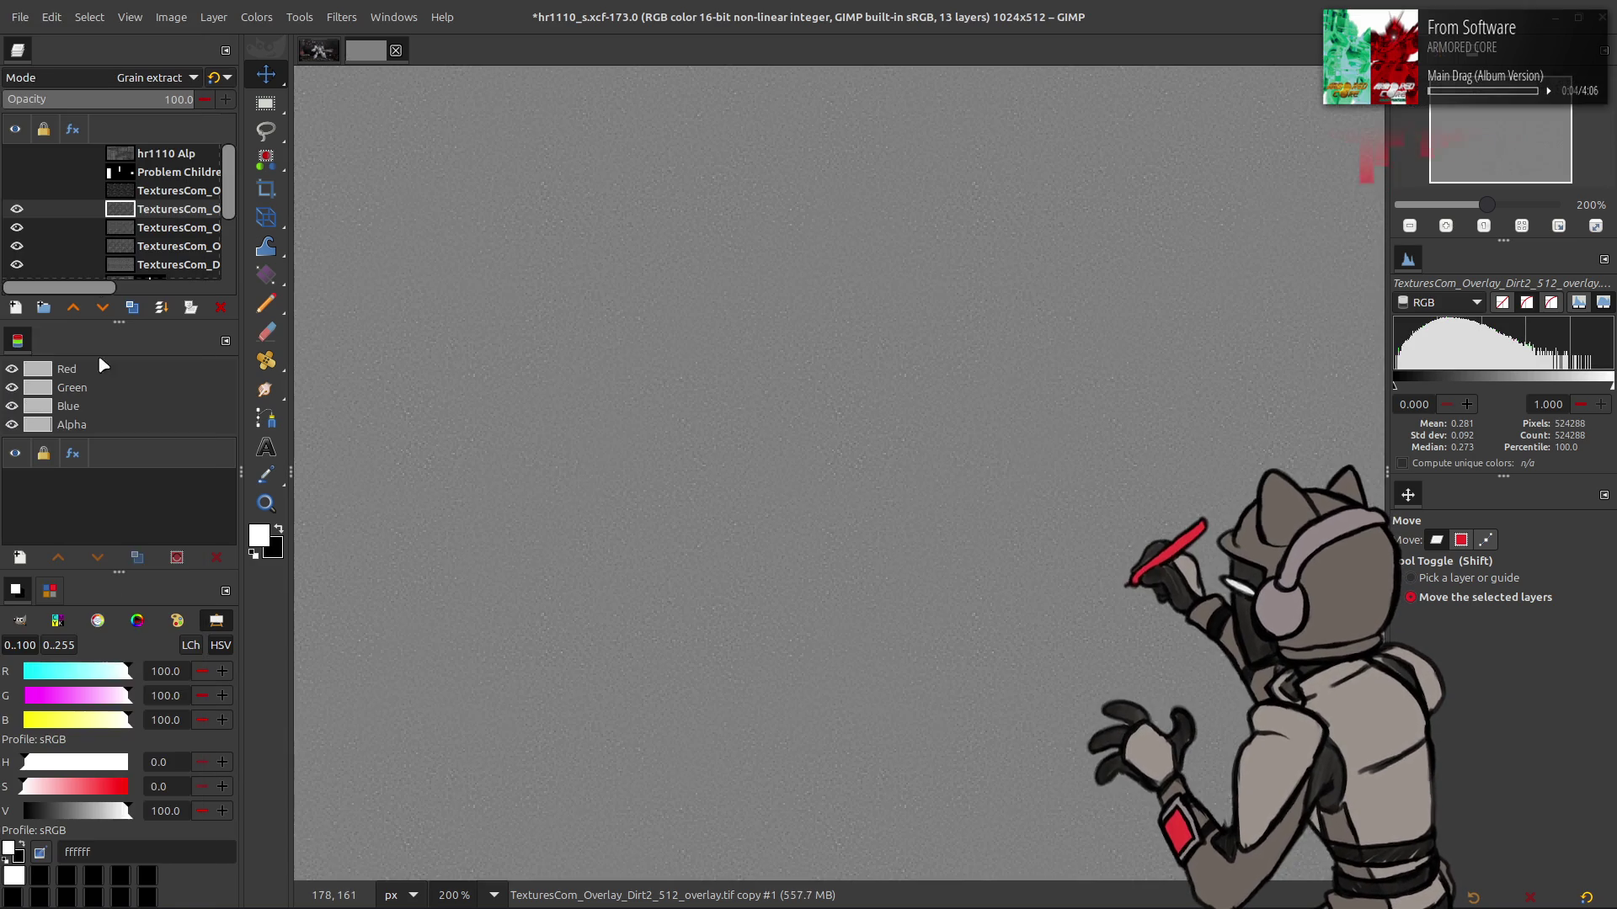
click(141, 81)
click(100, 689)
key(ctrl+m)
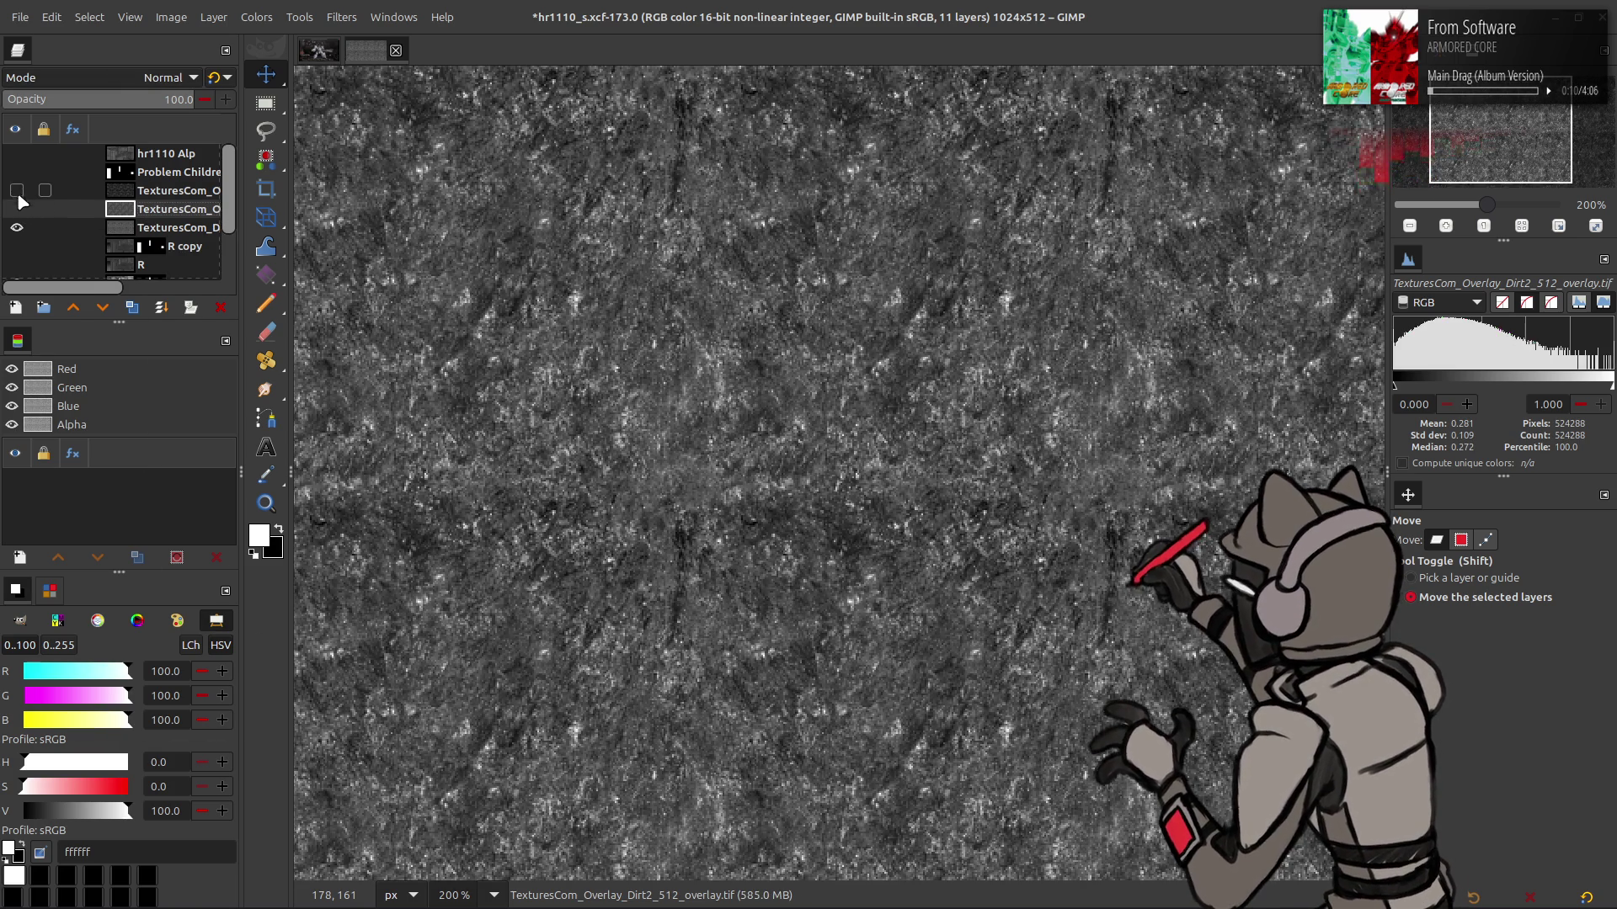
Select Dirt3 and toggle its visibility repeatedly to compare it with the panels
click(16, 190)
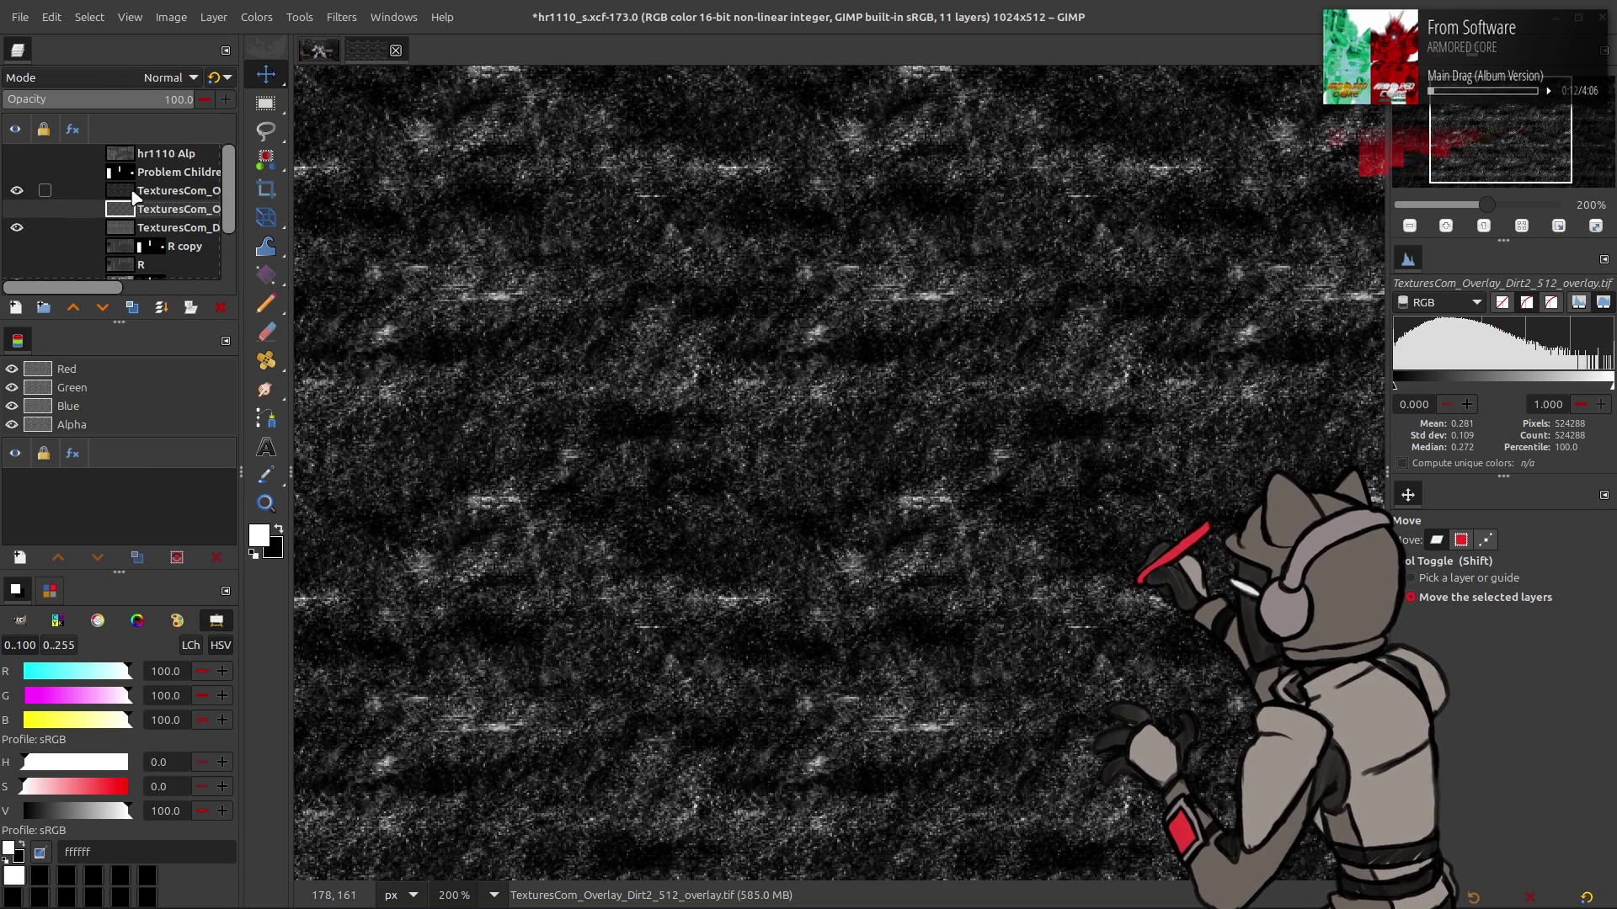
click(59, 196)
shift+click(19, 192)
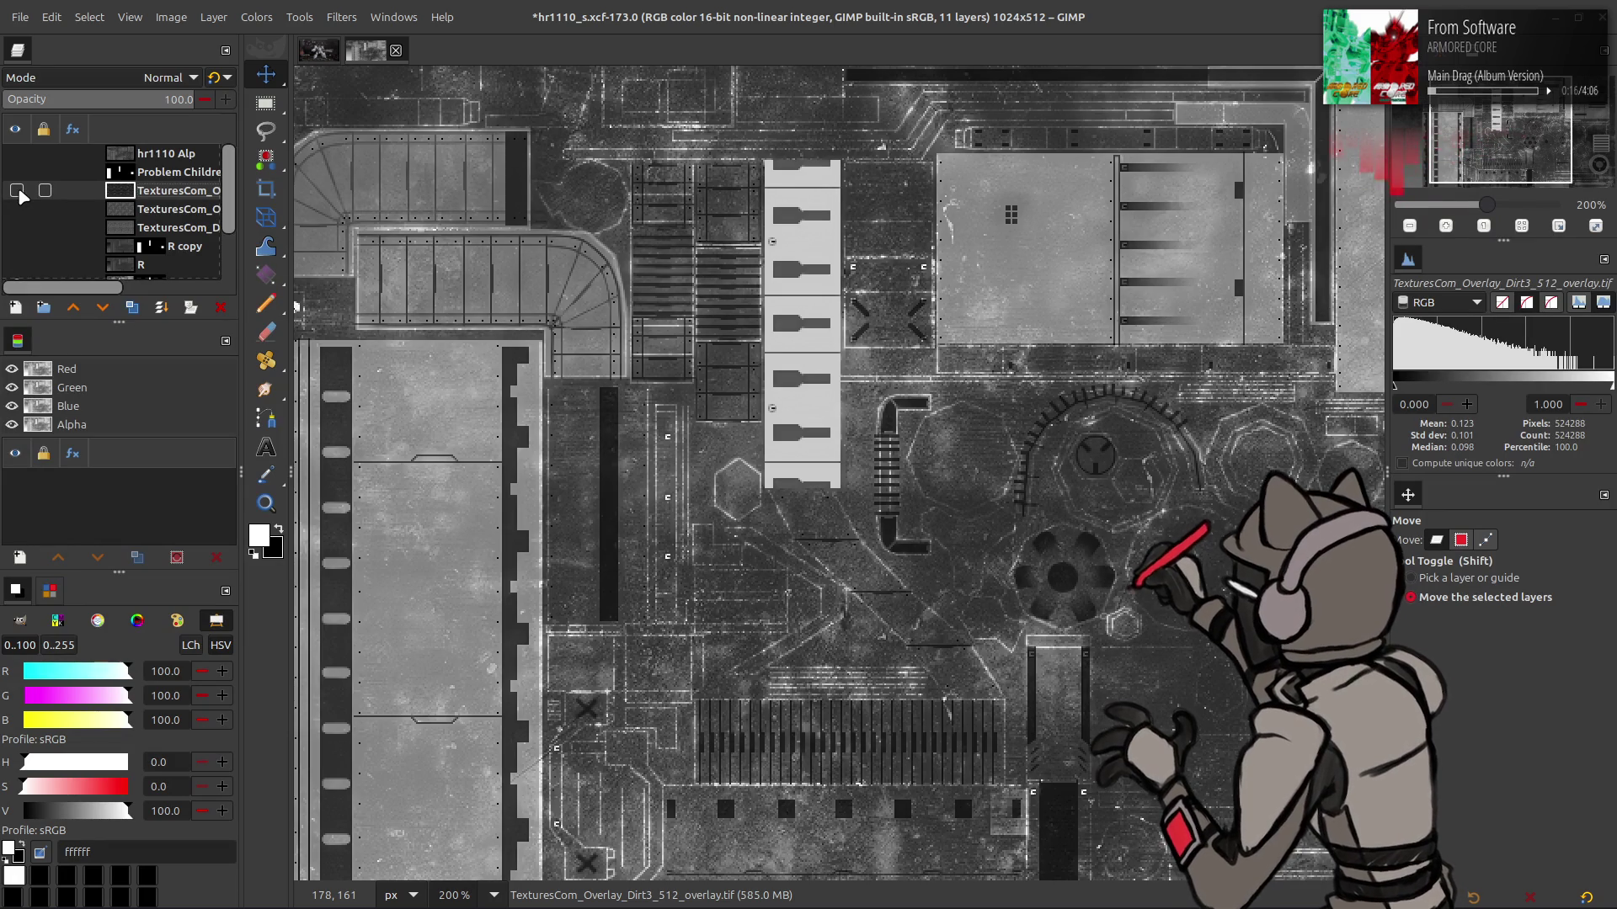
click(17, 191)
click(17, 191)
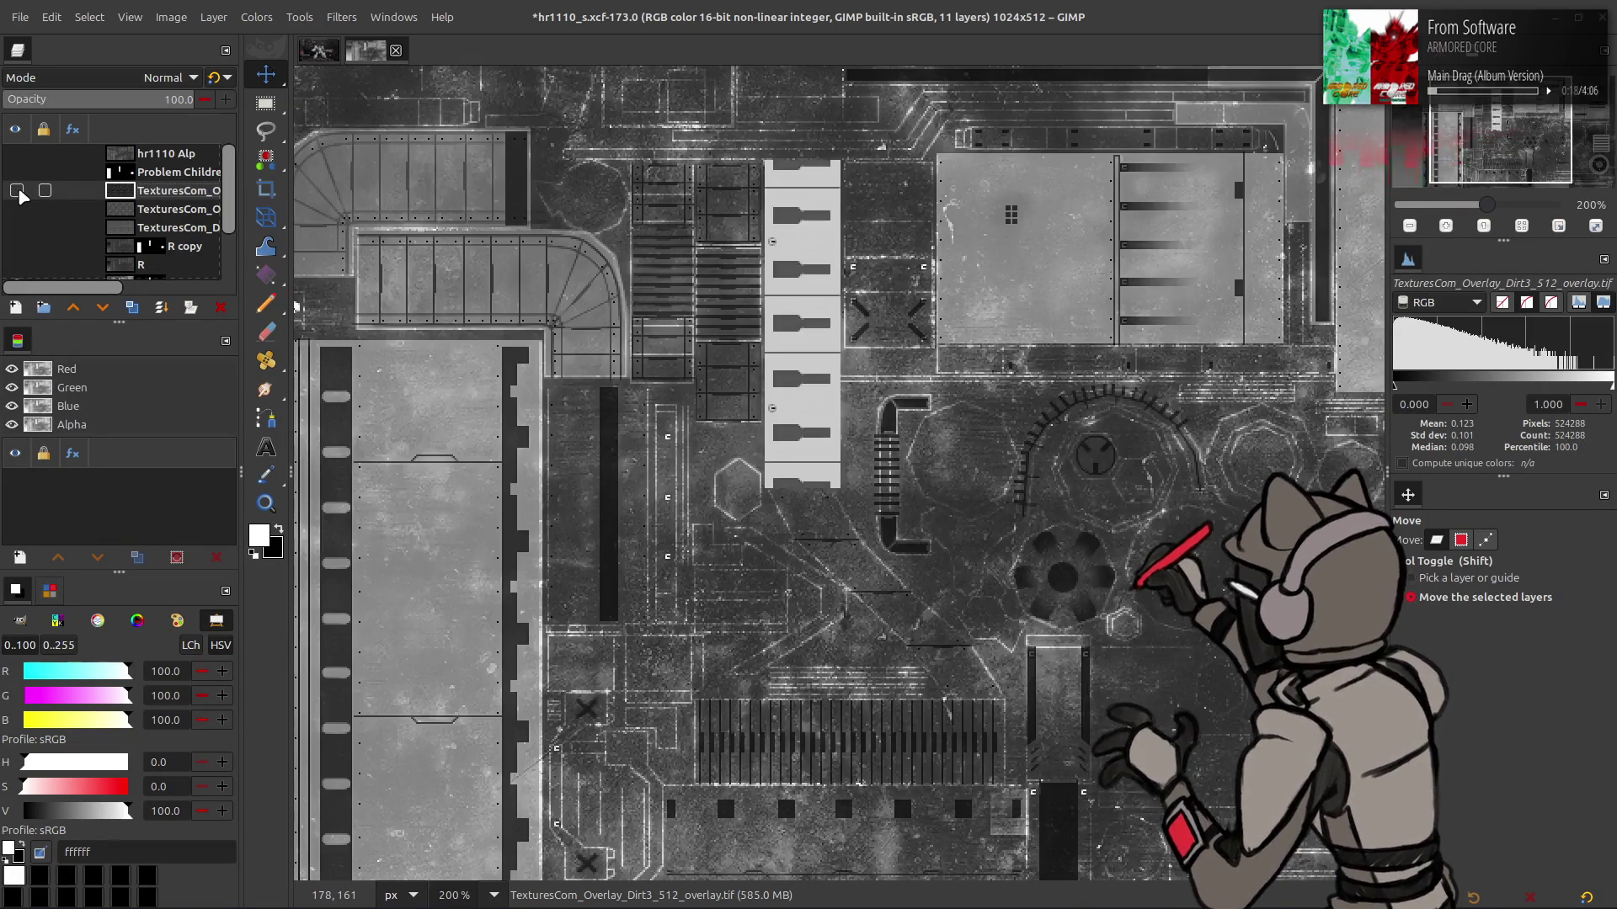
click(18, 191)
click(18, 191)
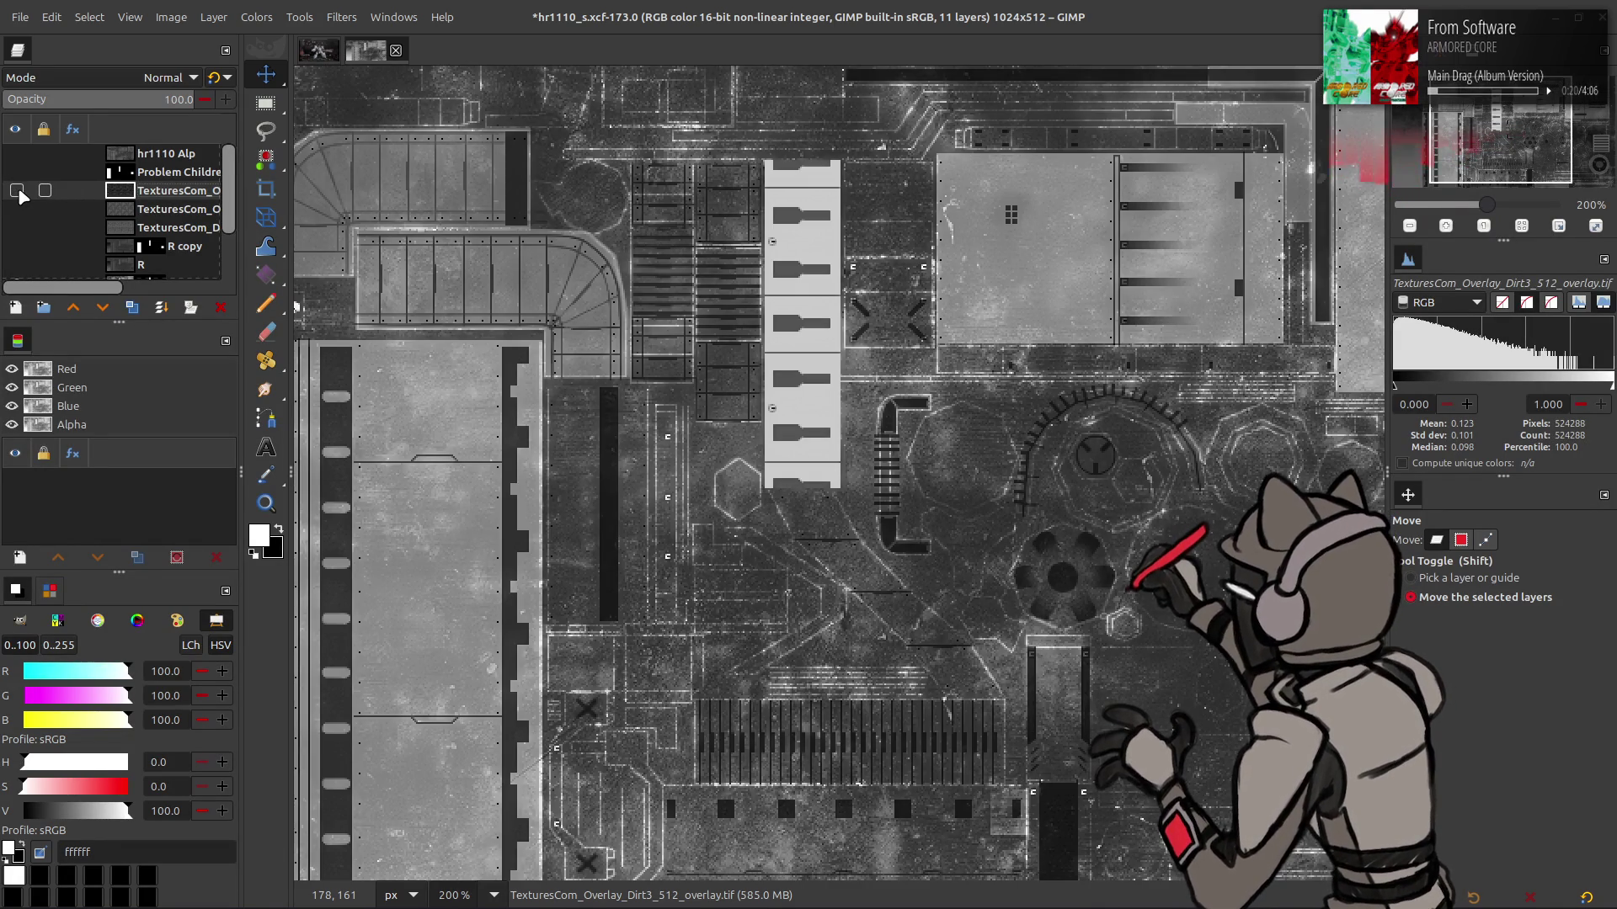
click(17, 192)
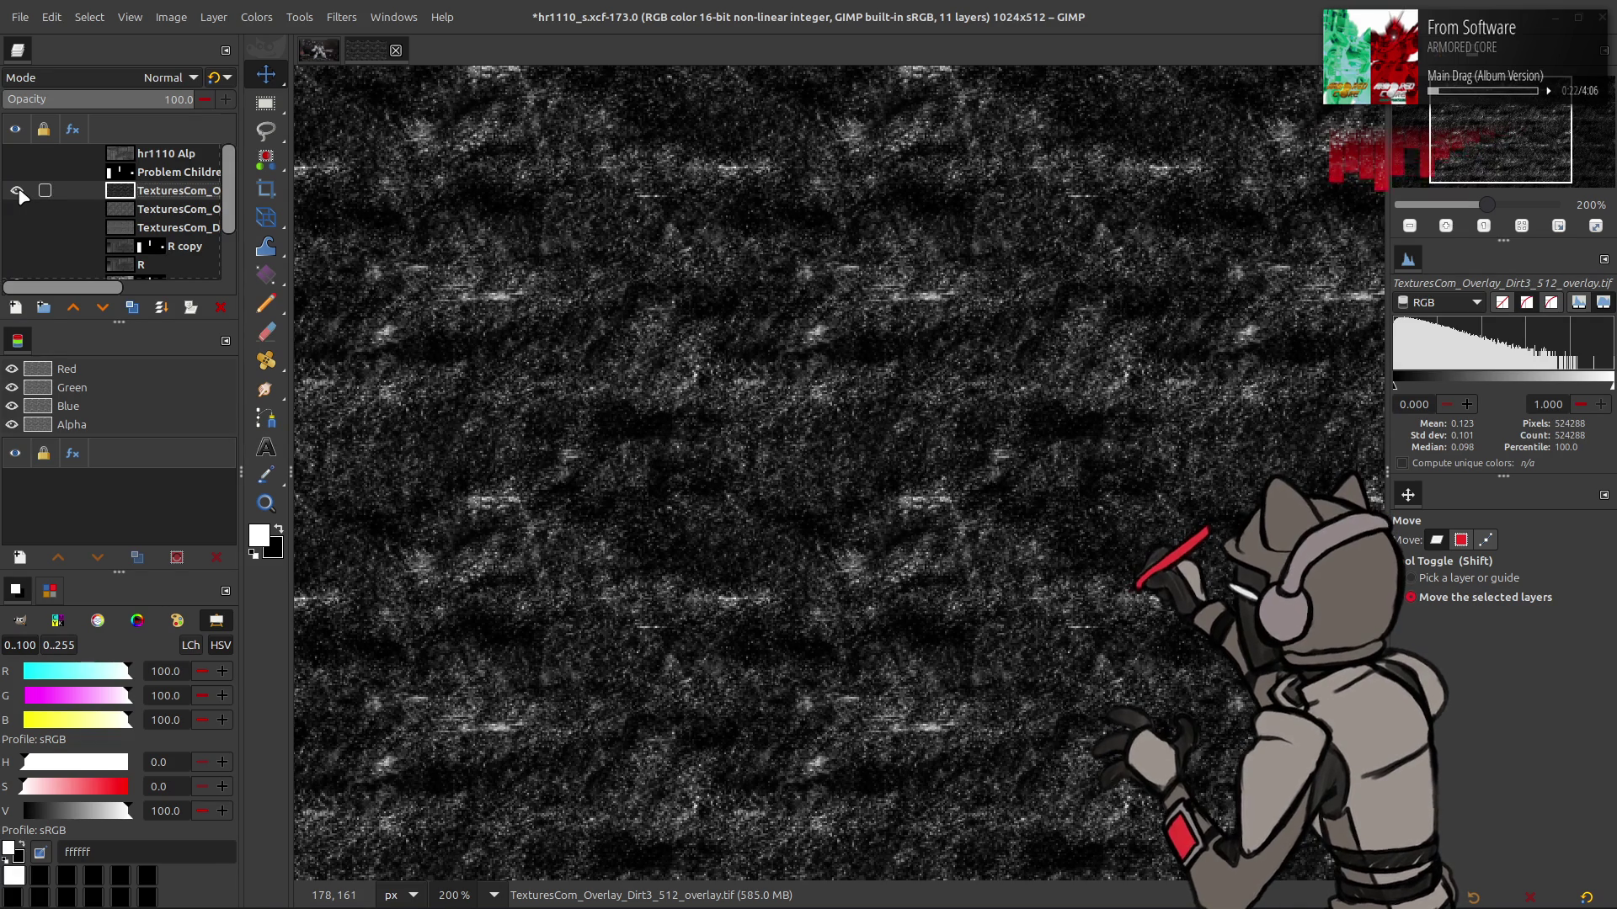
click(16, 191)
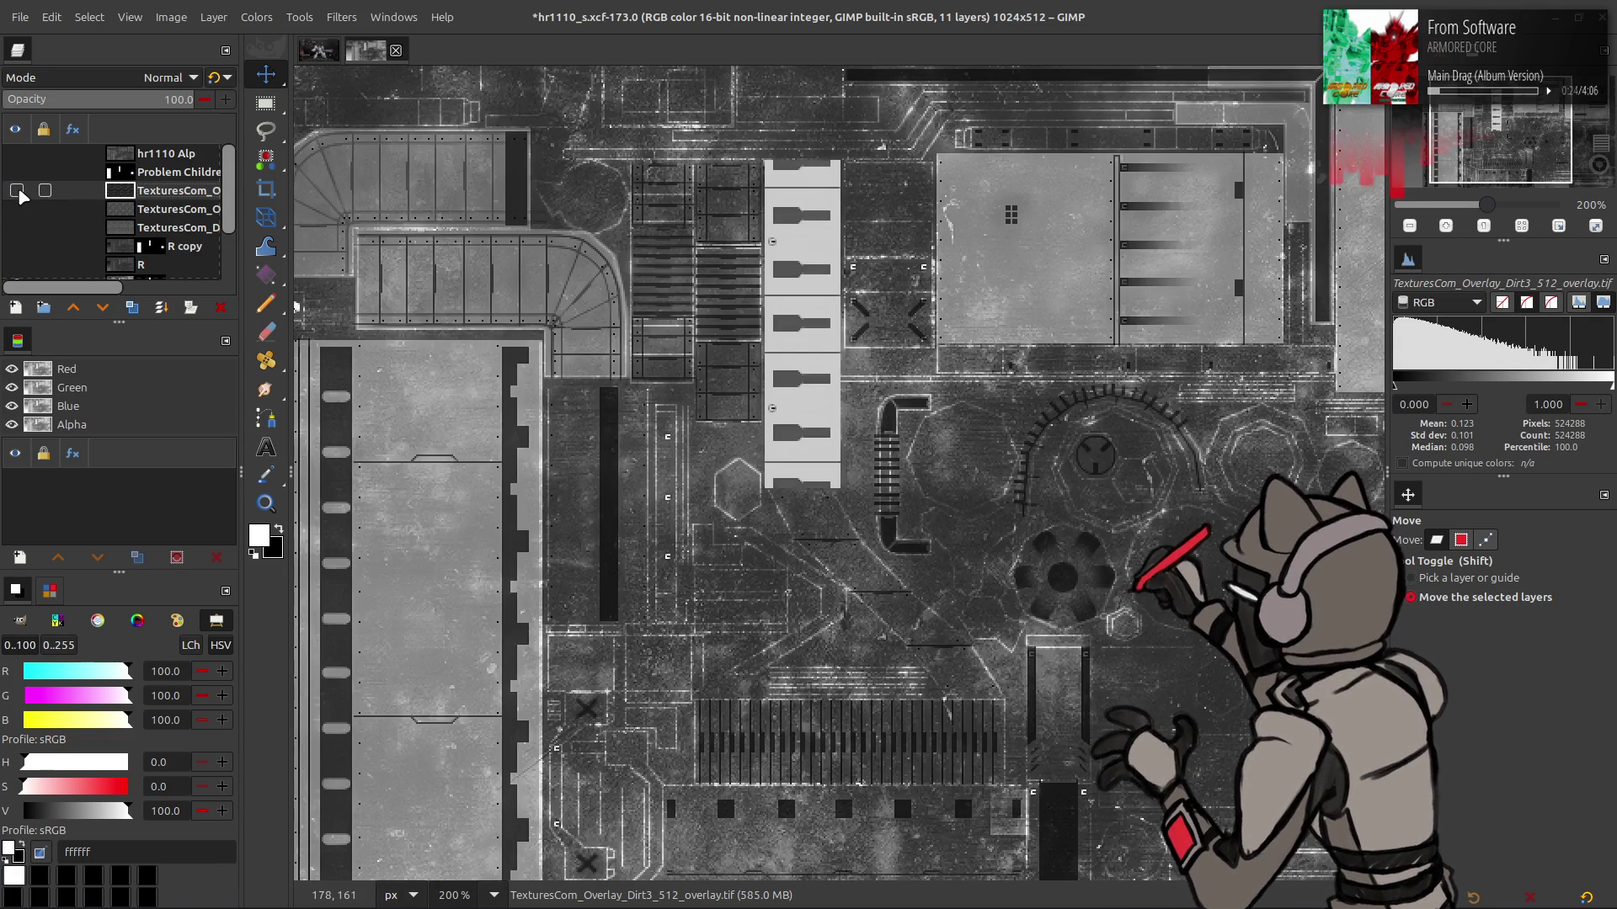
click(17, 191)
click(17, 191)
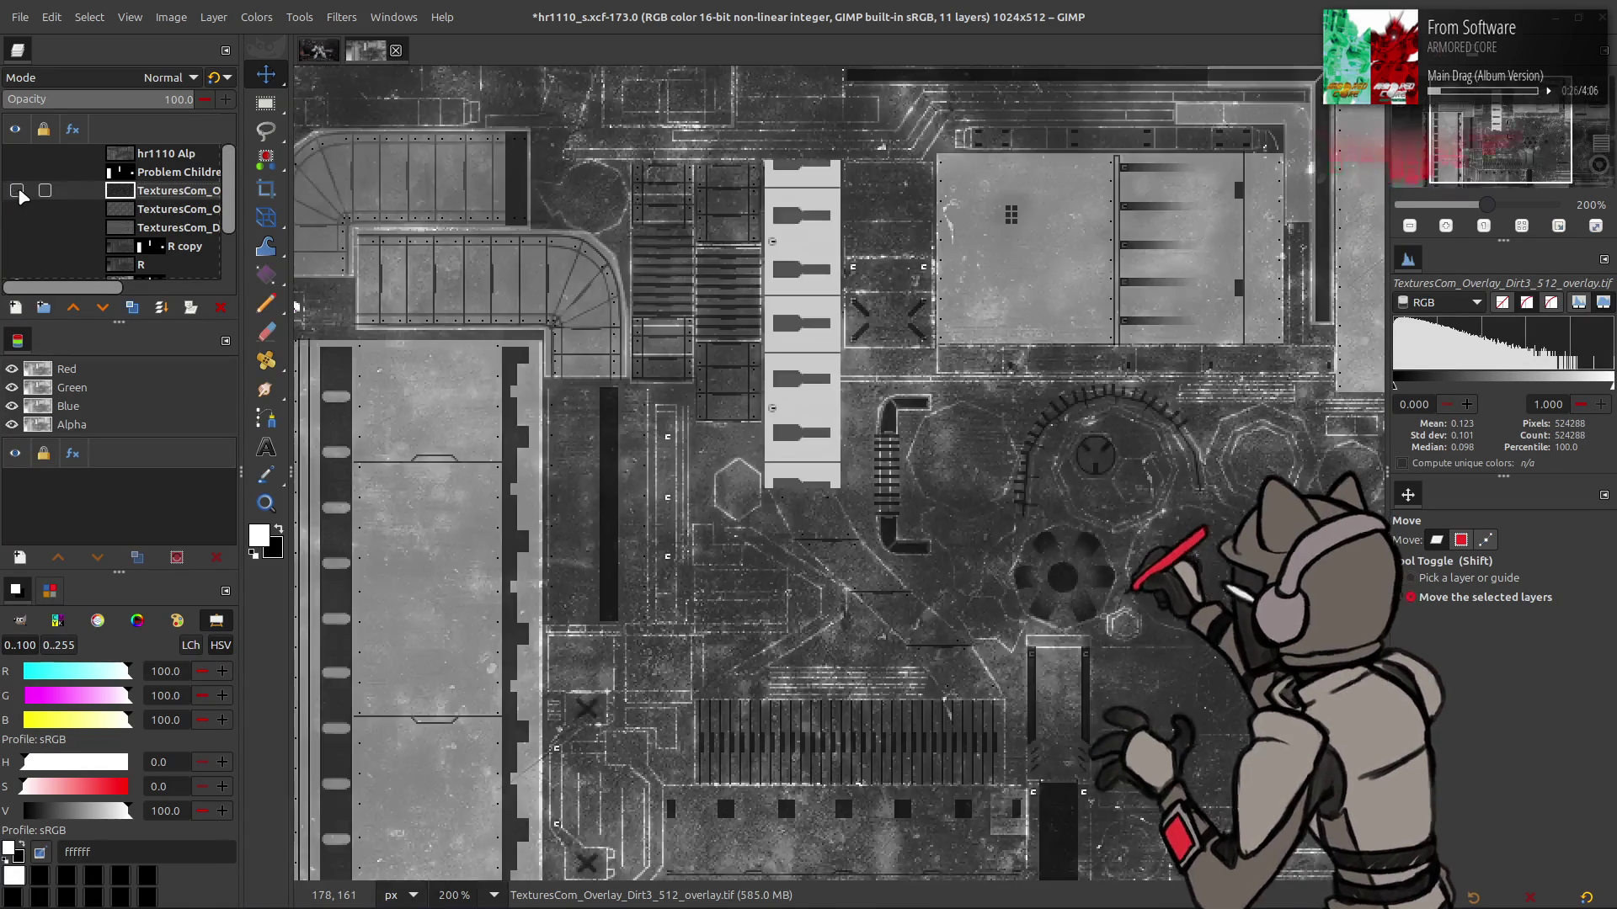
click(17, 191)
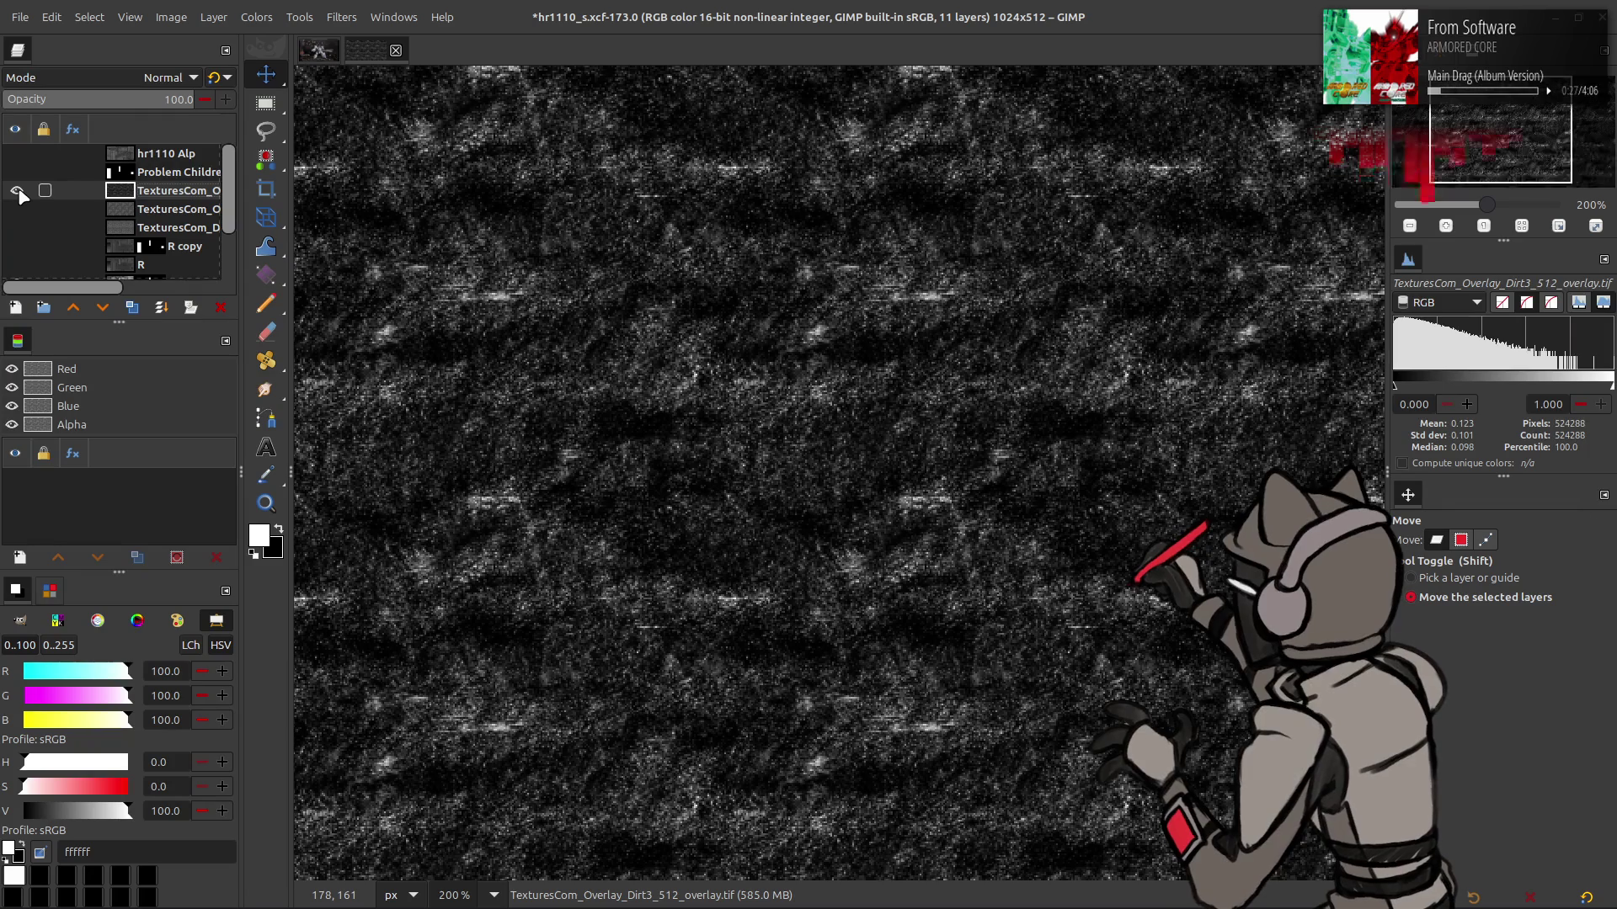
Rotate Dirt3 by 90°, shift it up and left, then hide it
click(210, 17)
mouse_move(320, 271)
click(457, 272)
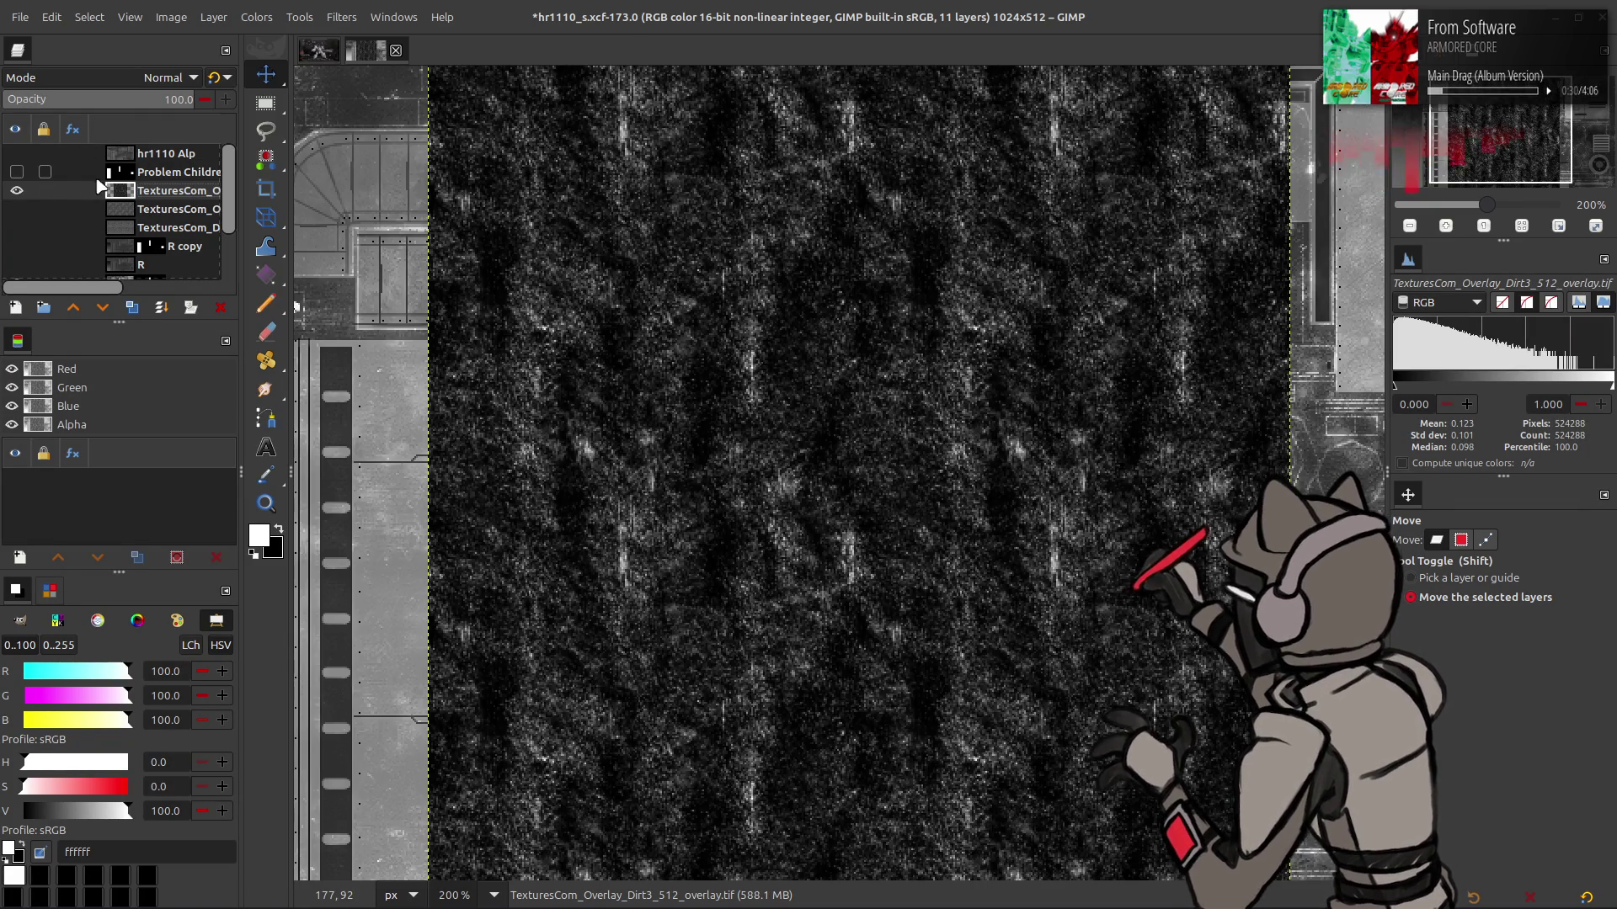
click(26, 191)
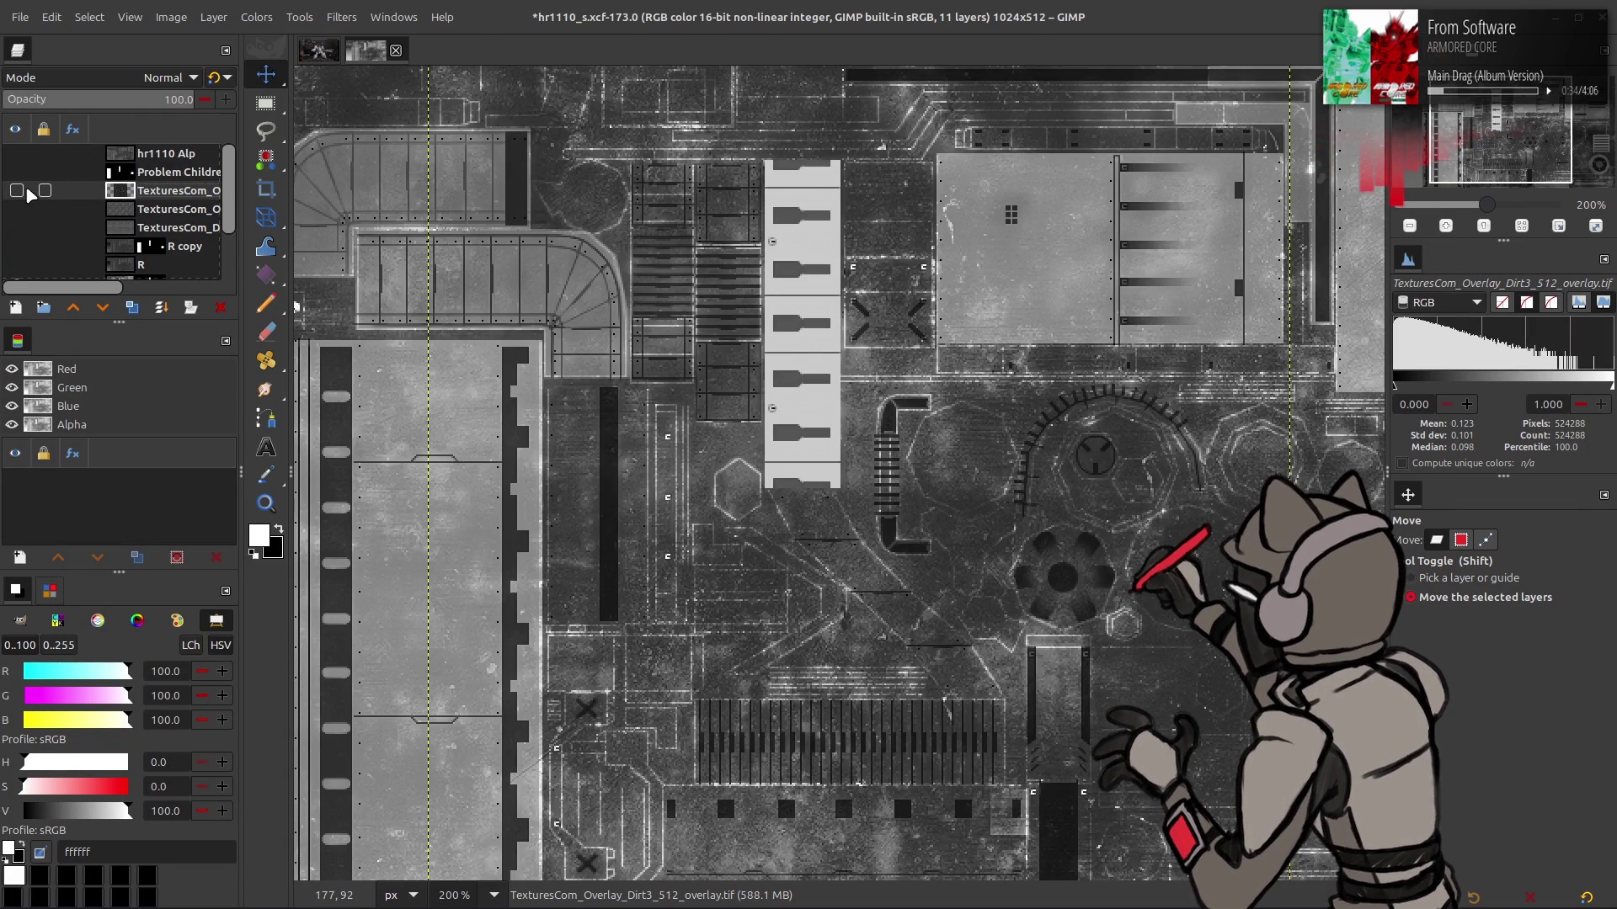
click(16, 191)
drag(471, 198, 393, 185)
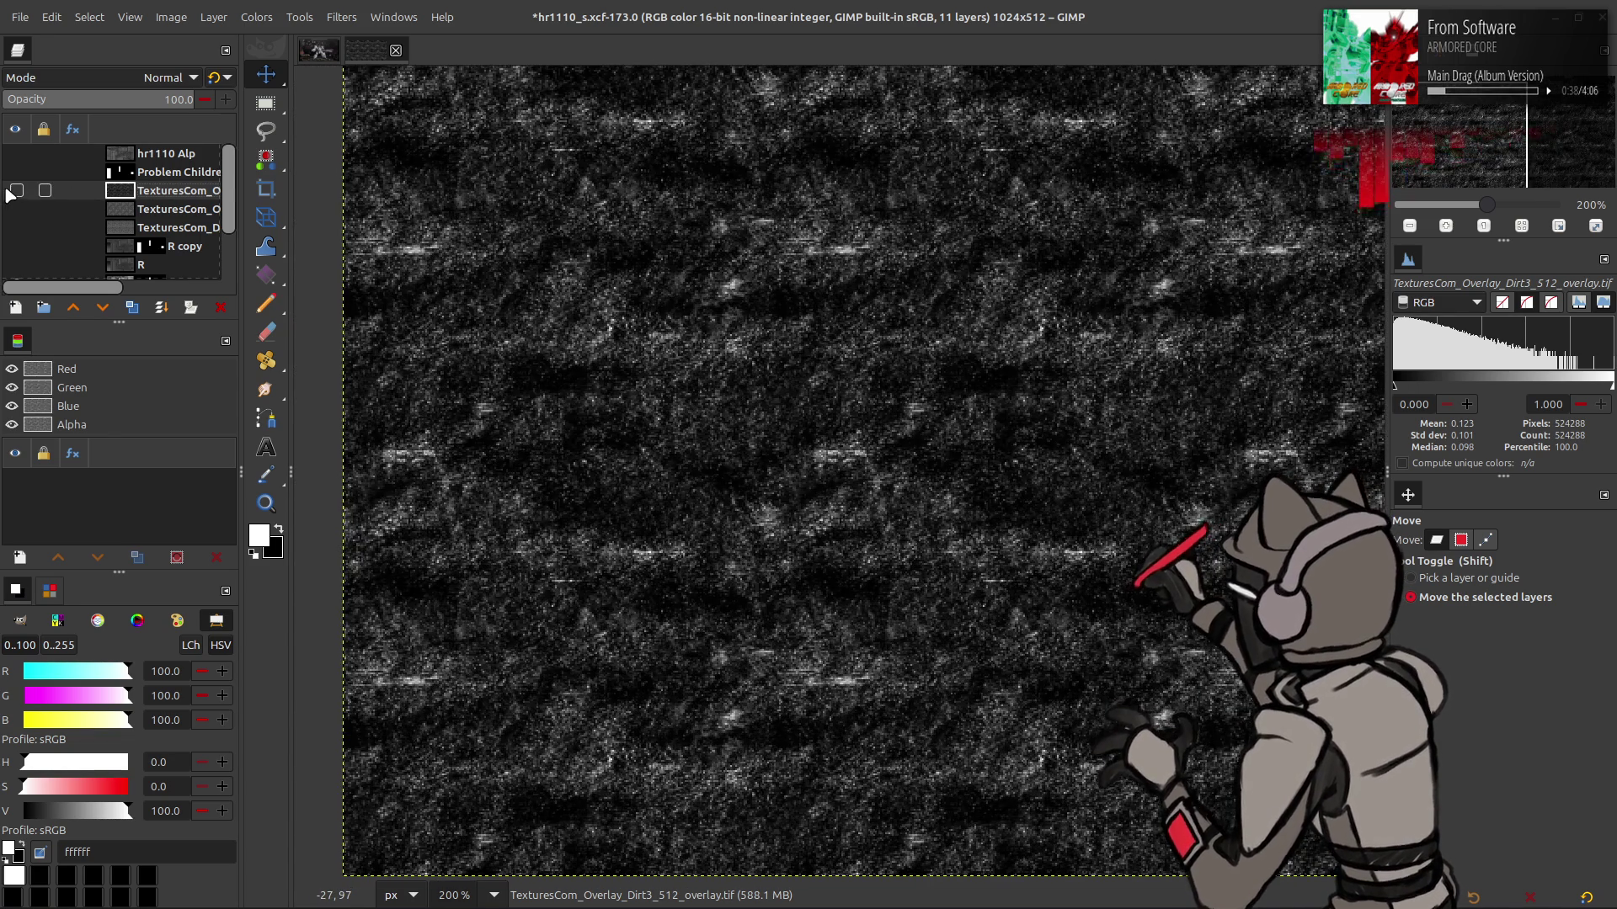
click(16, 192)
drag(306, 266, 527, 271)
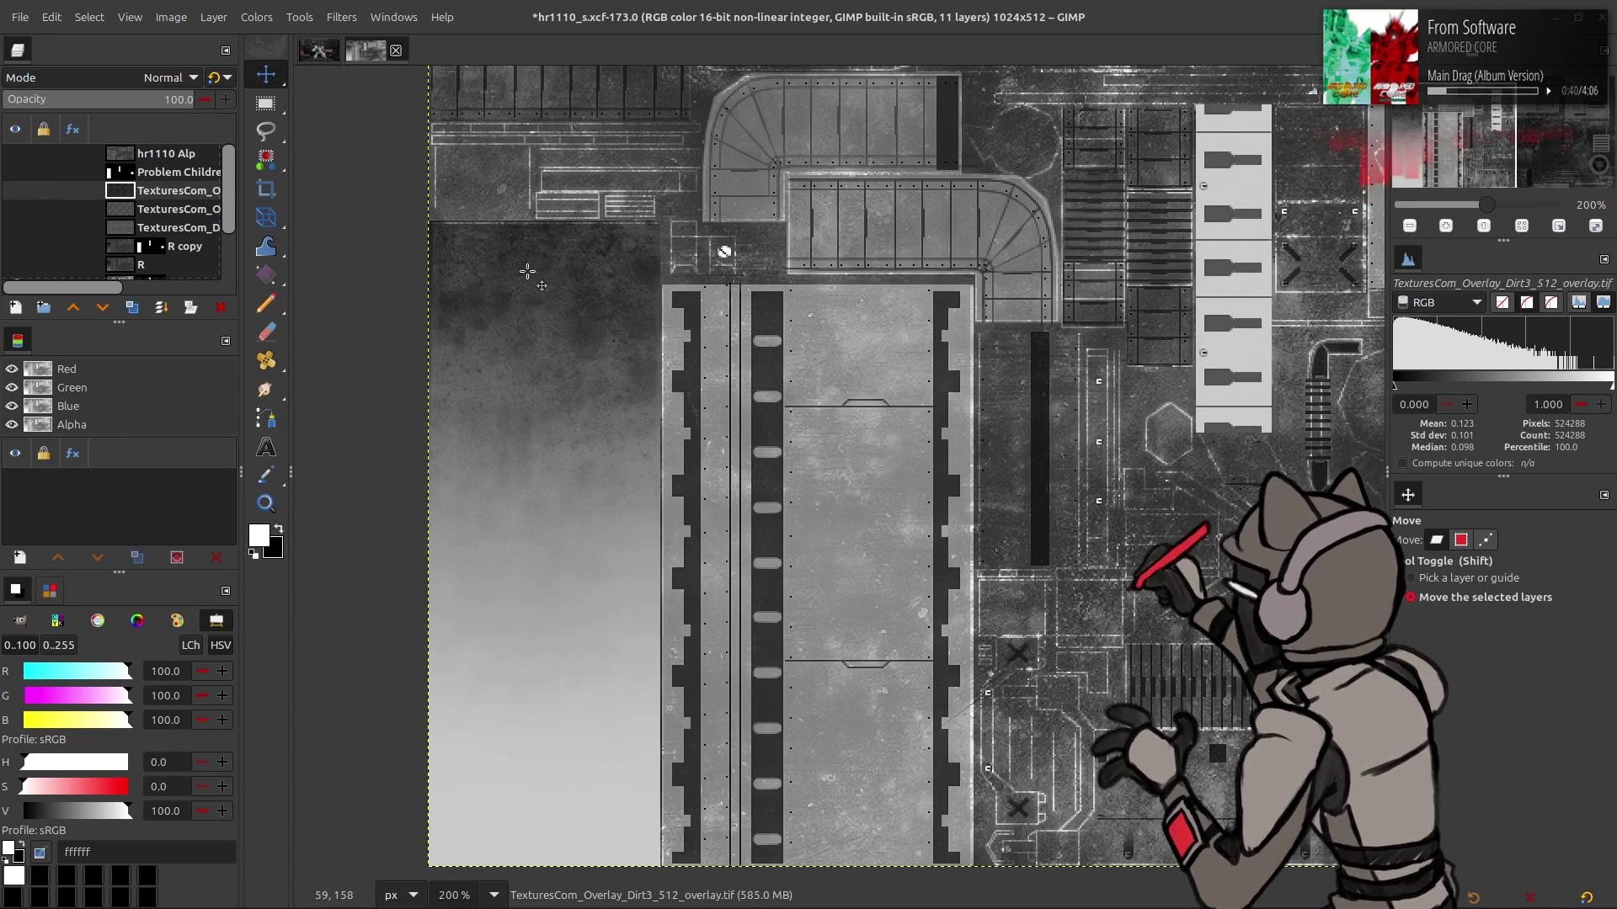
Toggle the dirt overlays against the panel and select the DirtyPaint1 layer
click(14, 211)
click(14, 211)
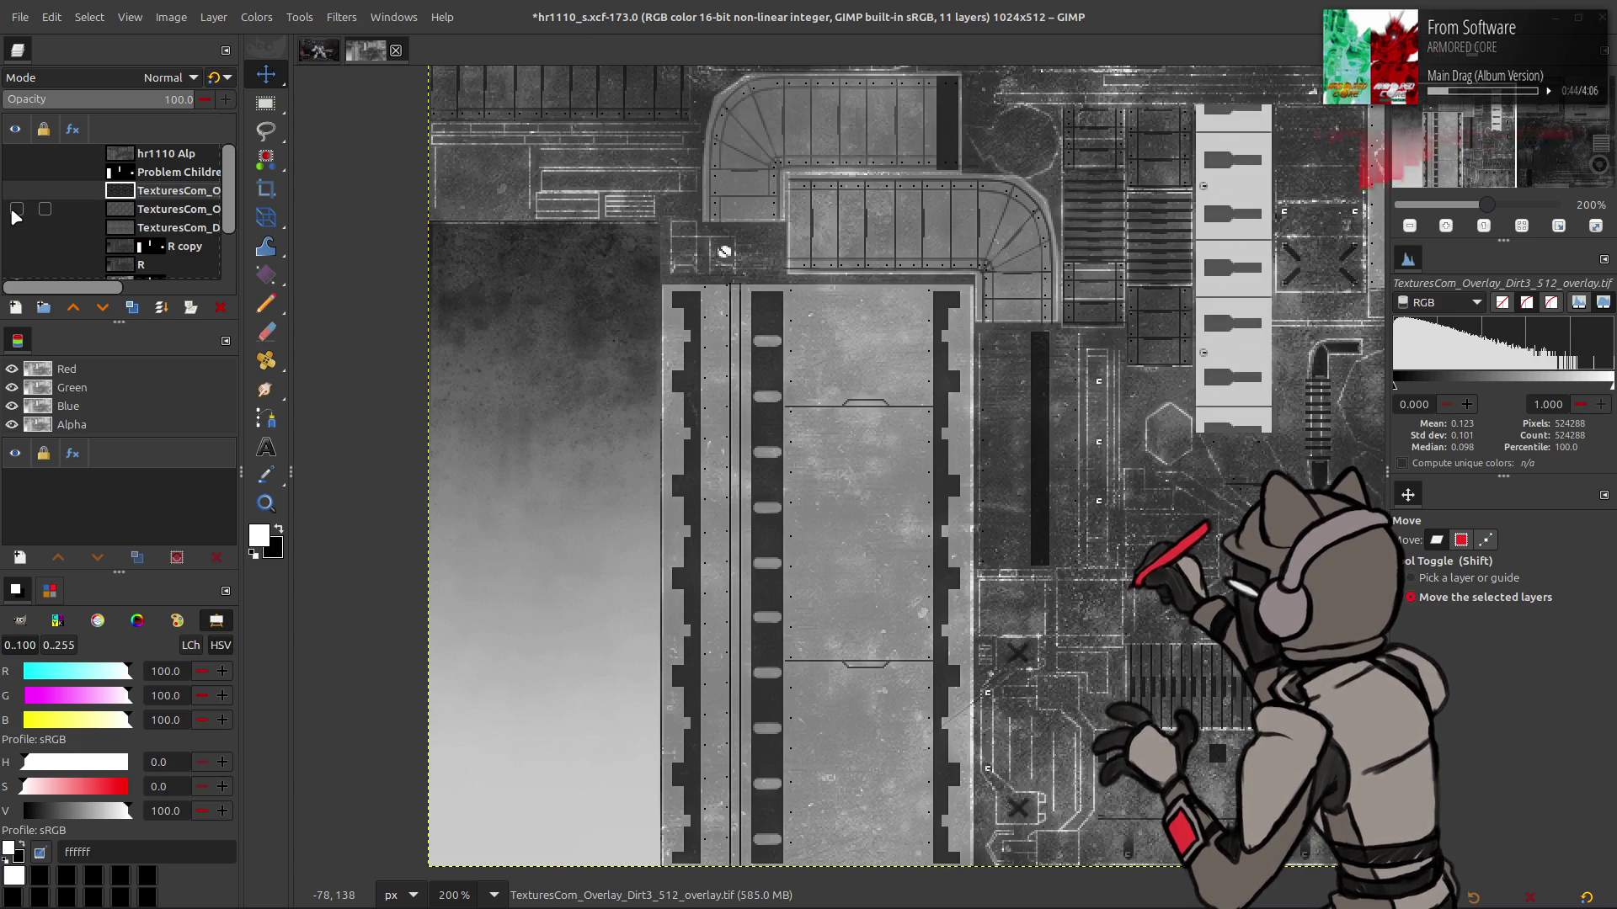
click(16, 228)
click(16, 228)
click(16, 228)
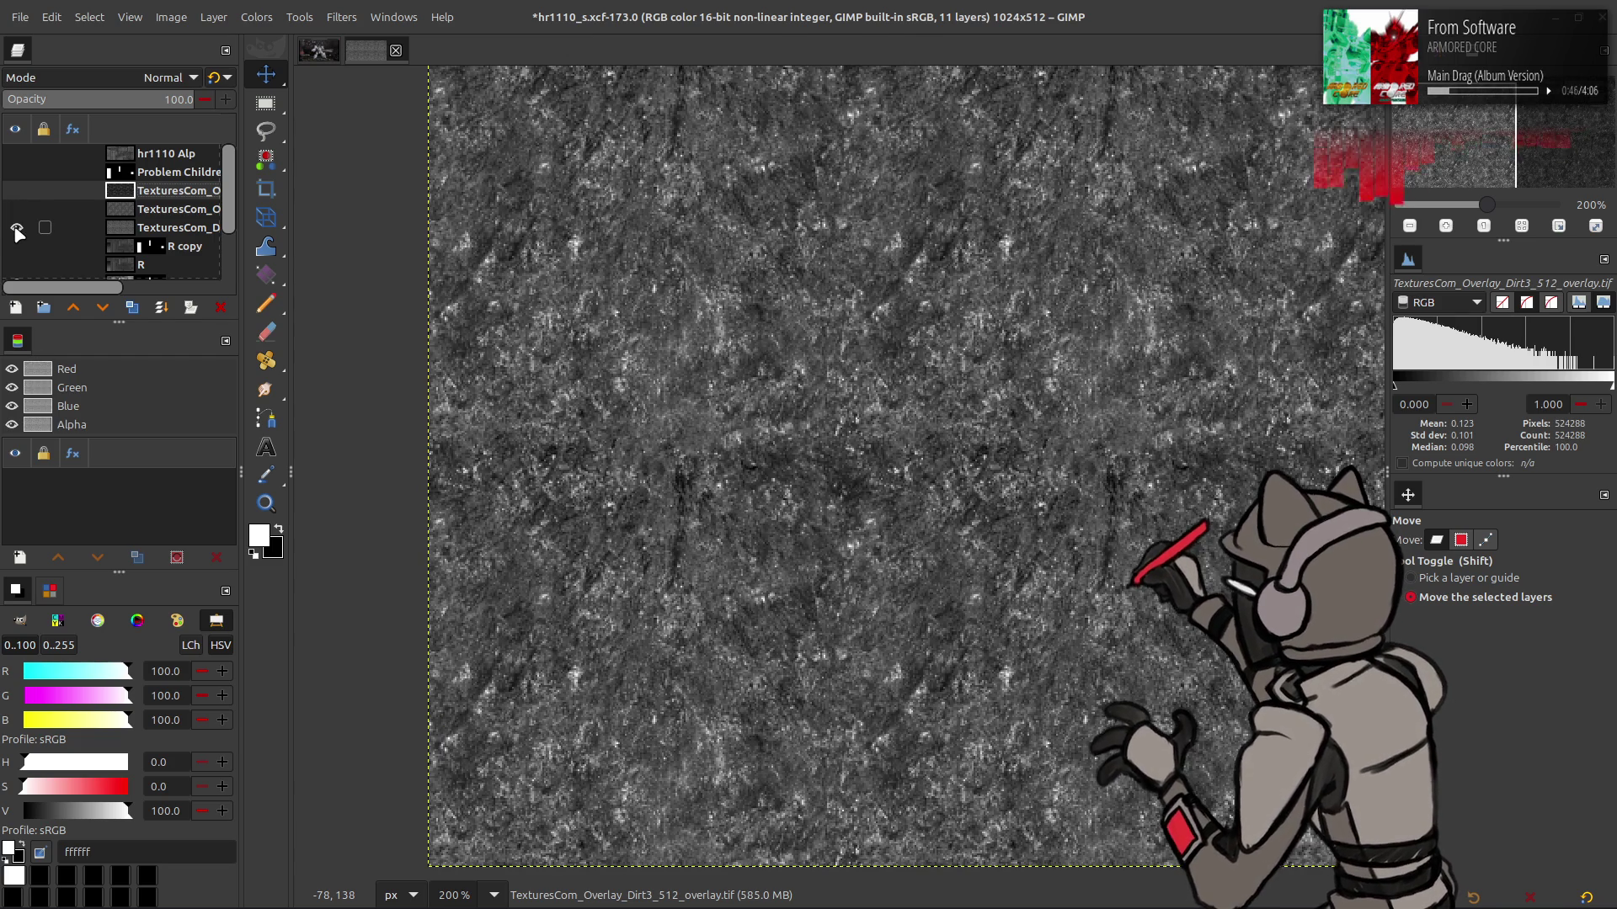
click(168, 229)
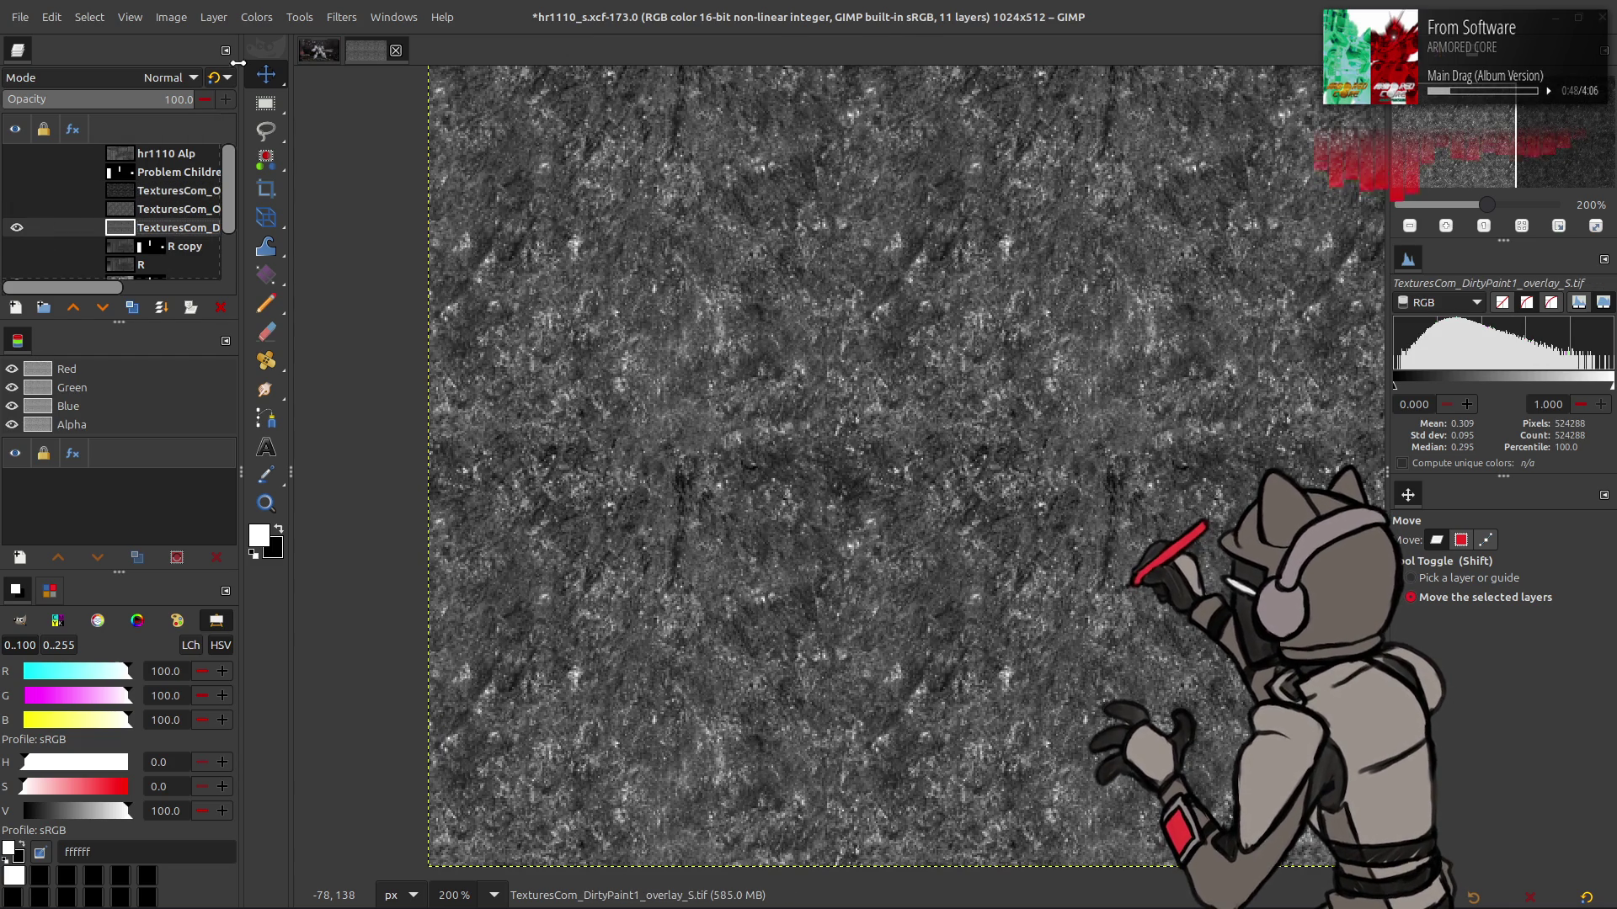
Try a legacy Multiply duplicate of DirtyPaint1, then undo it
click(132, 308)
click(153, 80)
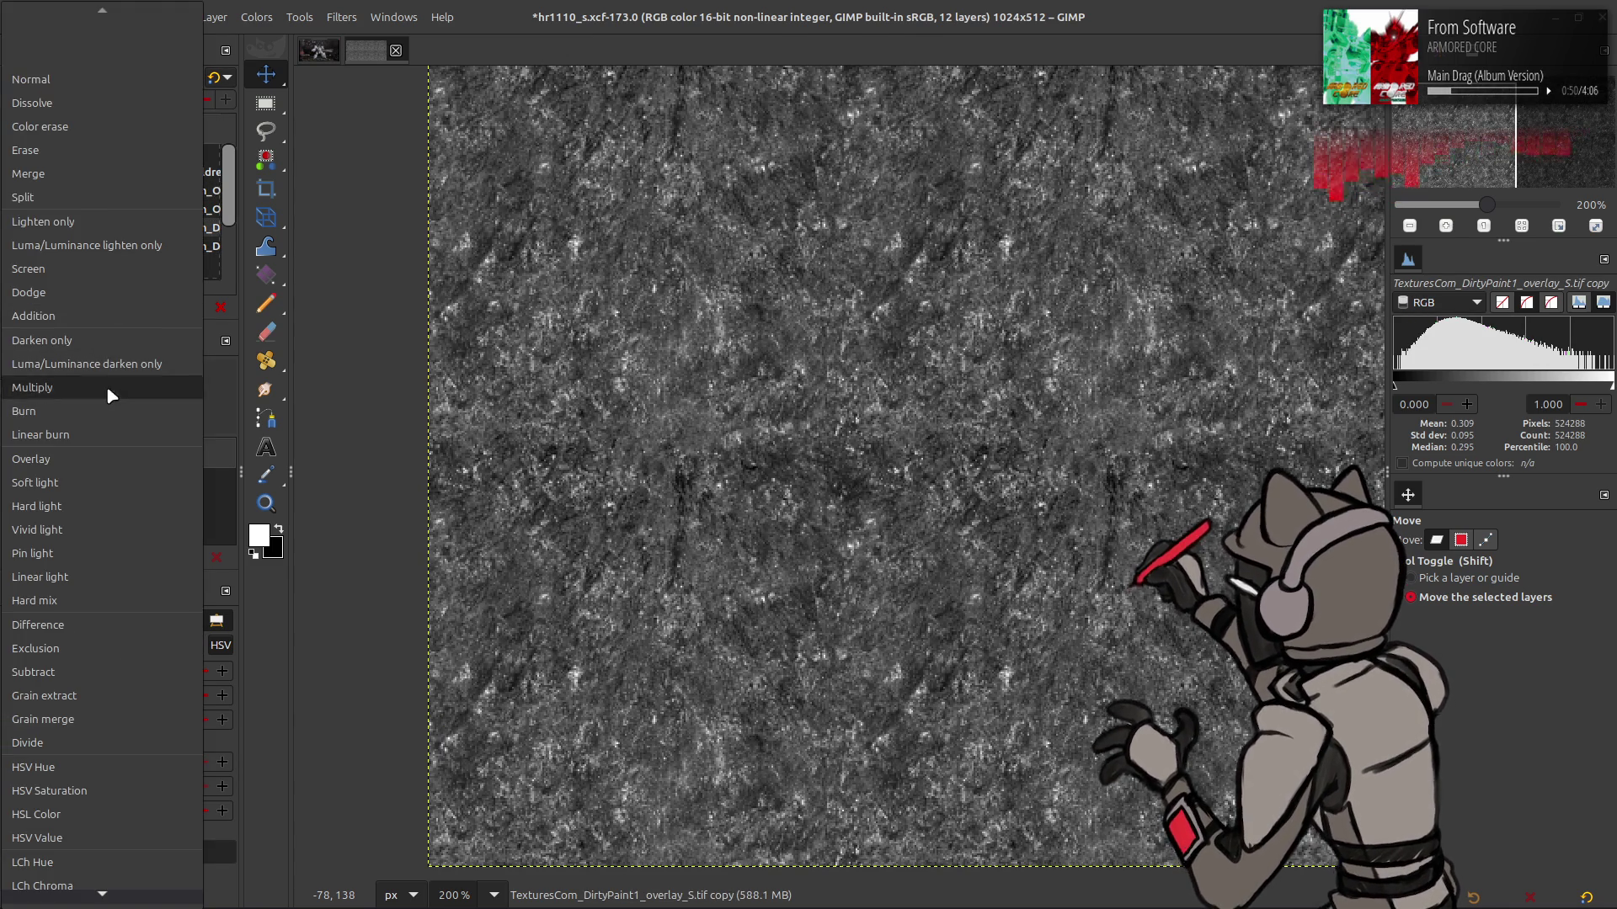
click(106, 388)
click(228, 78)
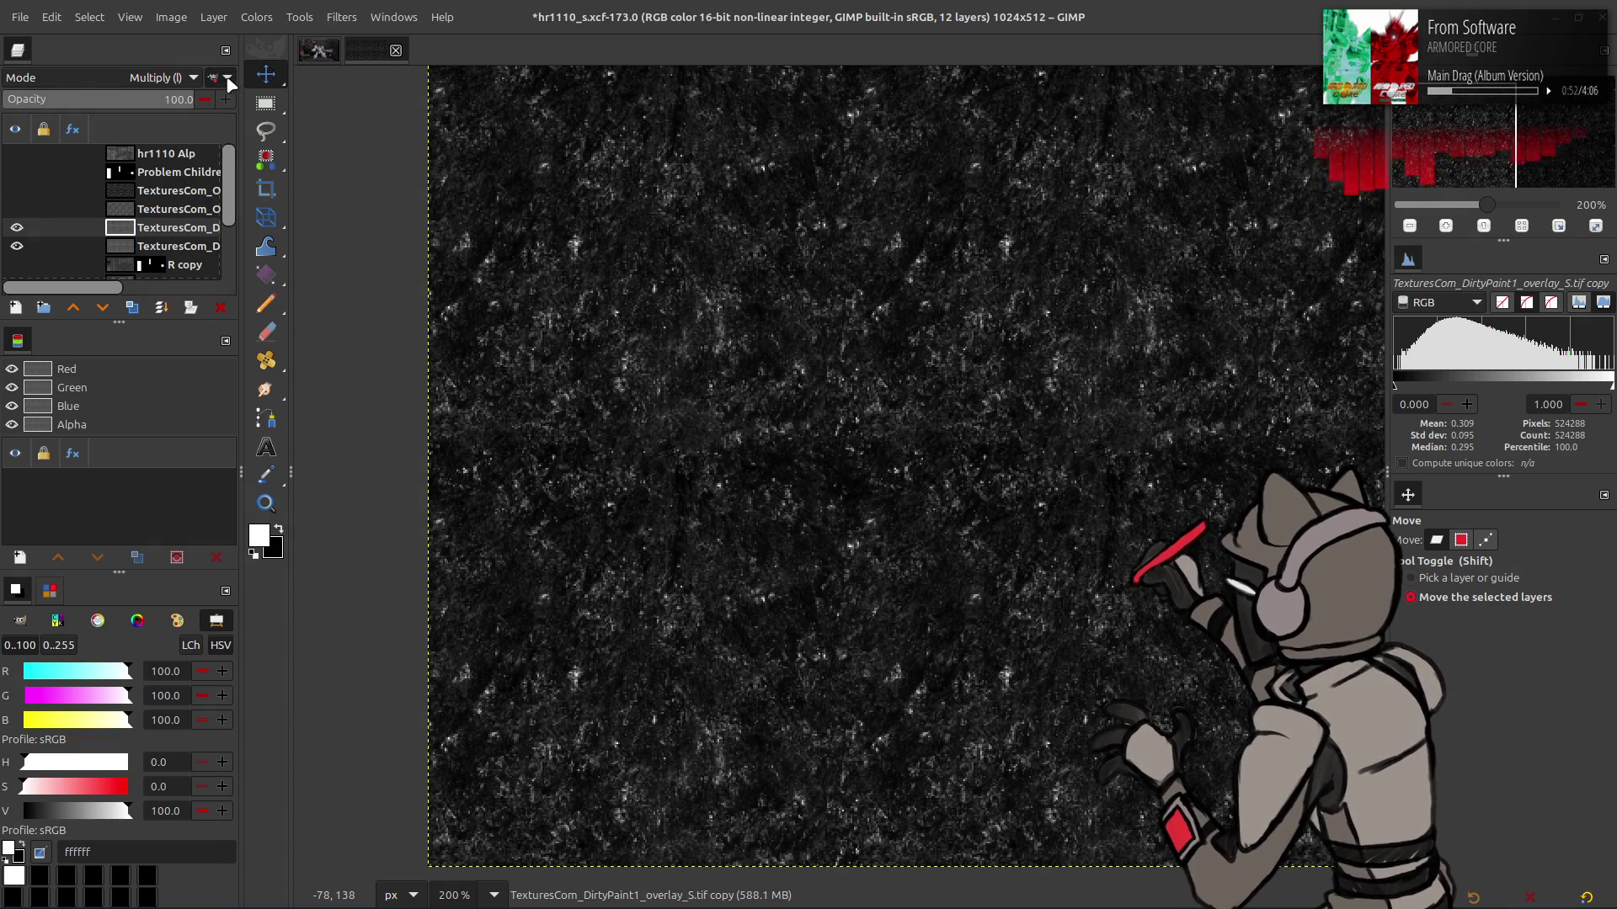
key(ctrl+z)
key(ctrl+z)
key(ctrl+z)
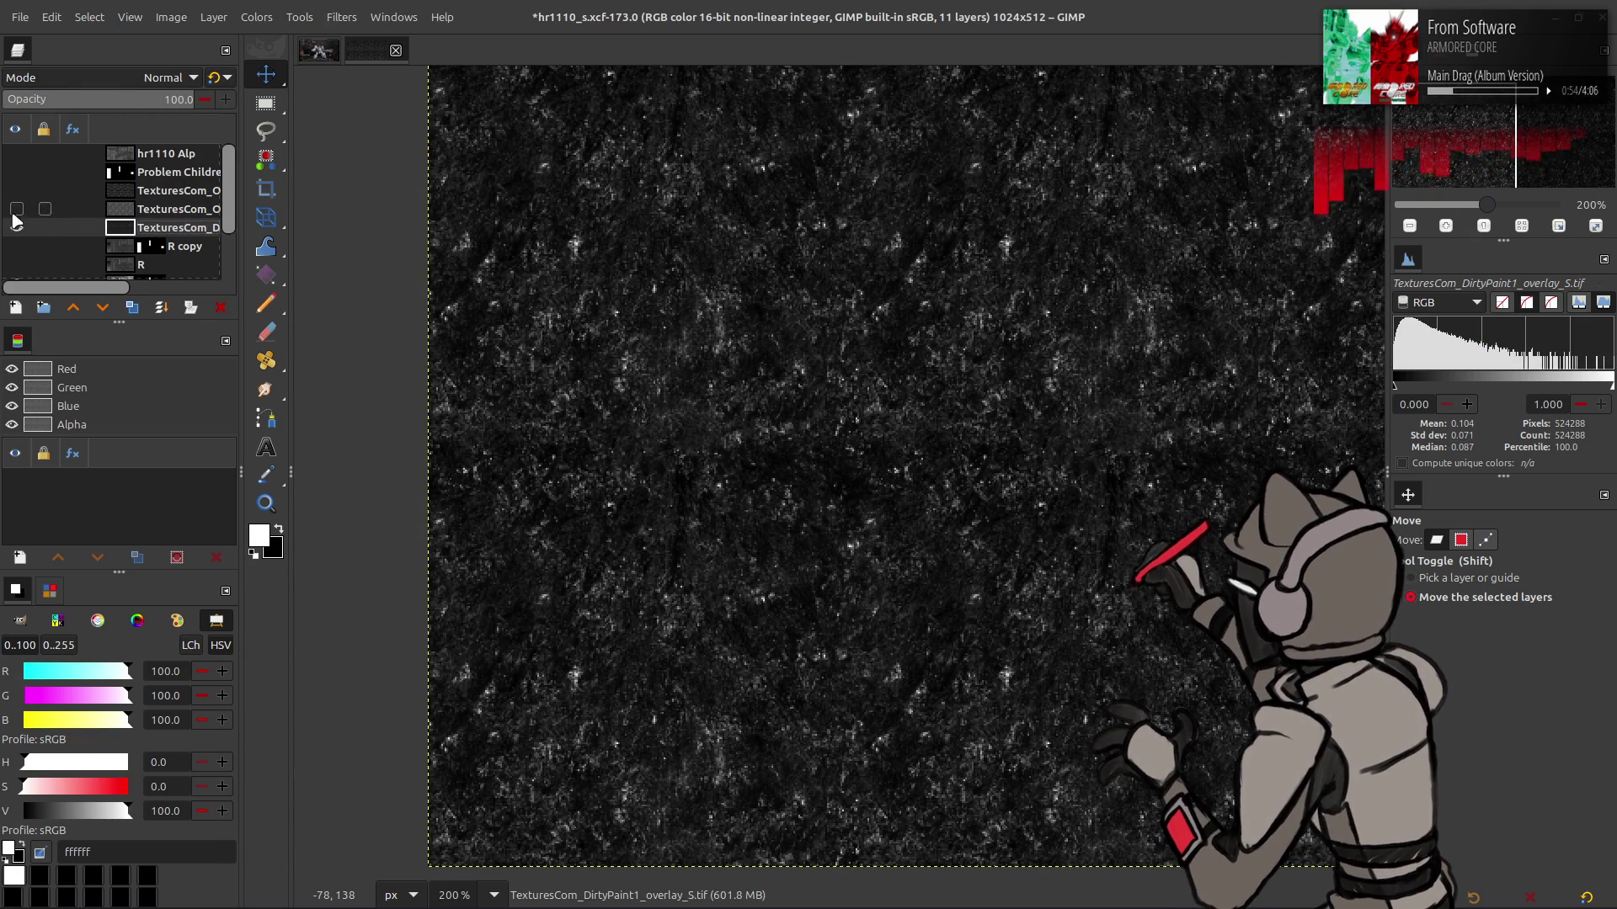
Compare DirtyPaint1 with the panel and revert it to its lighter grey texture
click(17, 227)
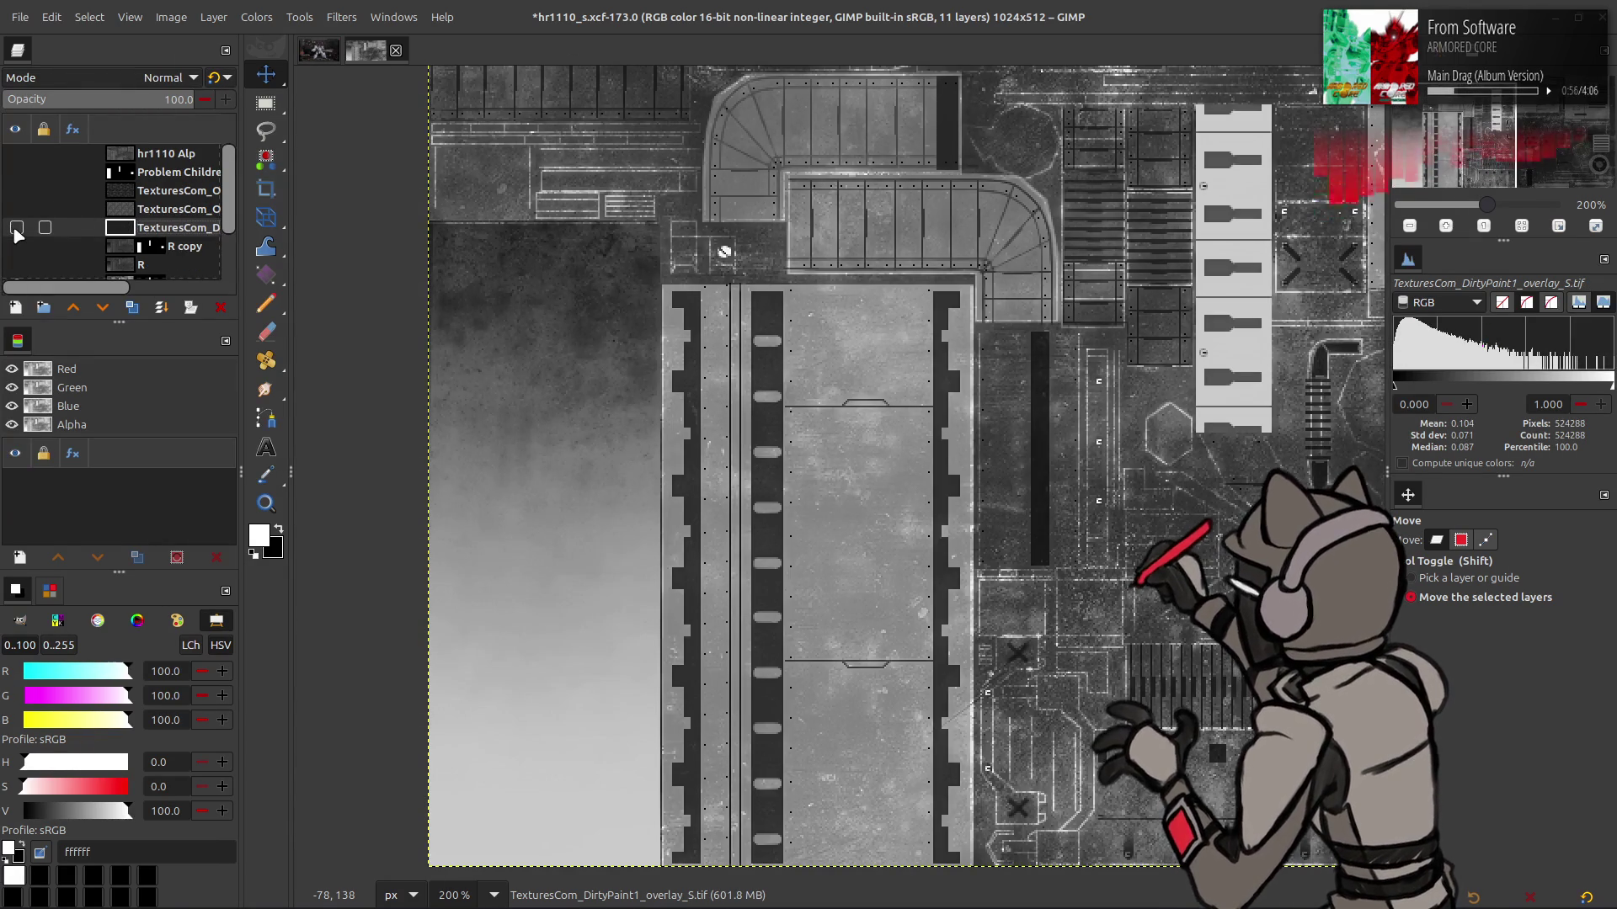
click(16, 228)
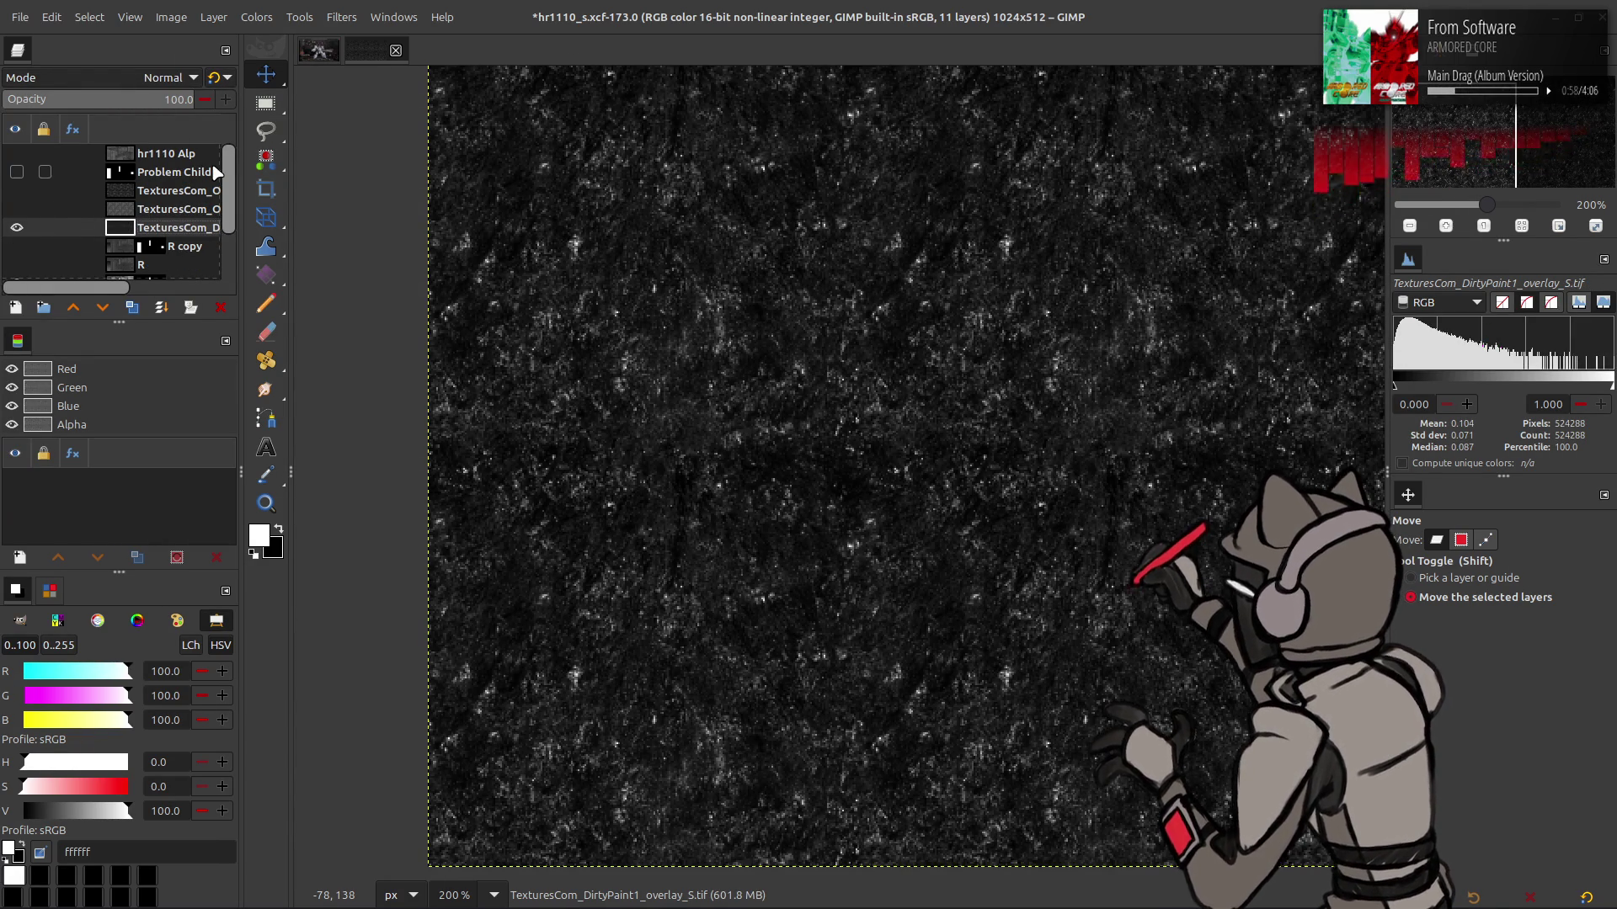
key(ctrl+z)
click(257, 17)
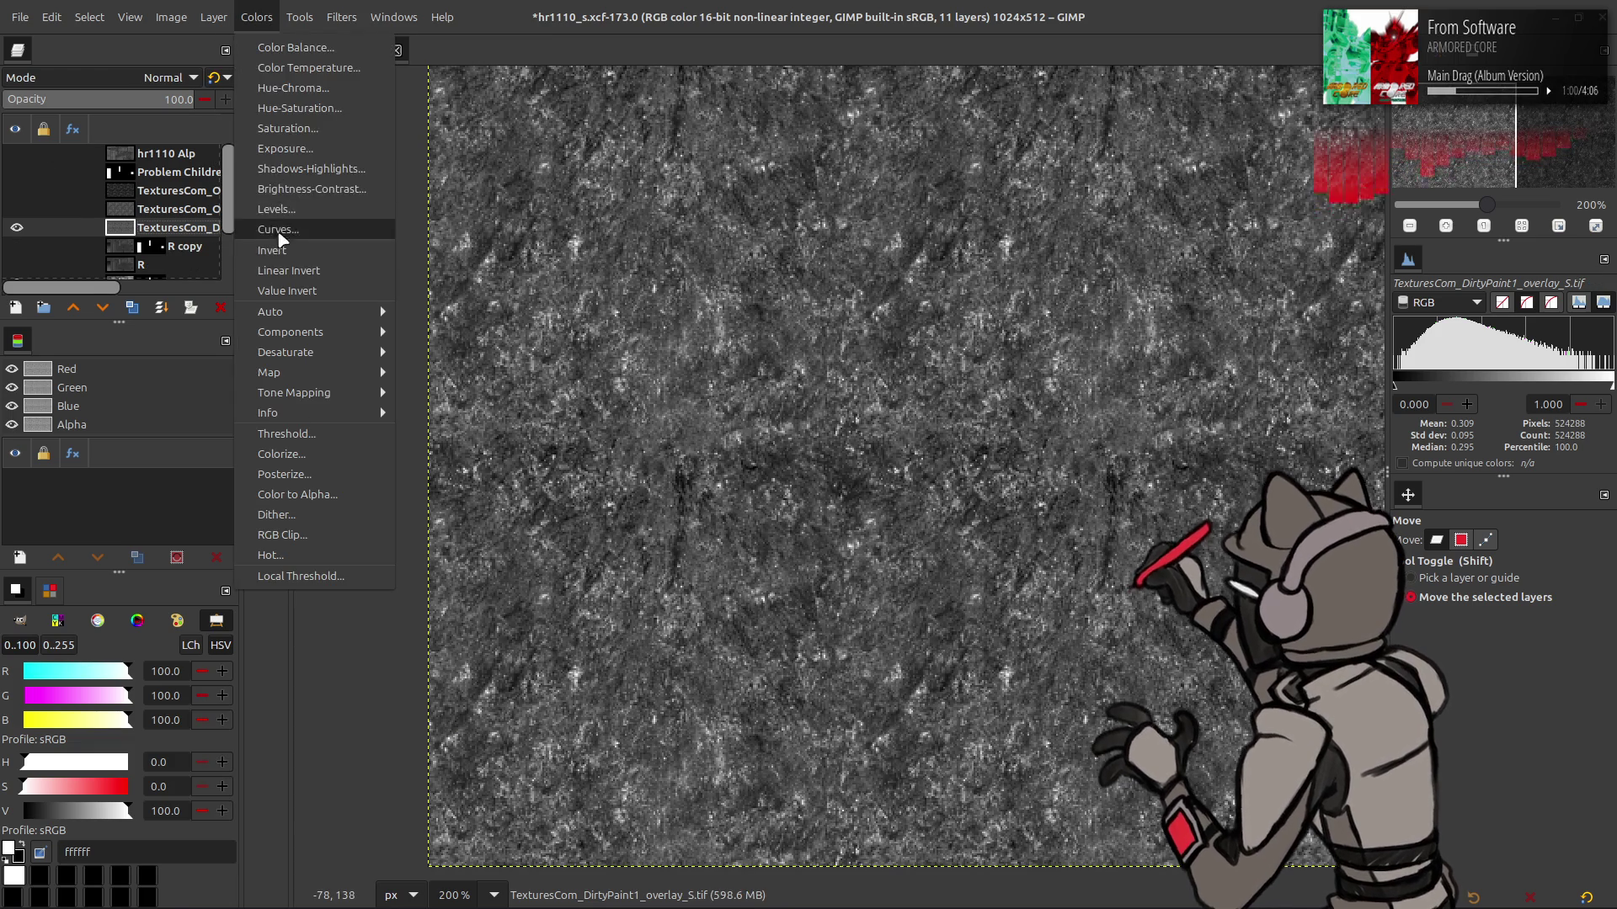
Invert the DirtyPaint1 layer and apply Levels with gamma 4
click(272, 250)
click(257, 17)
click(278, 211)
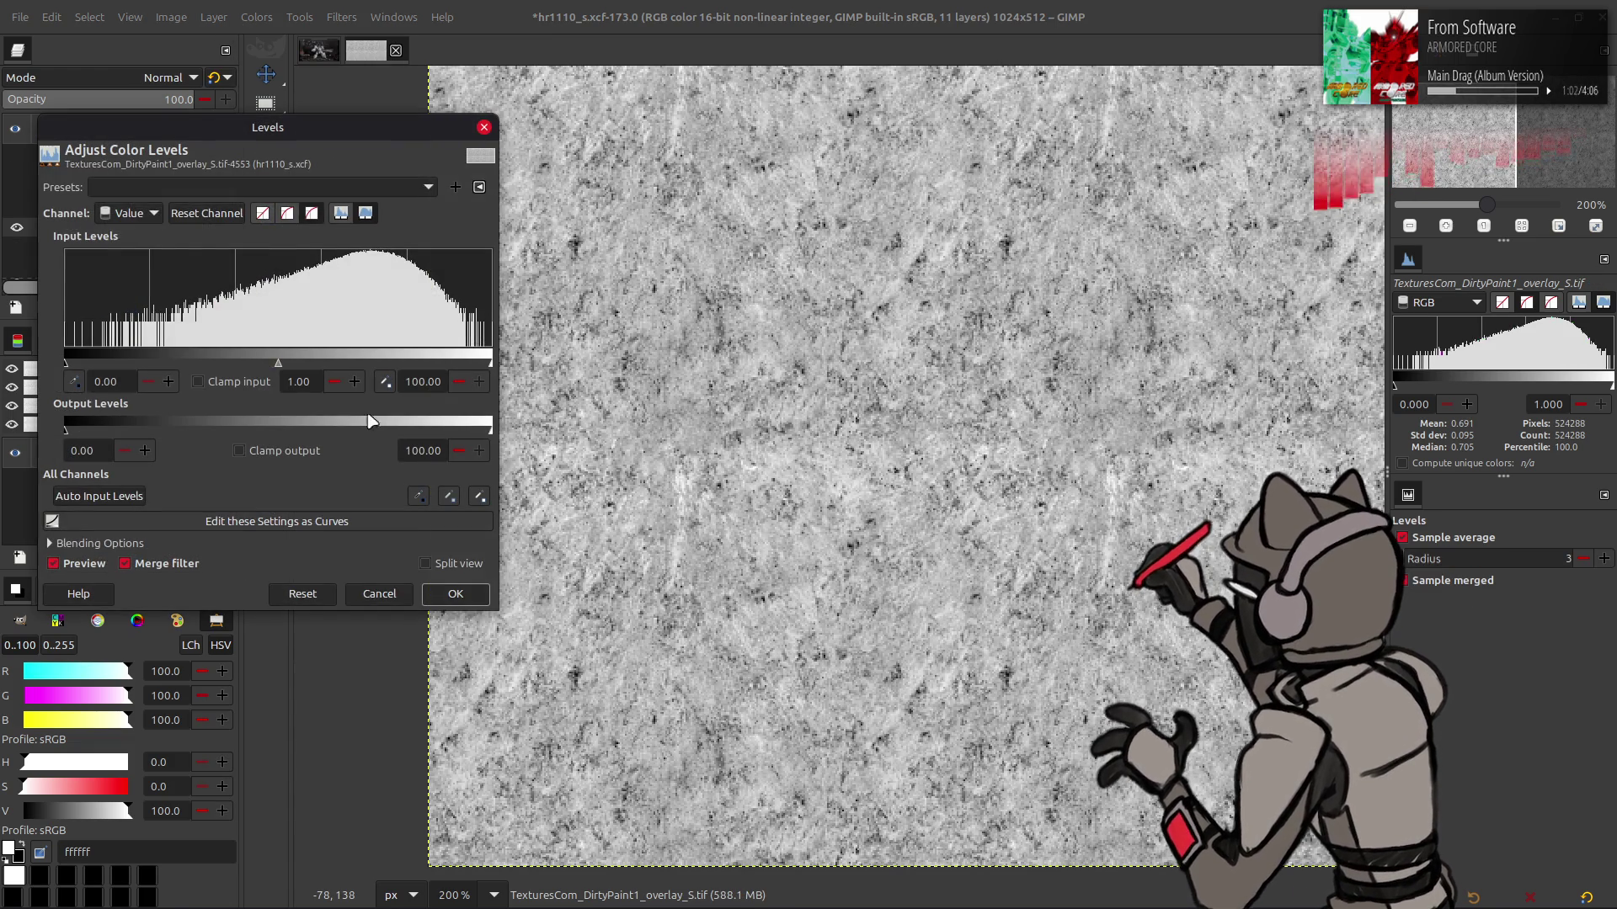
text(4)
key(Return)
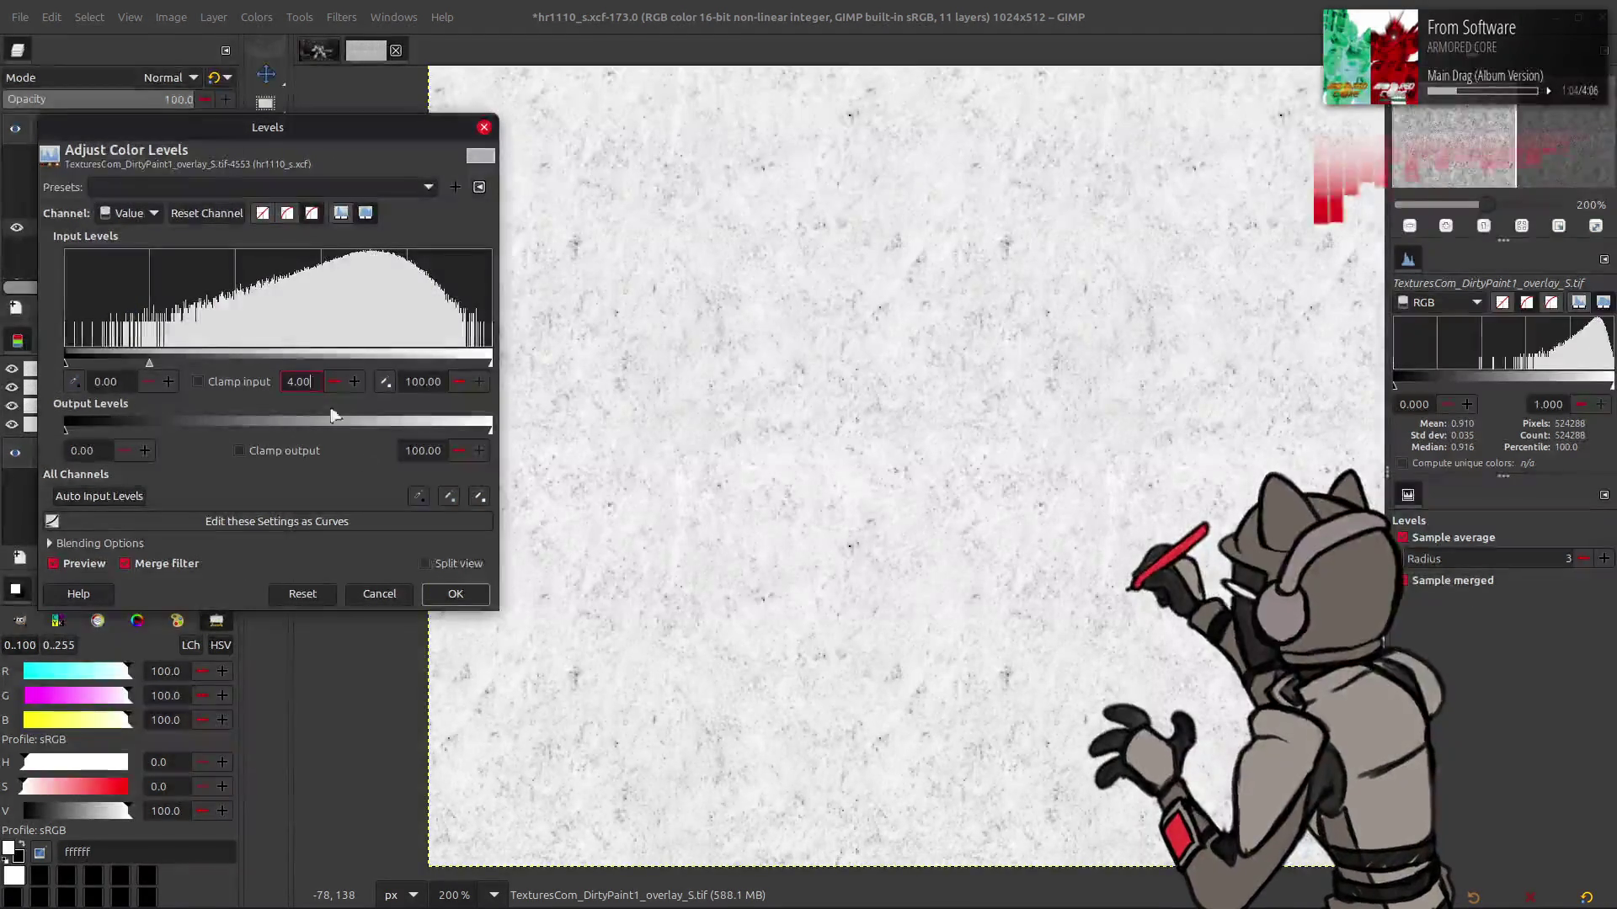
click(455, 594)
Apply Levels with low input 55 for stronger contrast
click(257, 17)
click(278, 210)
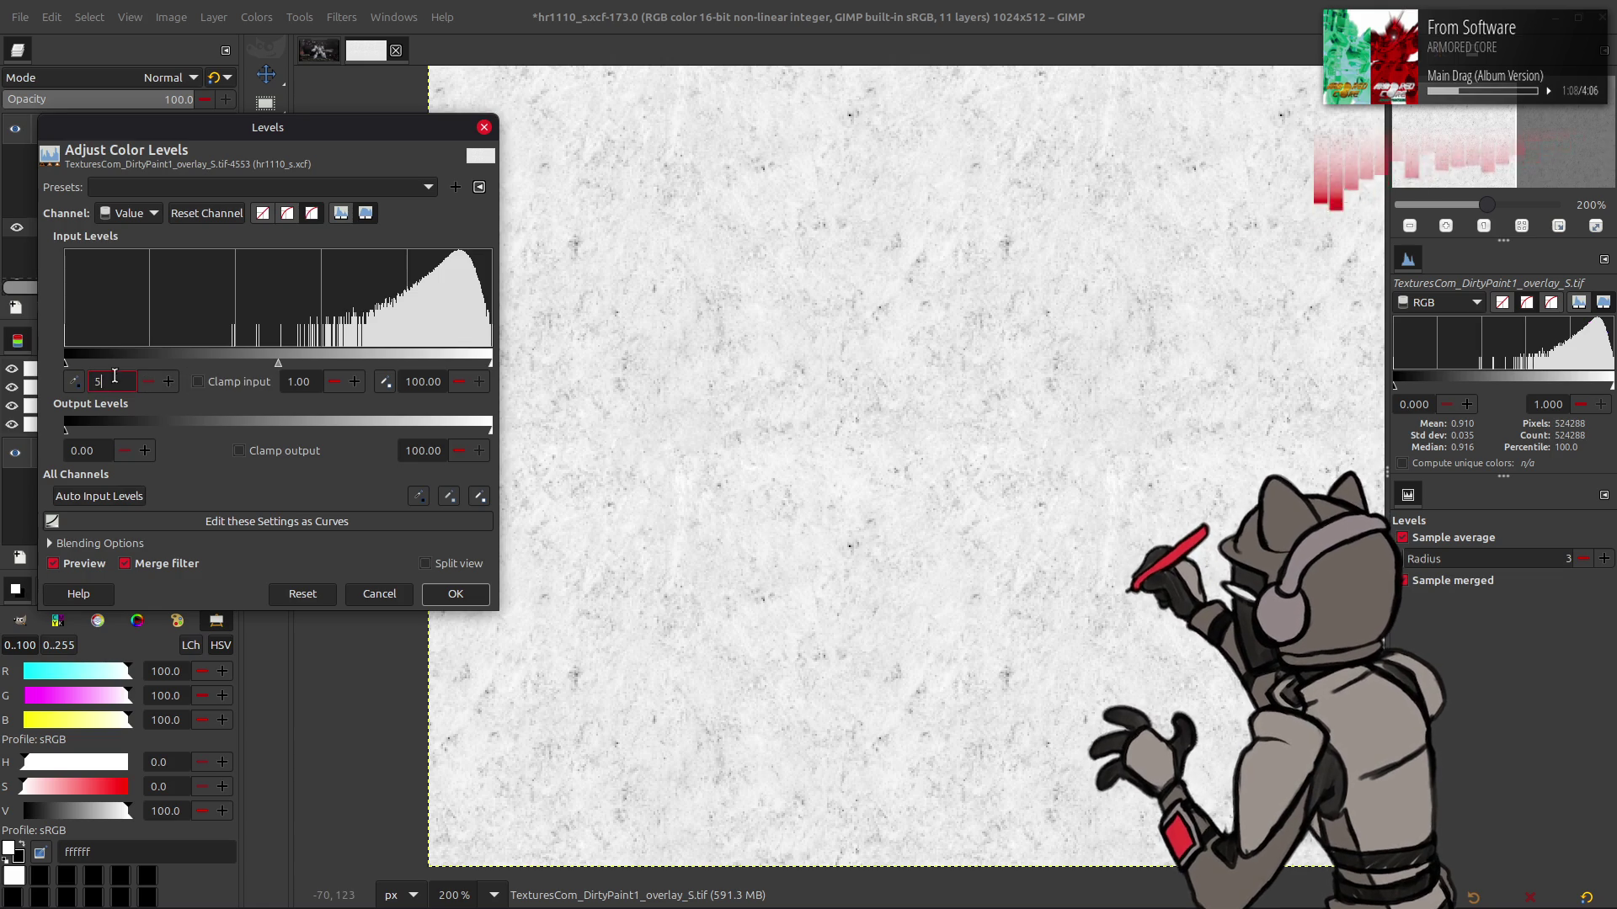
text(55)
key(Return)
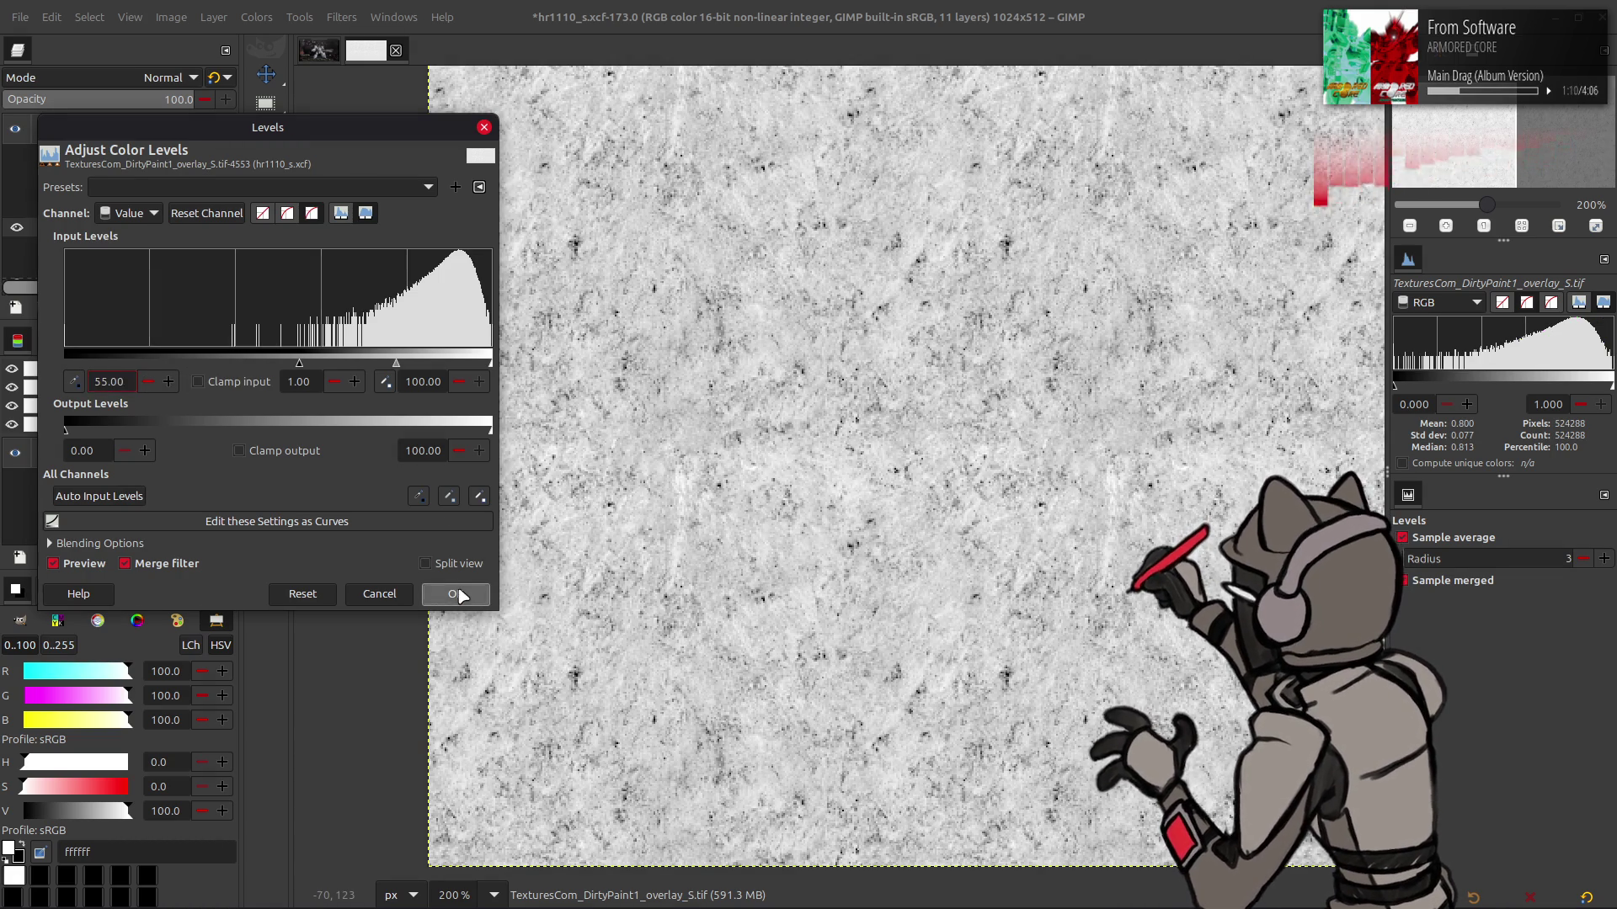
click(452, 590)
Invert the layer back to dark grain with bright specks
click(257, 17)
click(312, 249)
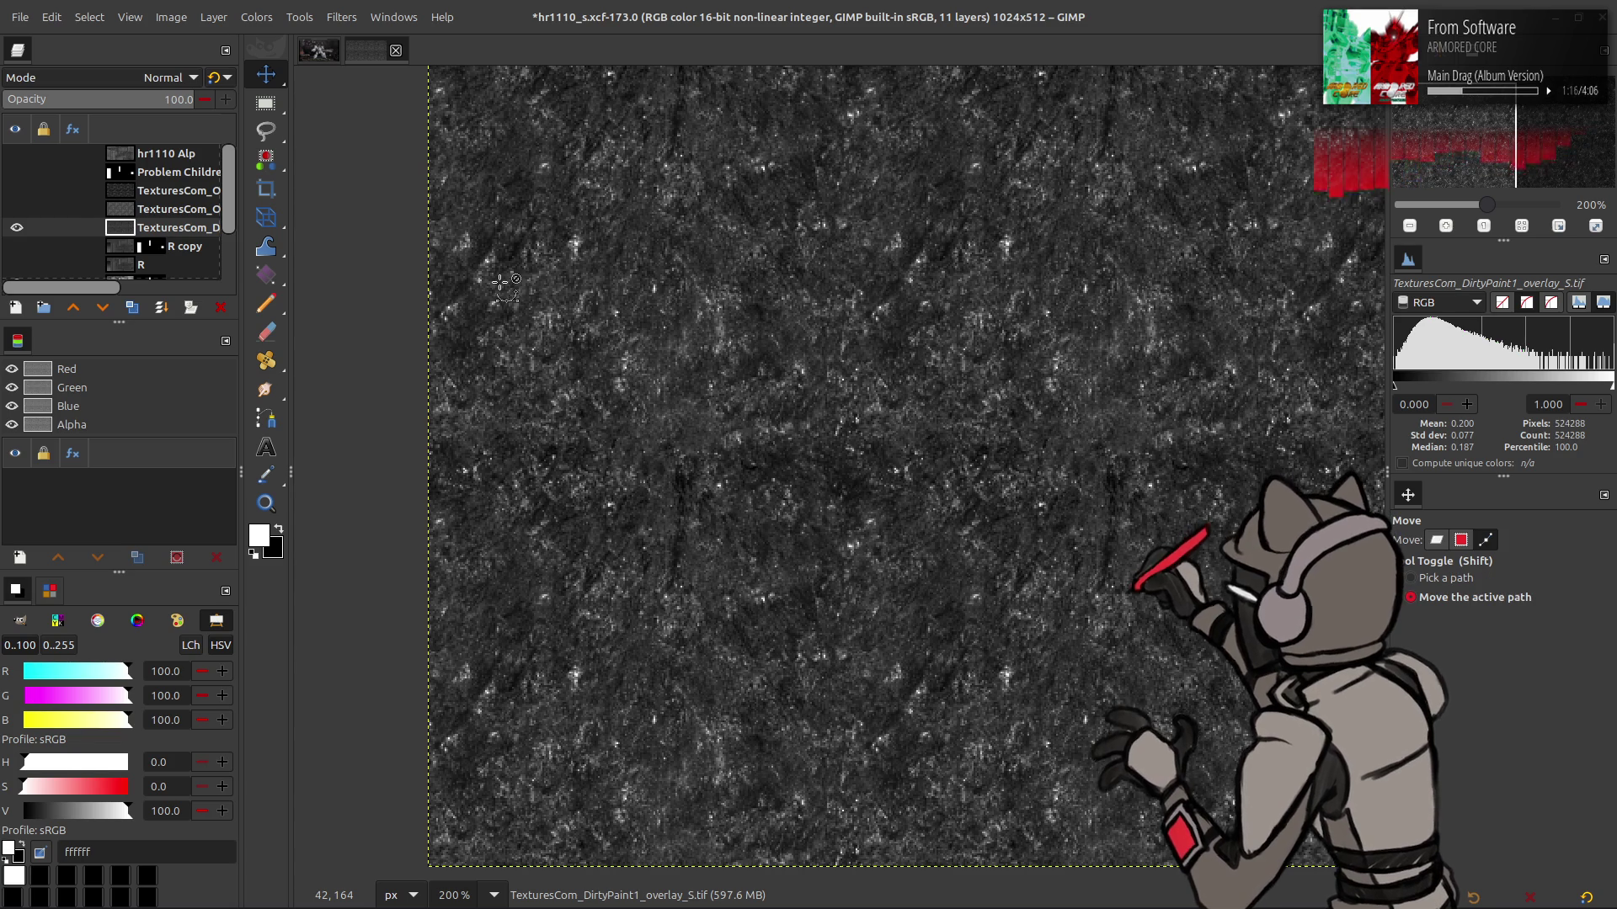
key(ctrl+z)
key(ctrl+z)
key(ctrl+y)
key(ctrl+y)
Duplicate the dirt layer, set the copy to legacy Multiply, and merge it down
key(ctrl+z)
key(ctrl+z)
key(ctrl+y)
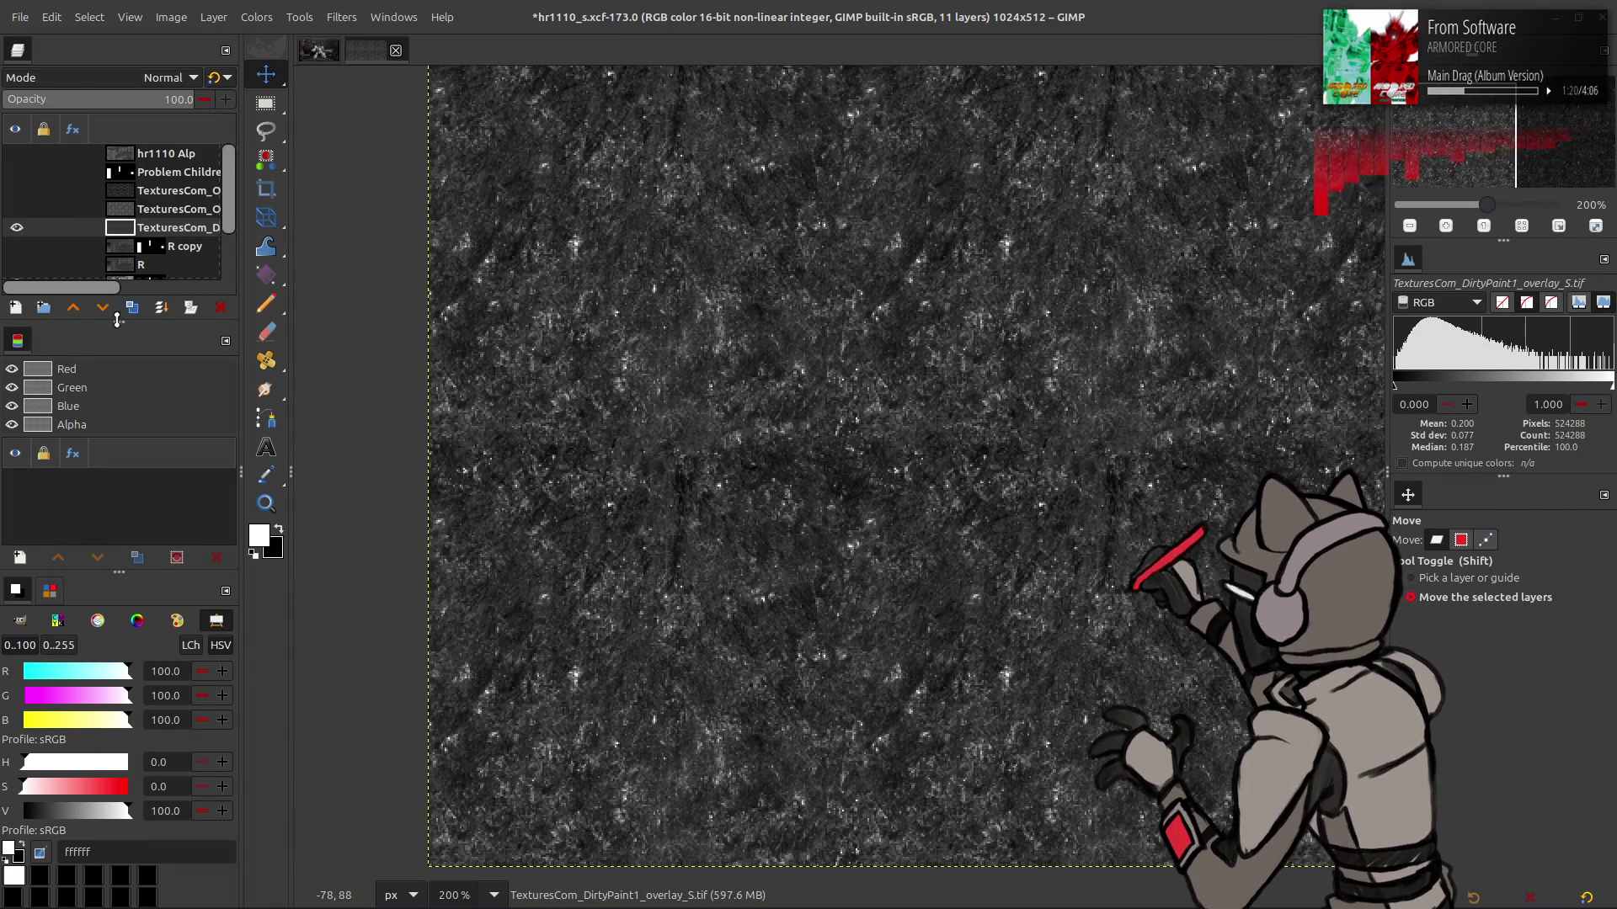
click(132, 308)
click(141, 83)
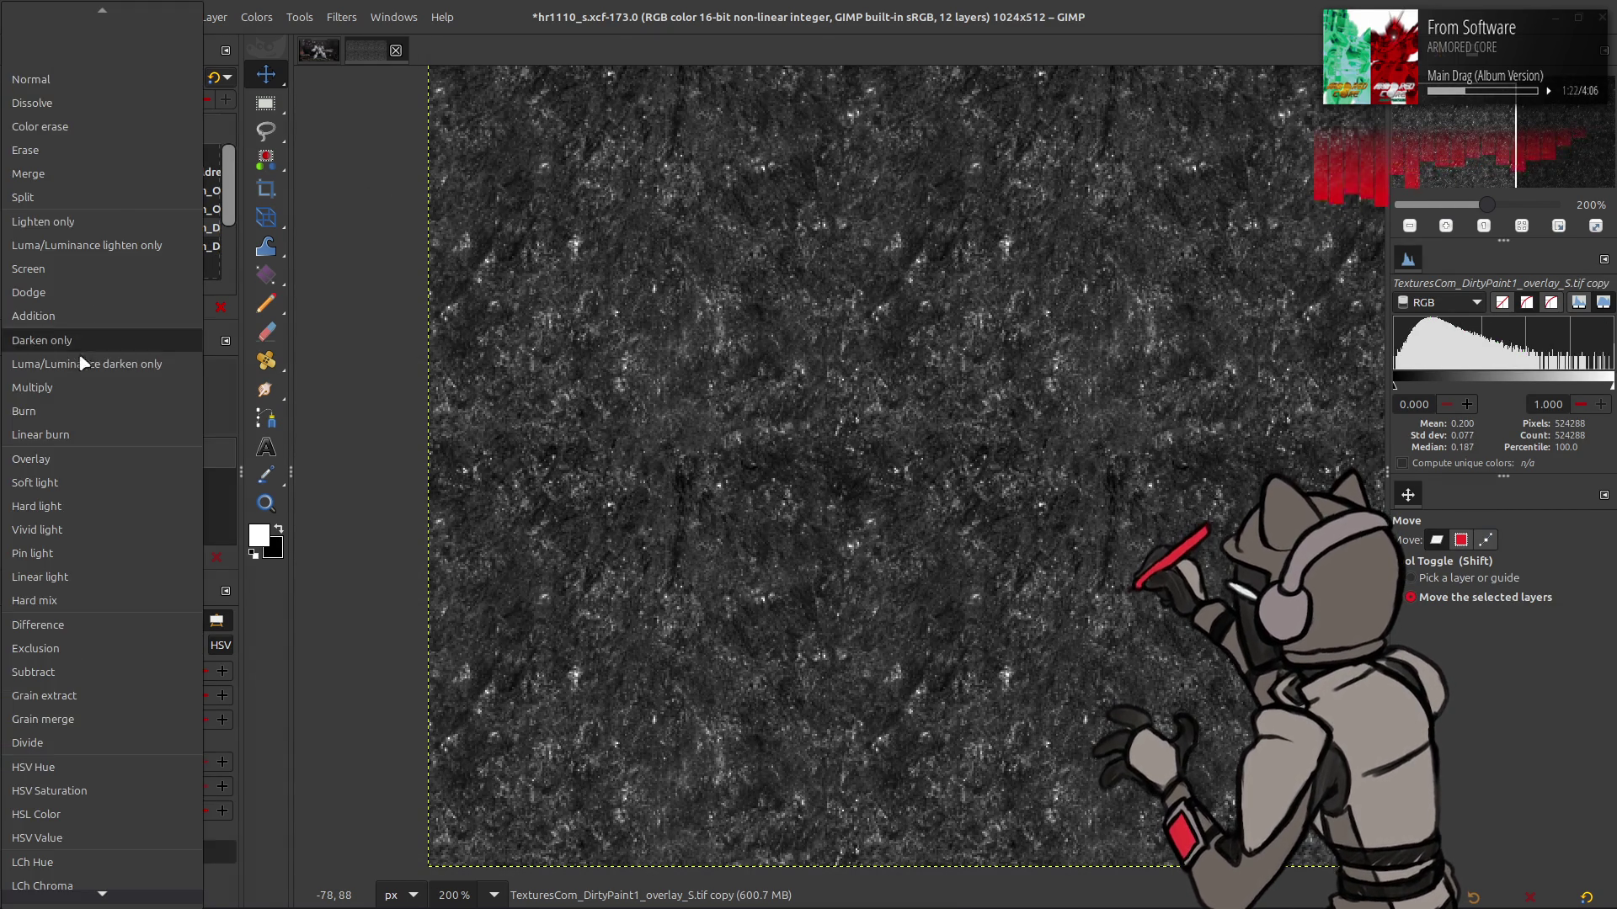
click(78, 381)
click(216, 77)
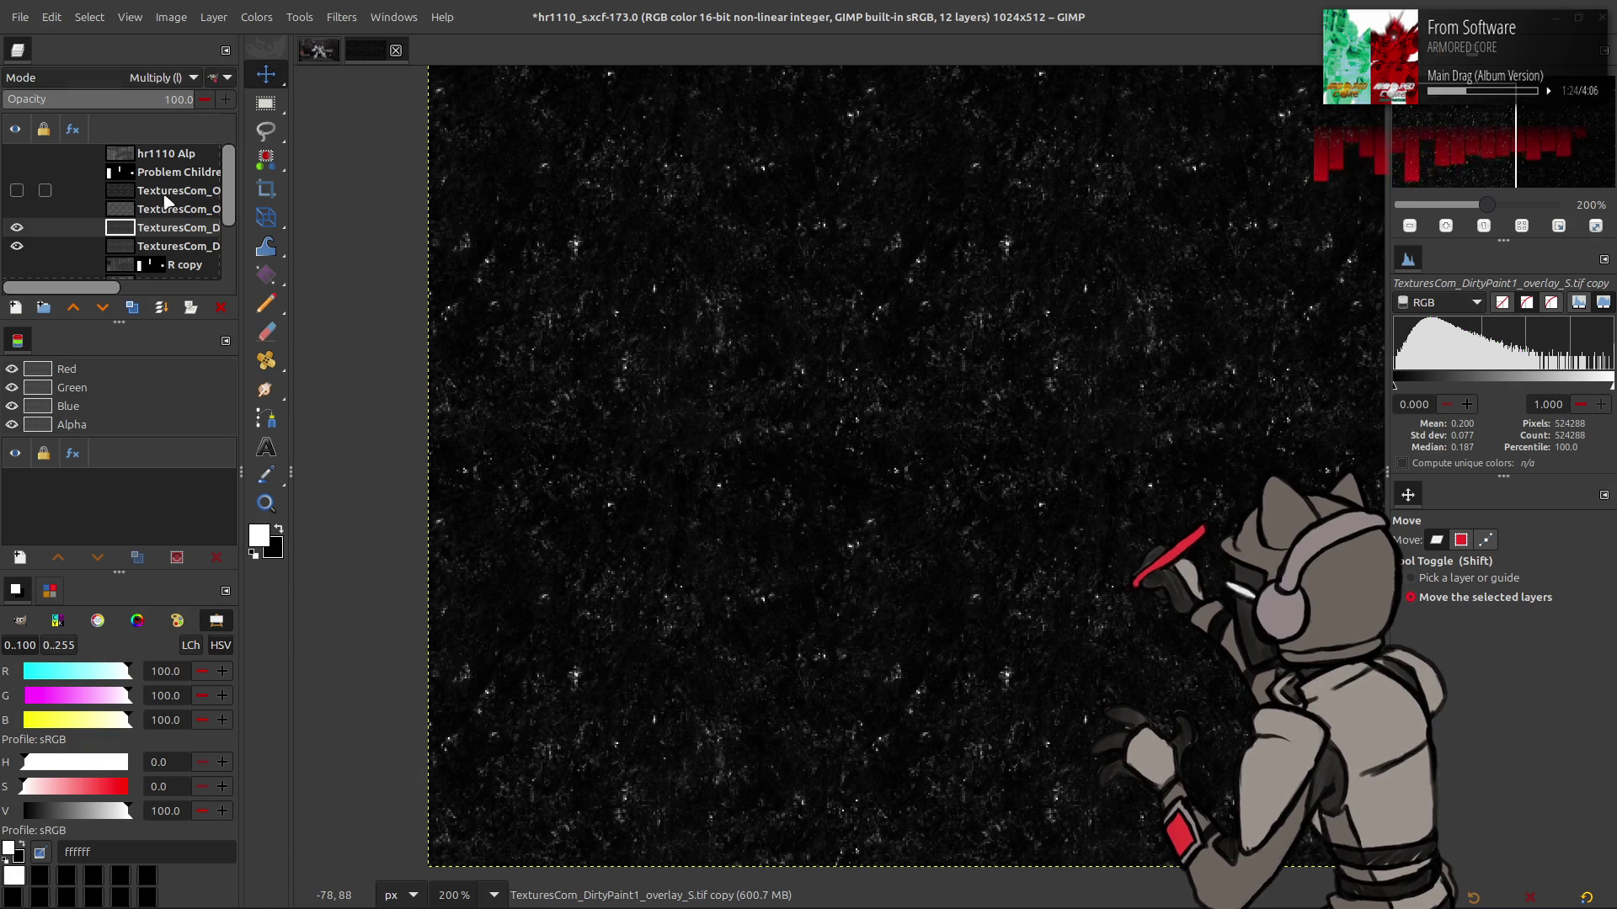
click(161, 308)
Apply Curves using a previously saved curve preset
click(256, 17)
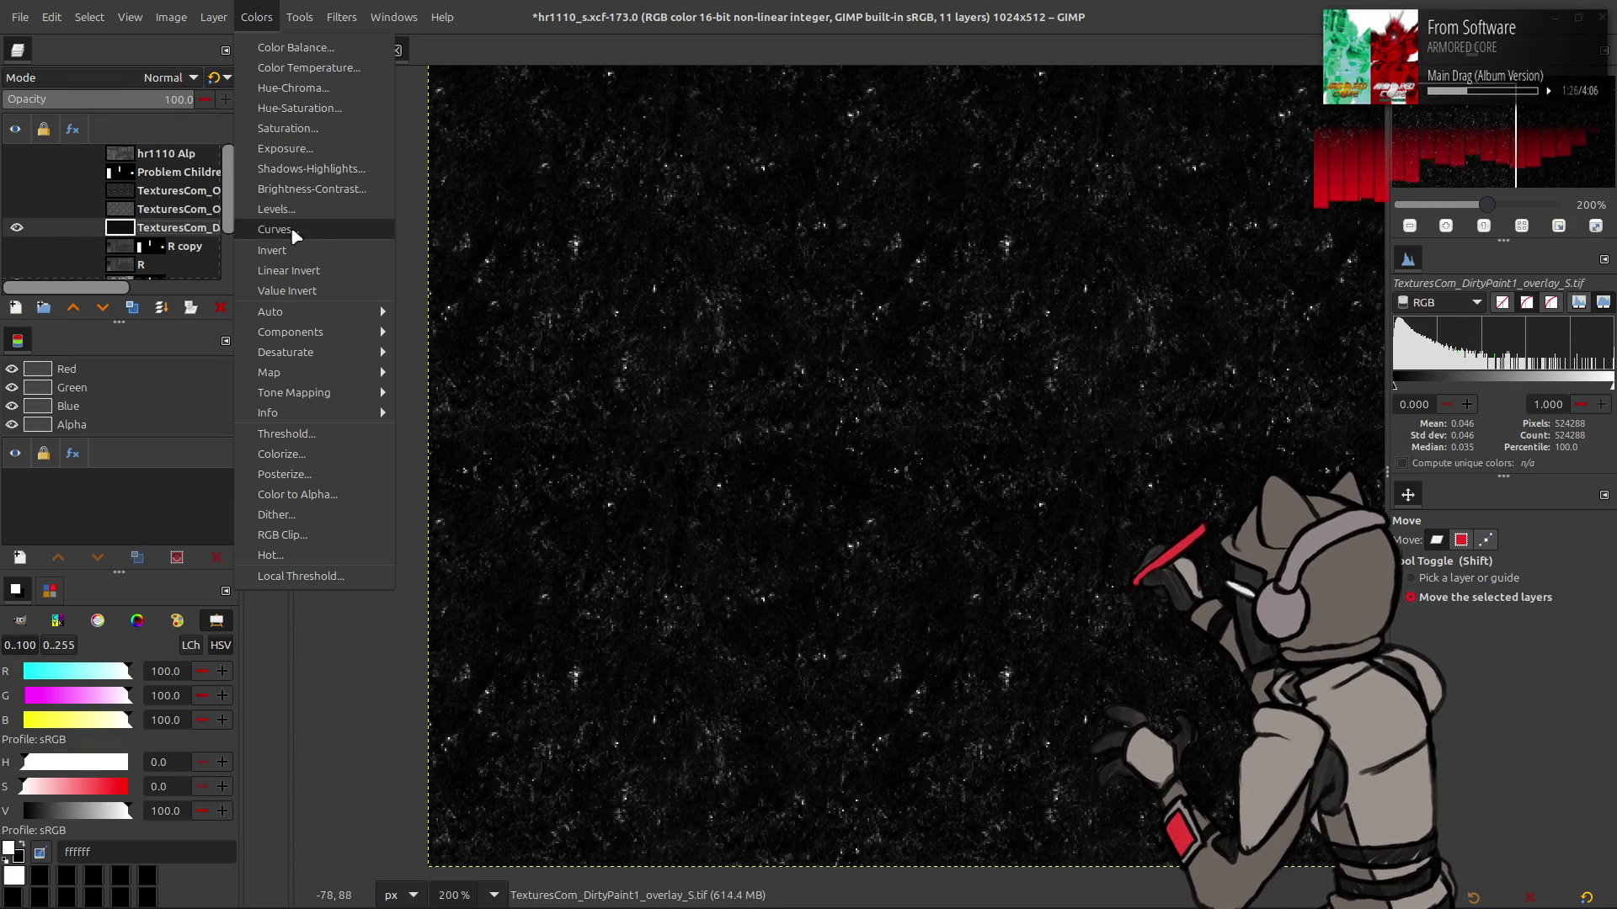
click(291, 226)
click(753, 298)
click(754, 320)
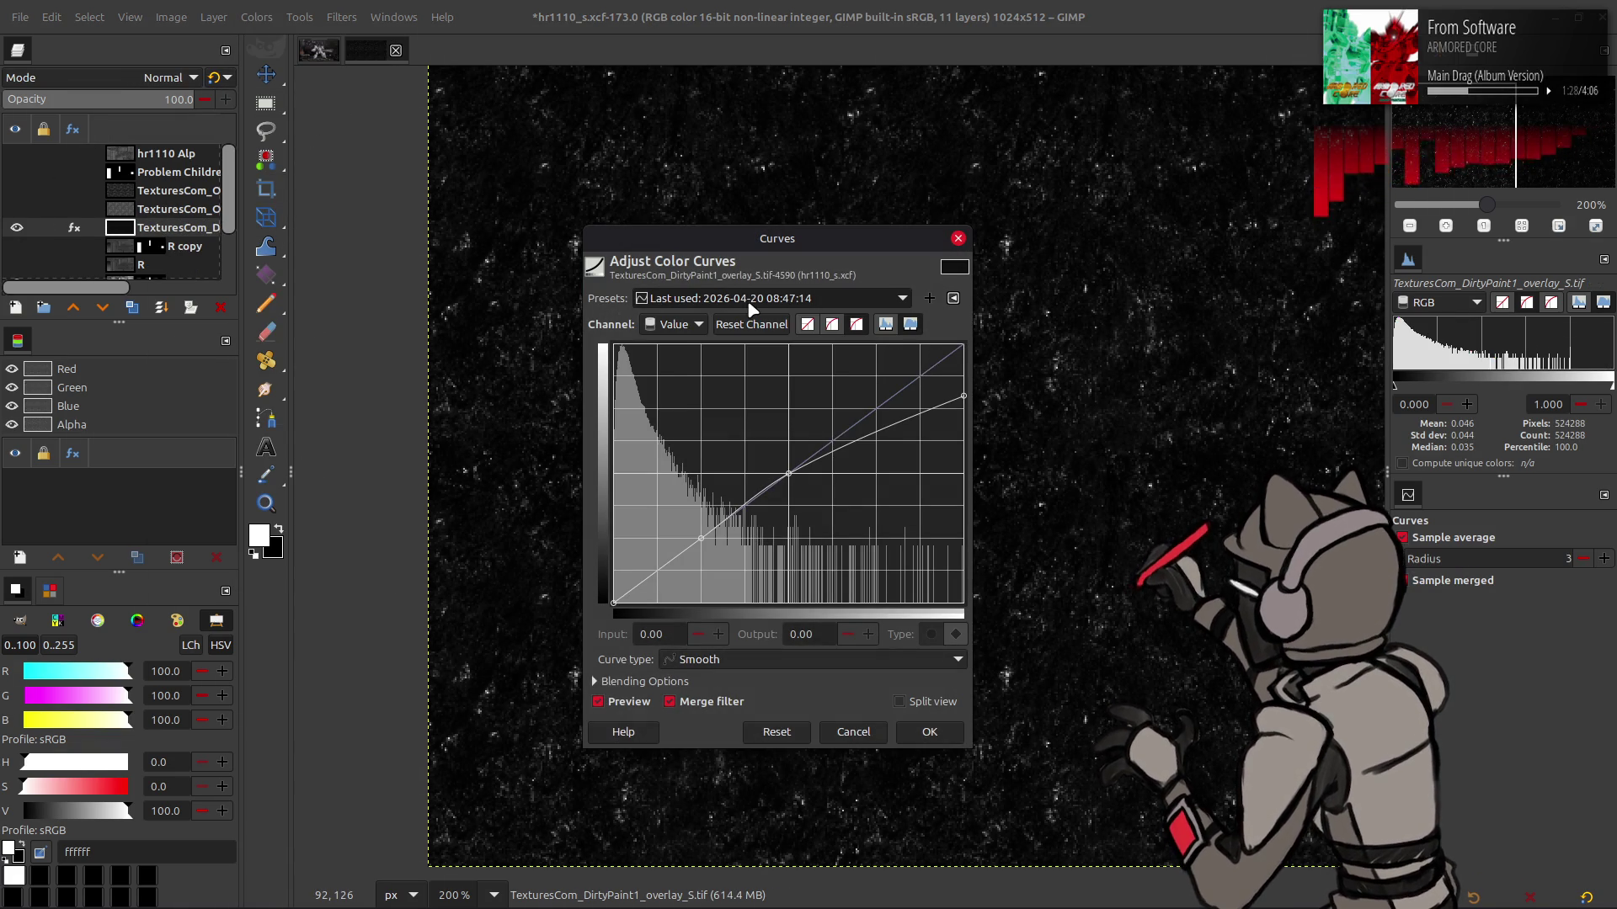
scroll(753, 298, down, 2)
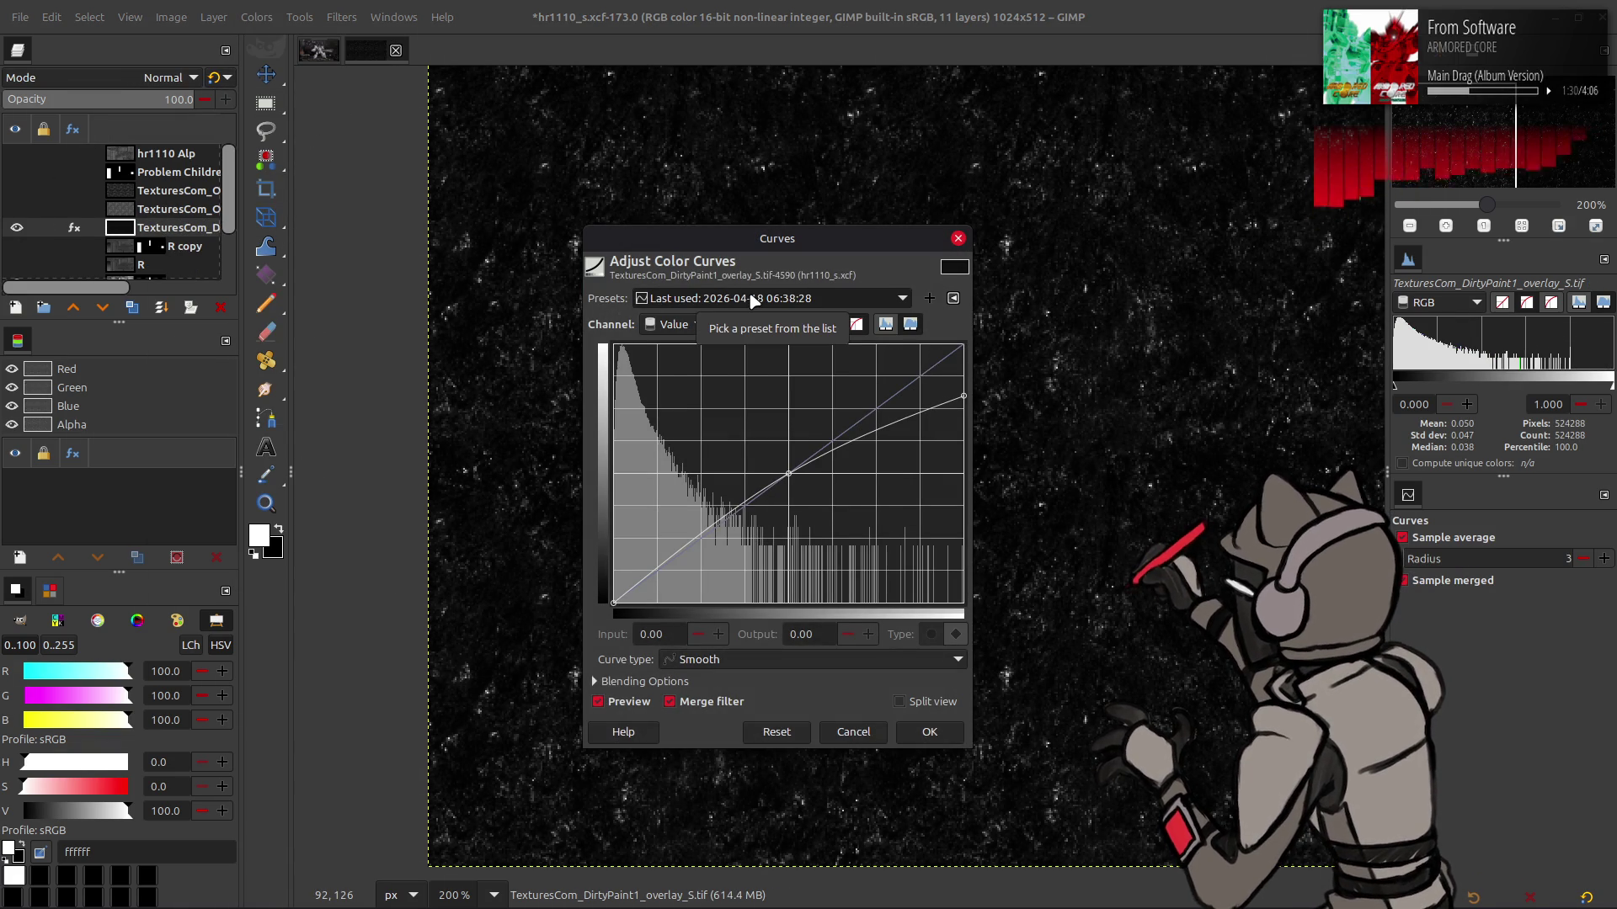
click(930, 733)
Apply the same Curves adjustment twice more to darken the layer
click(252, 19)
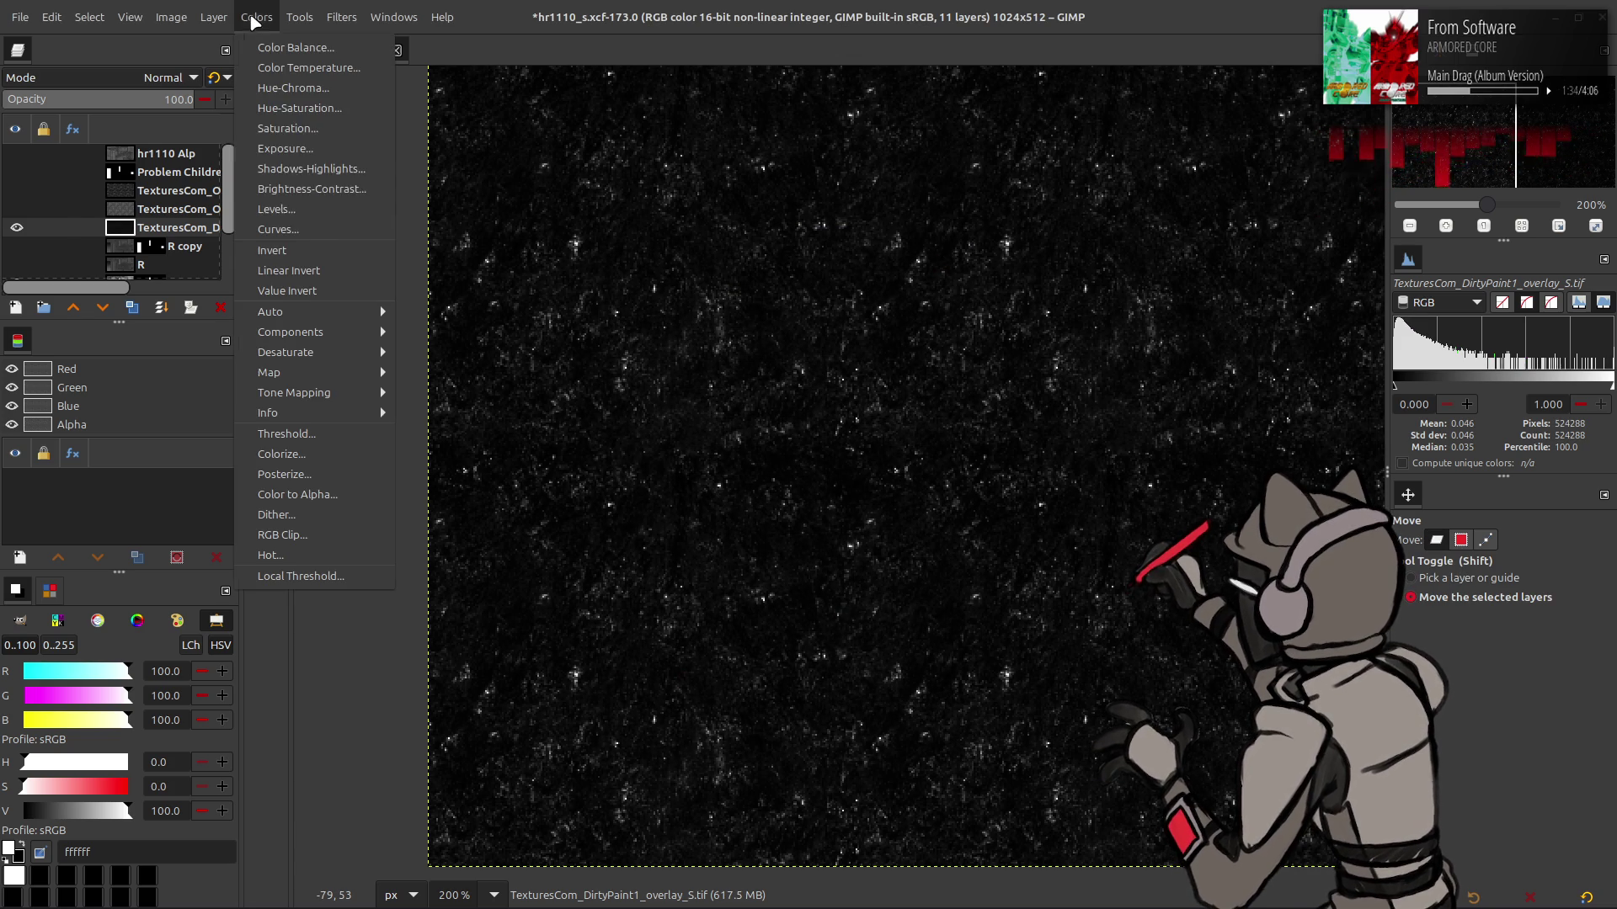
click(306, 215)
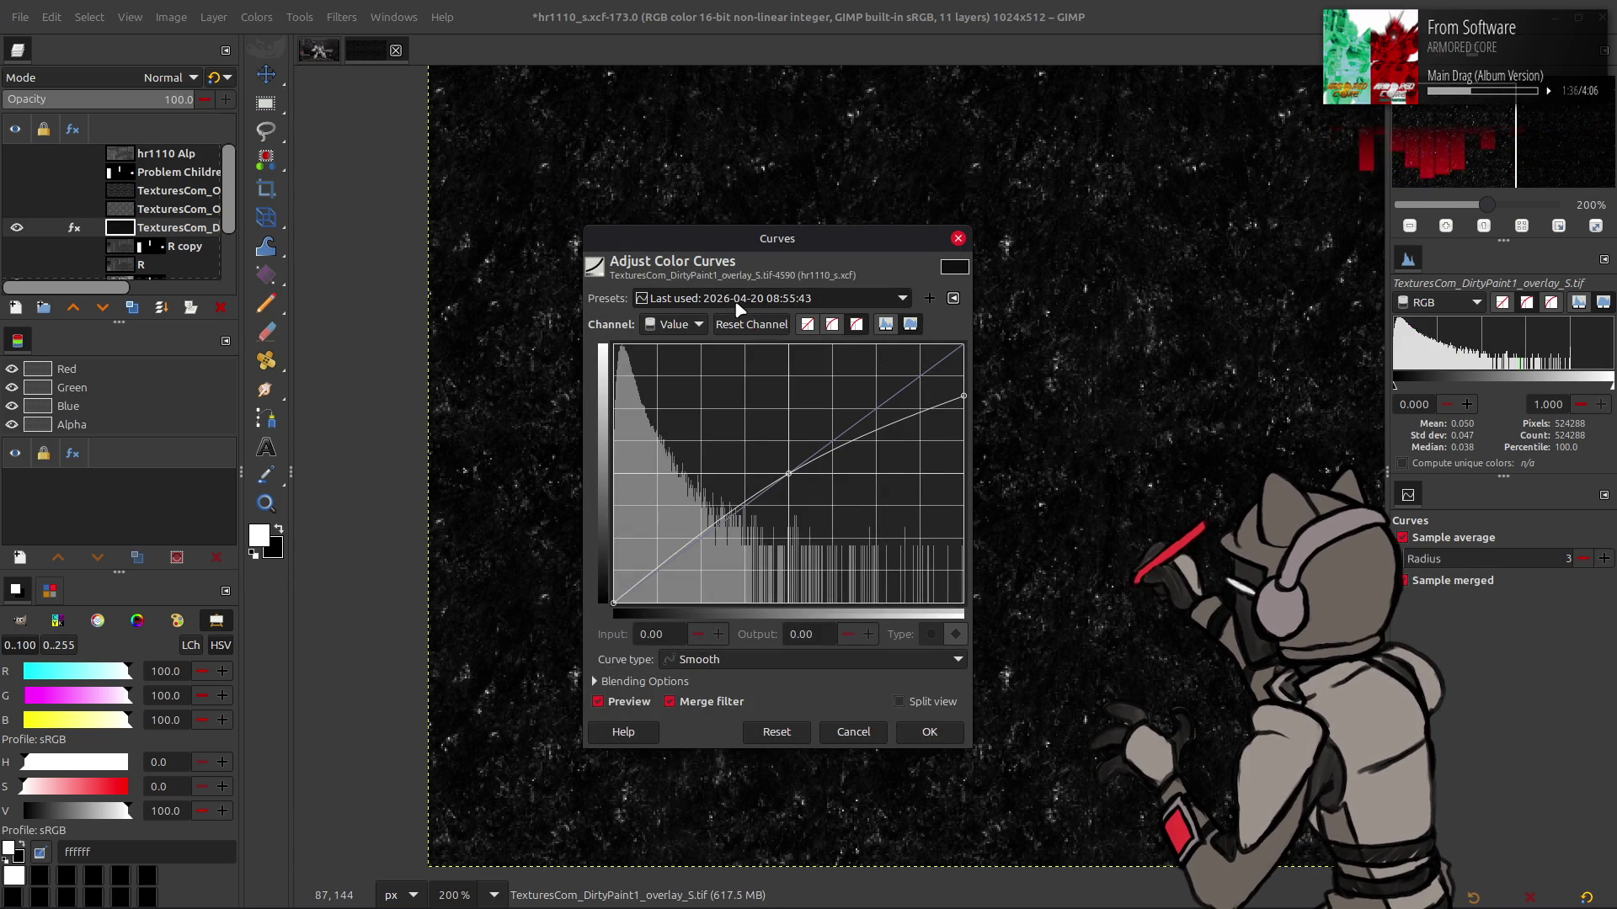
scroll(737, 299, down, 2)
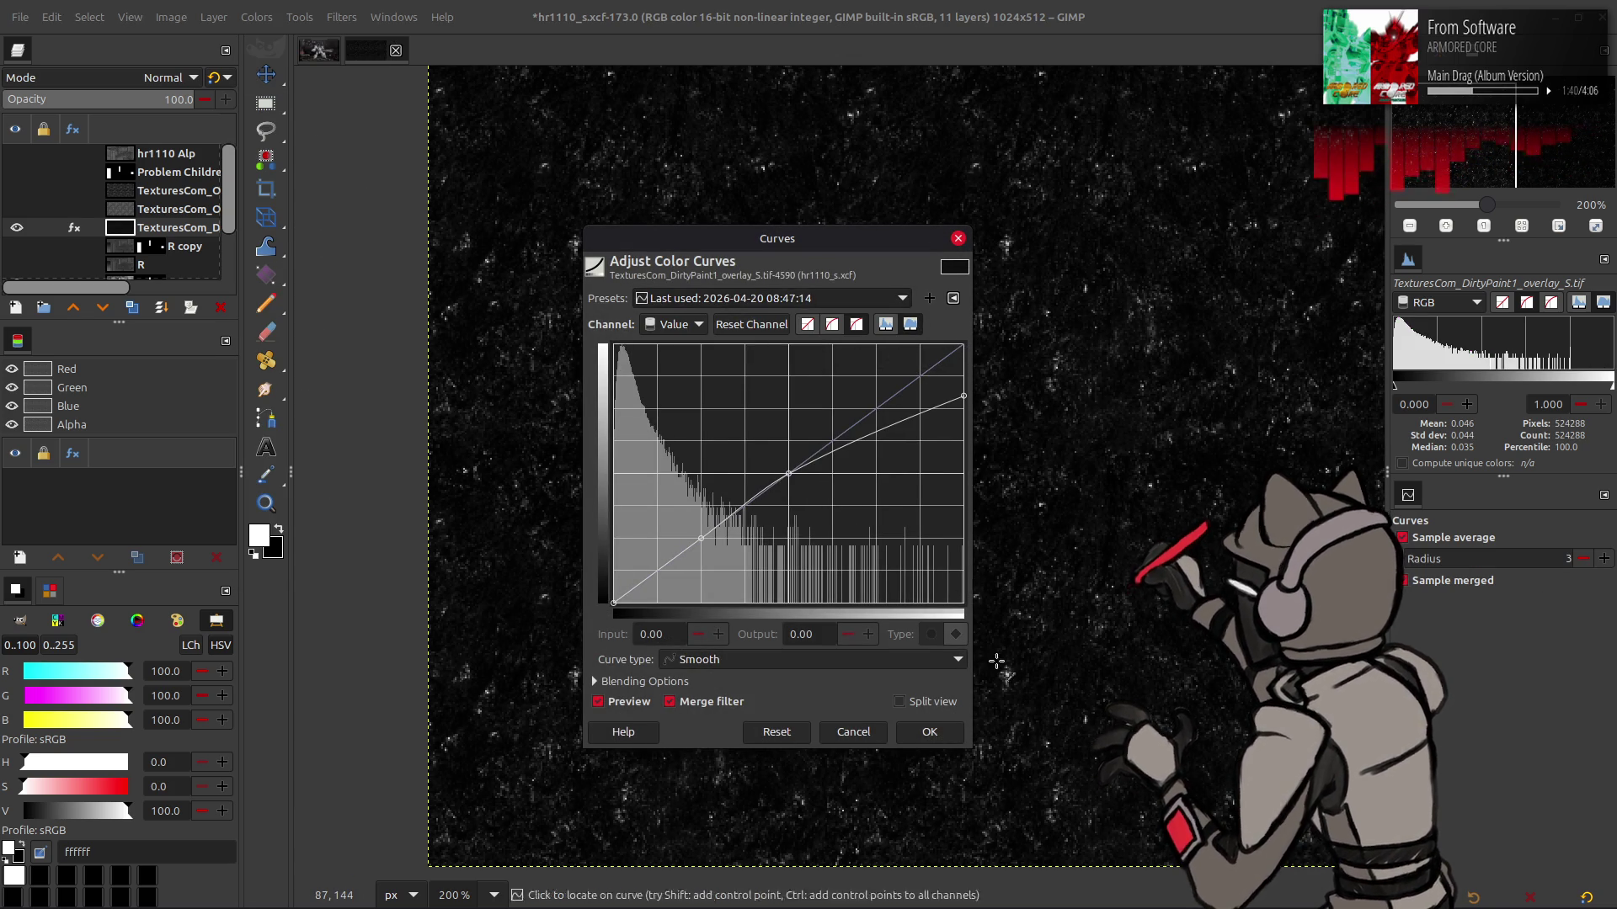
click(930, 731)
click(255, 20)
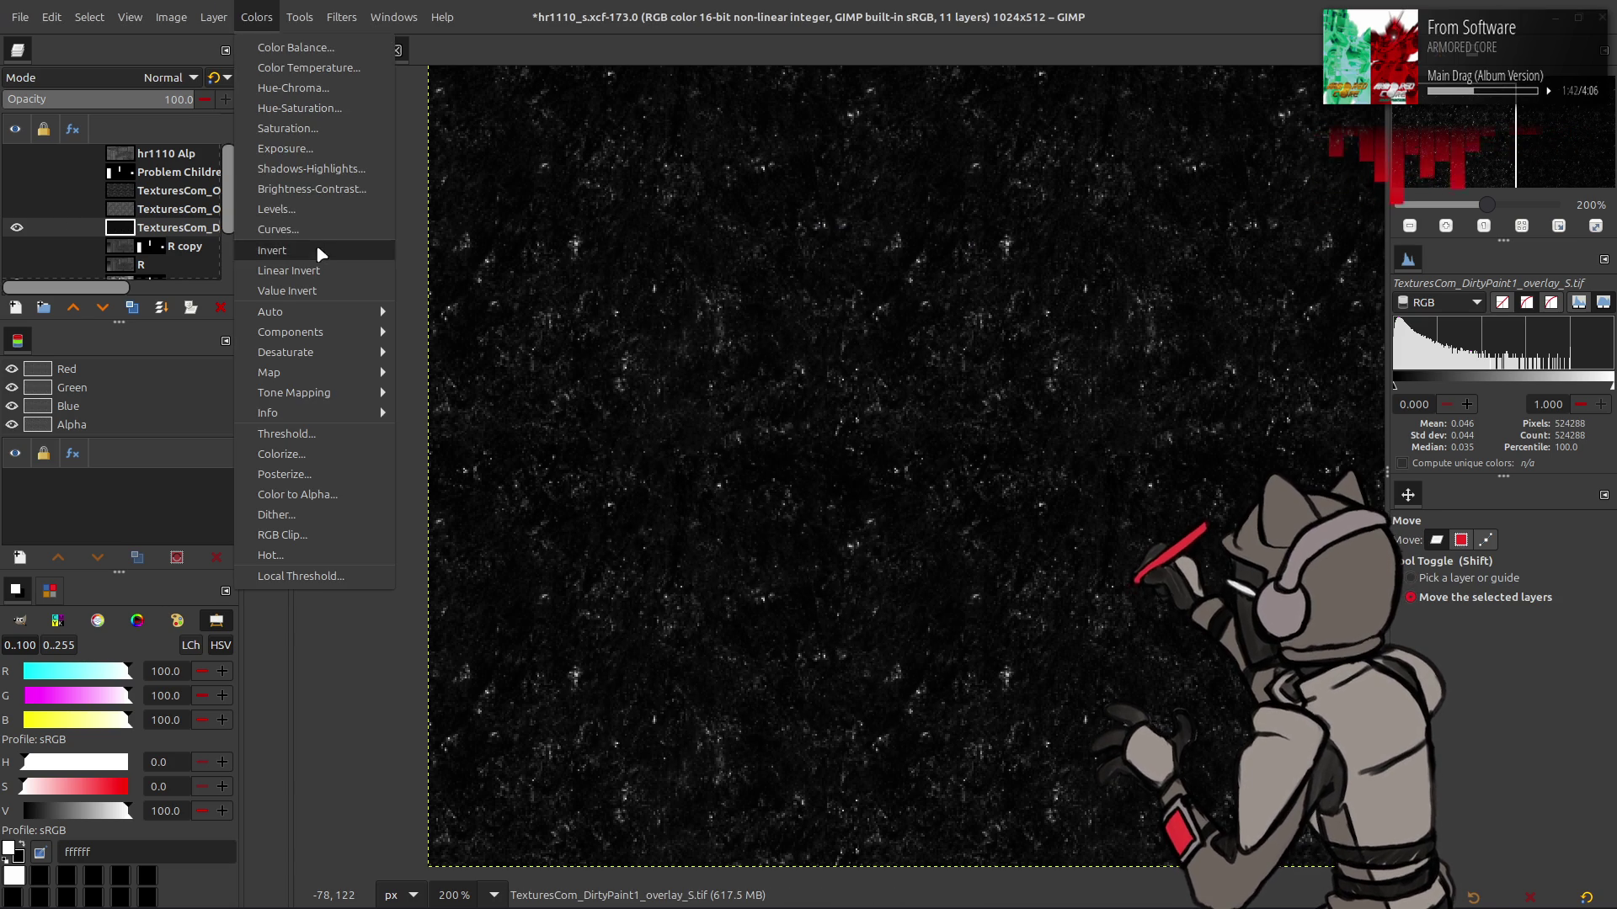
click(282, 229)
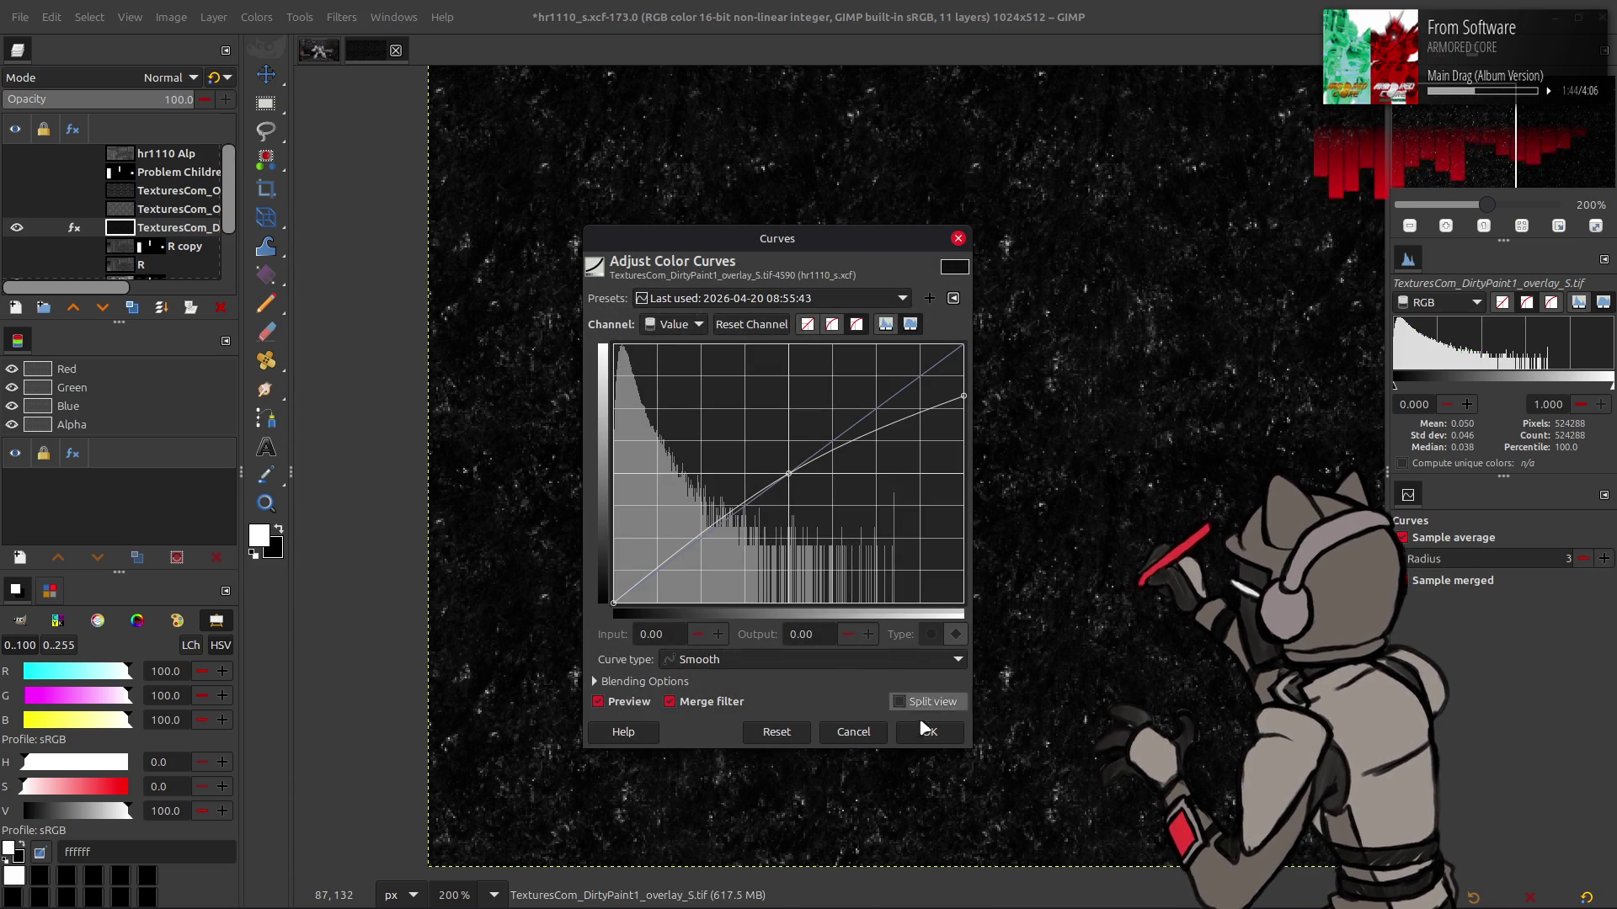
click(930, 732)
Stretch contrast with non-linear components, save hr1110_s.xcf, and hide the layer
click(257, 18)
mouse_move(344, 312)
click(471, 352)
click(180, 352)
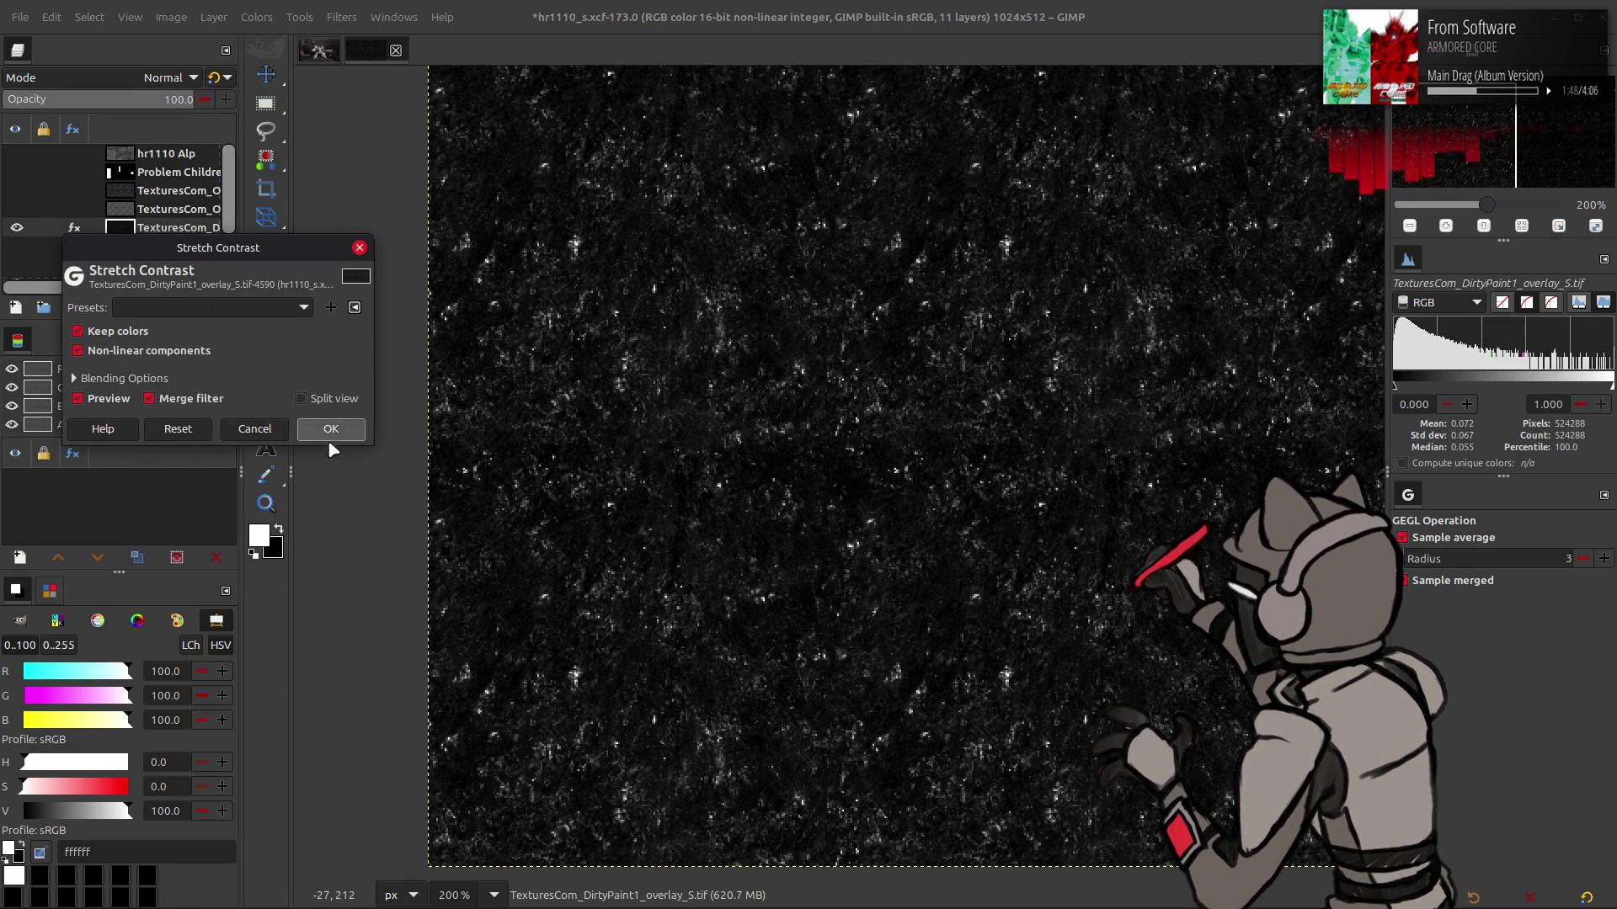
click(334, 429)
key(ctrl+s)
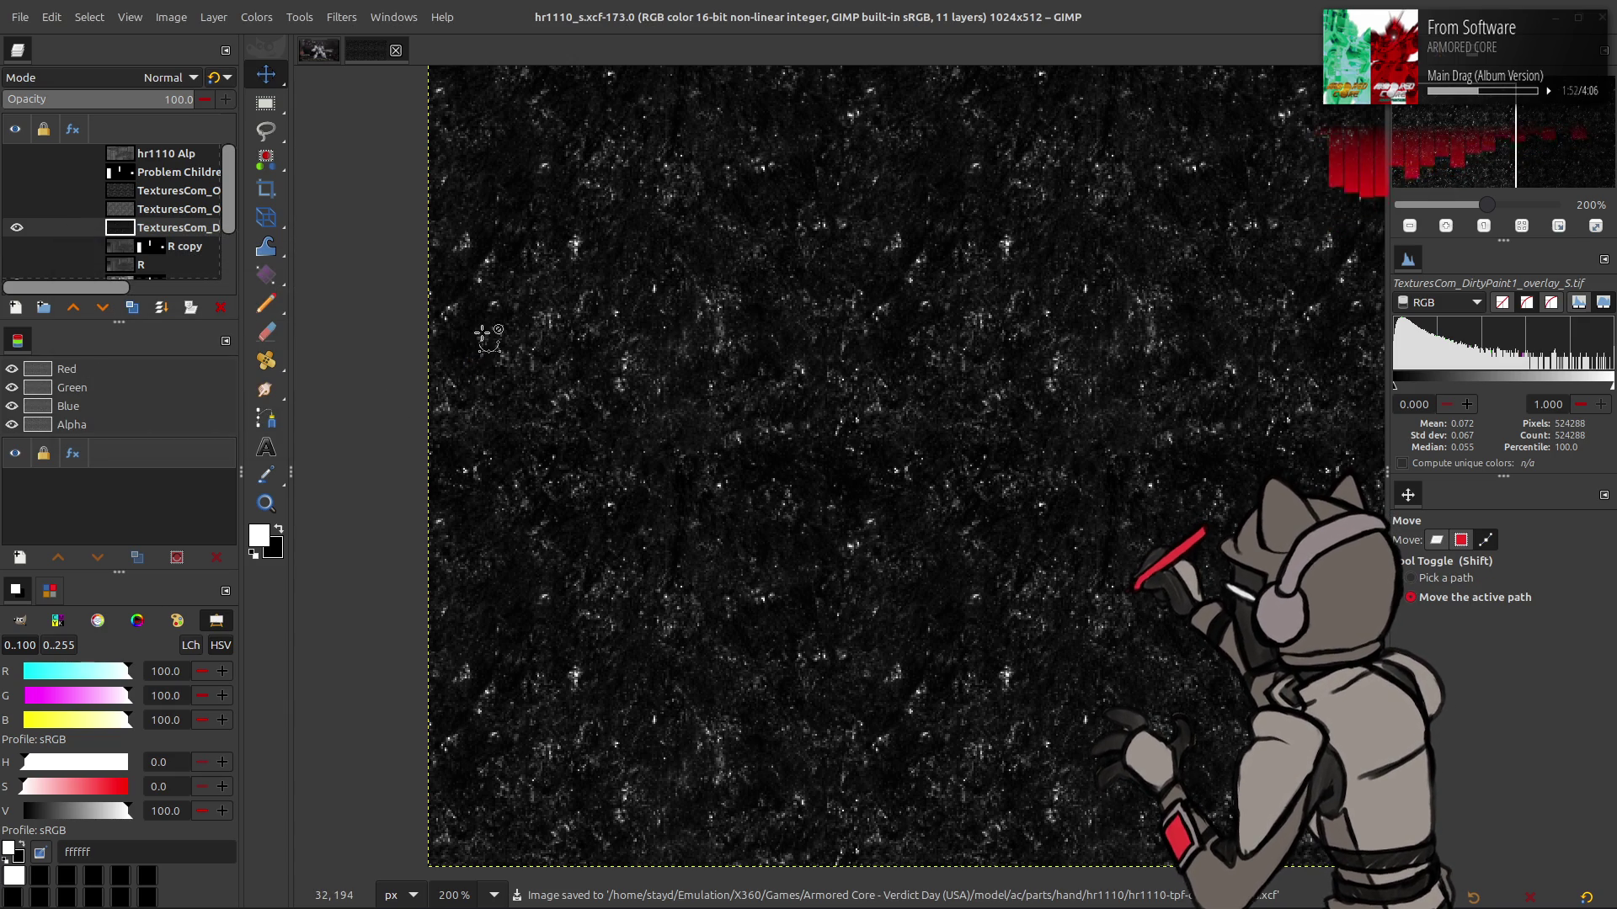
click(16, 227)
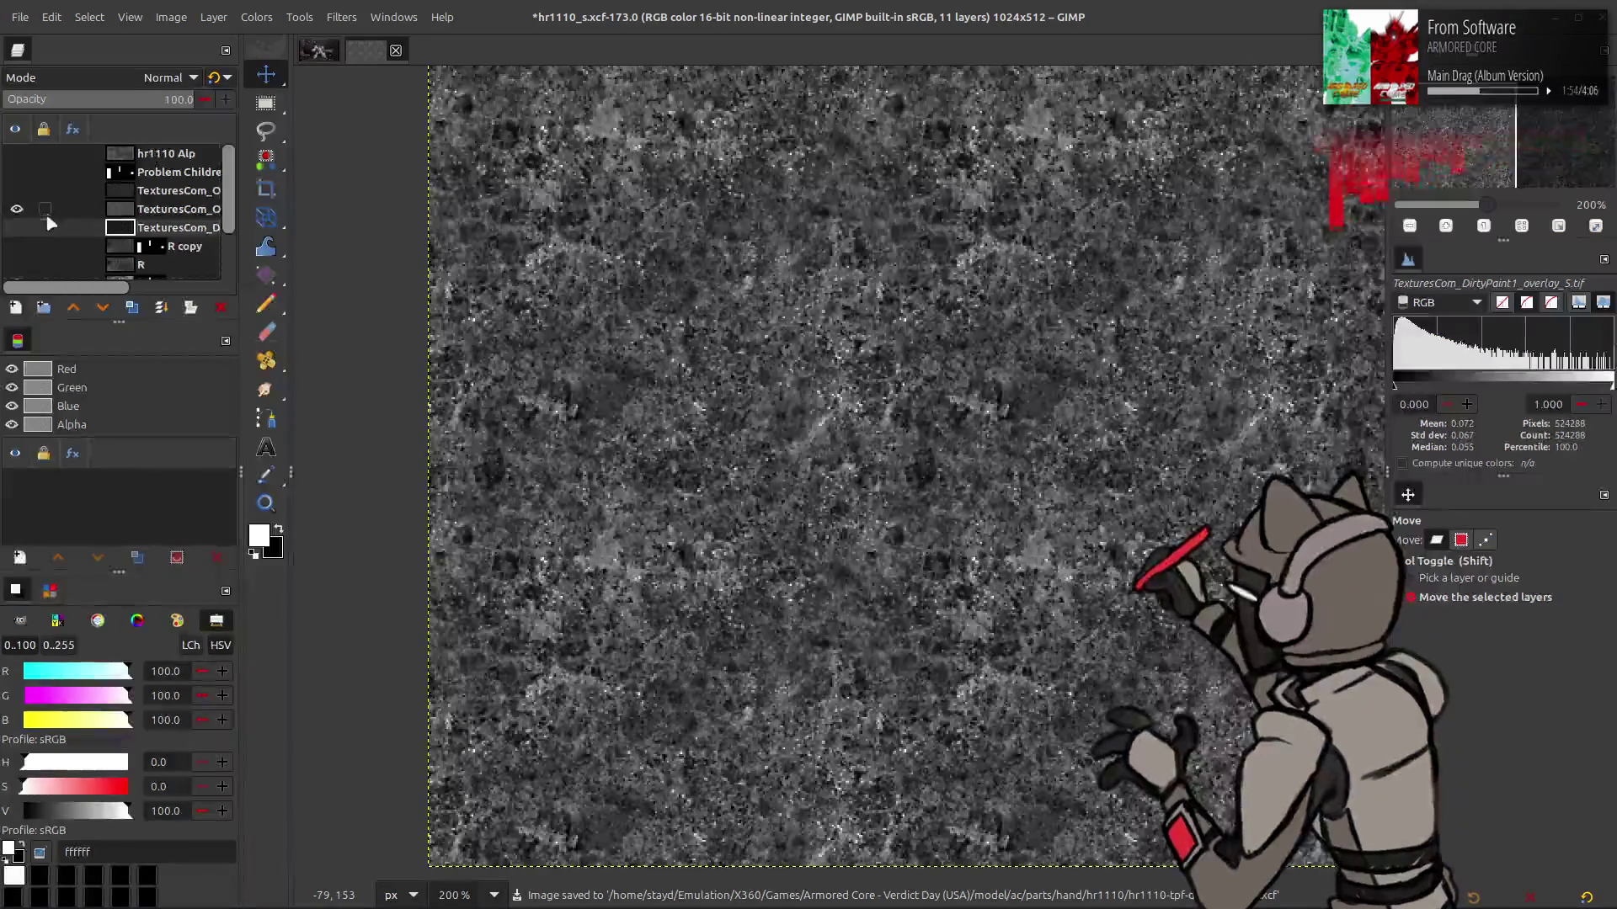
Select the Dirt2 overlay, invert its tones, and compare it against the panel
click(14, 218)
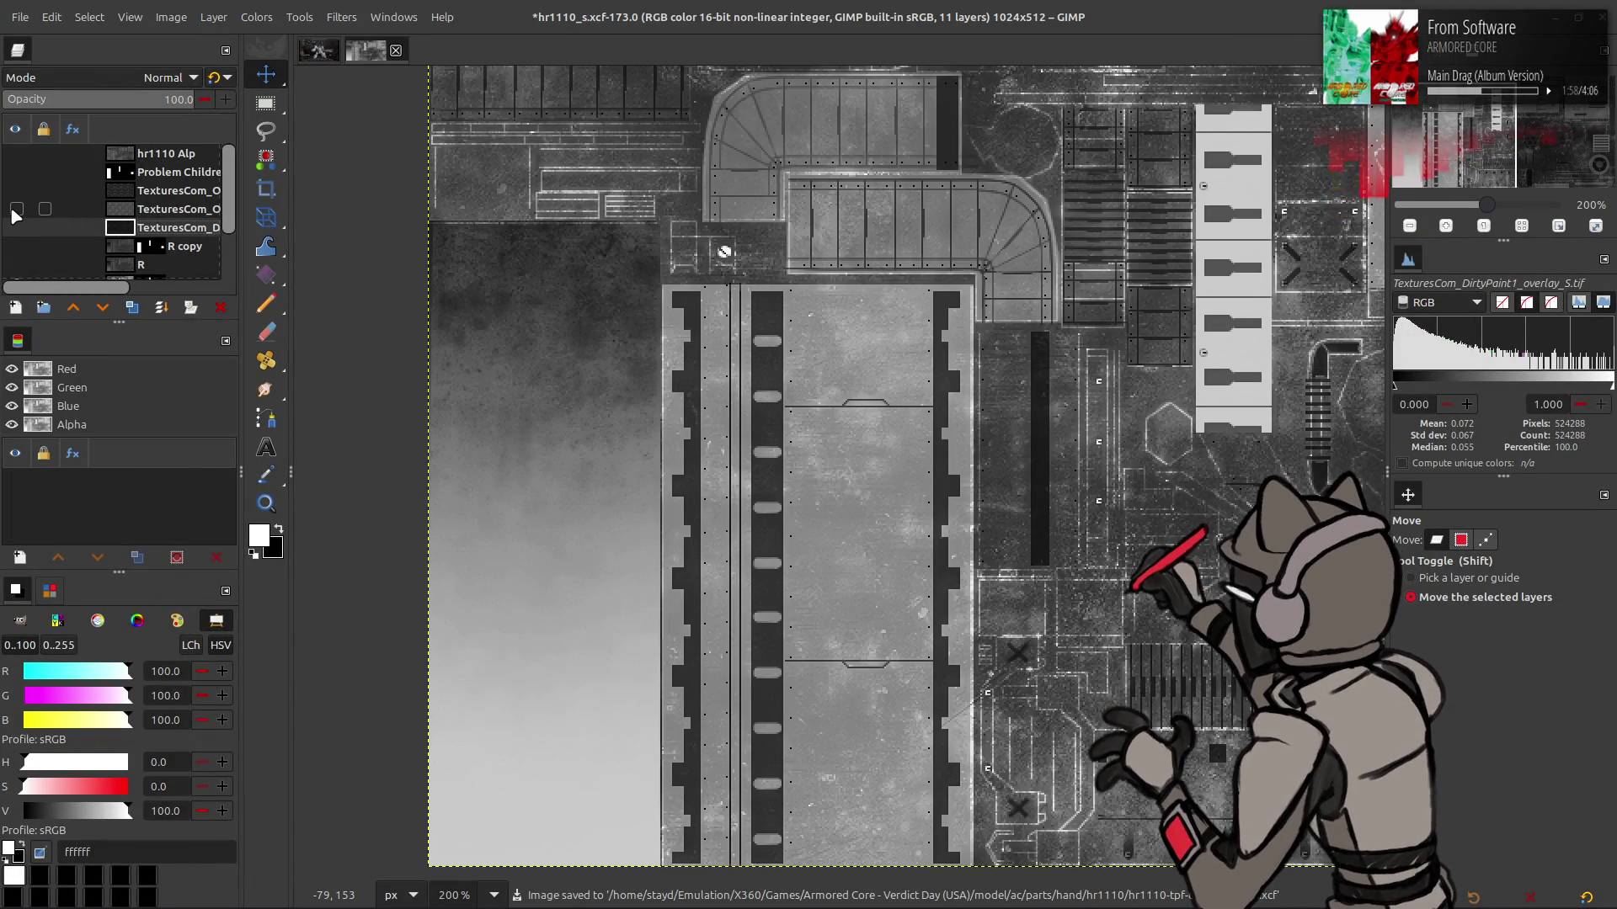
click(12, 211)
click(205, 211)
click(274, 9)
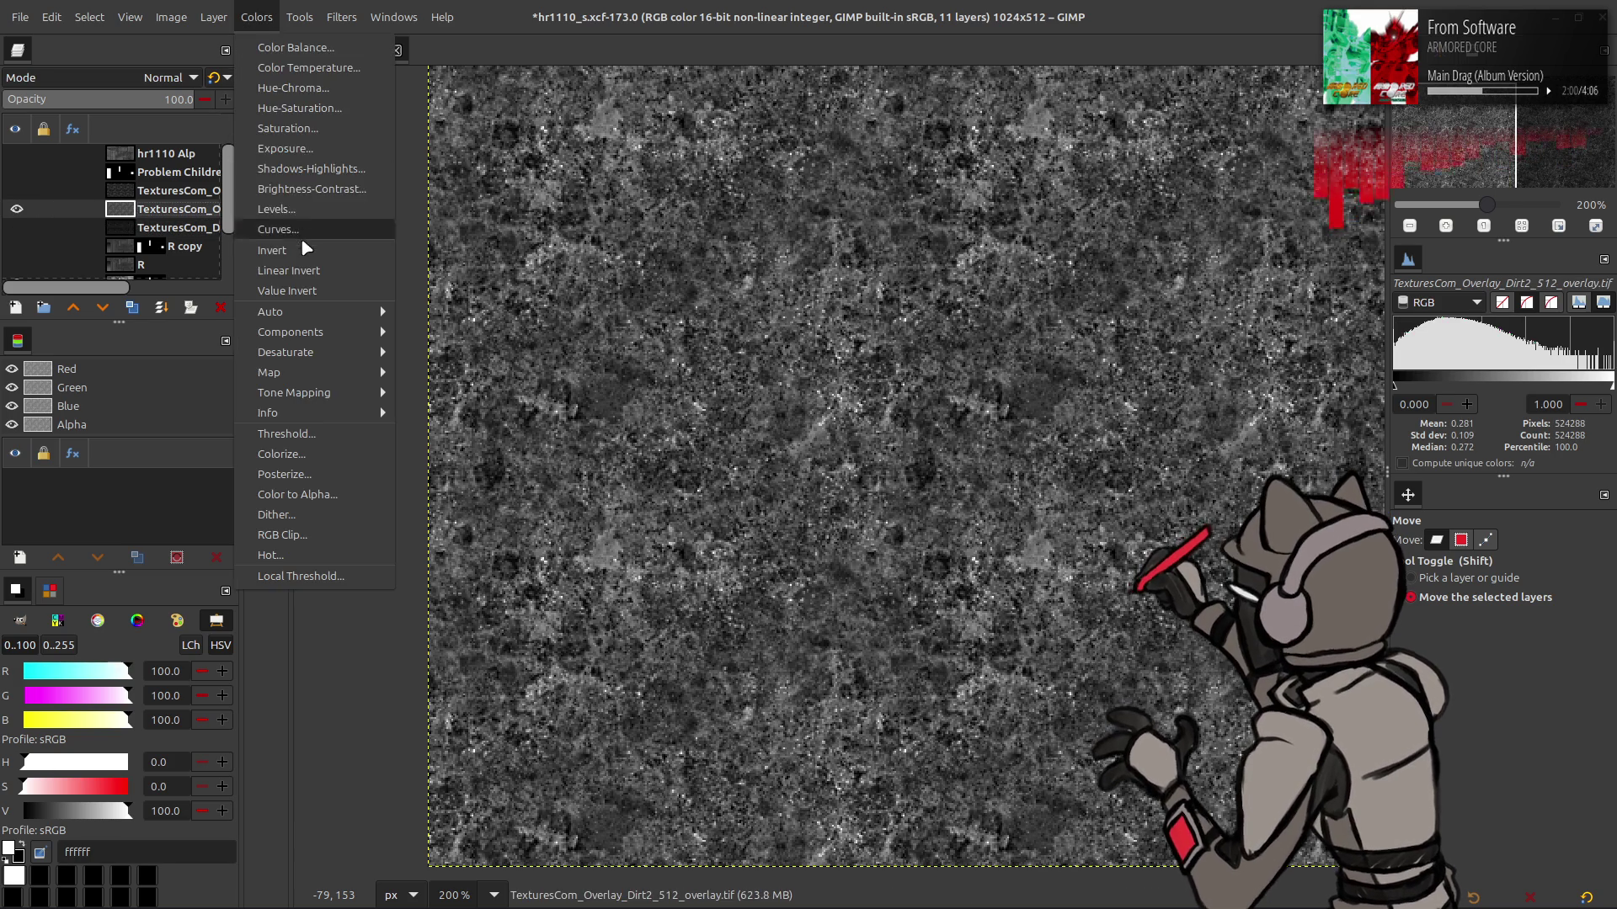
click(298, 240)
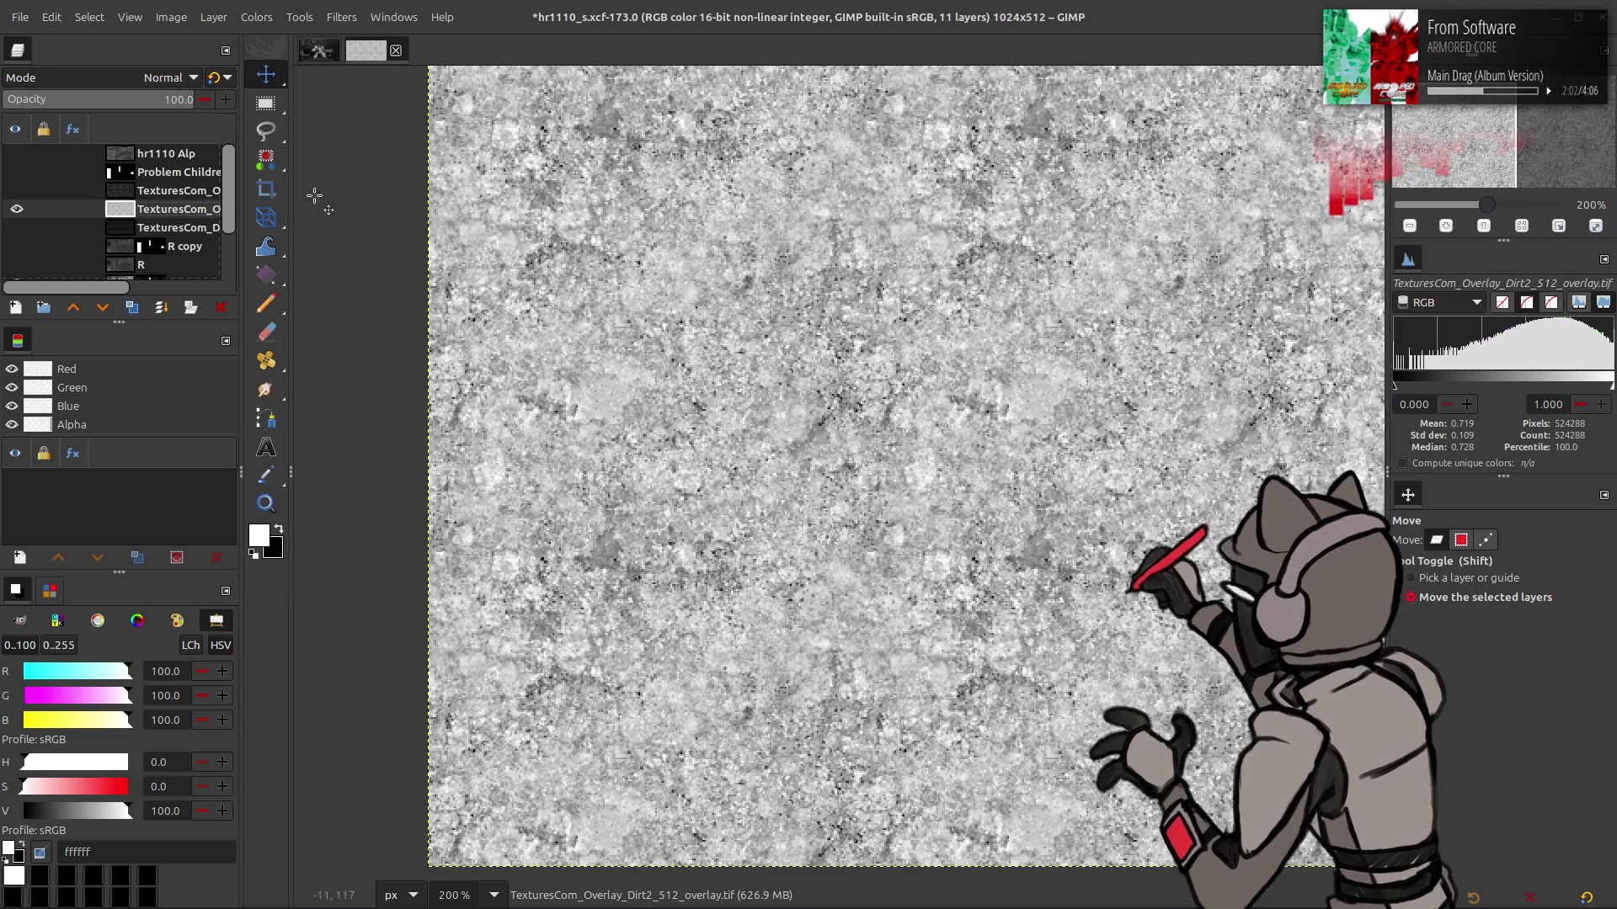
double_click(17, 209)
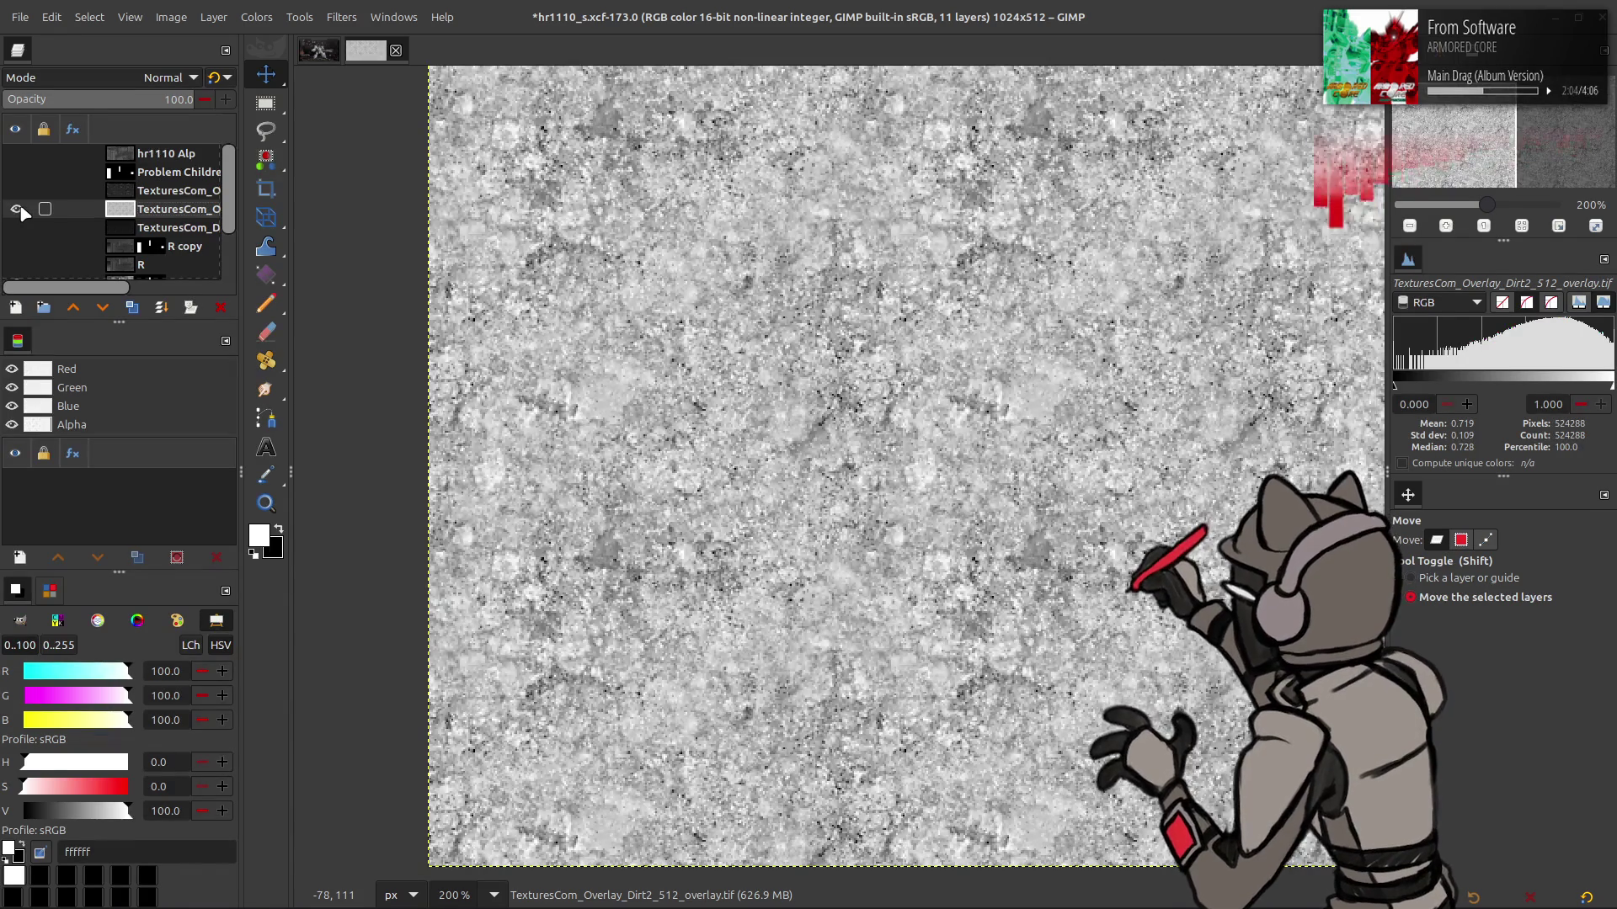
click(17, 209)
click(17, 209)
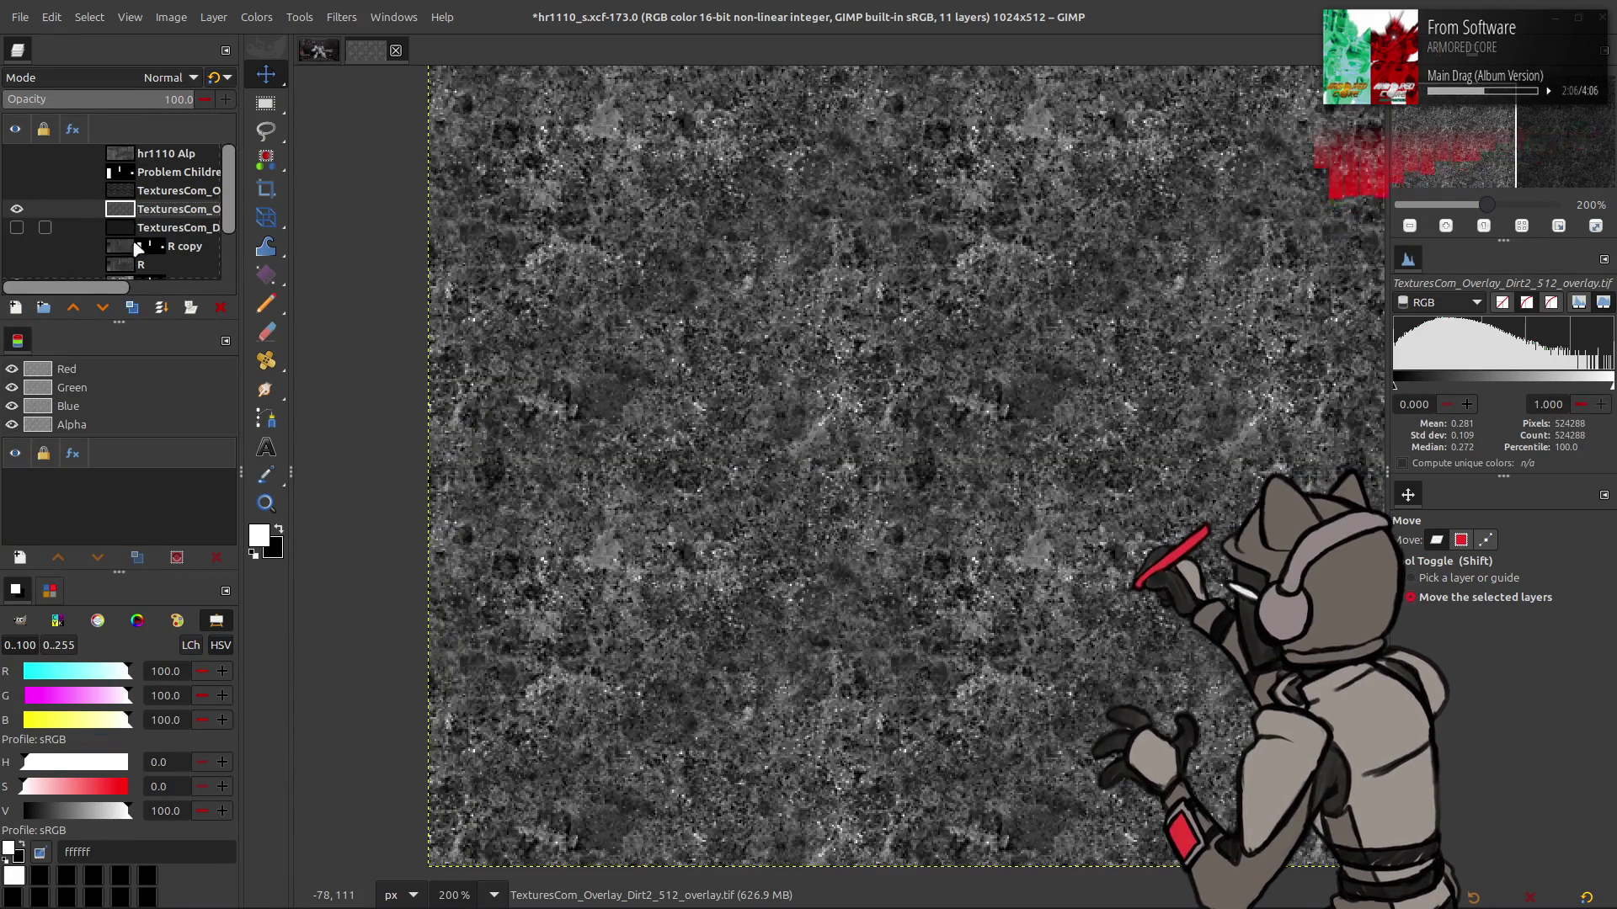
Merge a Multiply copy into Dirt2, then invert it again
click(132, 308)
click(164, 77)
click(82, 371)
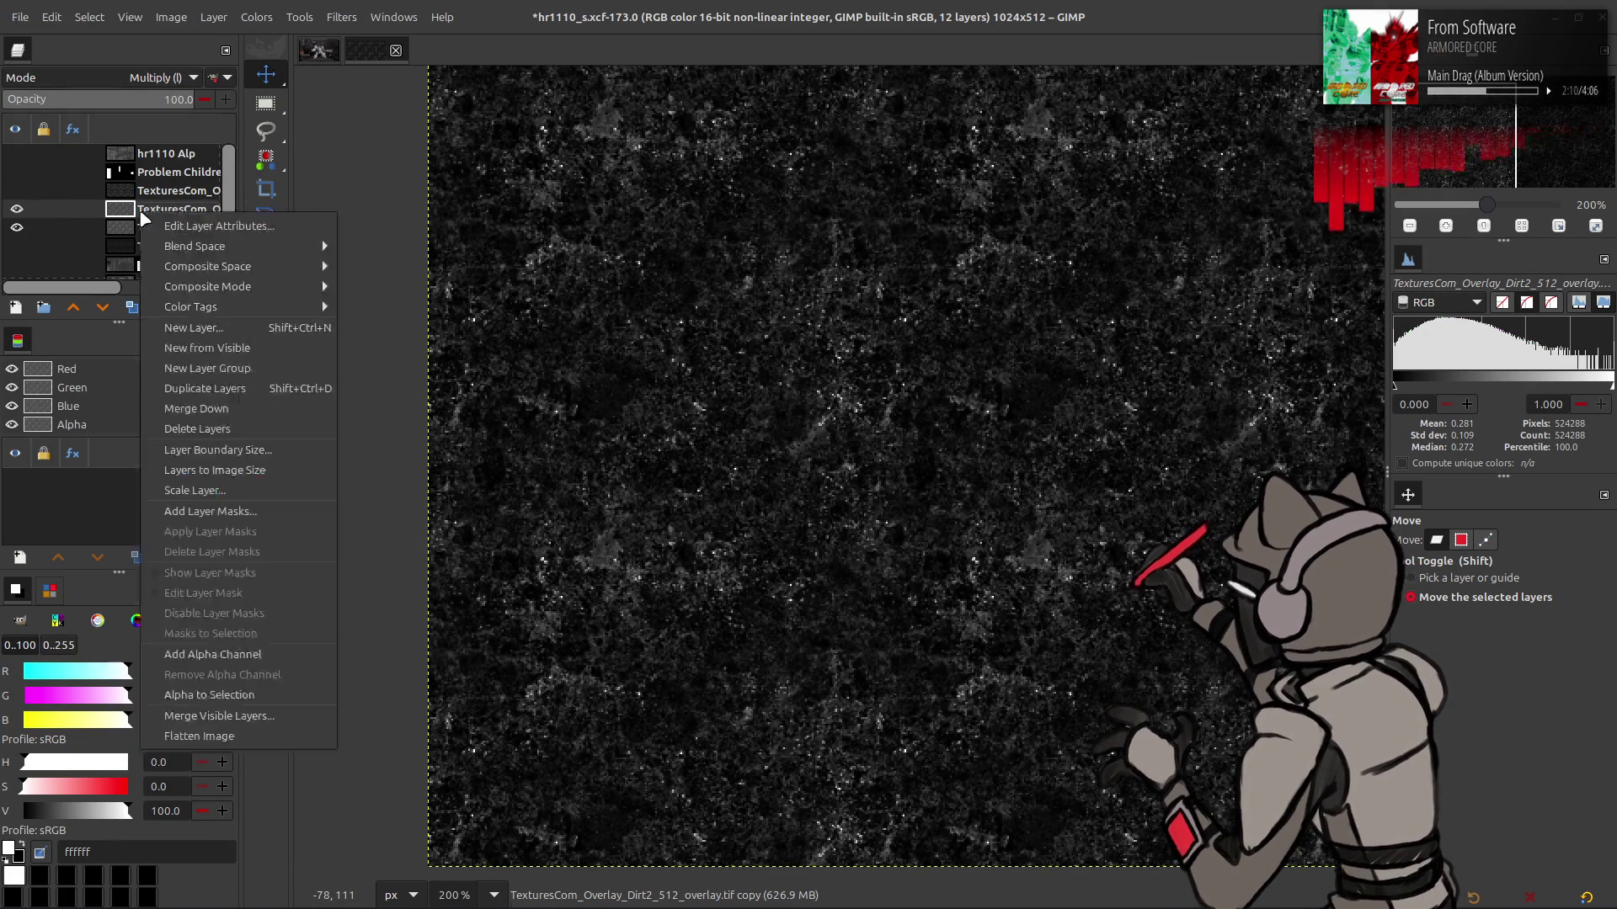
key(ctrl+m)
click(257, 17)
click(278, 255)
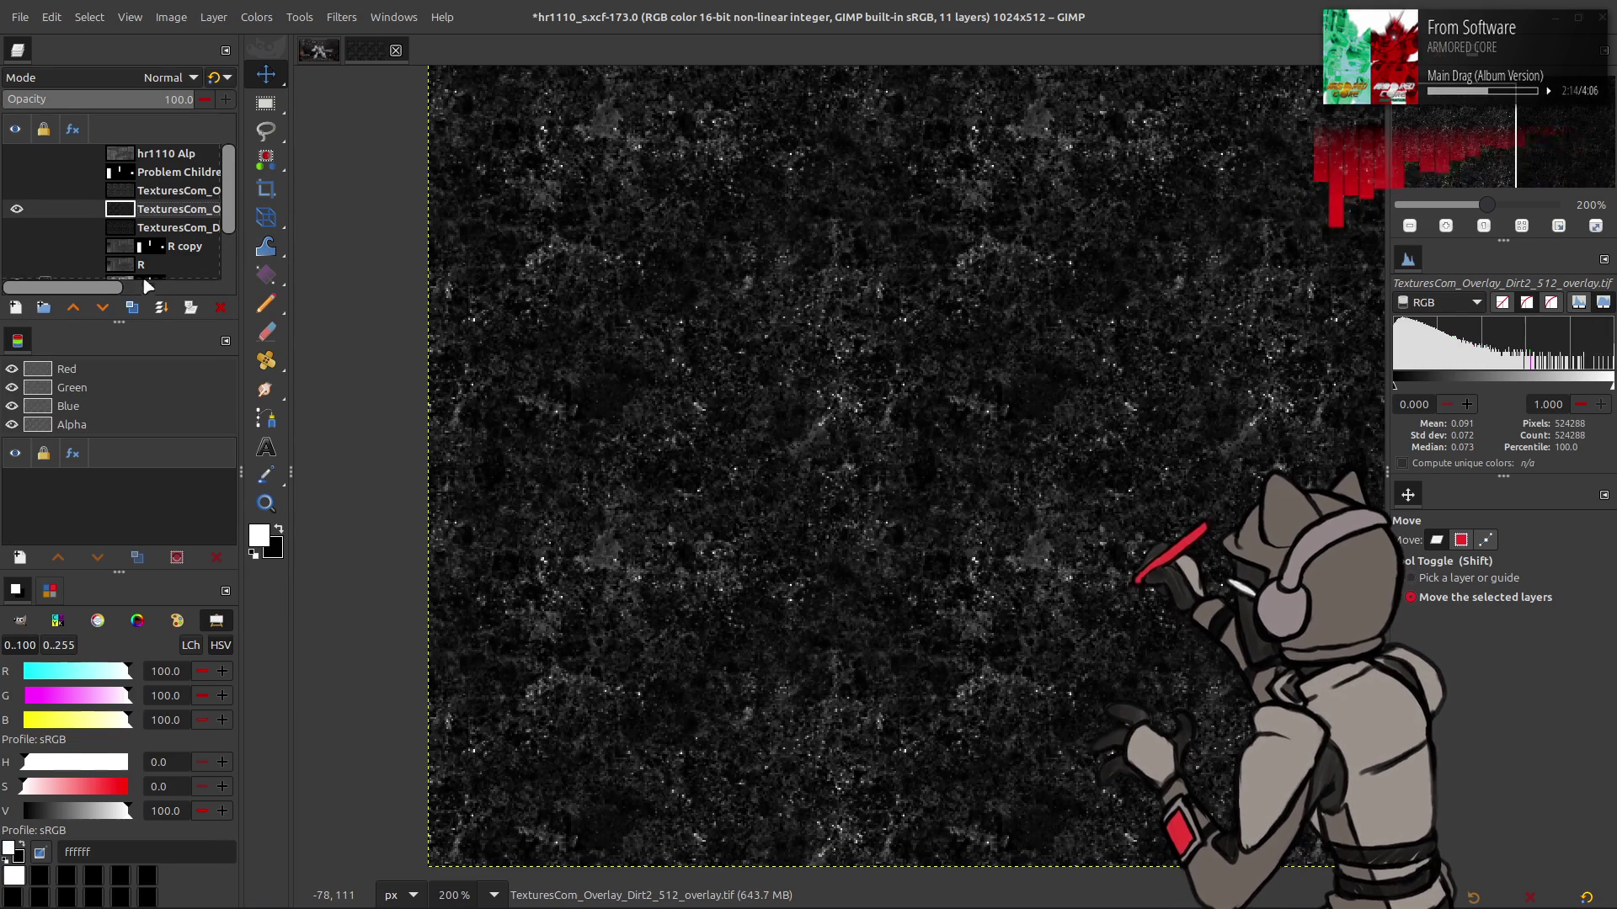
Delete a trial Multiply copy of Dirt2 and hide the Dirt2 overlay
click(133, 308)
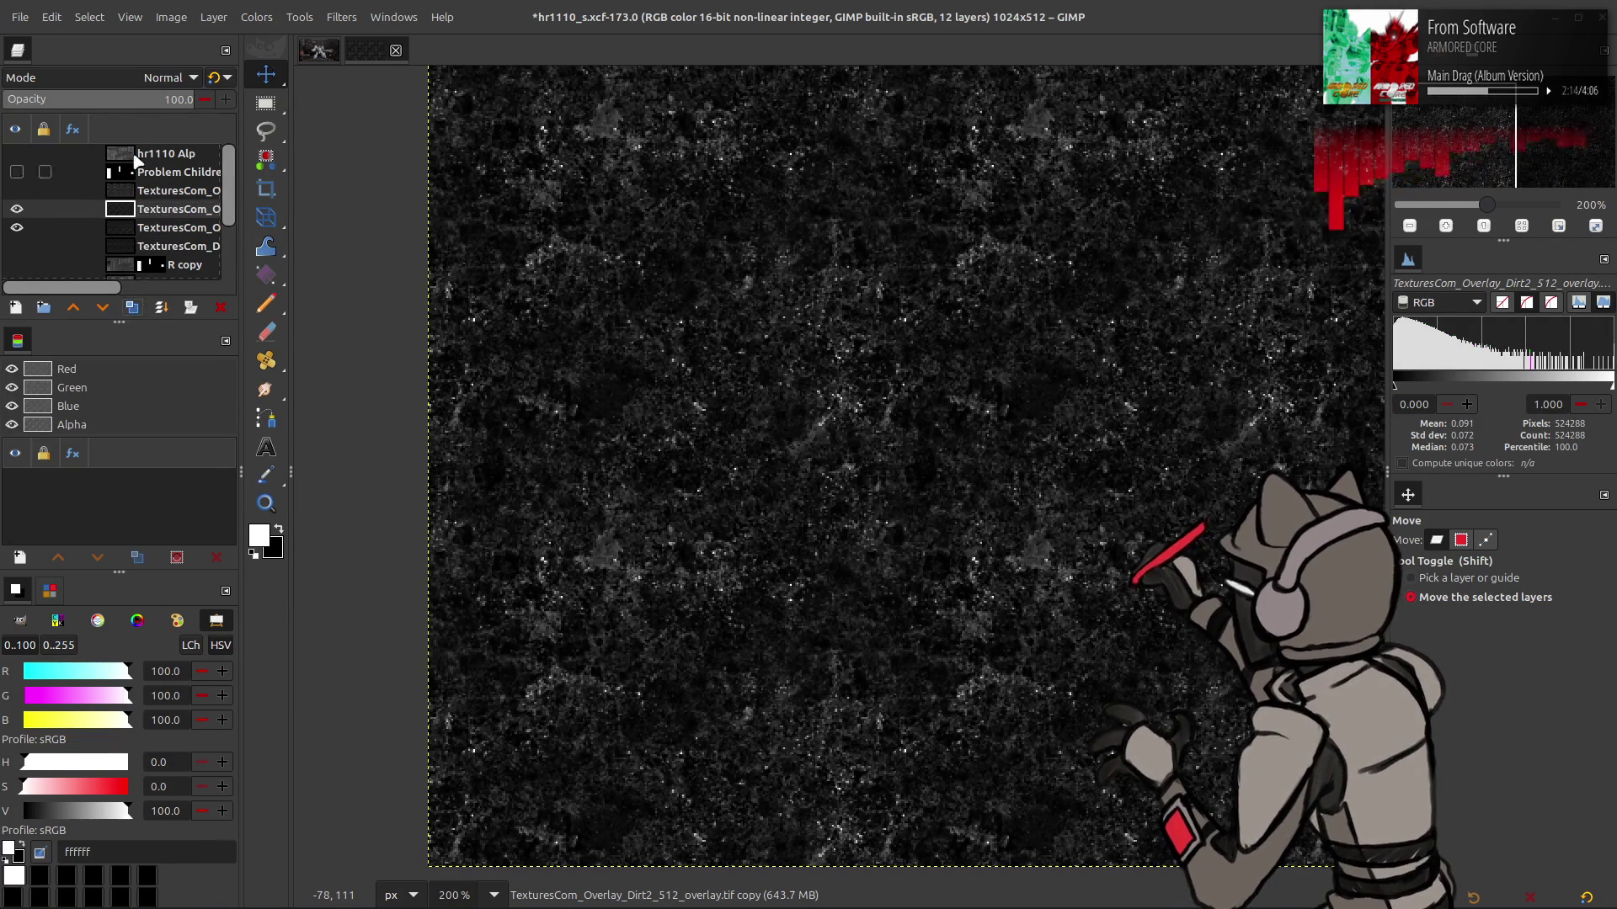
click(146, 74)
click(50, 387)
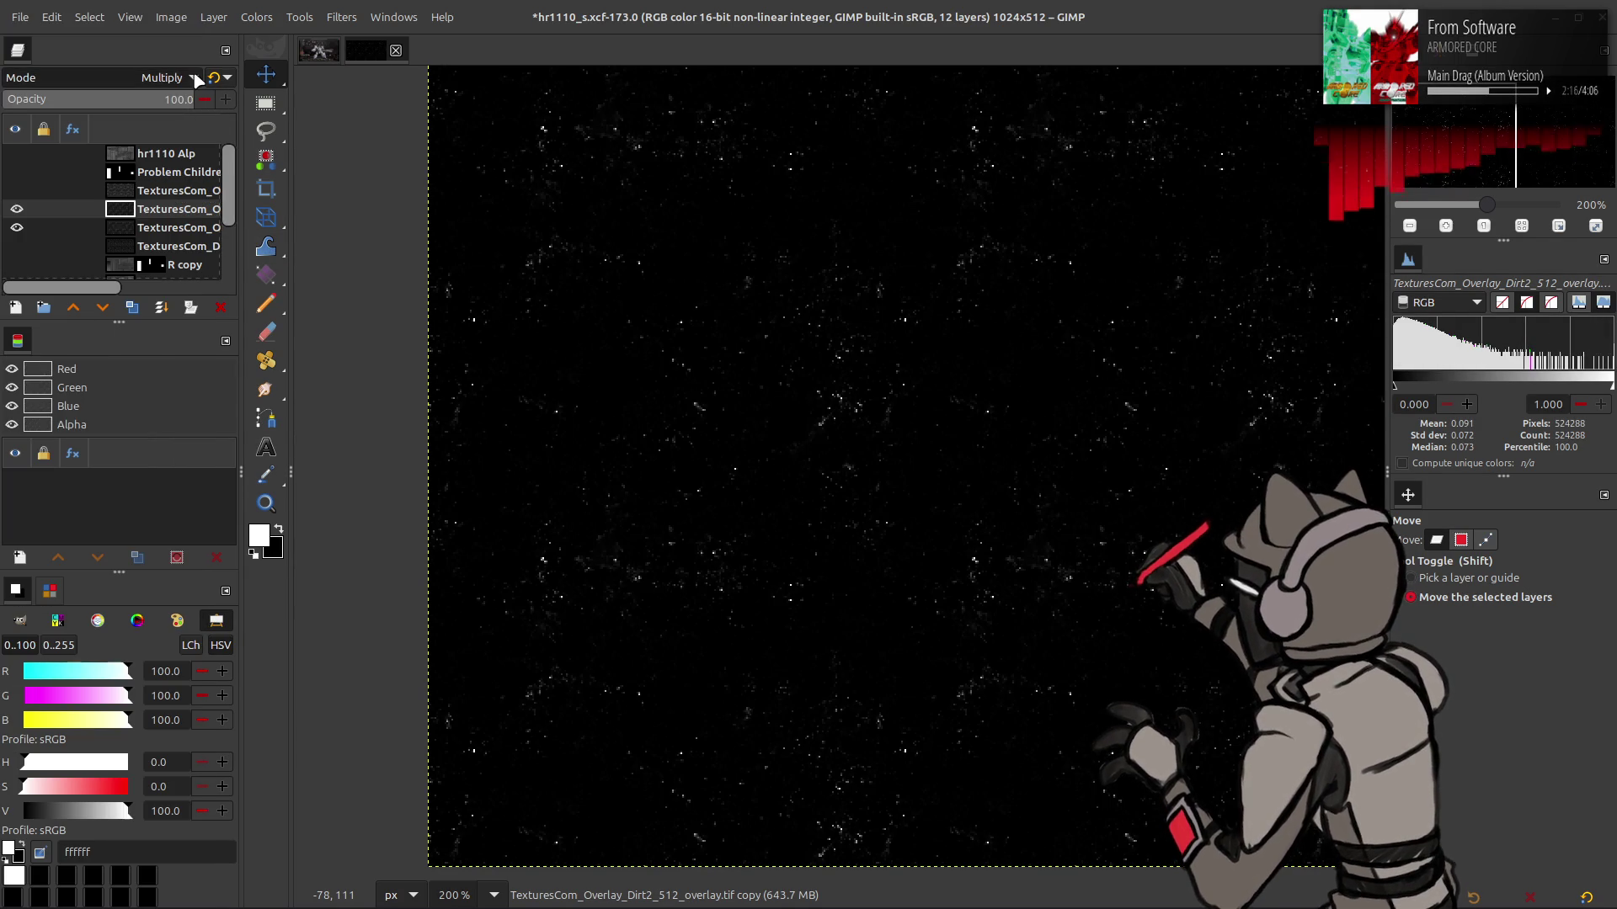
click(216, 308)
mouse_move(18, 211)
mouse_down()
mouse_move(18, 228)
mouse_move(18, 209)
mouse_up()
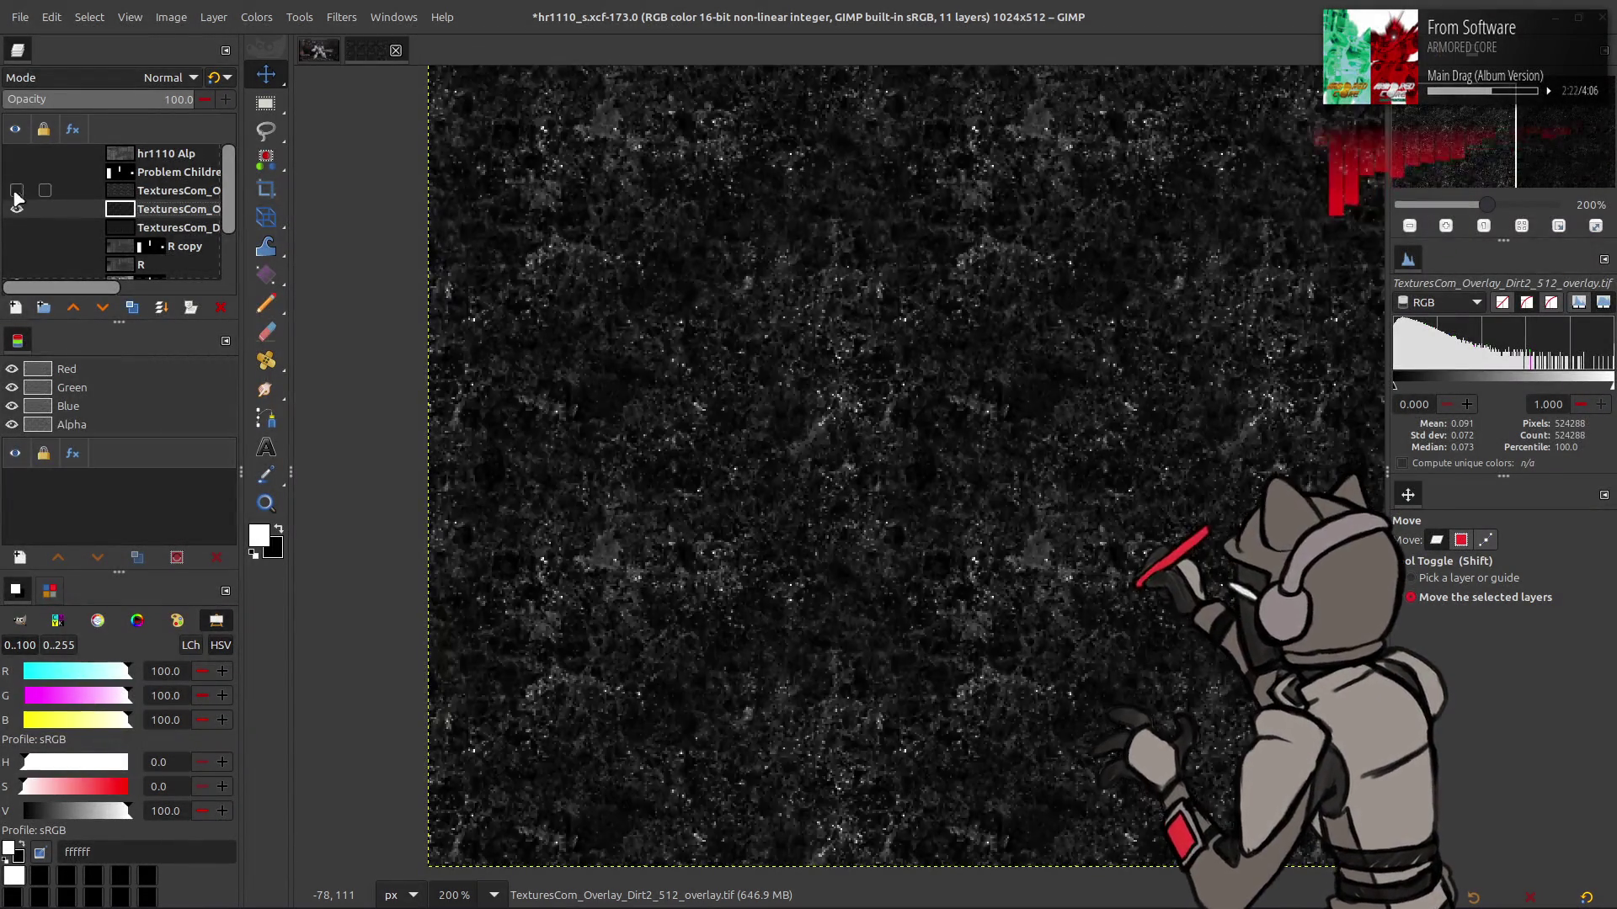
click(17, 209)
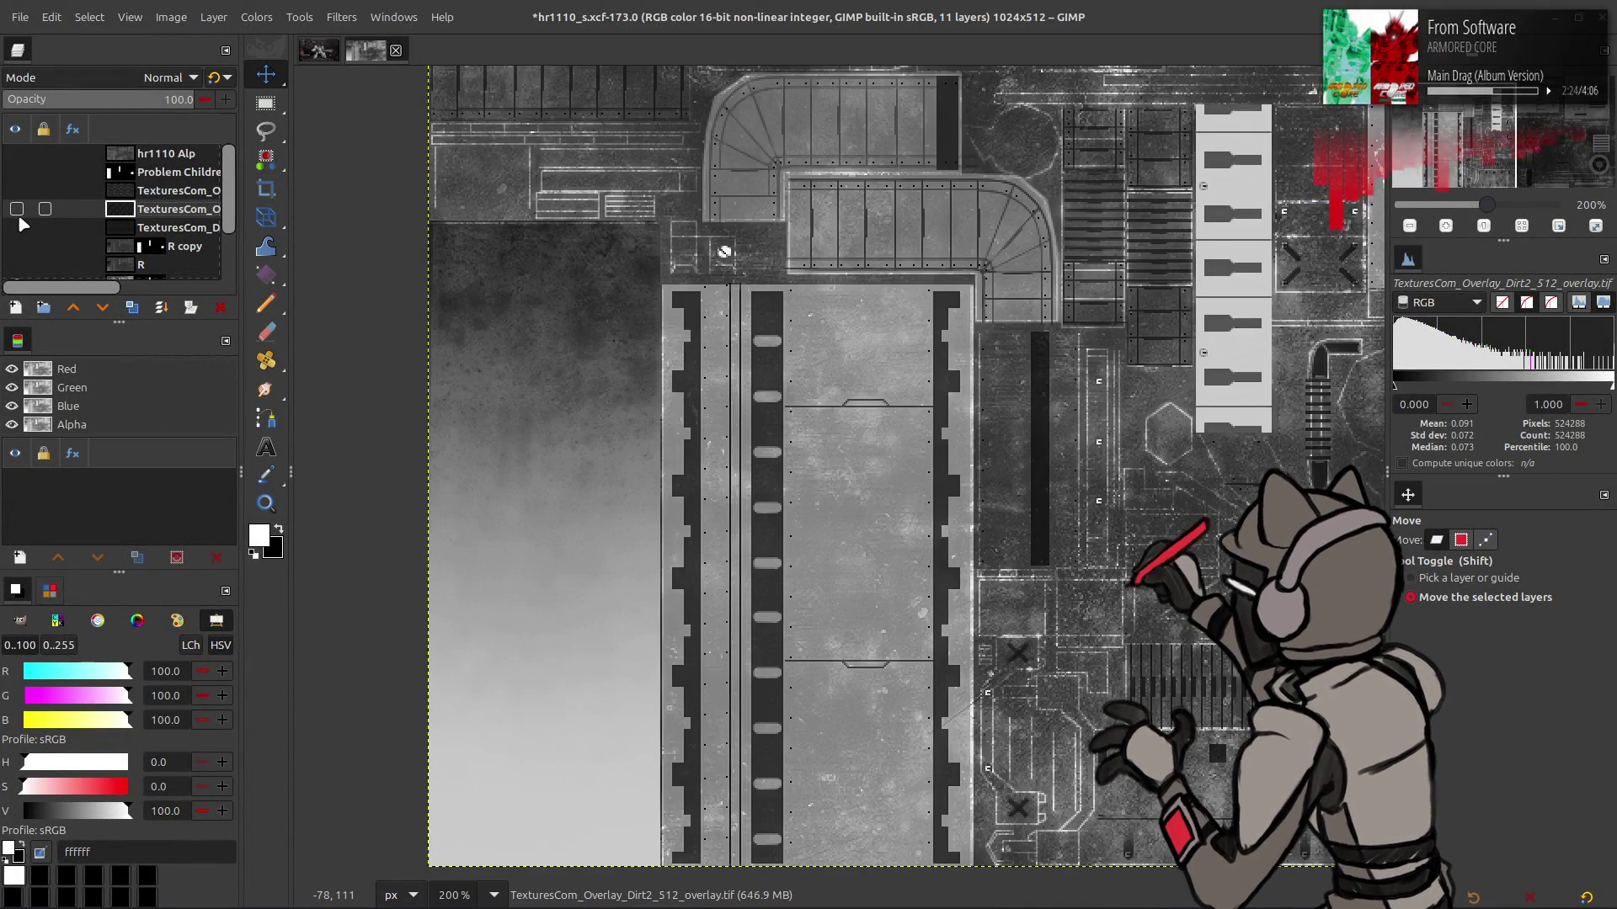
click(17, 192)
Toggle the Dirt2 overlay on and off to compare, discarding a trial duplicate layer
click(18, 192)
click(17, 210)
click(18, 211)
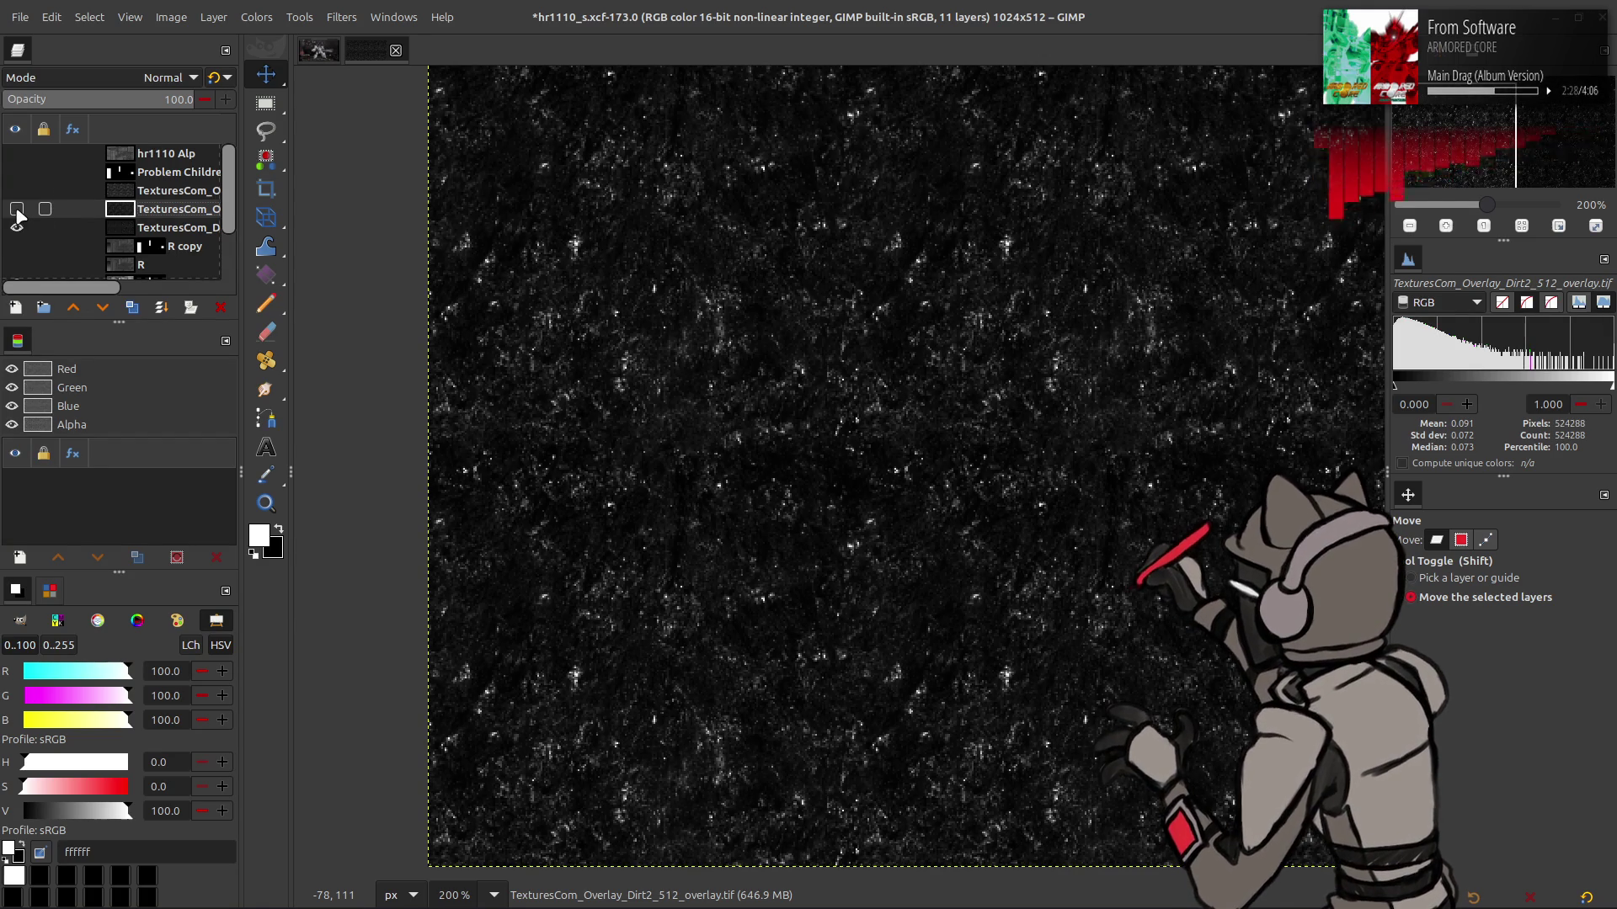
click(18, 209)
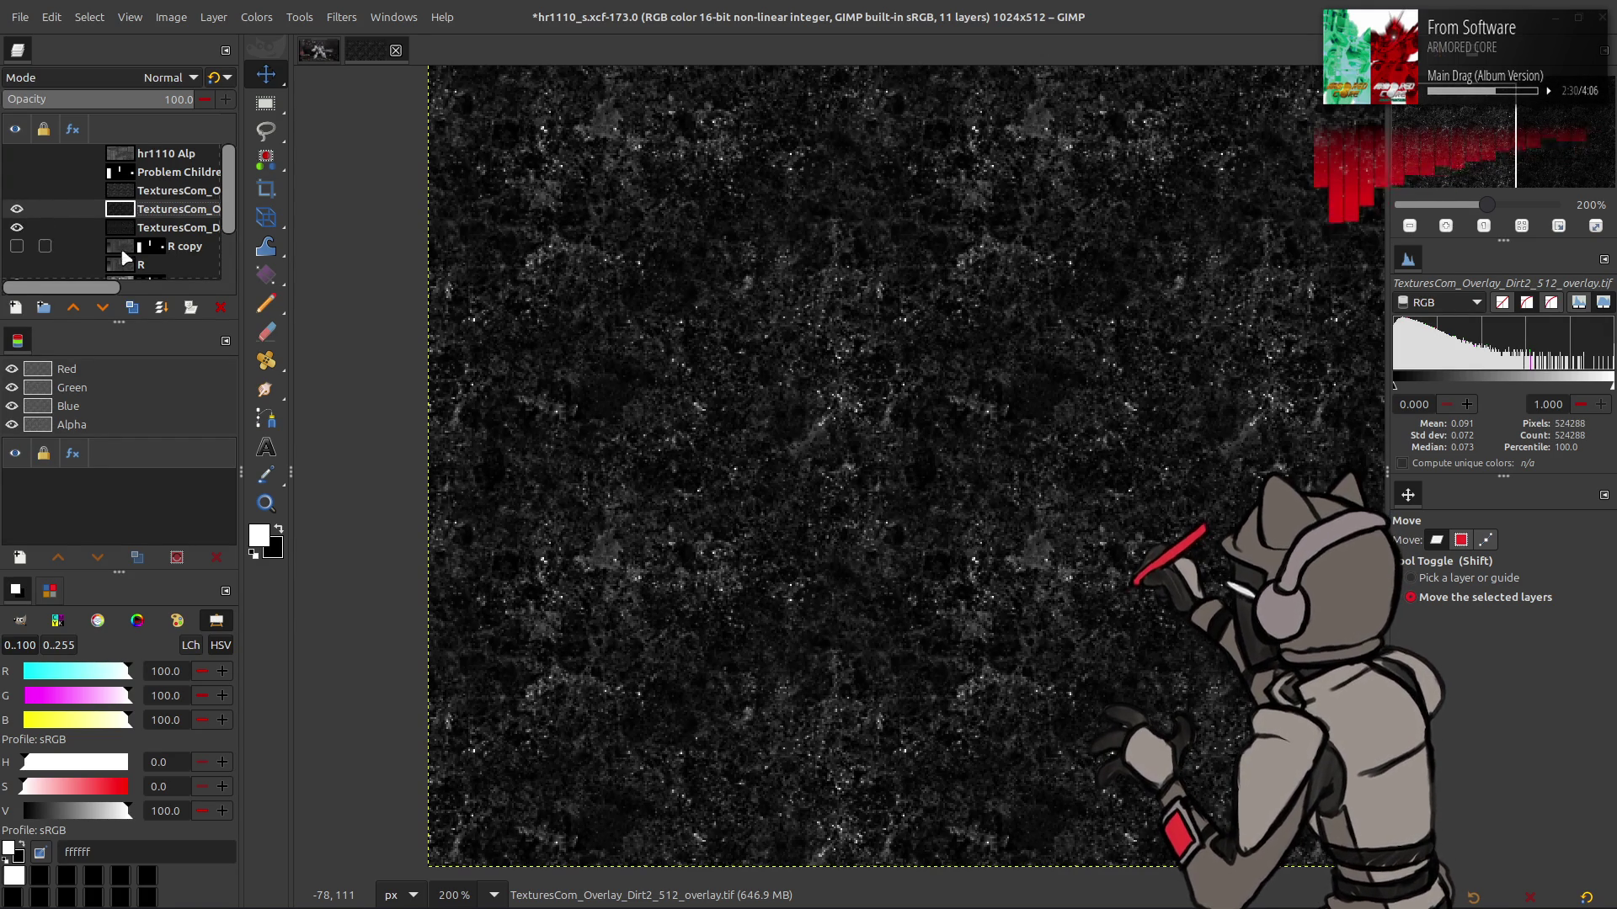
click(132, 308)
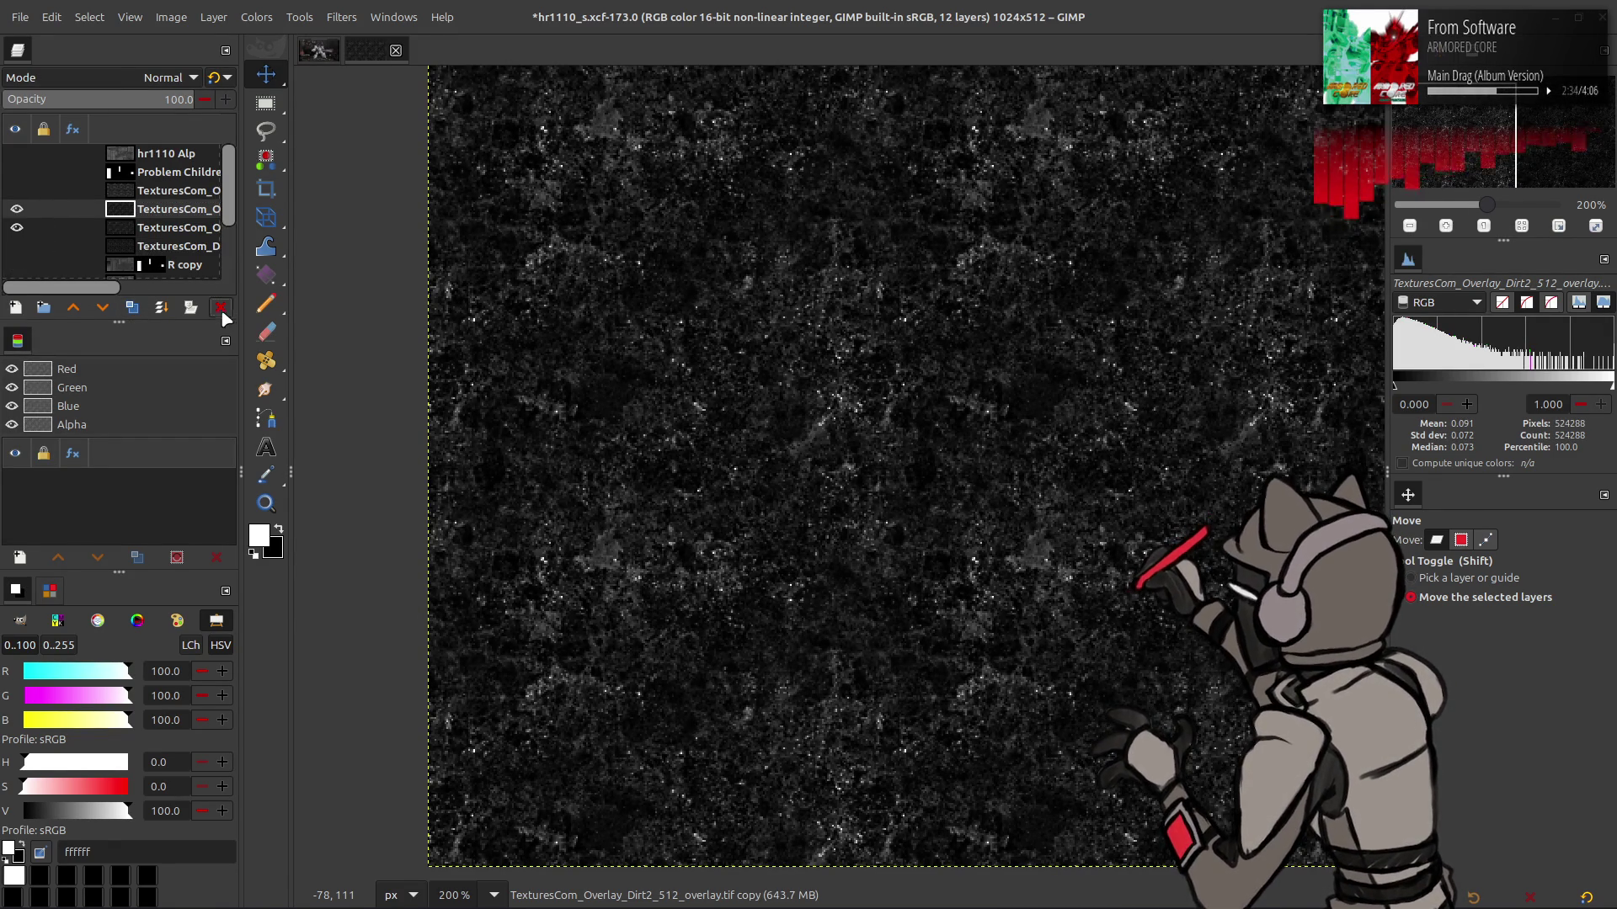
click(220, 308)
click(256, 17)
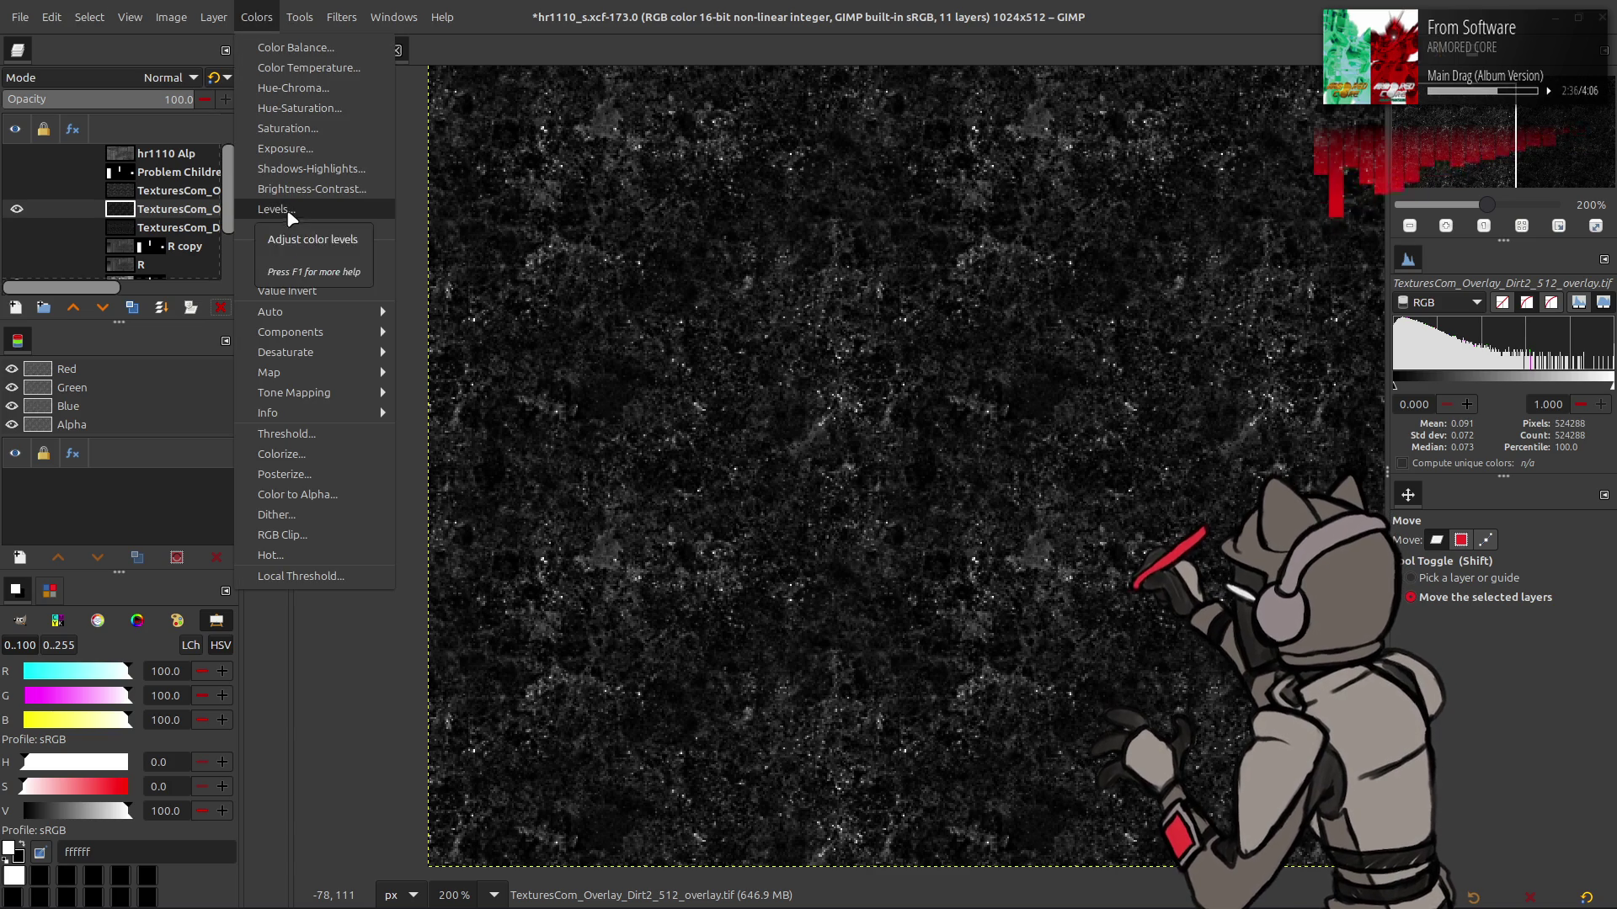
click(179, 177)
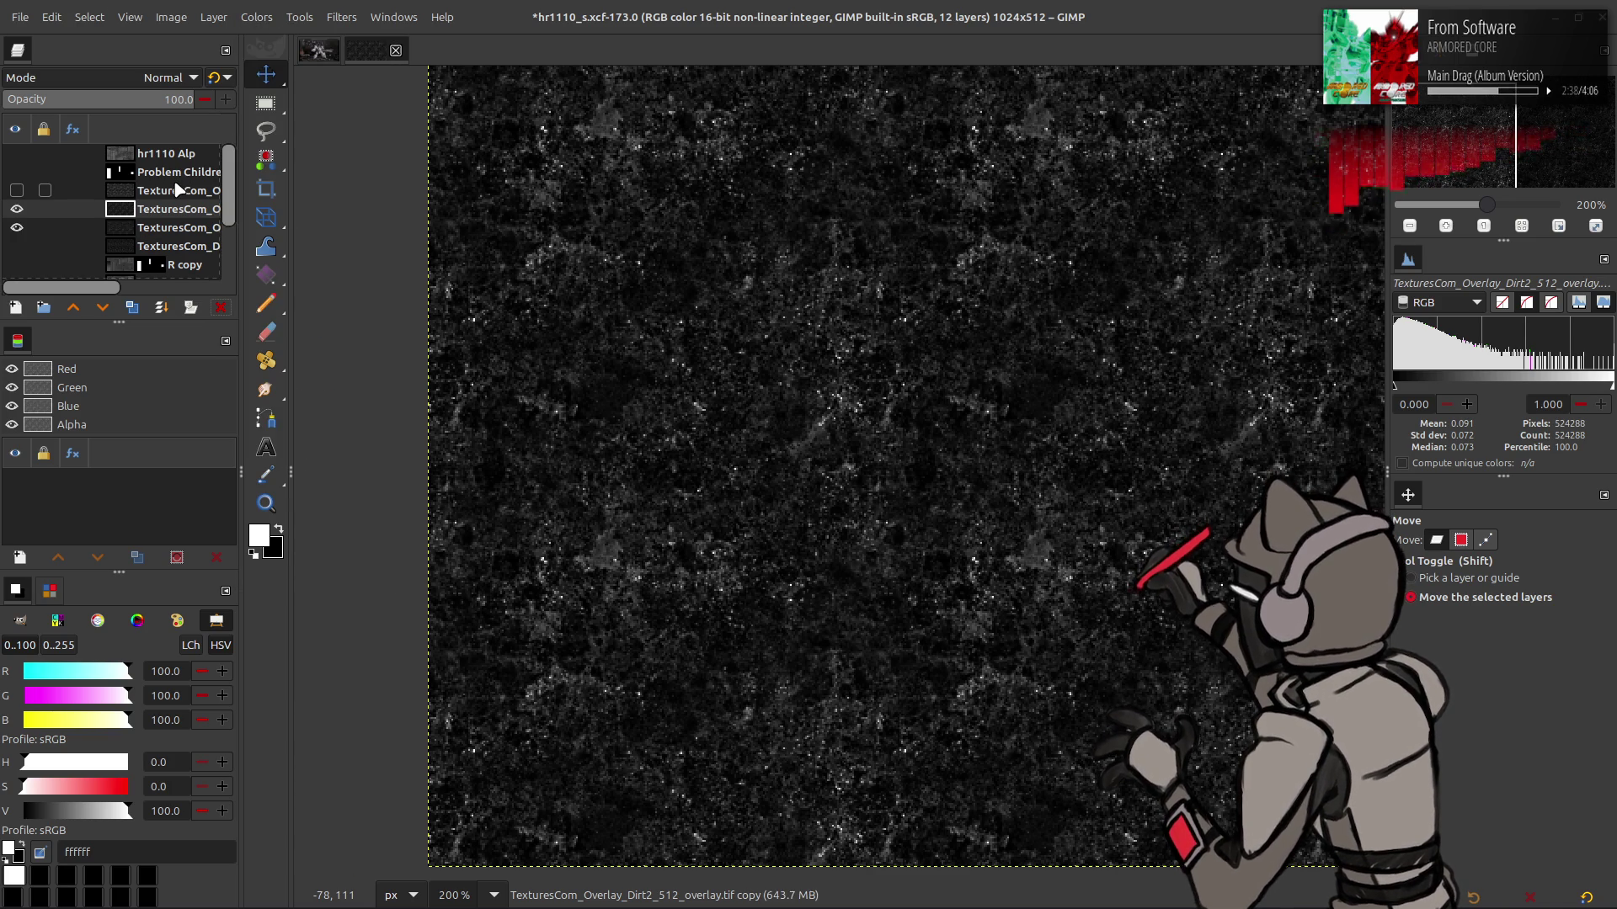
key(ctrl+z)
key(ctrl+y)
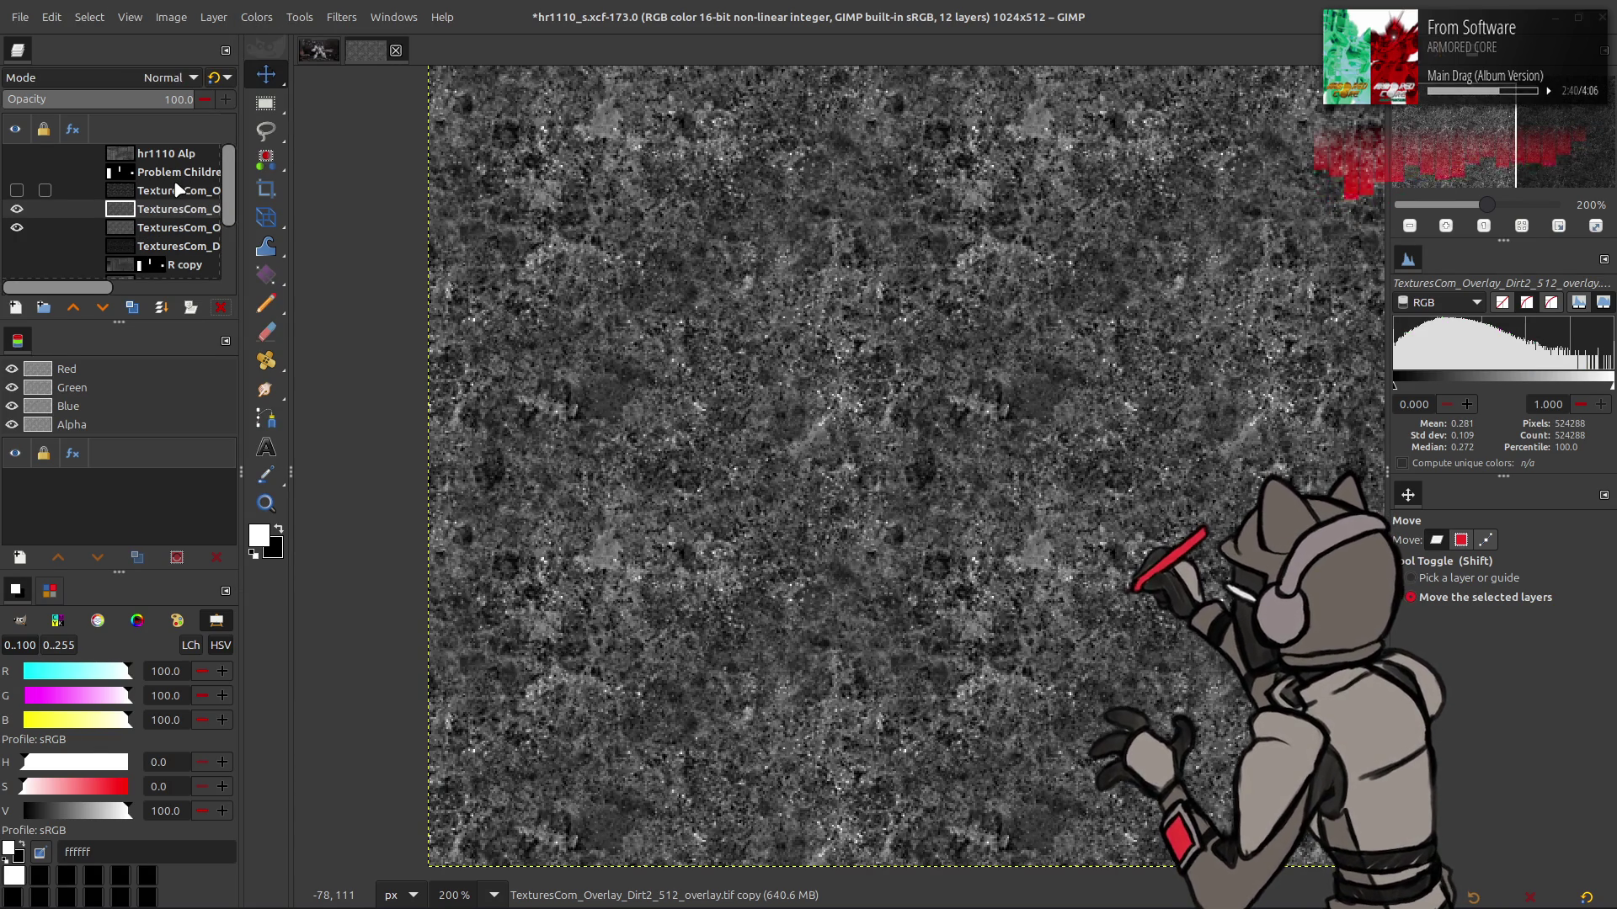
Extract the Y'CbCr Y' luminance component from the Dirt2 overlay layer
click(256, 17)
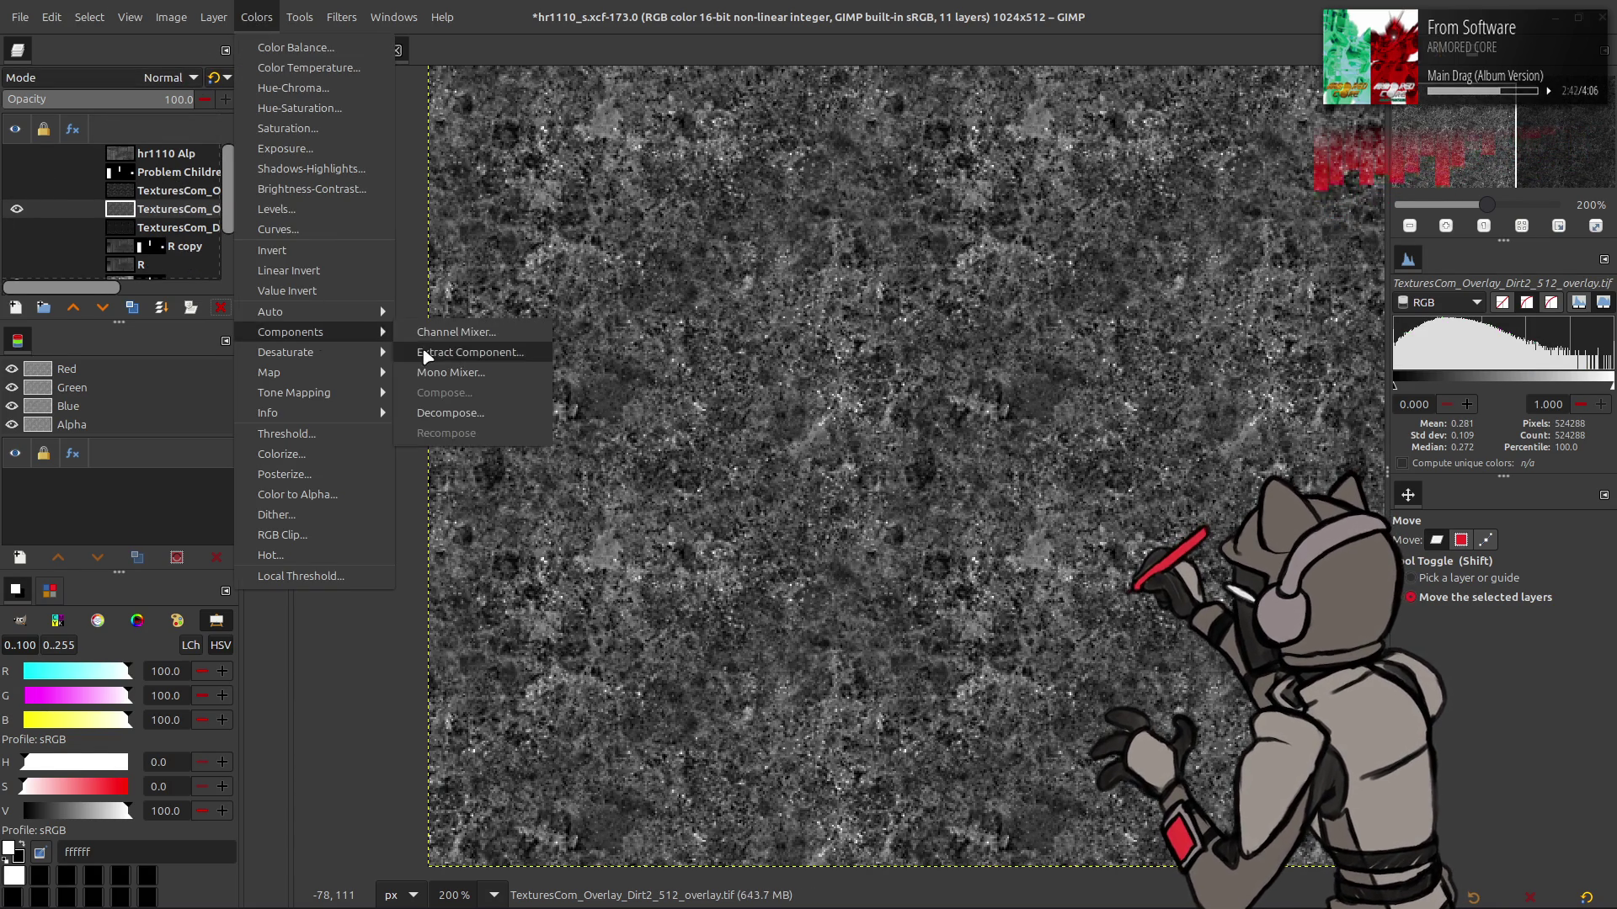
click(469, 352)
click(279, 334)
click(167, 603)
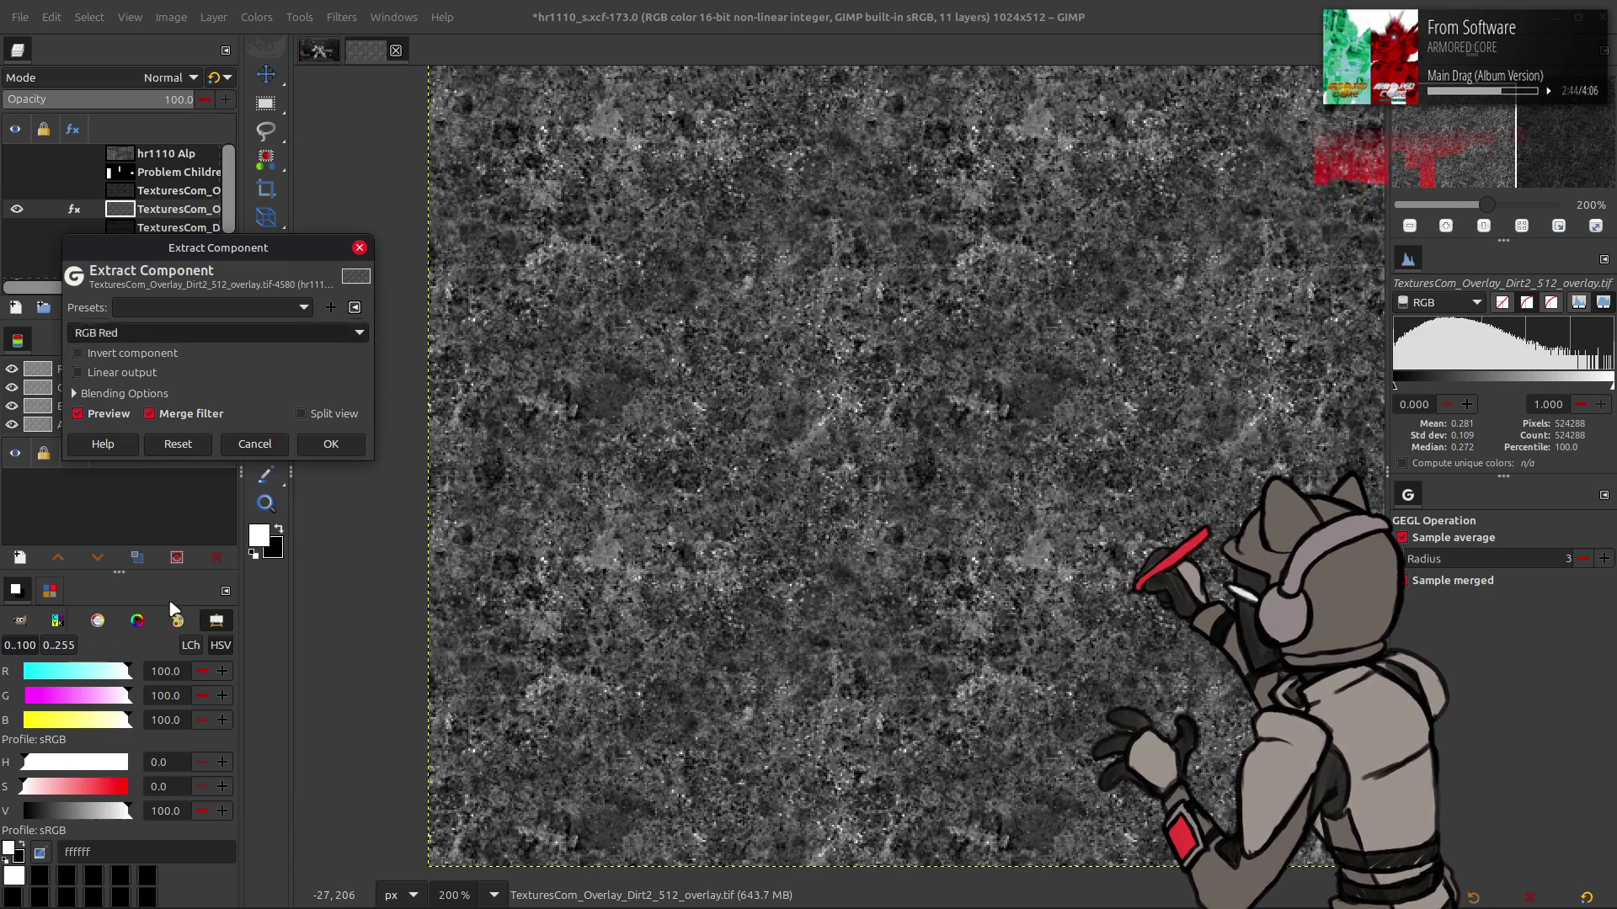
click(331, 444)
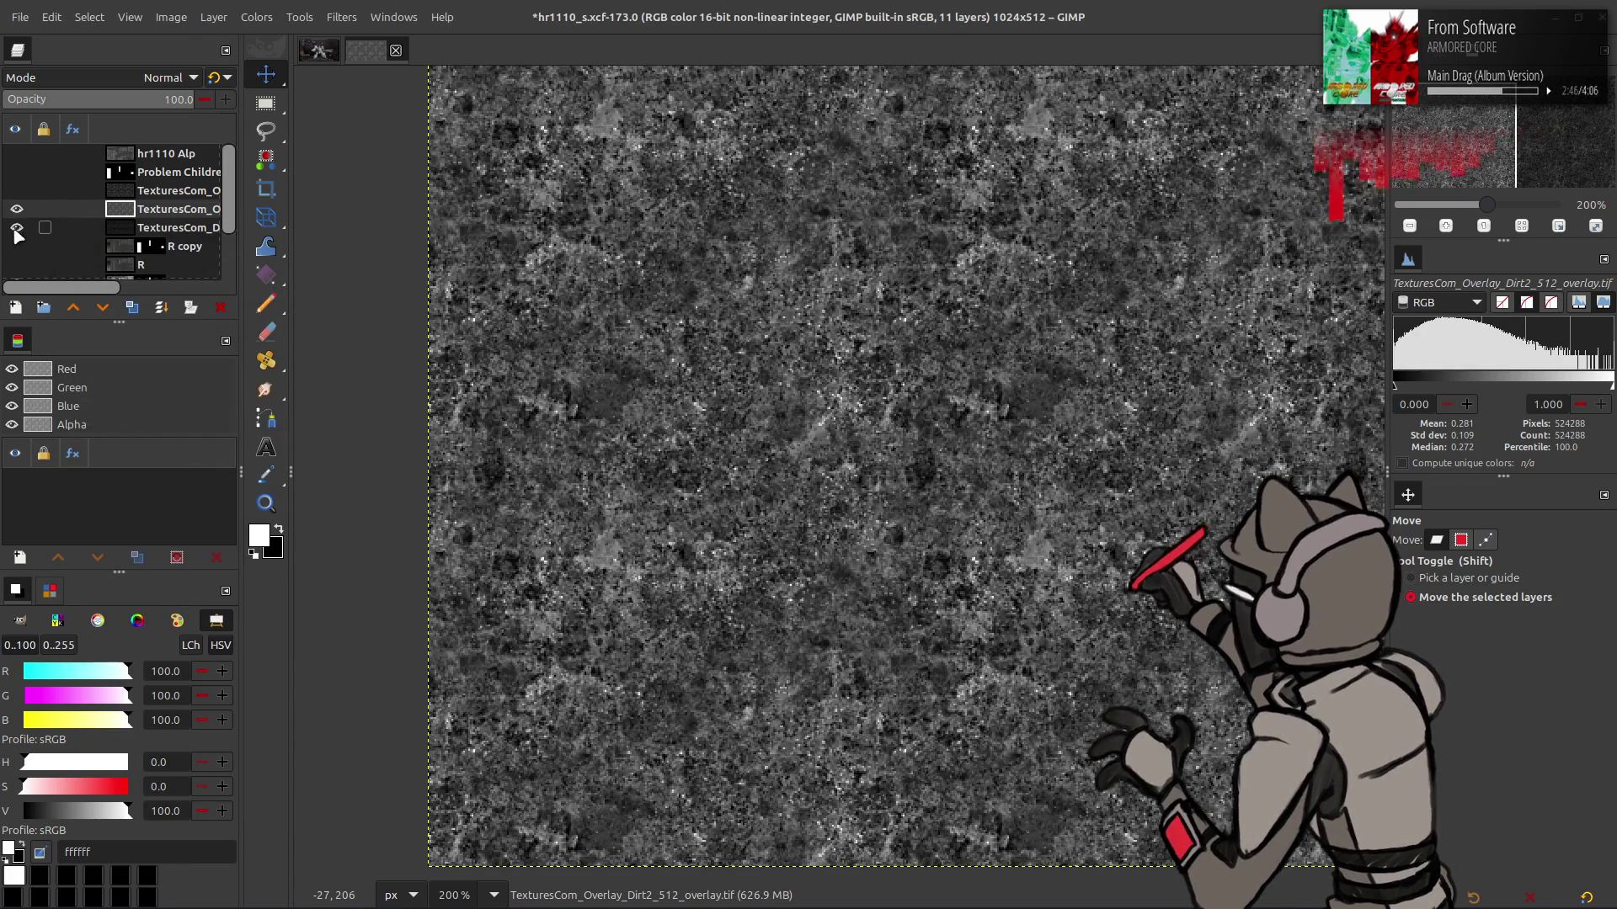
Hide the layer below, select DirtyPaint1, and save hr1110_s.xcf
click(16, 191)
click(155, 228)
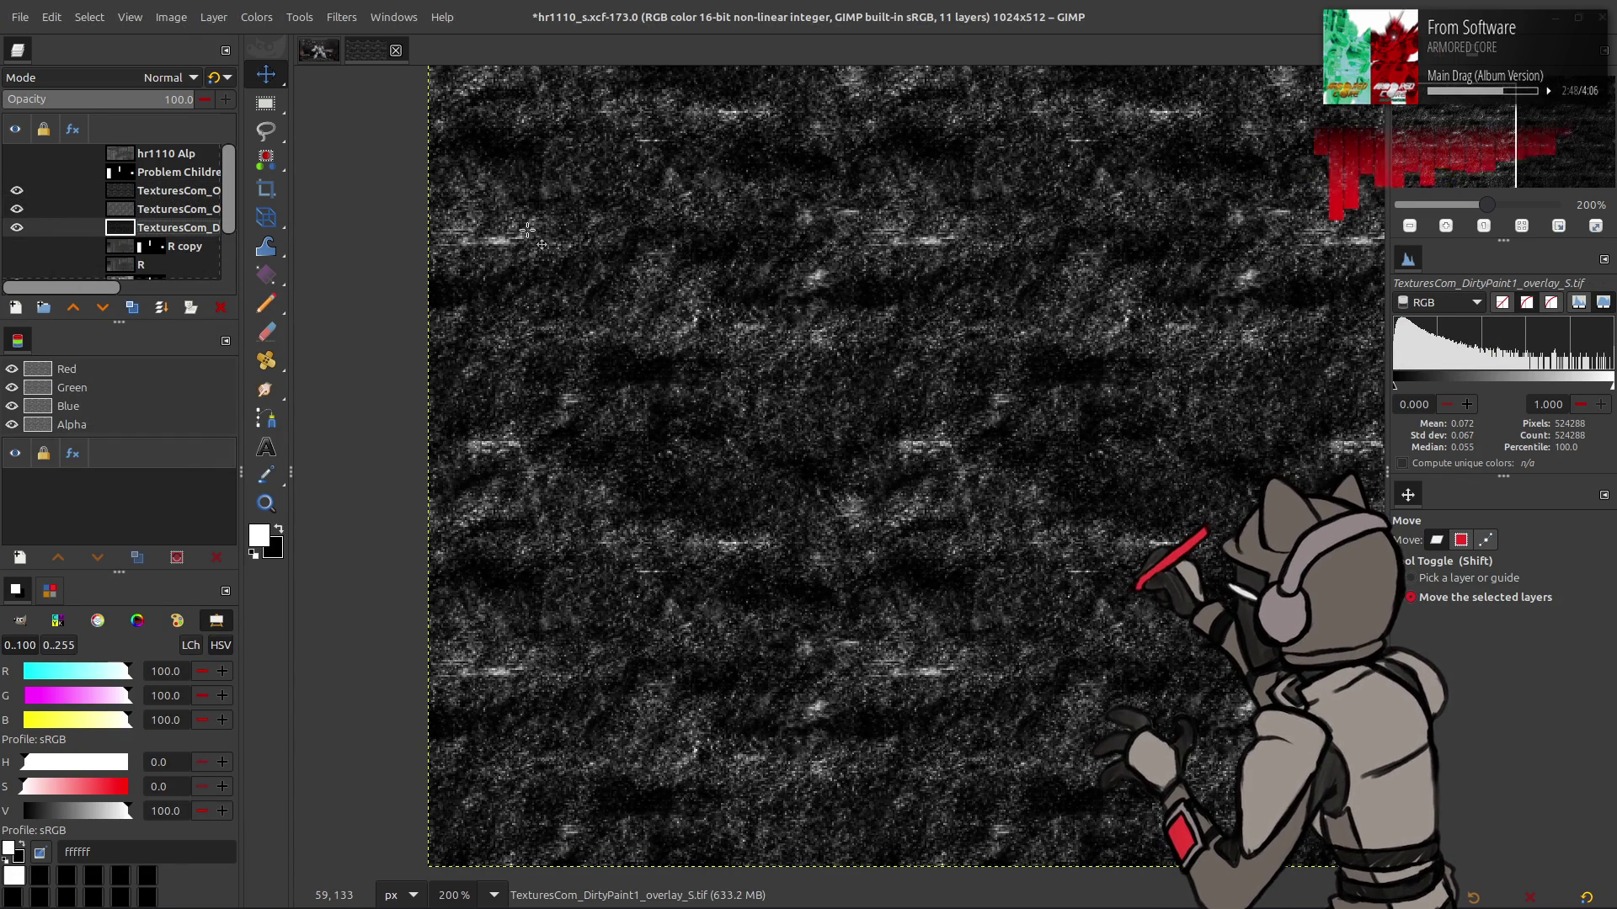
key(ctrl+s)
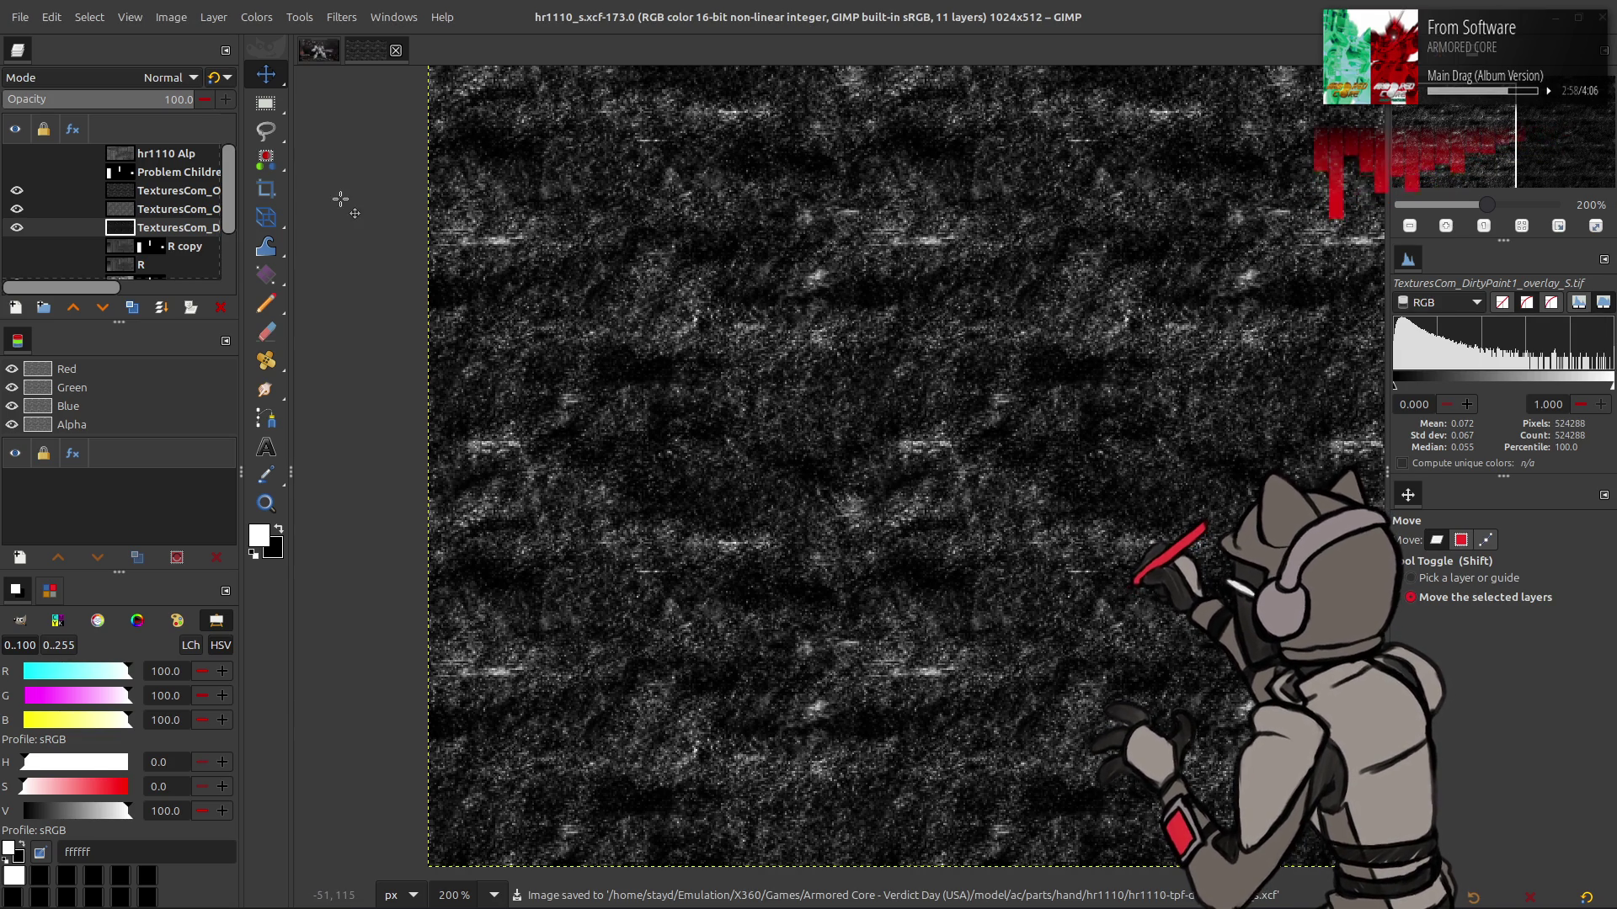
Show the Dirt3 overlay and set its blend mode to legacy Multiply
click(17, 191)
click(7, 194)
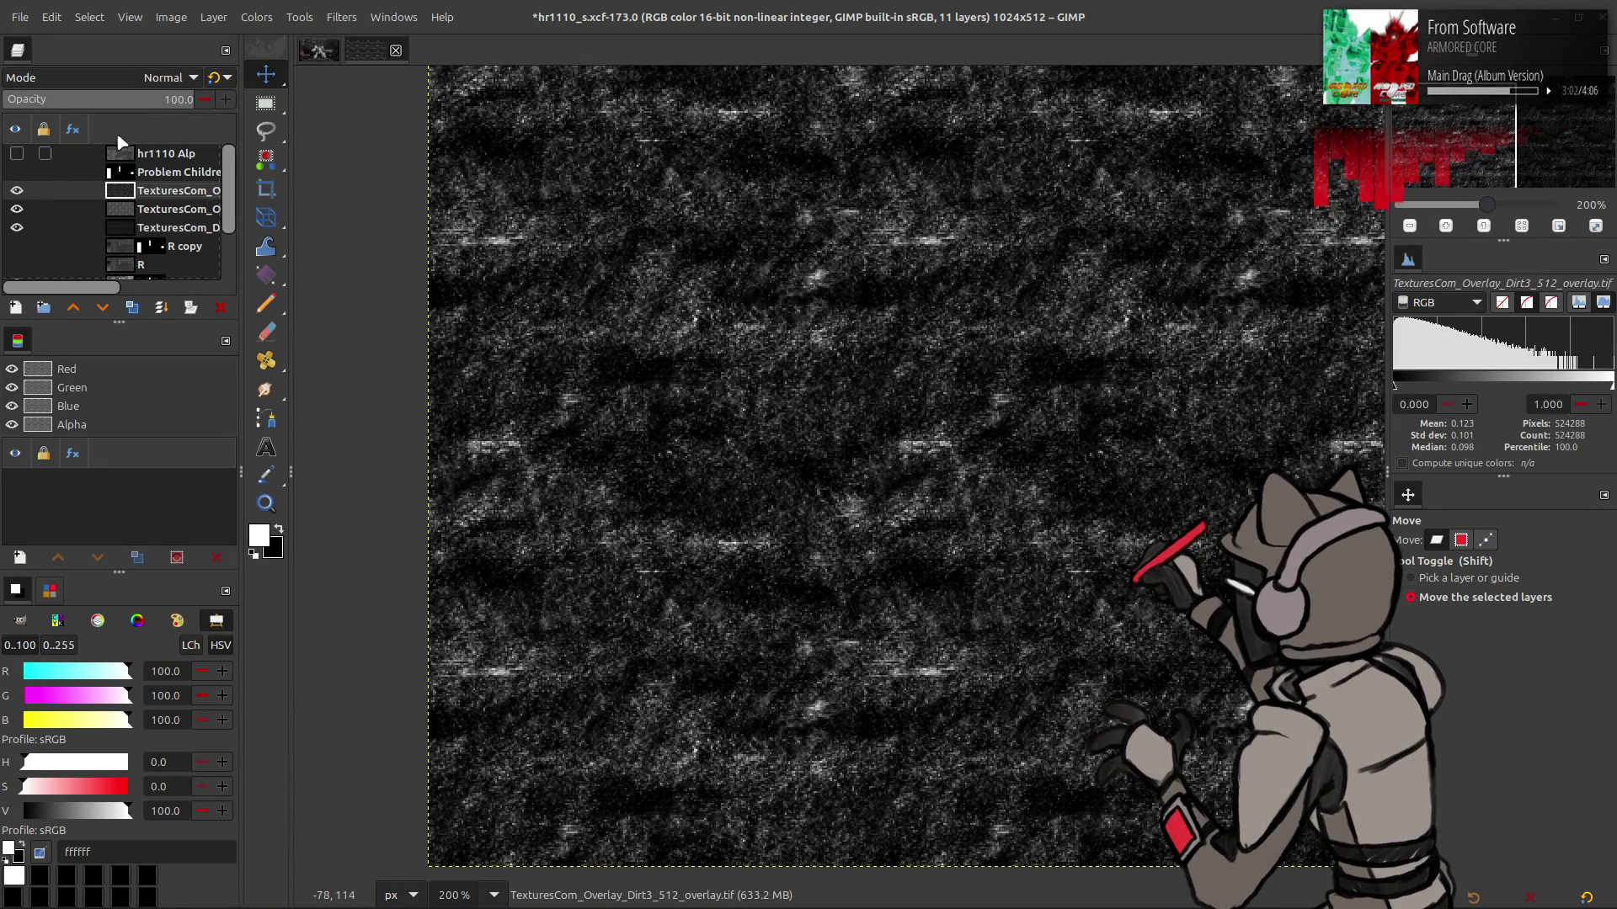
click(17, 190)
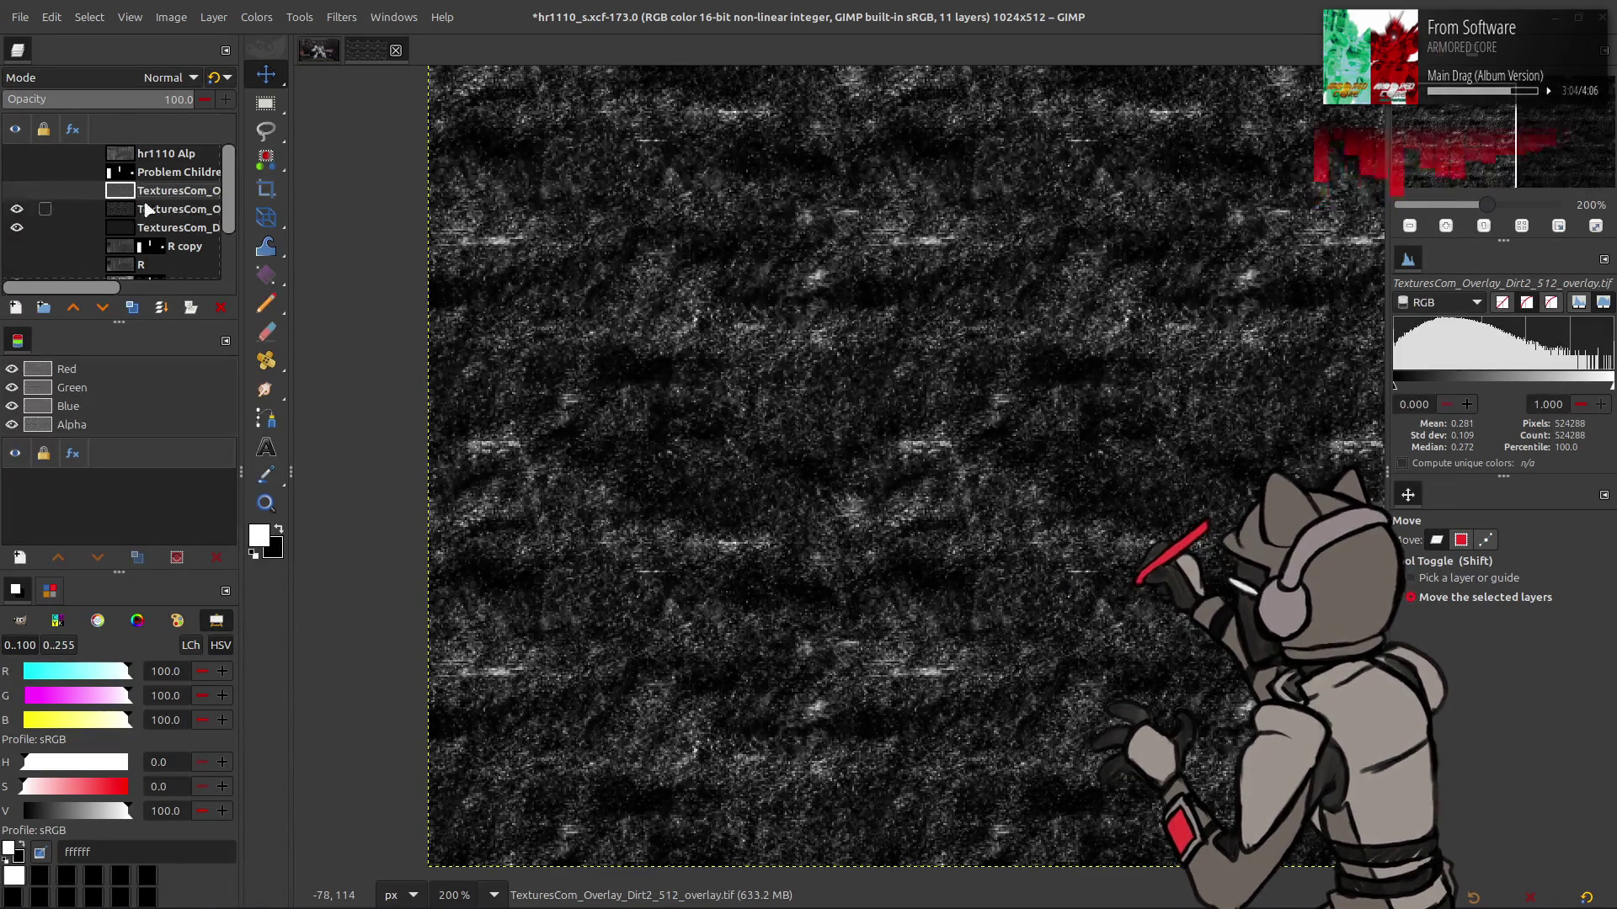
click(169, 209)
click(164, 77)
click(94, 379)
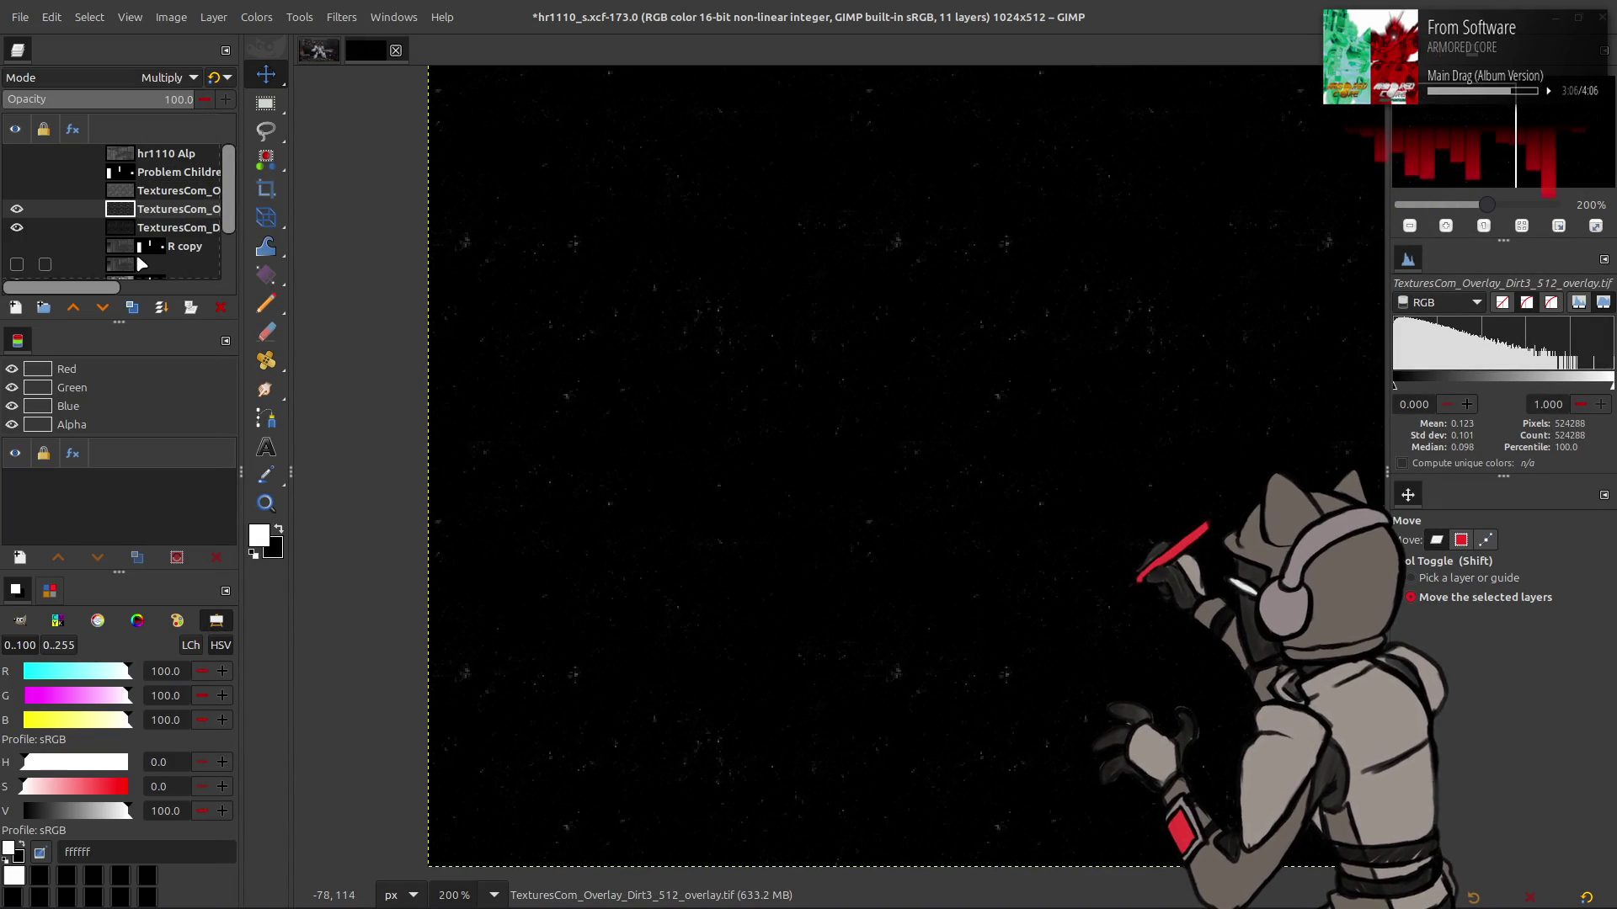
click(216, 78)
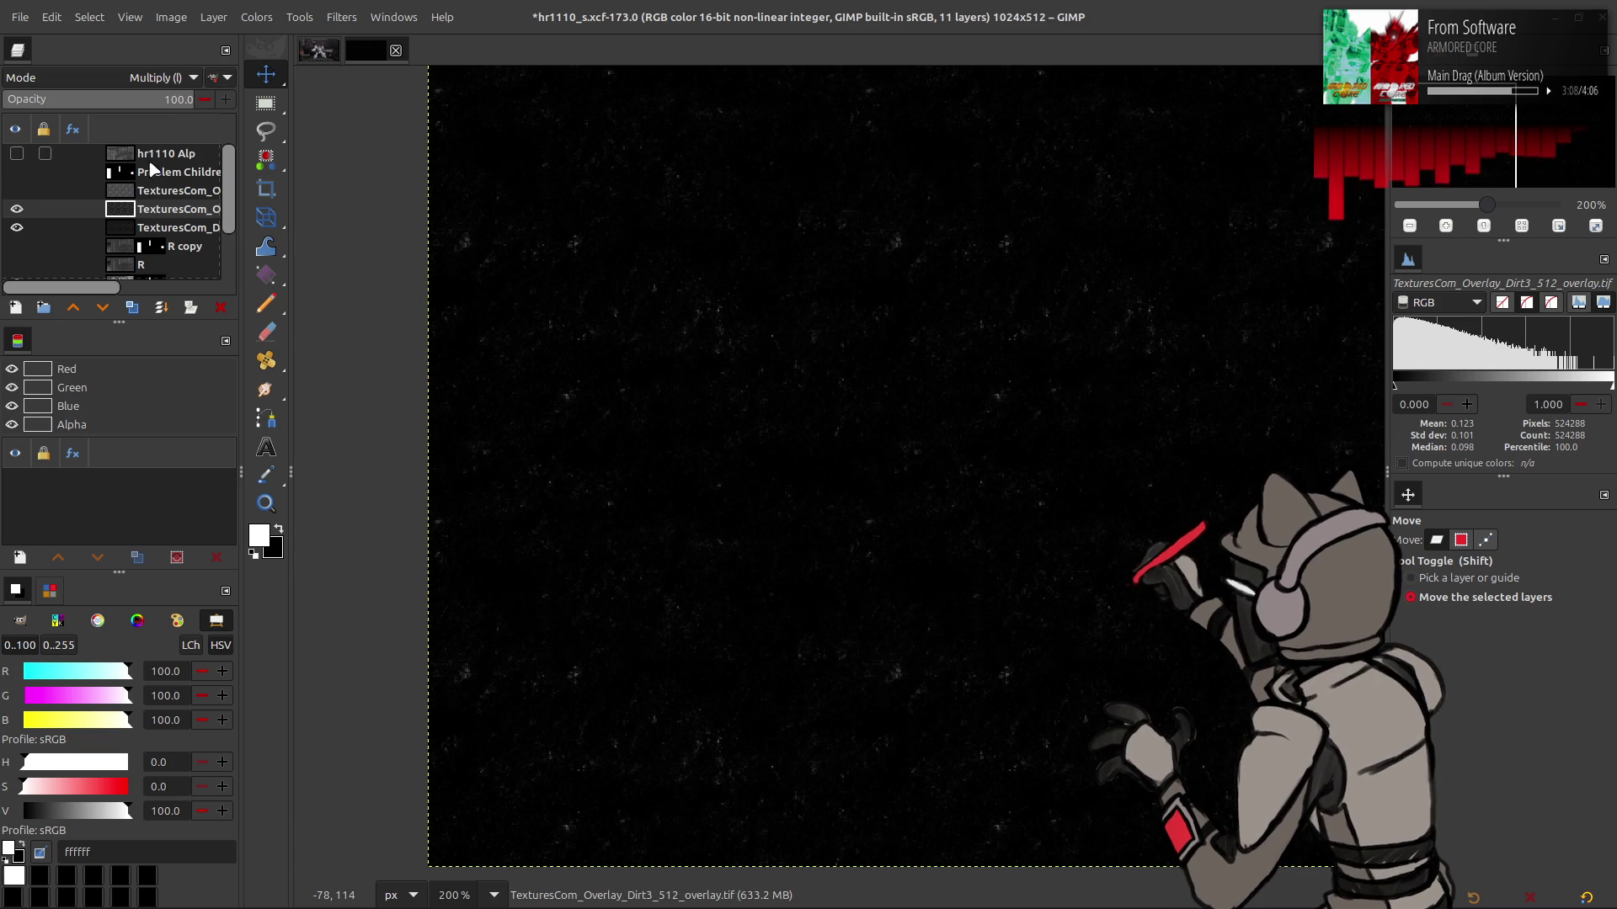
Try a New from Visible layer with non-linear Stretch Contrast, then undo it
right_click(152, 209)
click(242, 360)
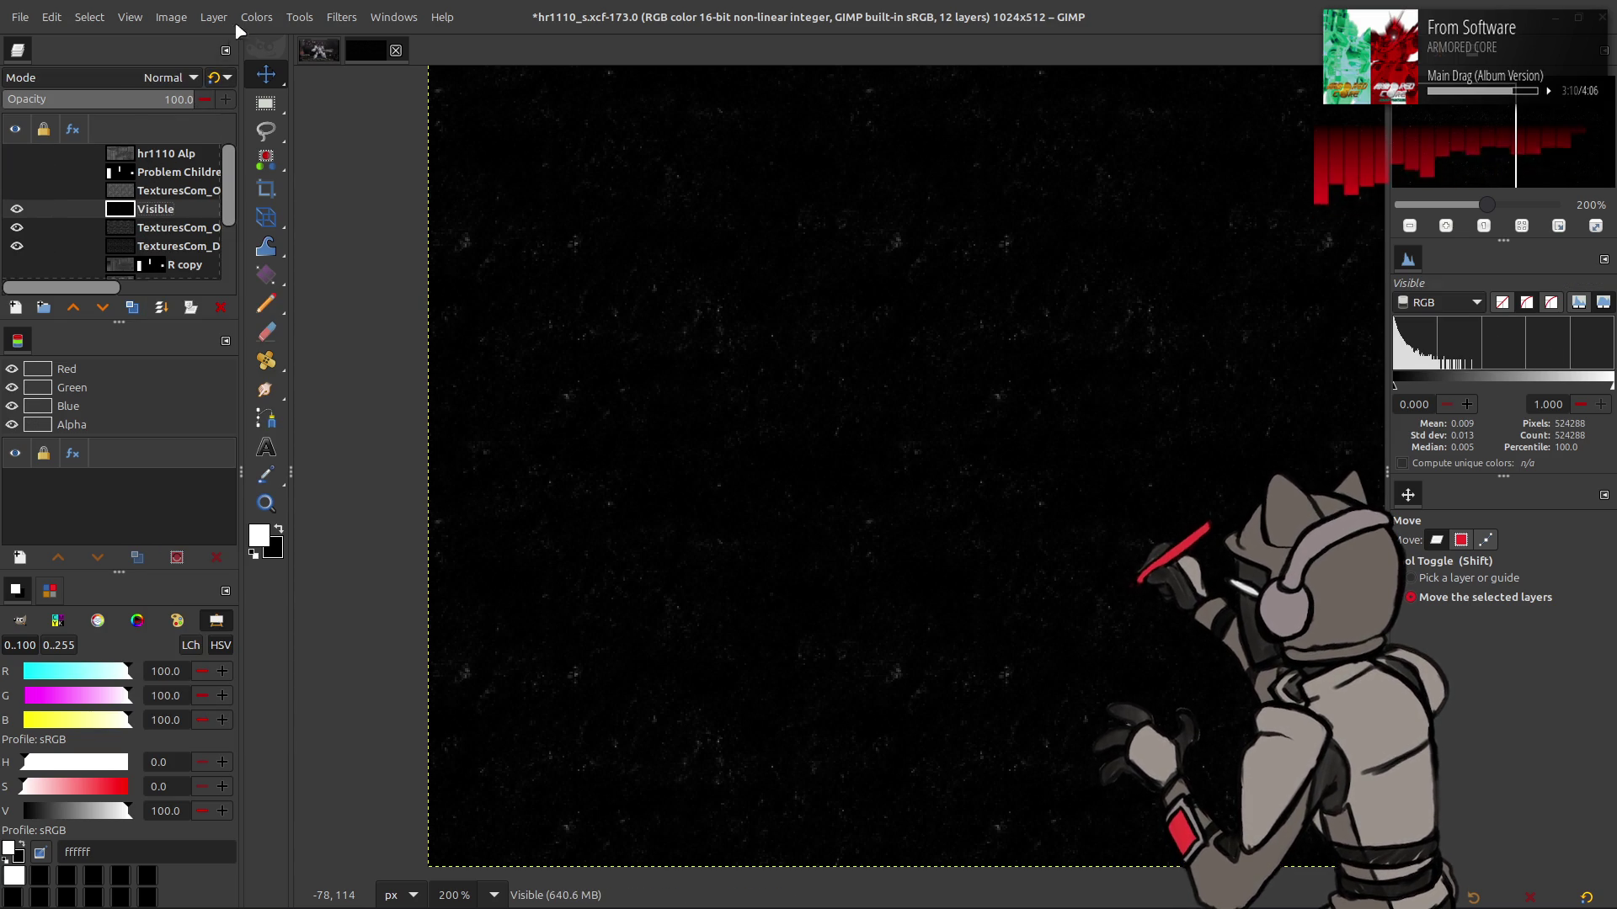
click(257, 16)
mouse_move(278, 310)
click(412, 351)
click(169, 350)
click(330, 429)
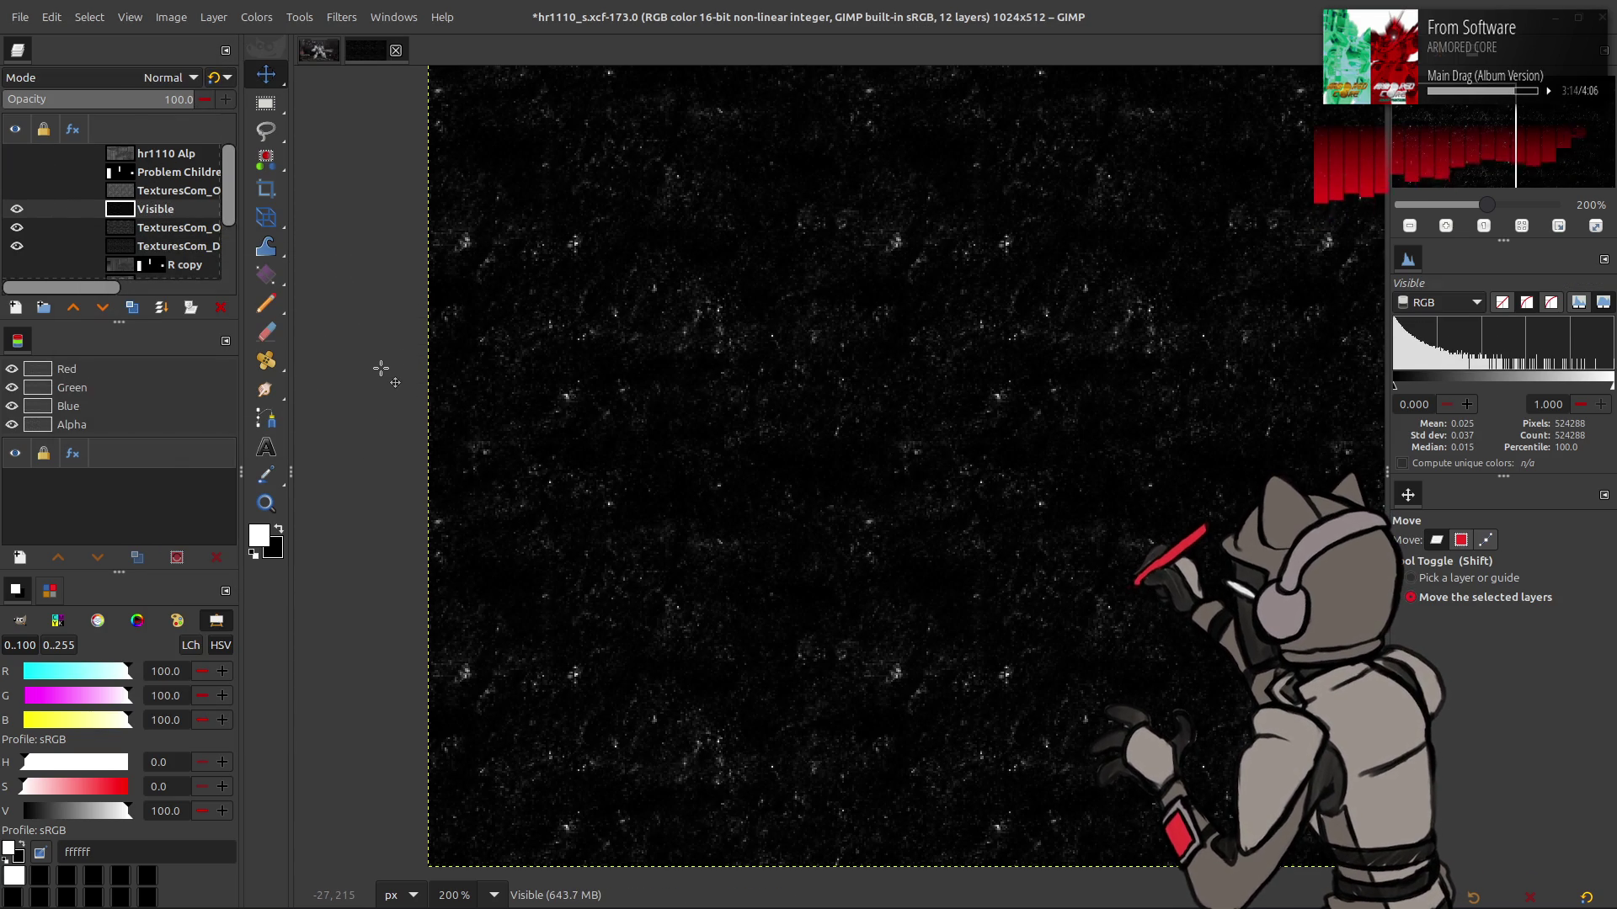
key(ctrl+z)
key(ctrl+z)
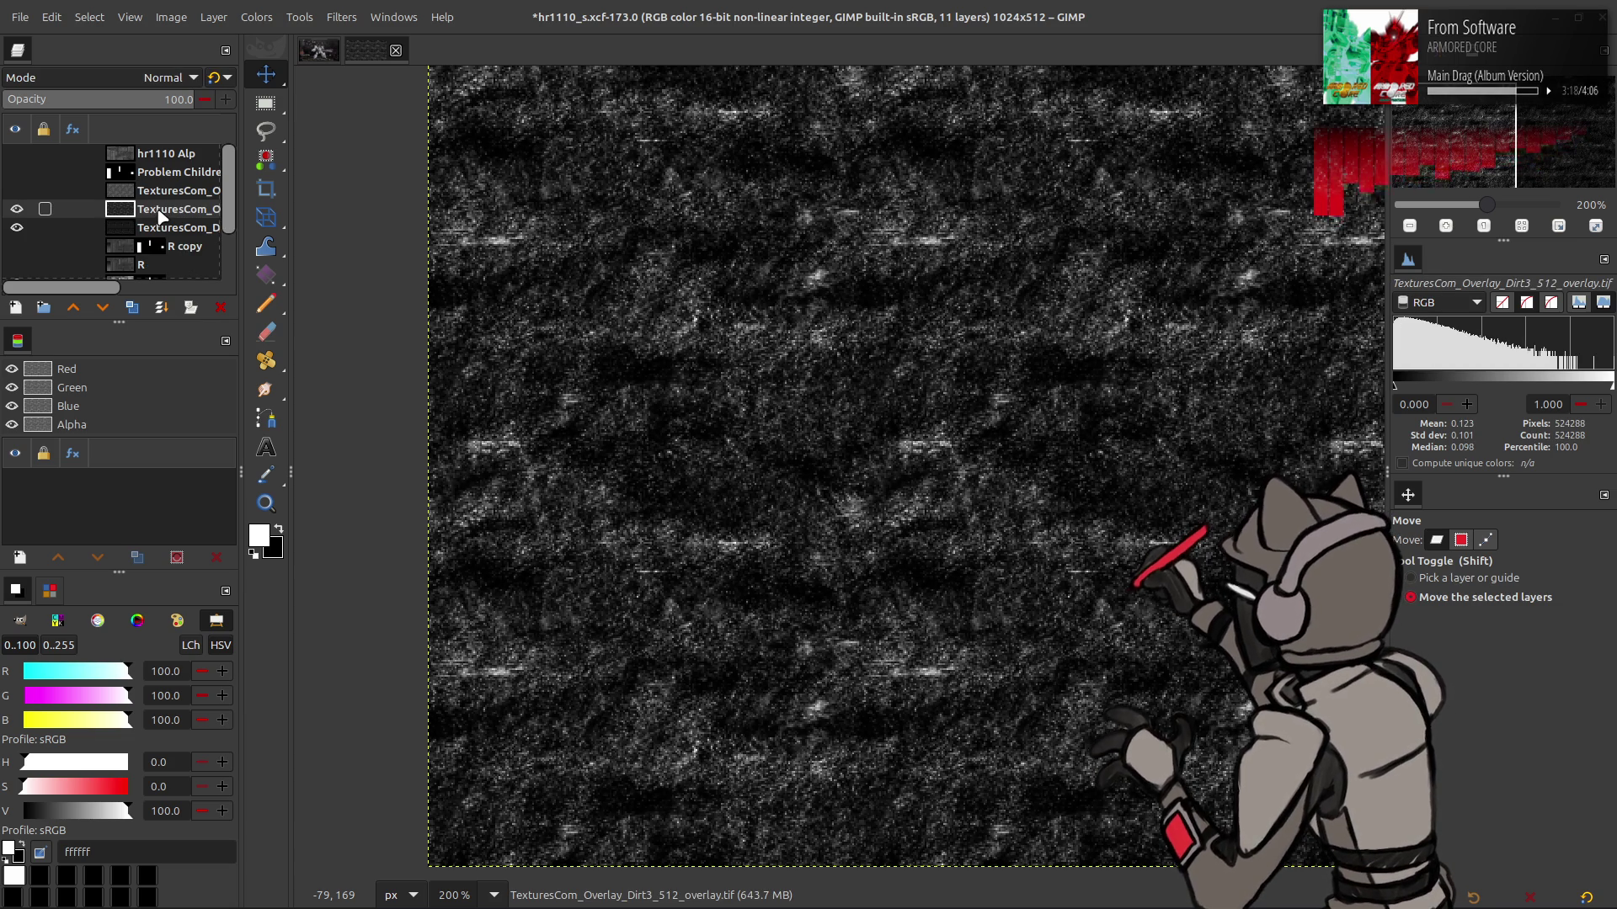
Duplicate the Dirt3 overlay and try Soft light and Screen blends on the copies
click(133, 308)
click(168, 78)
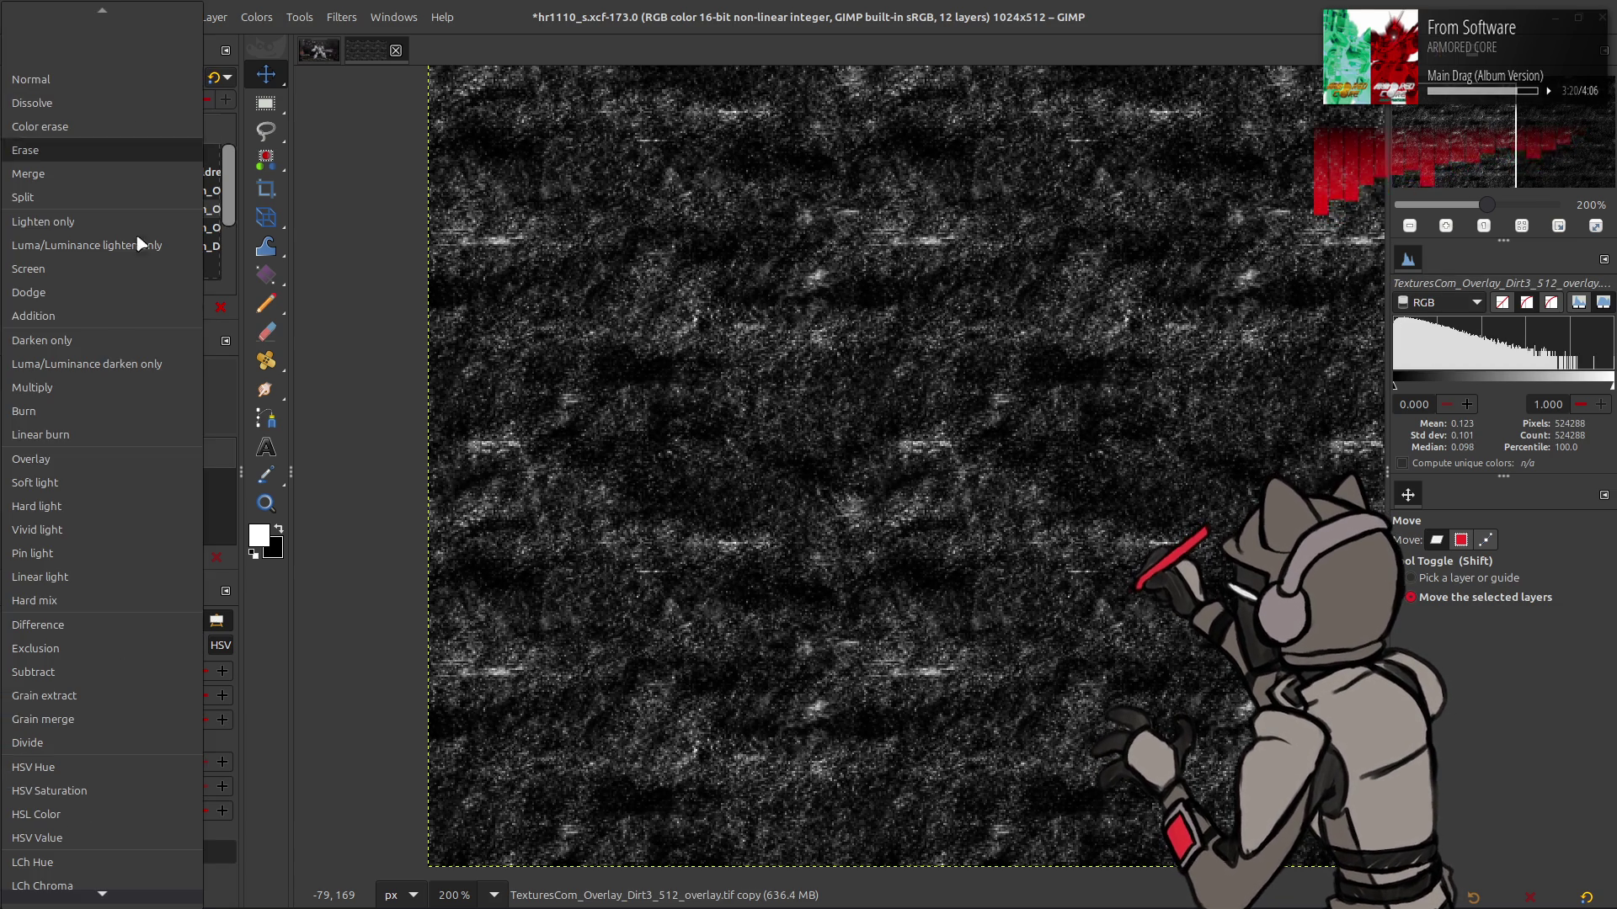
click(101, 482)
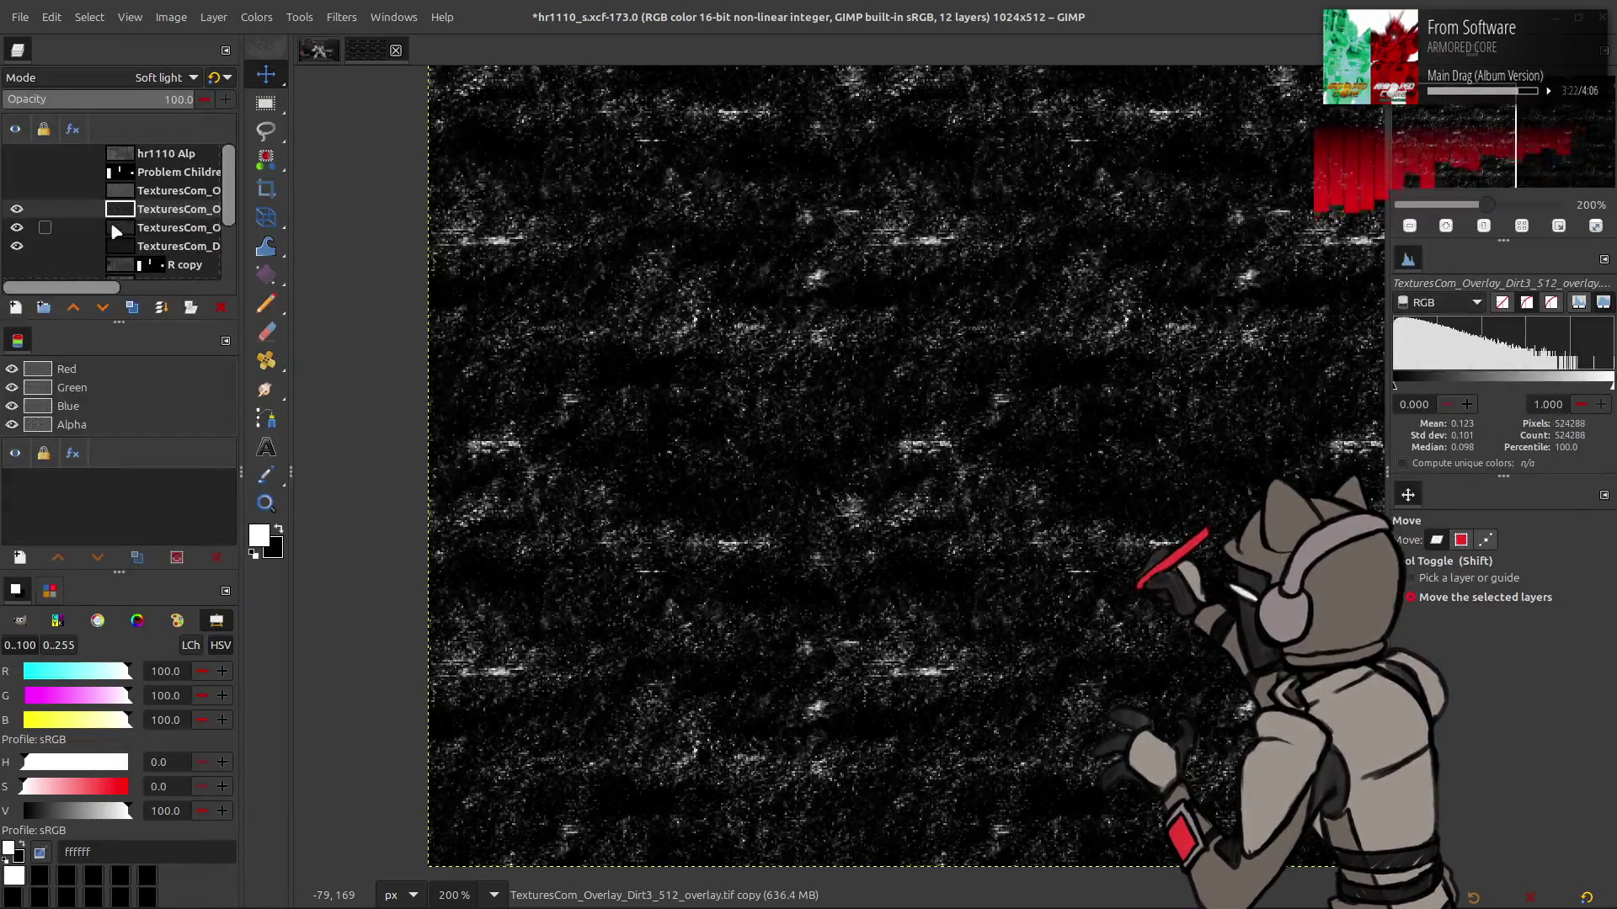
key(ctrl+z)
key(ctrl+z)
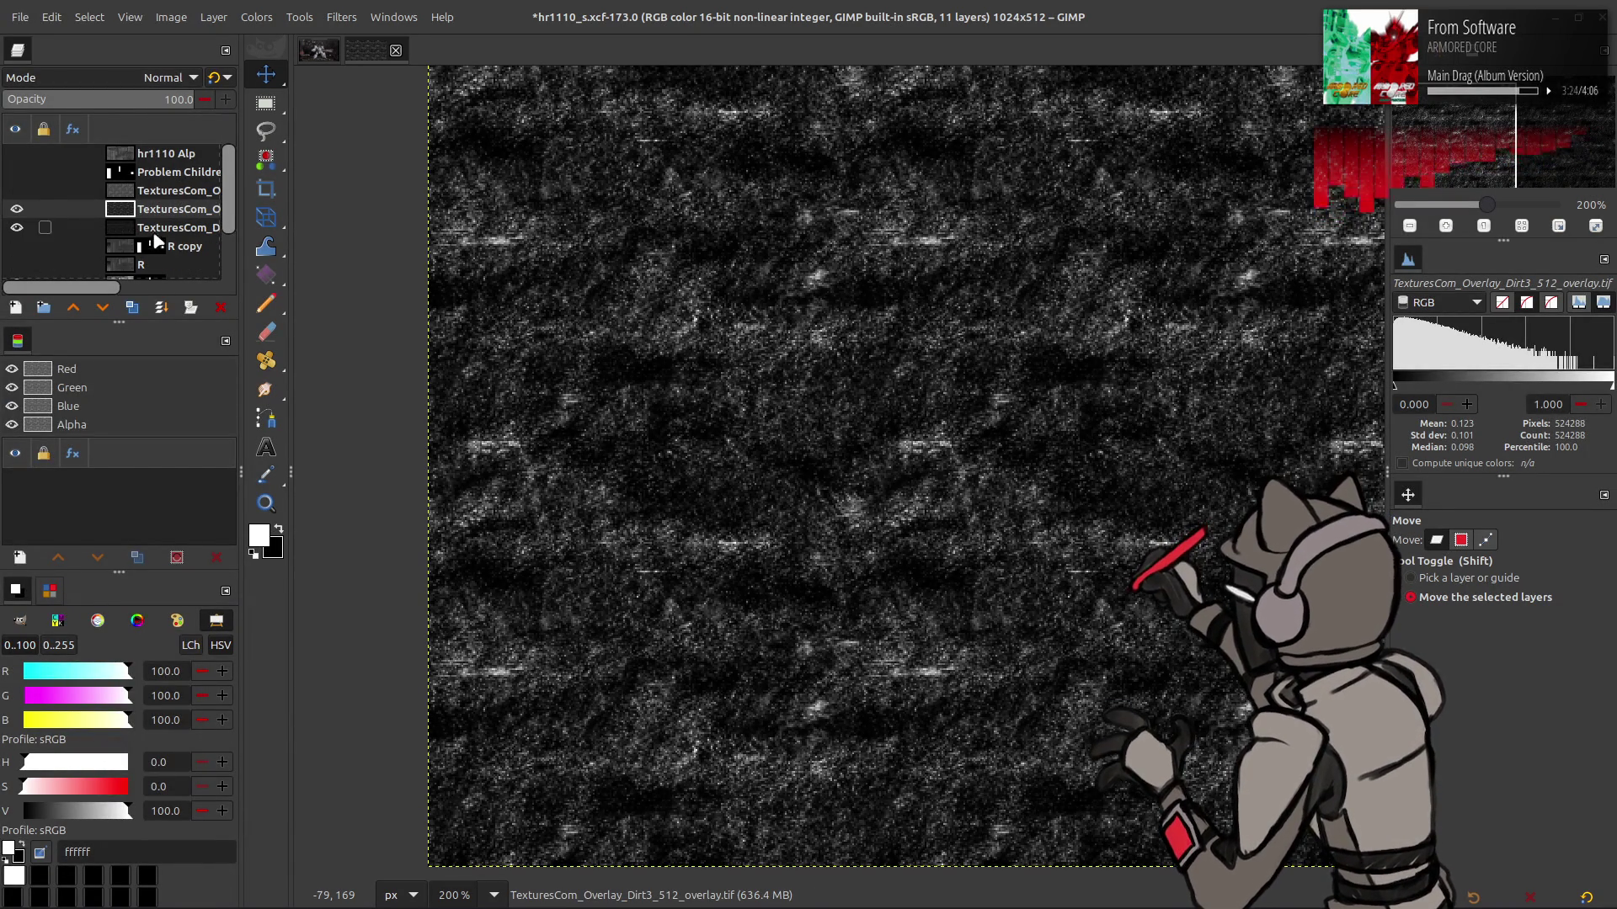
click(133, 308)
click(173, 77)
click(80, 264)
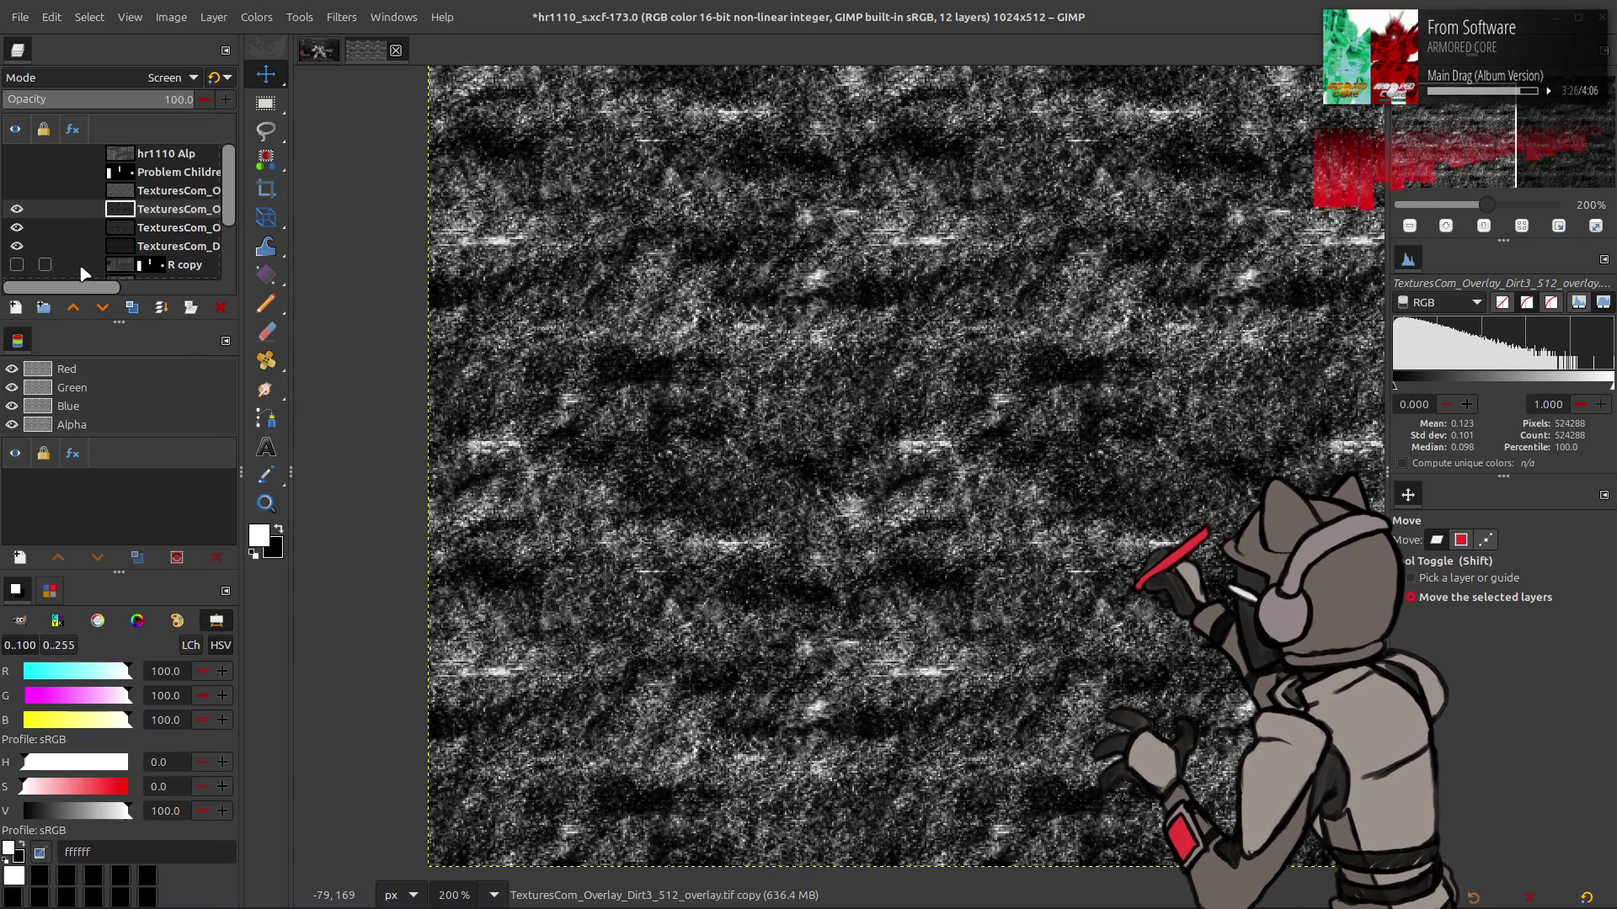
Remove an extra copy and set the Dirt3 copy to legacy Multiply
click(133, 307)
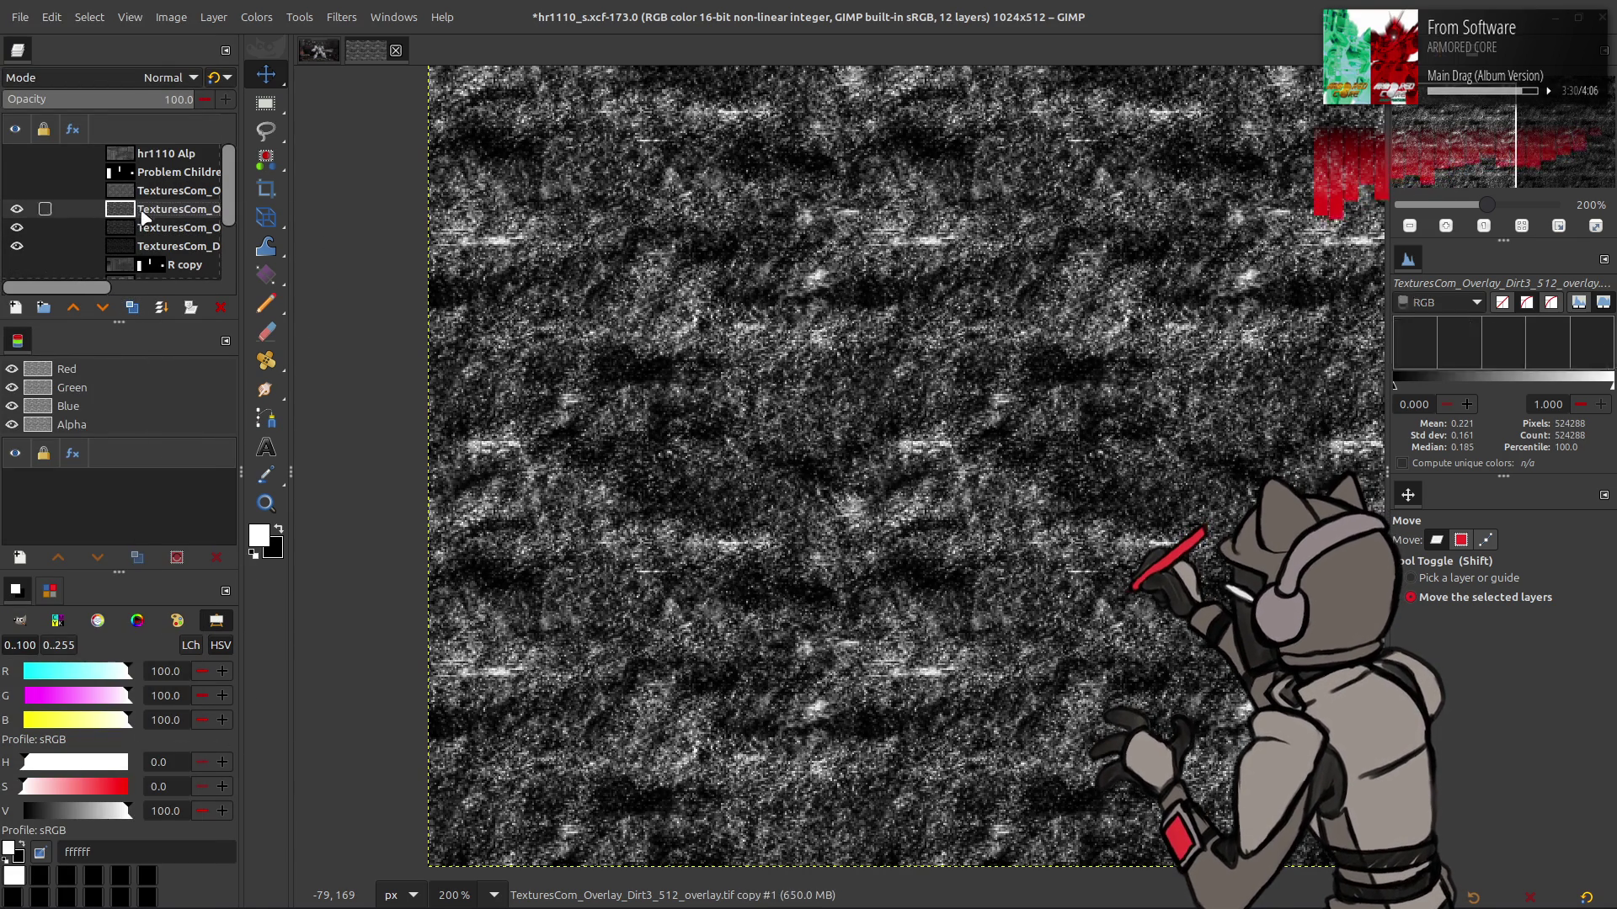
click(165, 76)
click(118, 388)
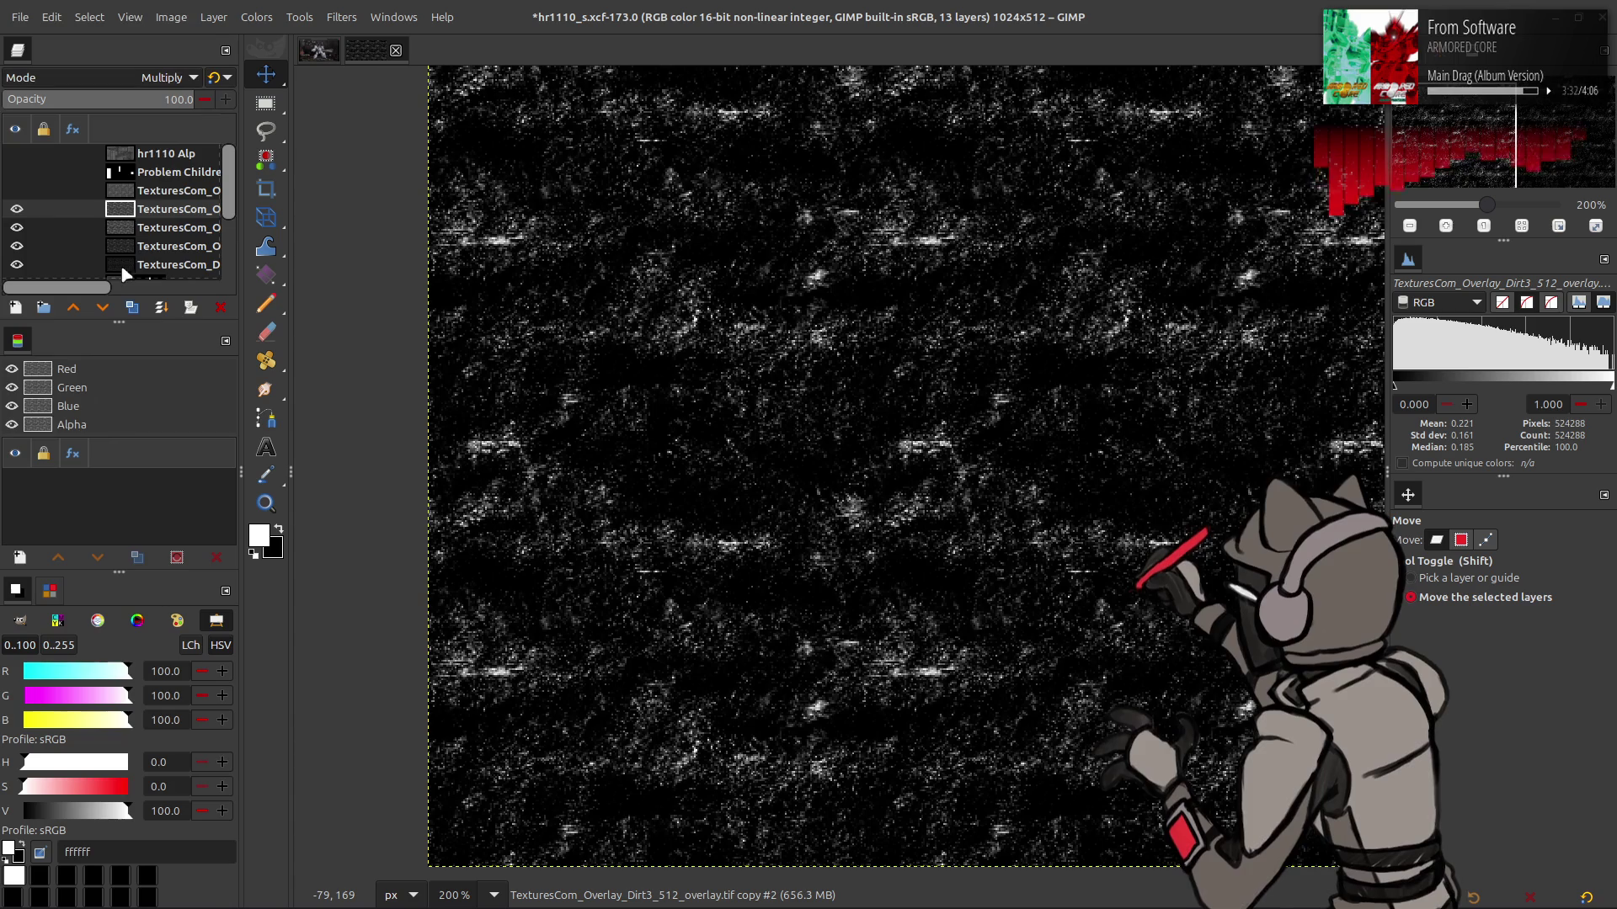
right_click(139, 217)
click(185, 375)
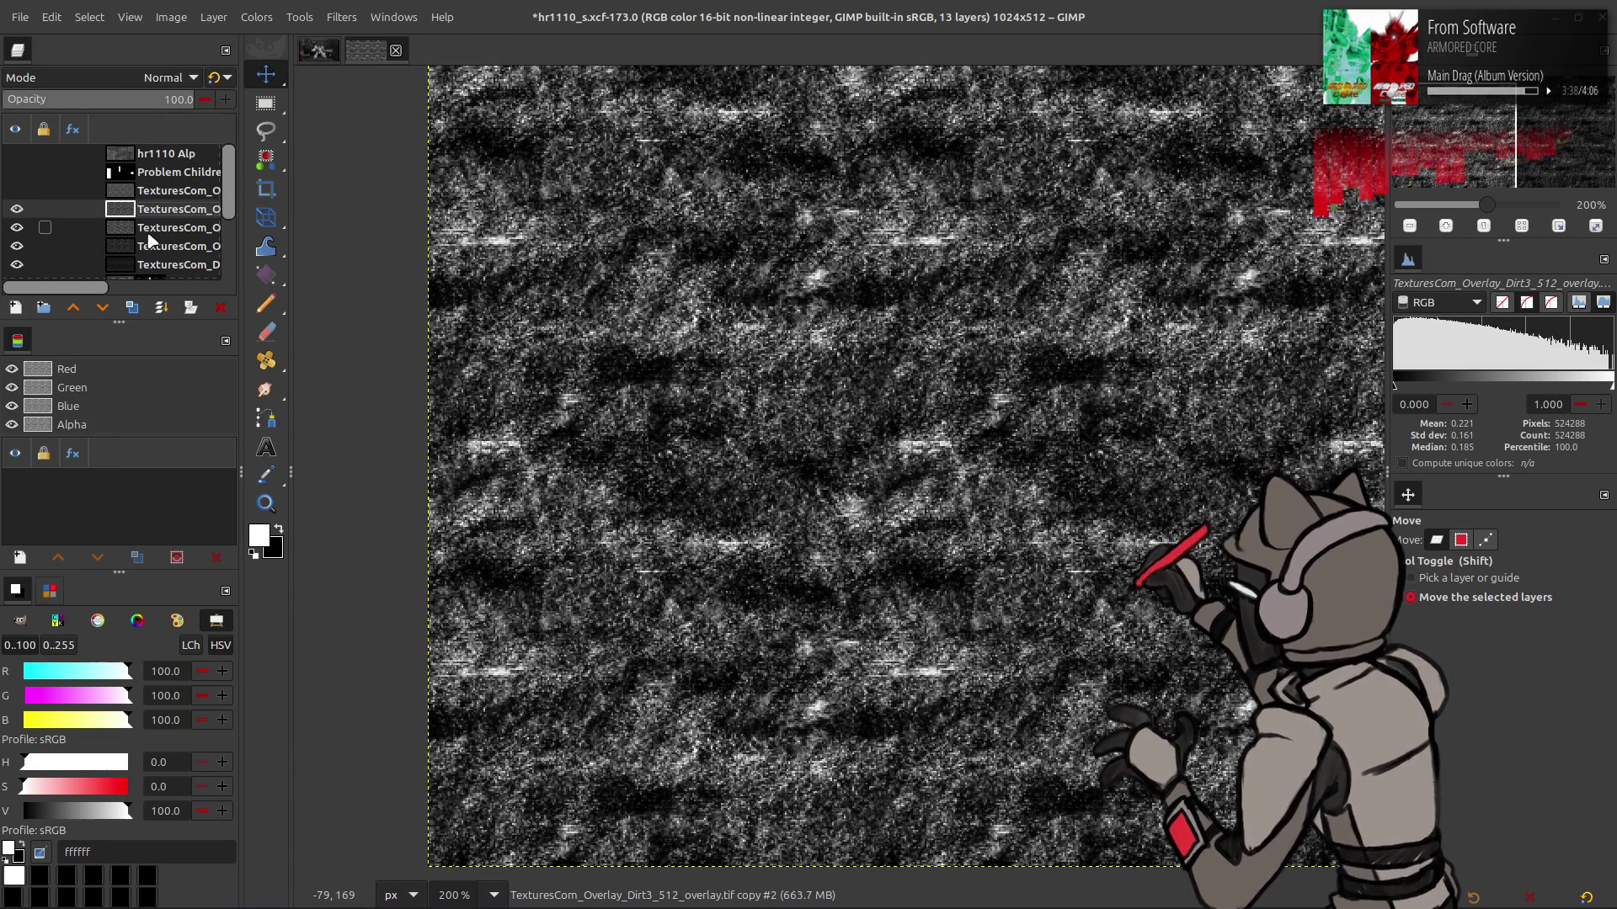
click(125, 75)
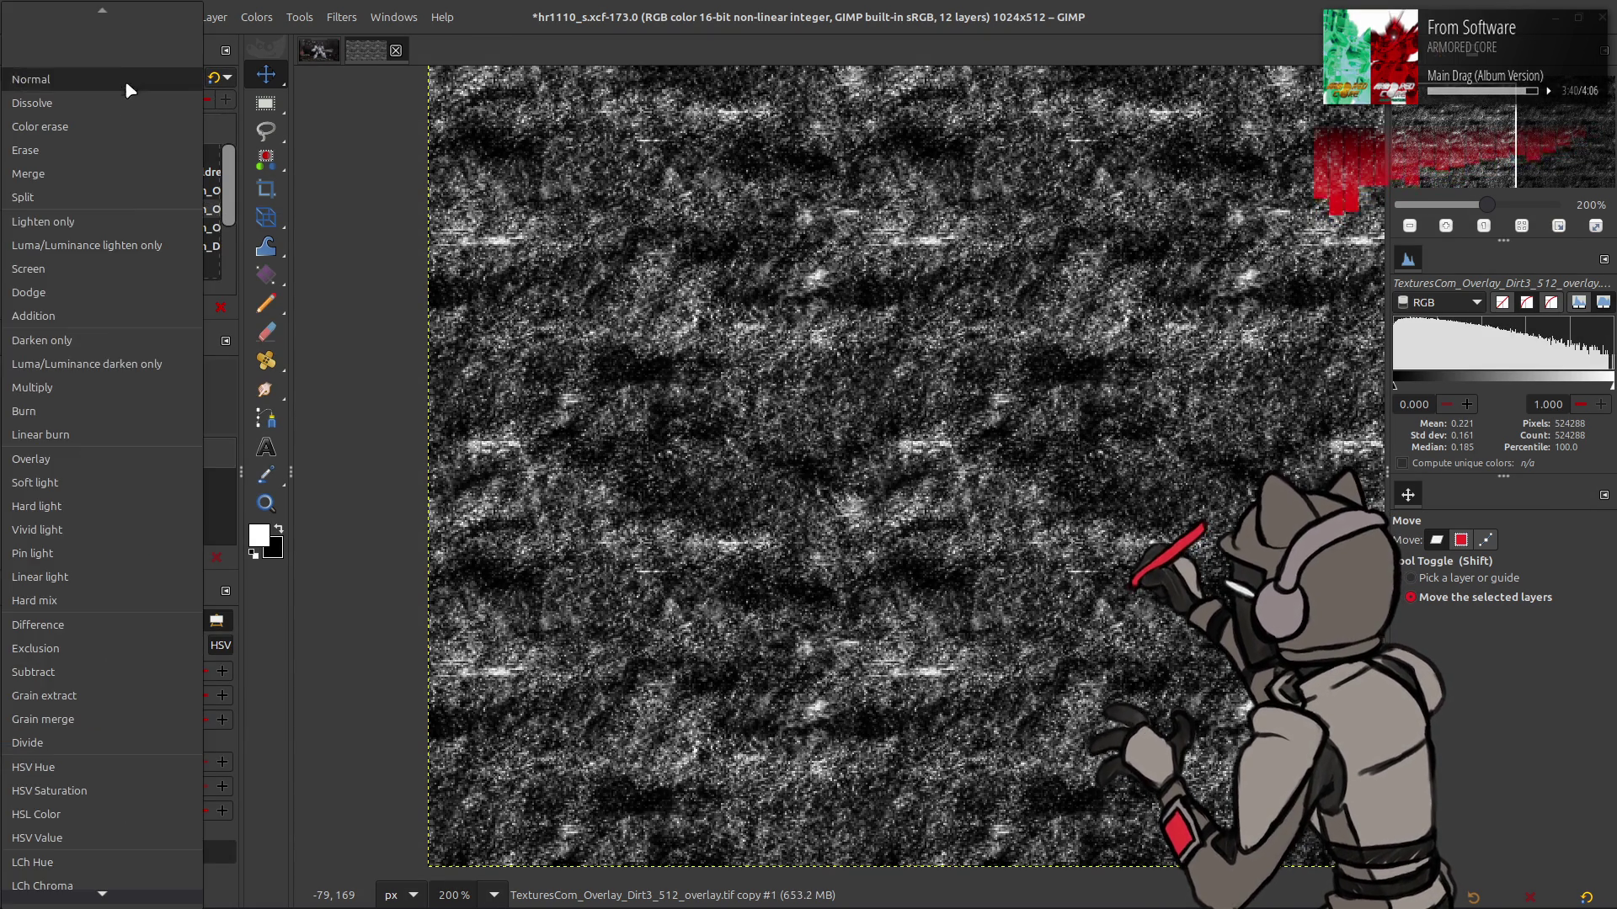
click(89, 381)
click(216, 79)
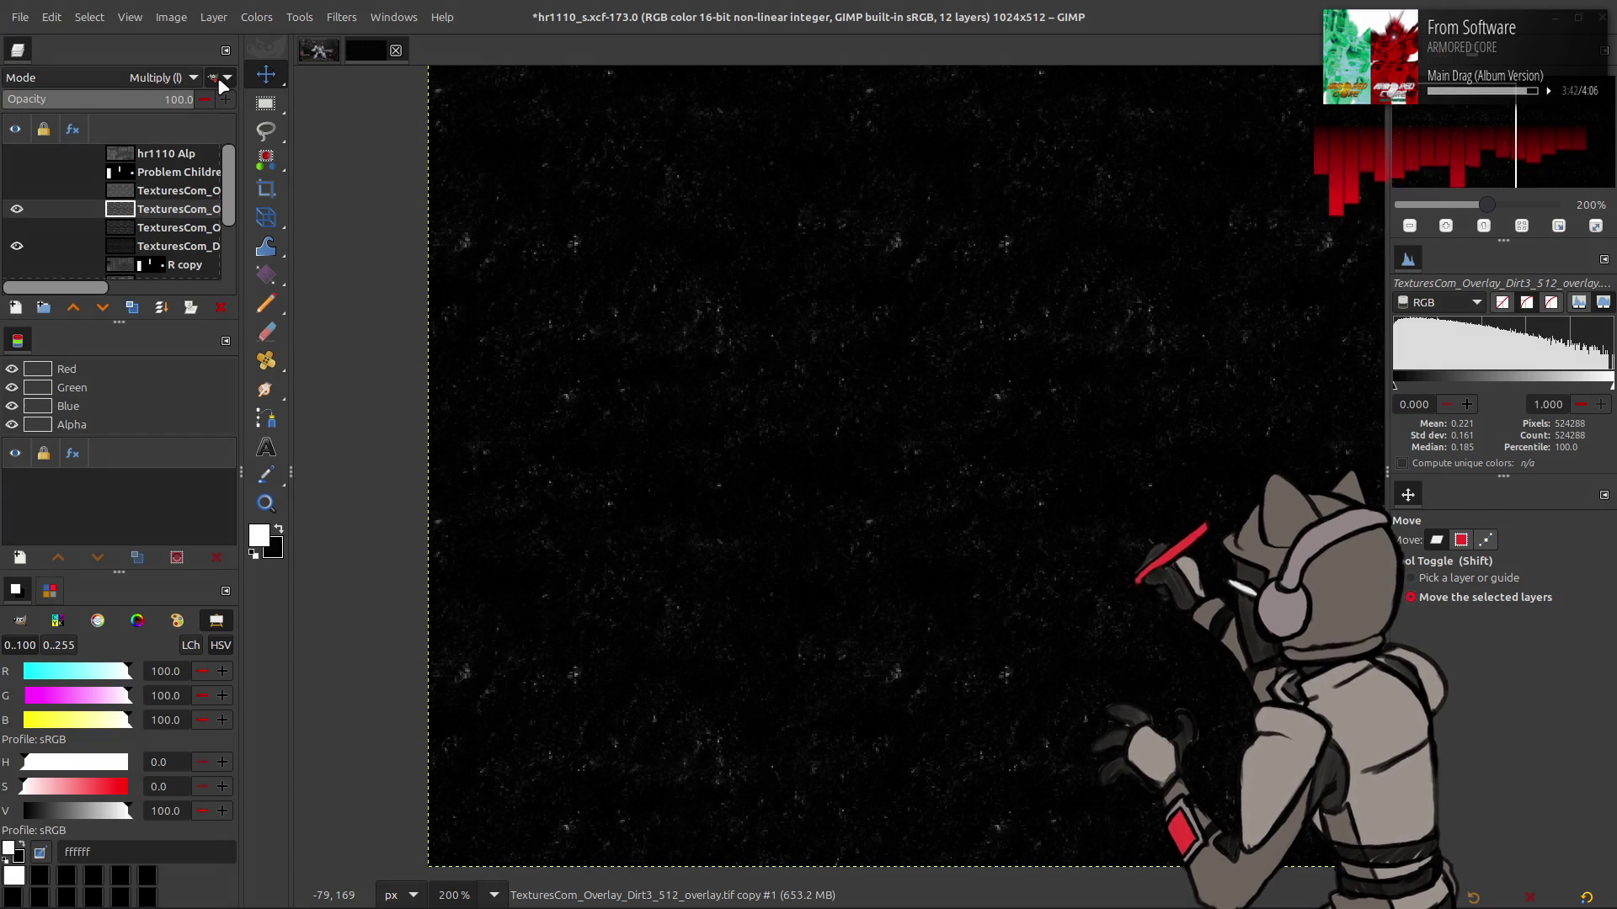
Create a New from Visible layer and stretch its contrast with non-linear components
right_click(140, 209)
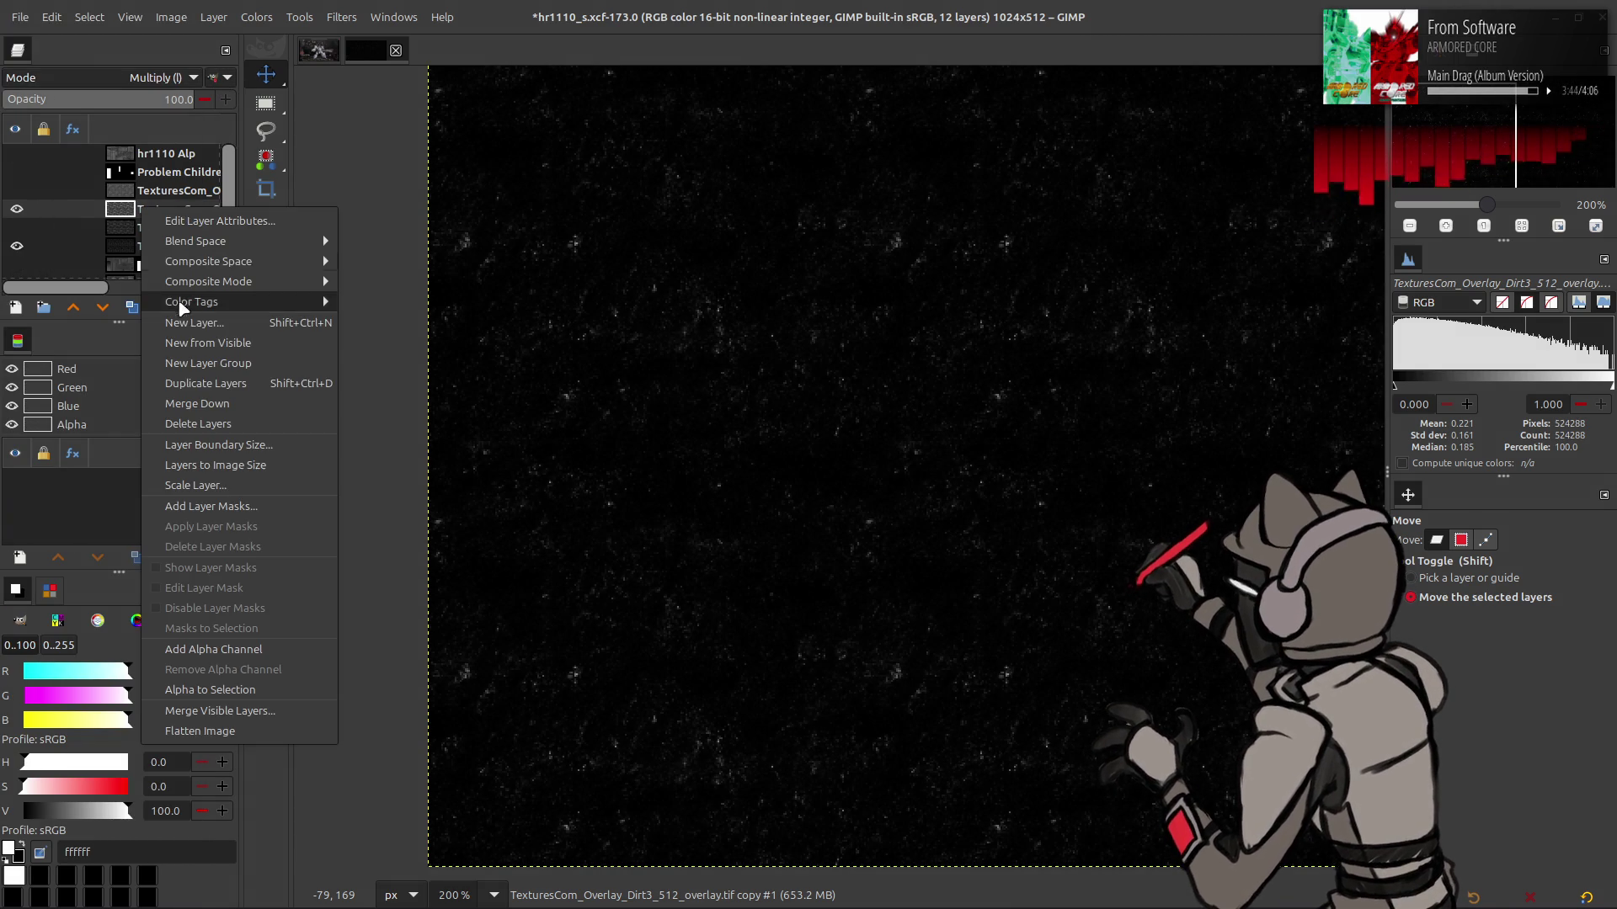
click(196, 343)
click(256, 16)
mouse_move(350, 313)
click(438, 352)
click(148, 351)
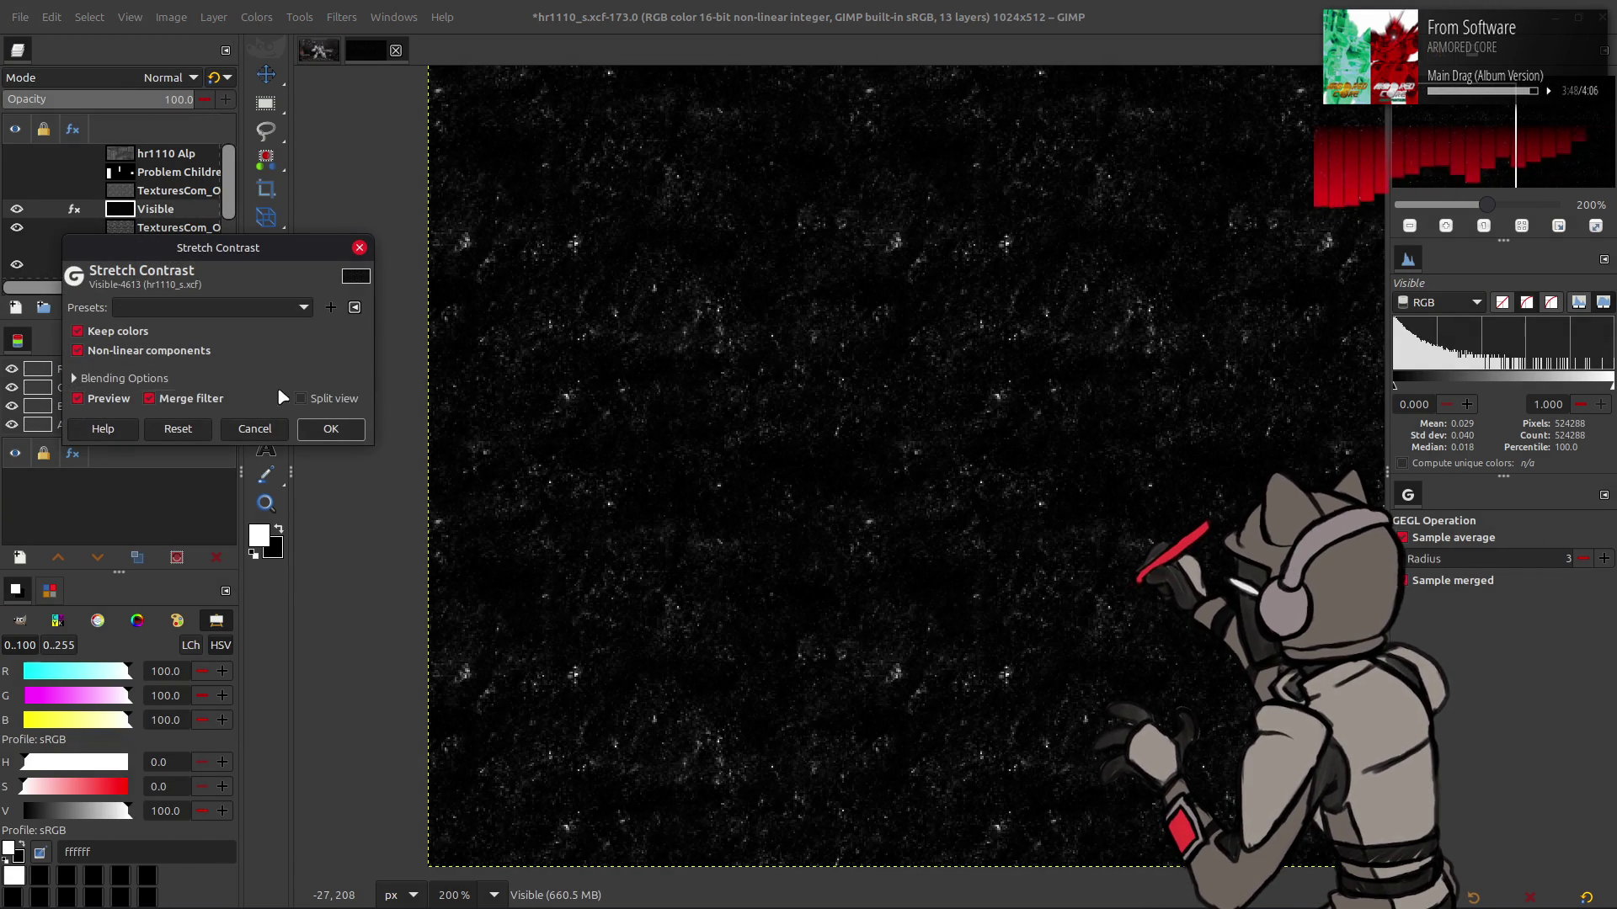
click(325, 429)
Hide the overlay below Visible, show the one above, and bring up Levels on Dirt2
click(17, 228)
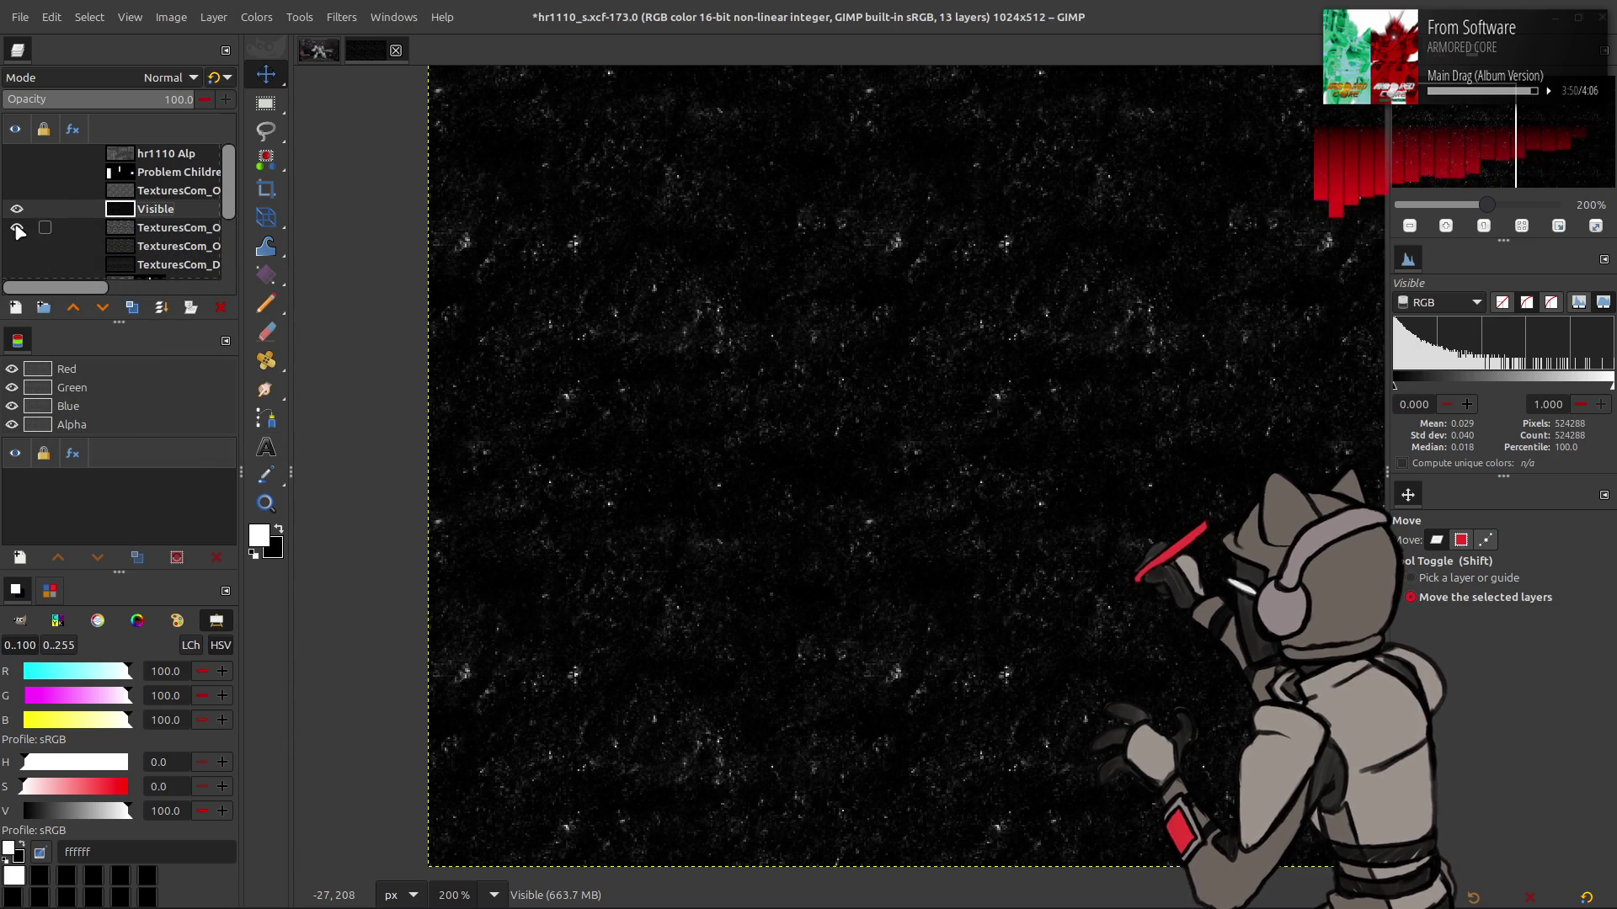
click(17, 191)
click(167, 191)
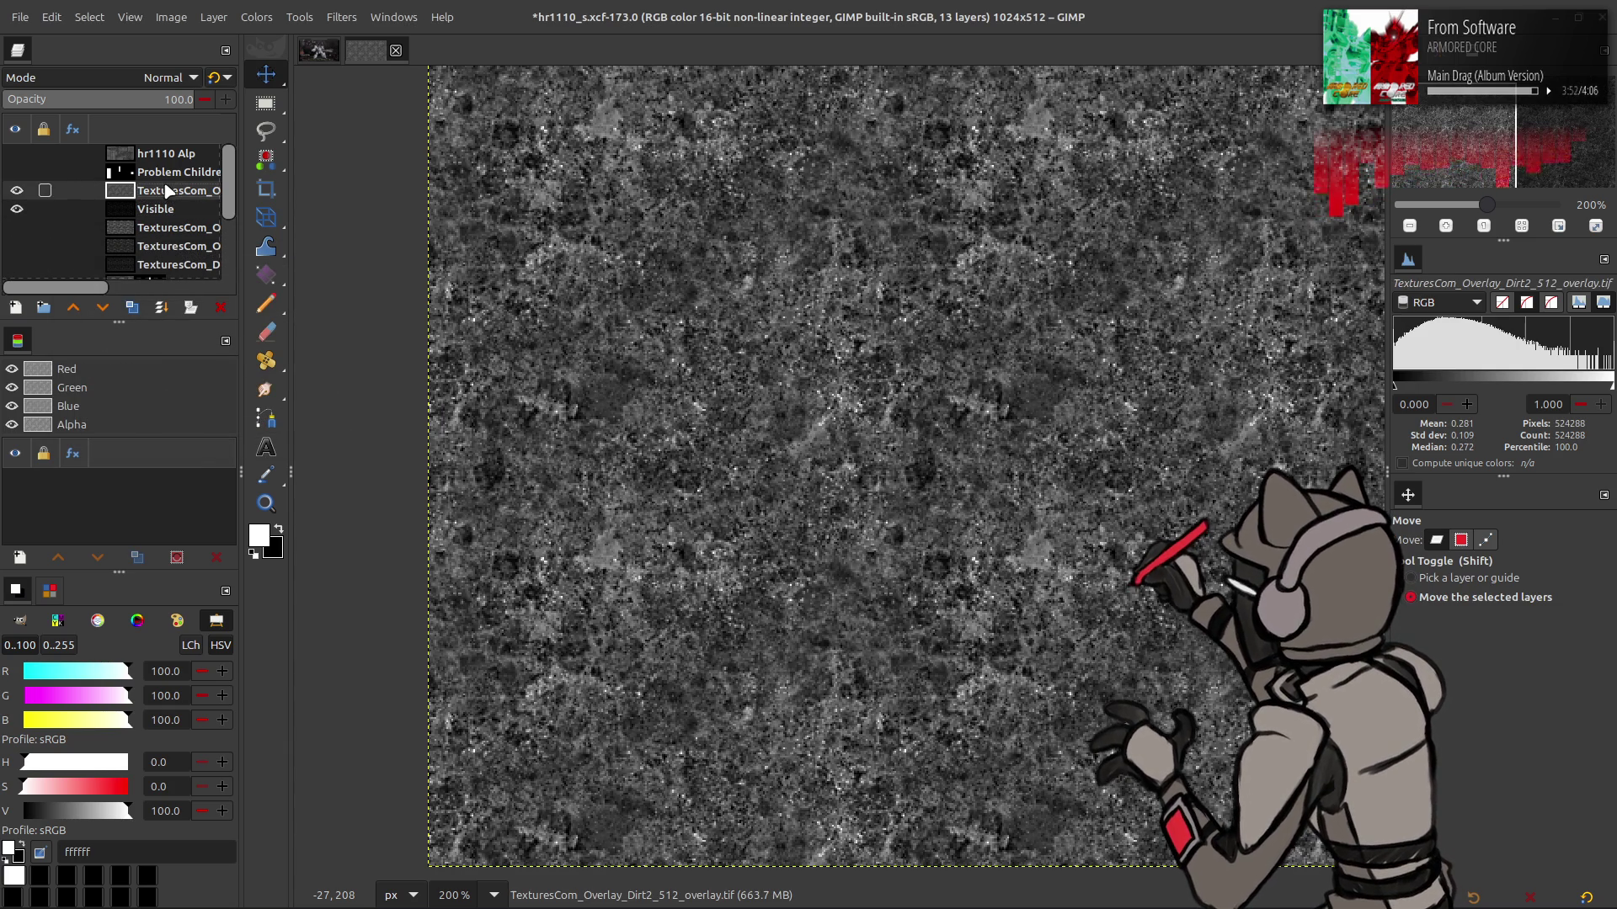
click(252, 17)
click(327, 199)
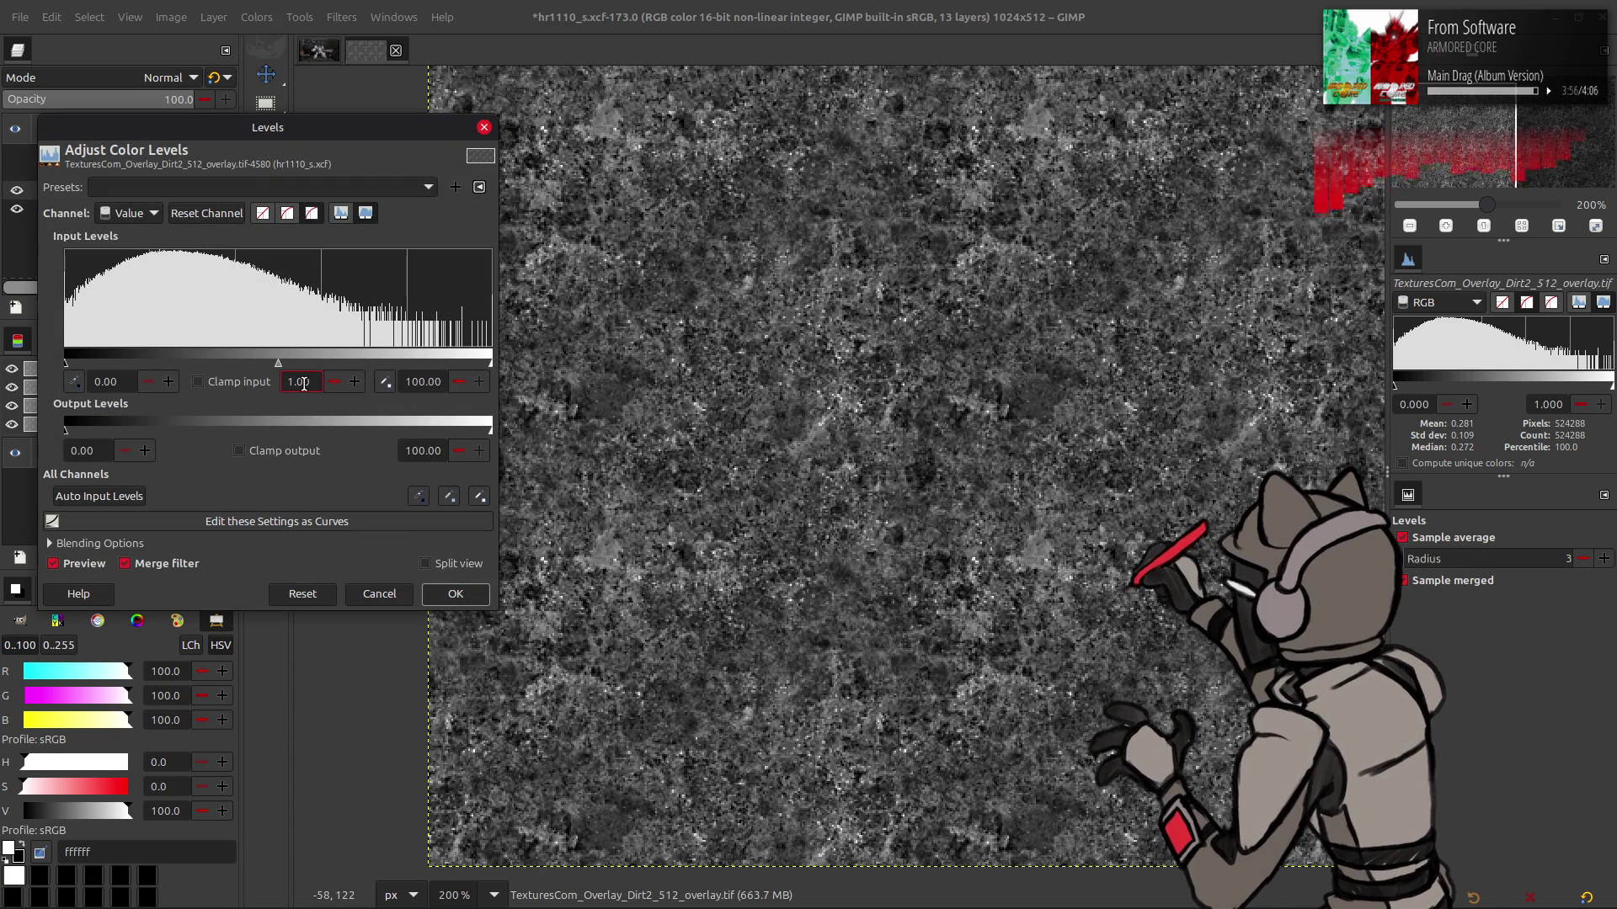
text(0.33)
Apply Levels with midtone gamma 0.33 to Dirt2 and compare it on and off
key(Return)
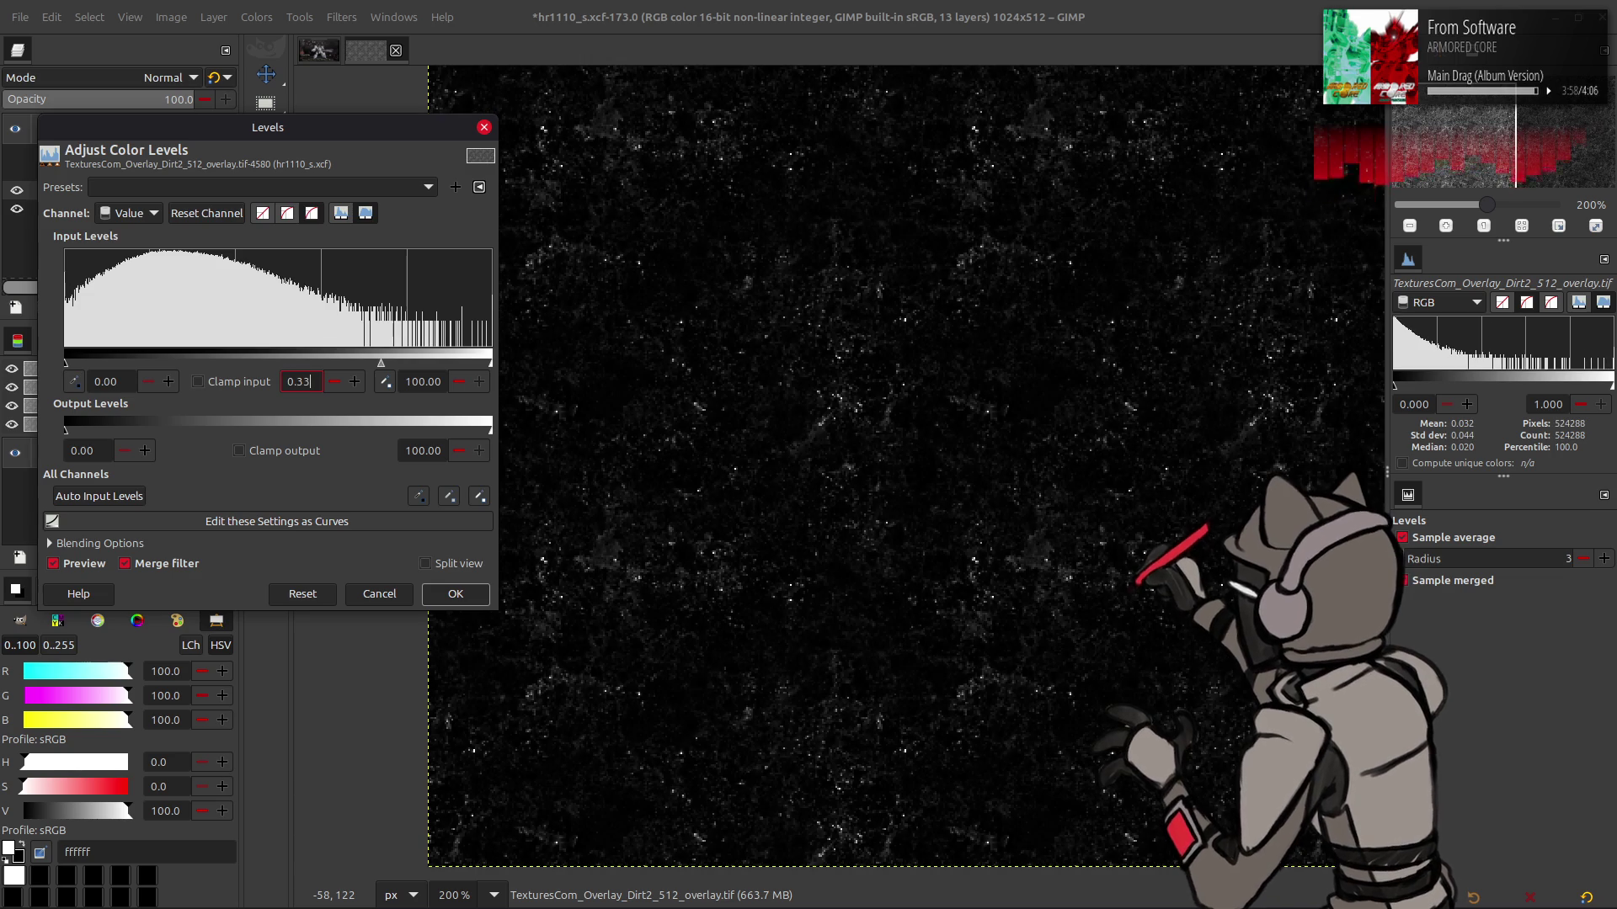
click(455, 594)
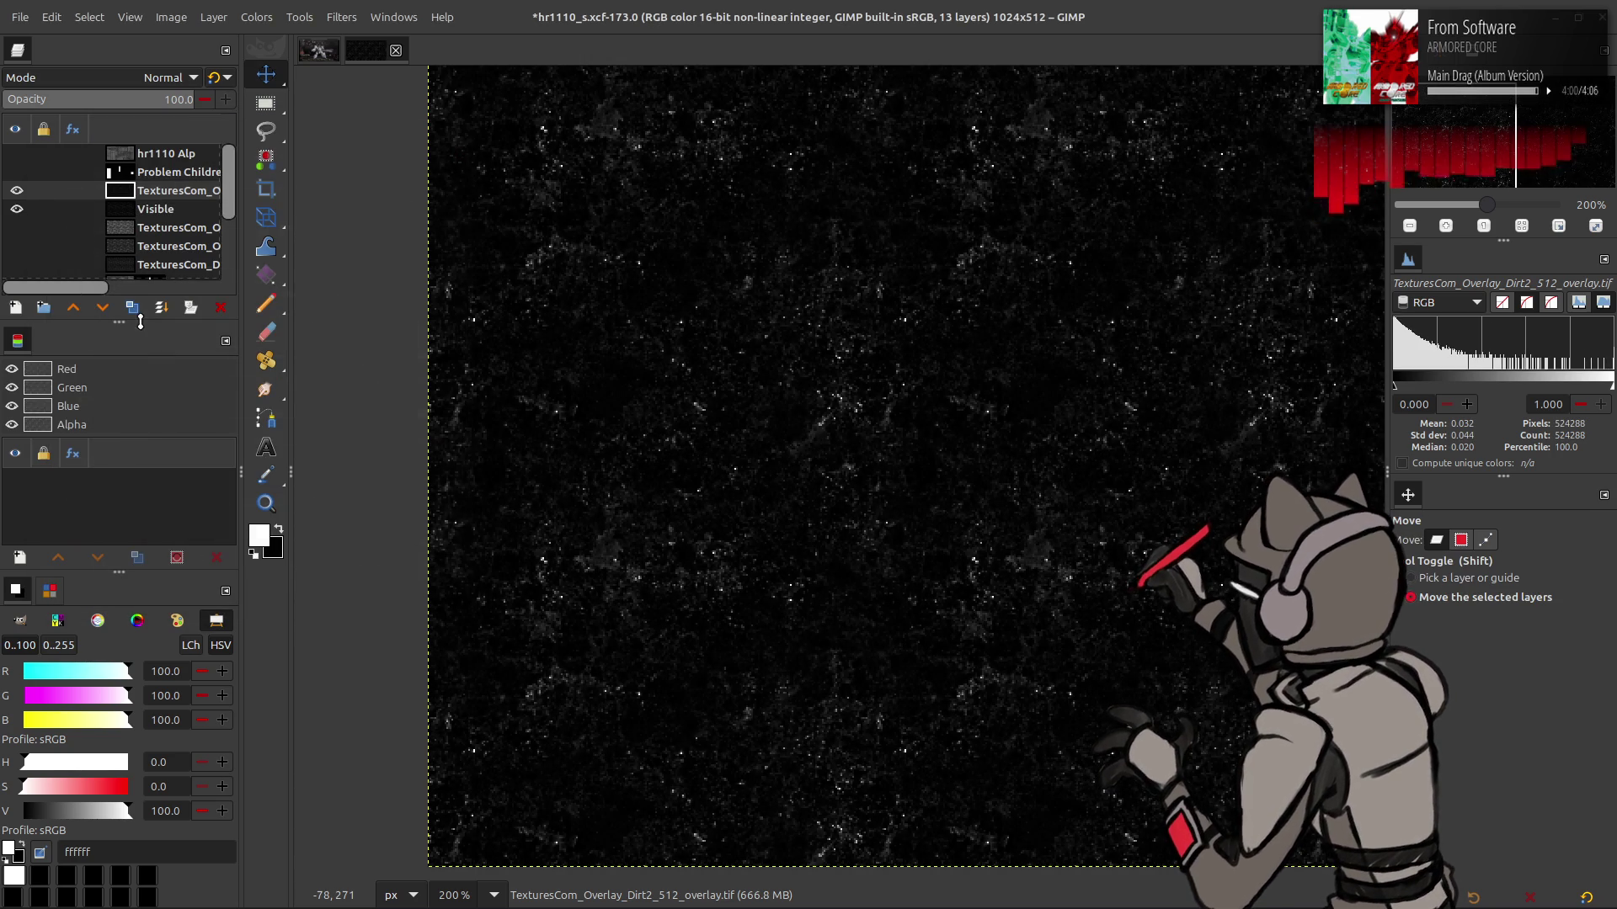
click(15, 192)
click(15, 192)
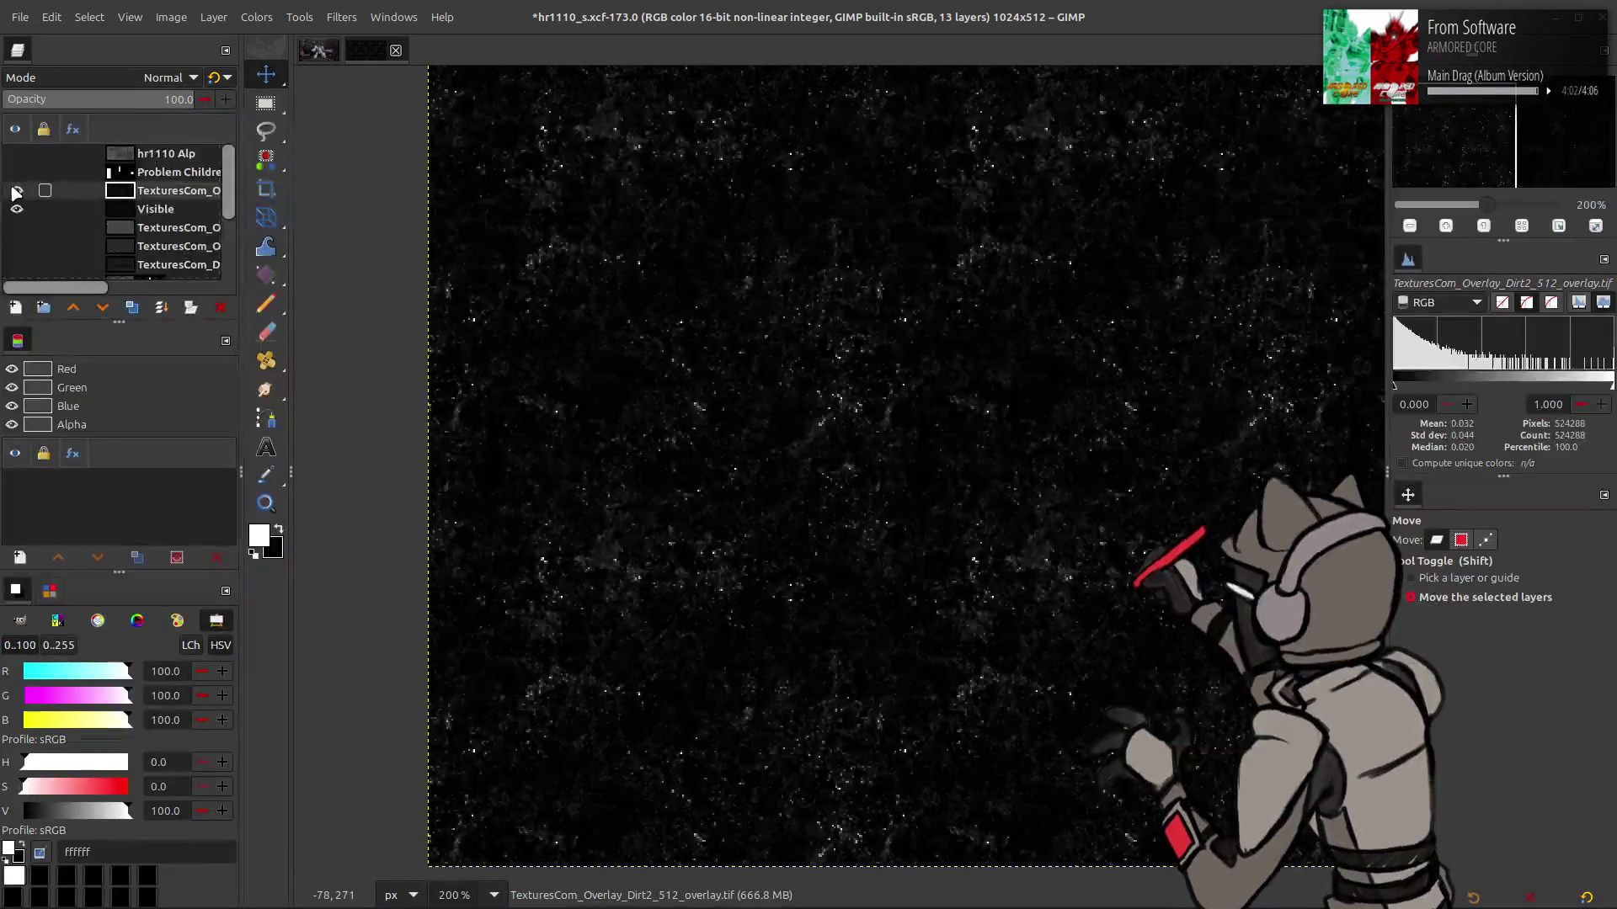
click(15, 192)
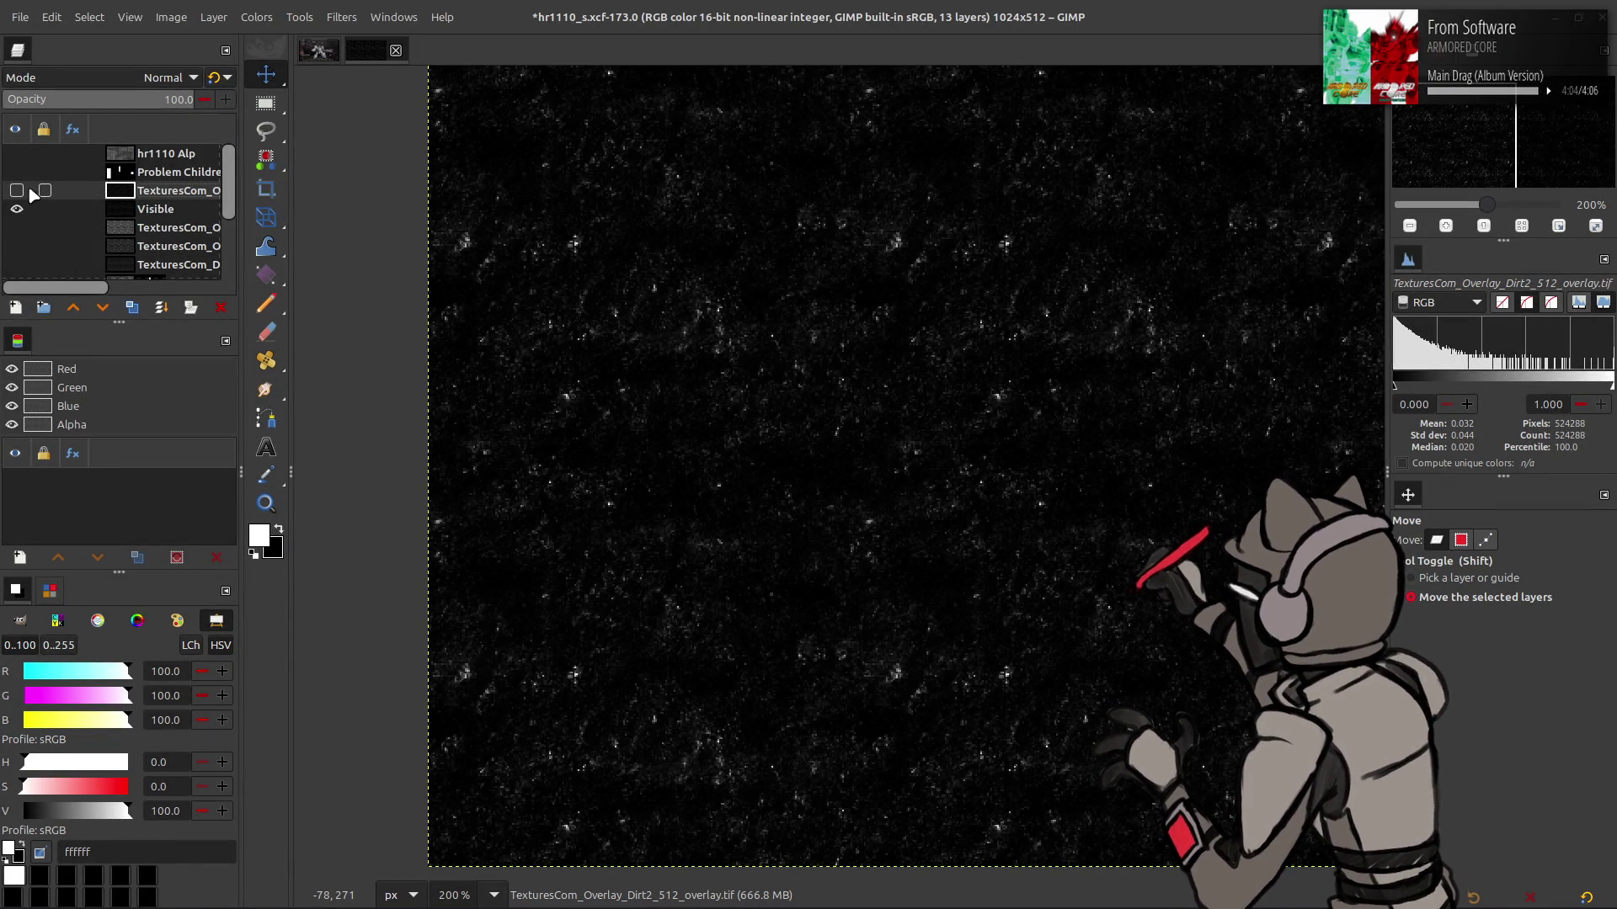
click(16, 191)
Set the Dirt2 overlay to legacy Normal mode at 50% opacity
drag(120, 100, 114, 100)
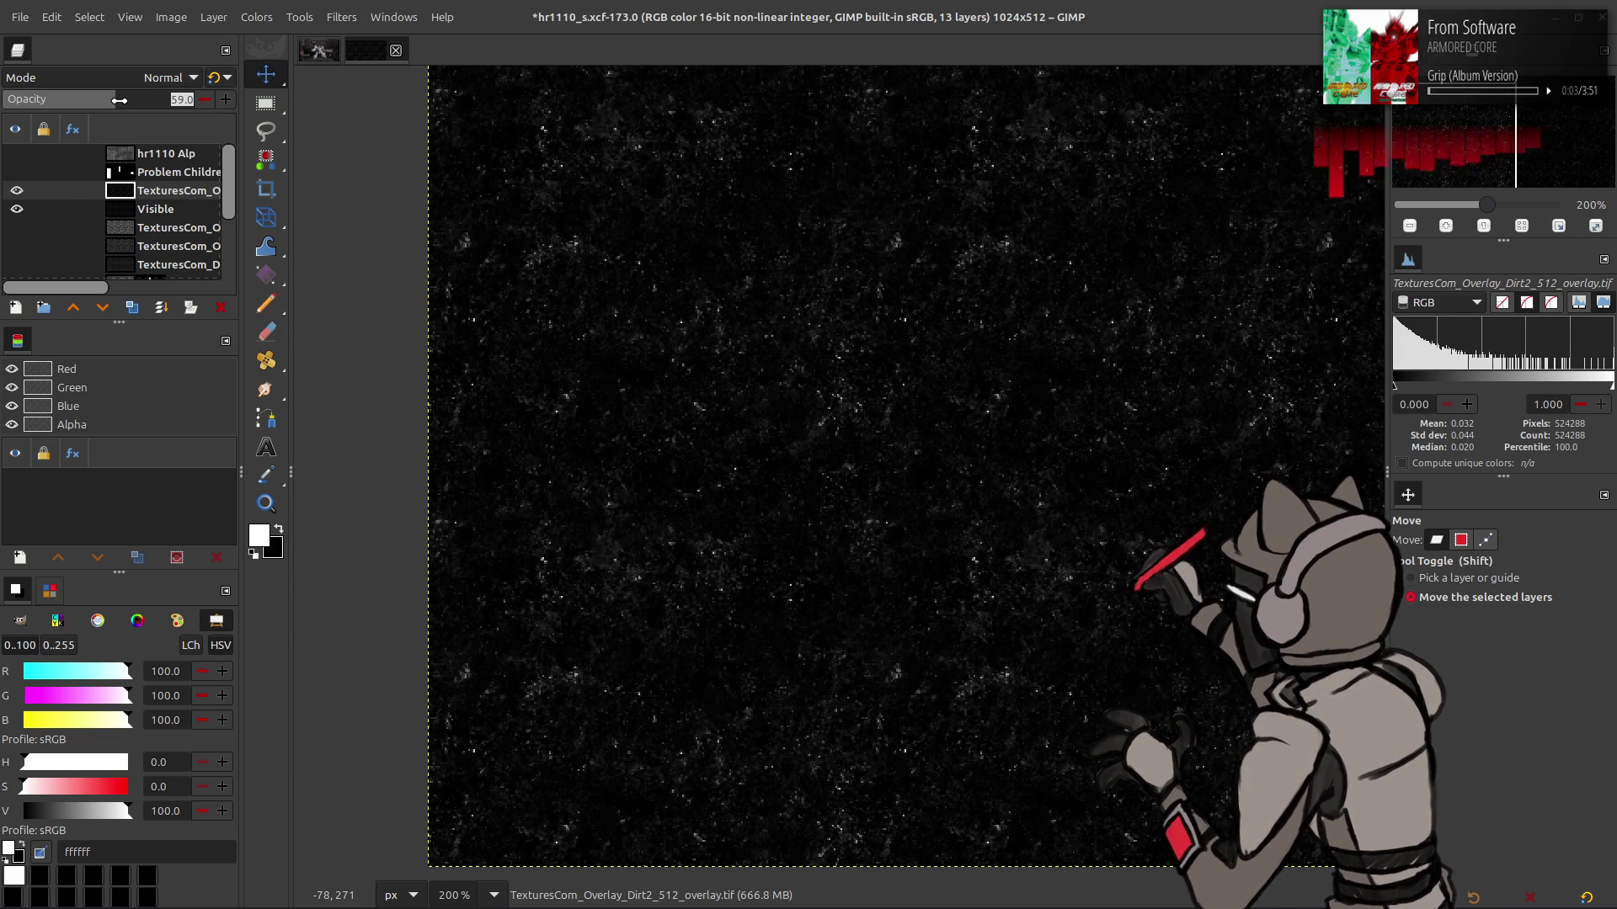
key(Return)
click(215, 77)
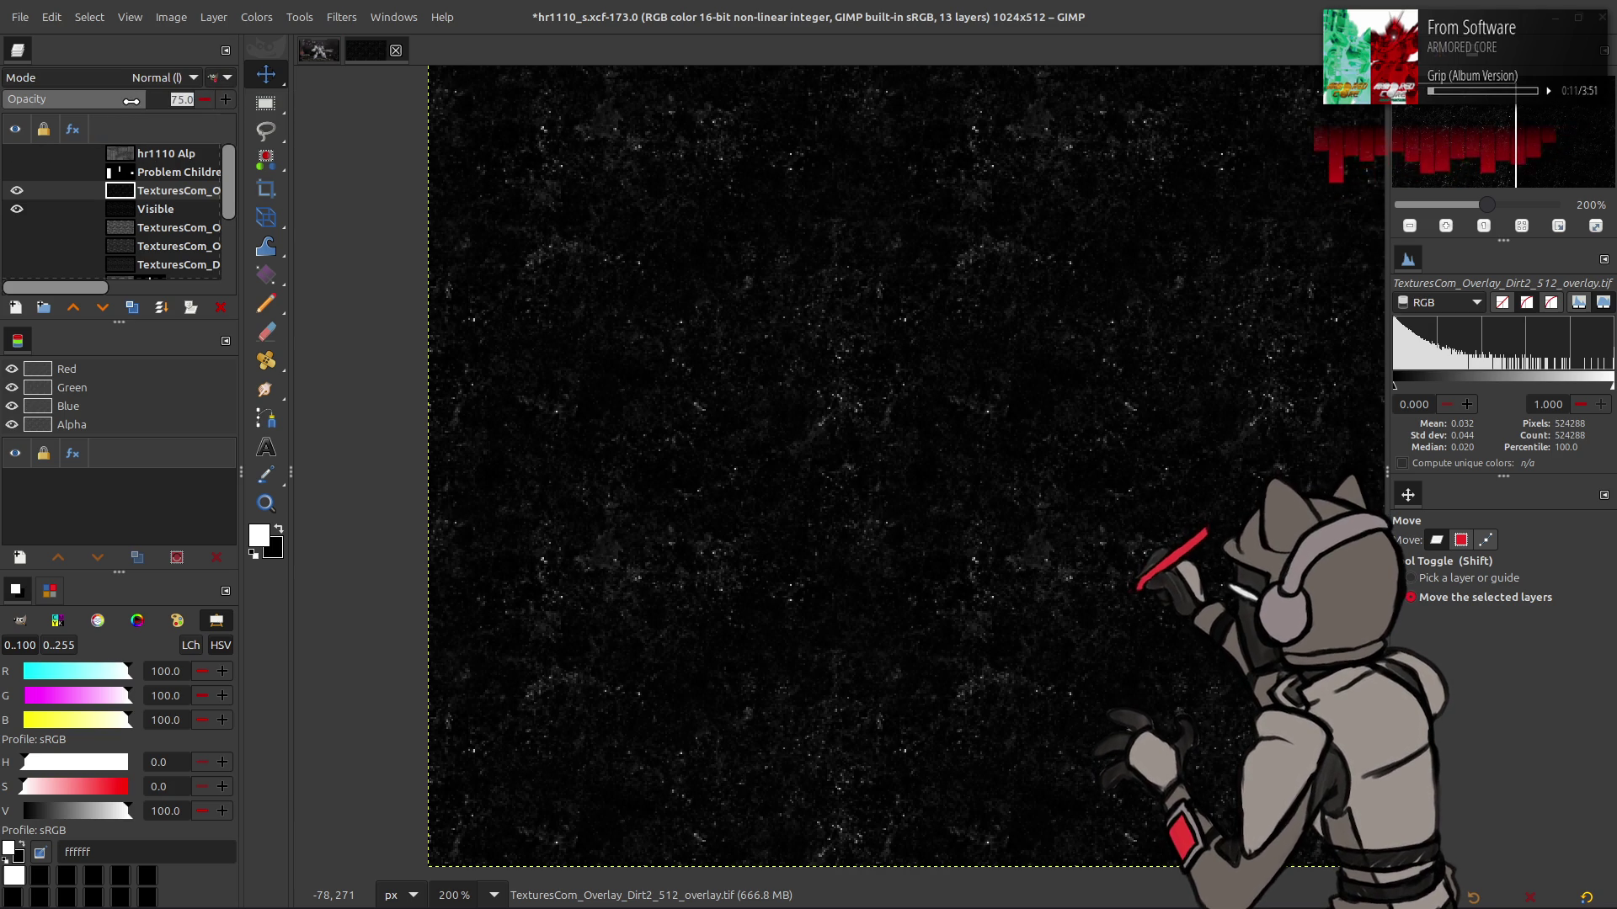
text(0)
key(Return)
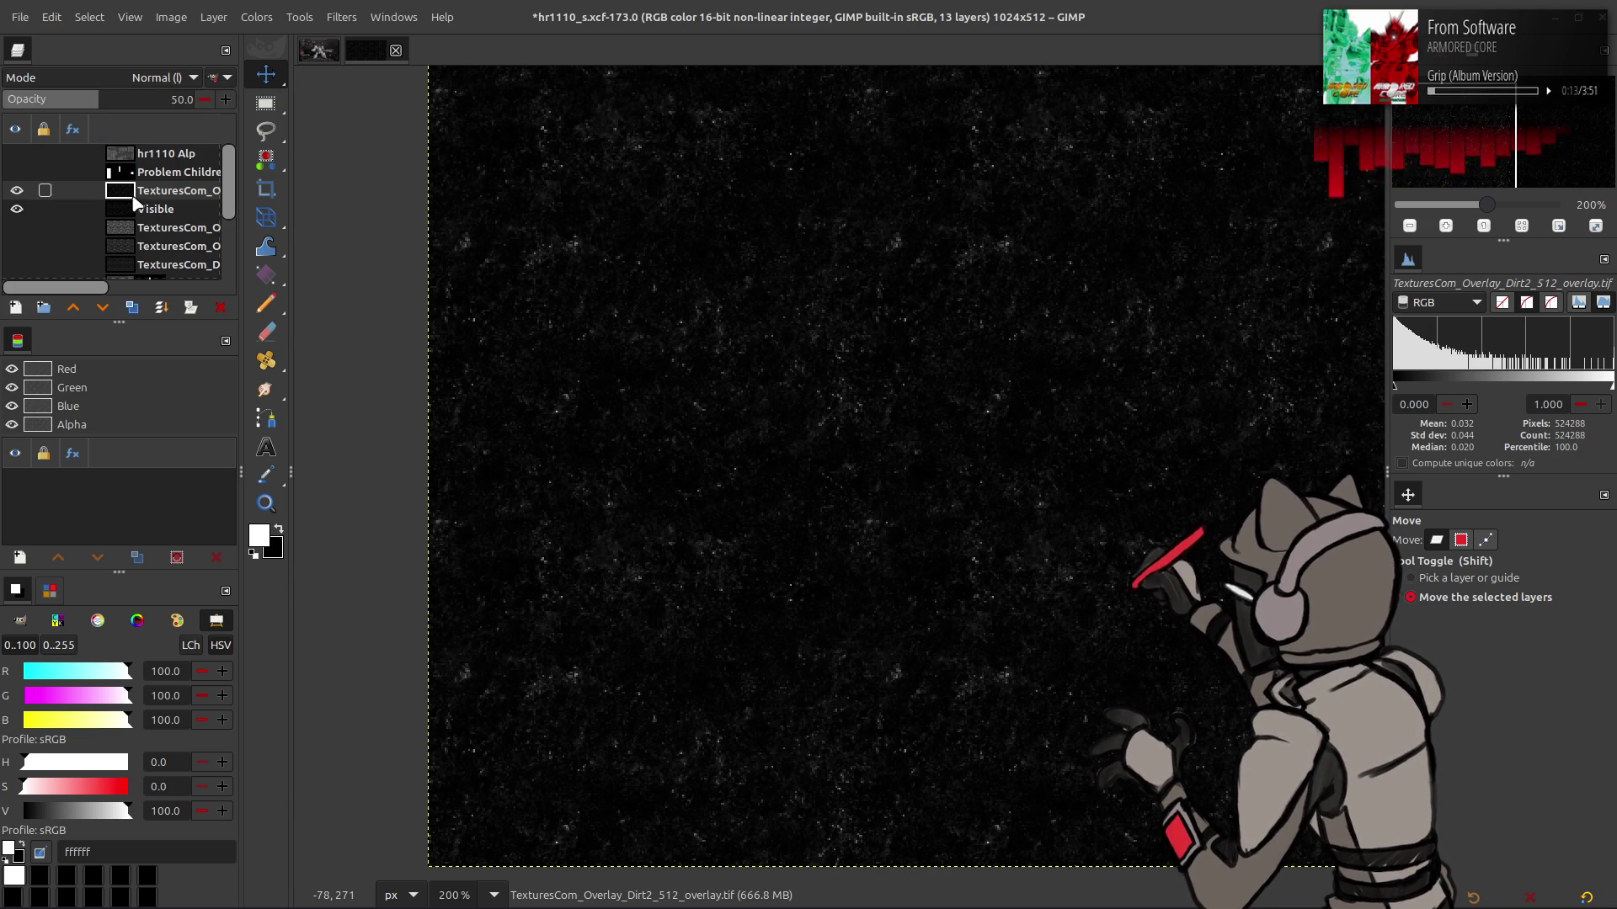
click(160, 210)
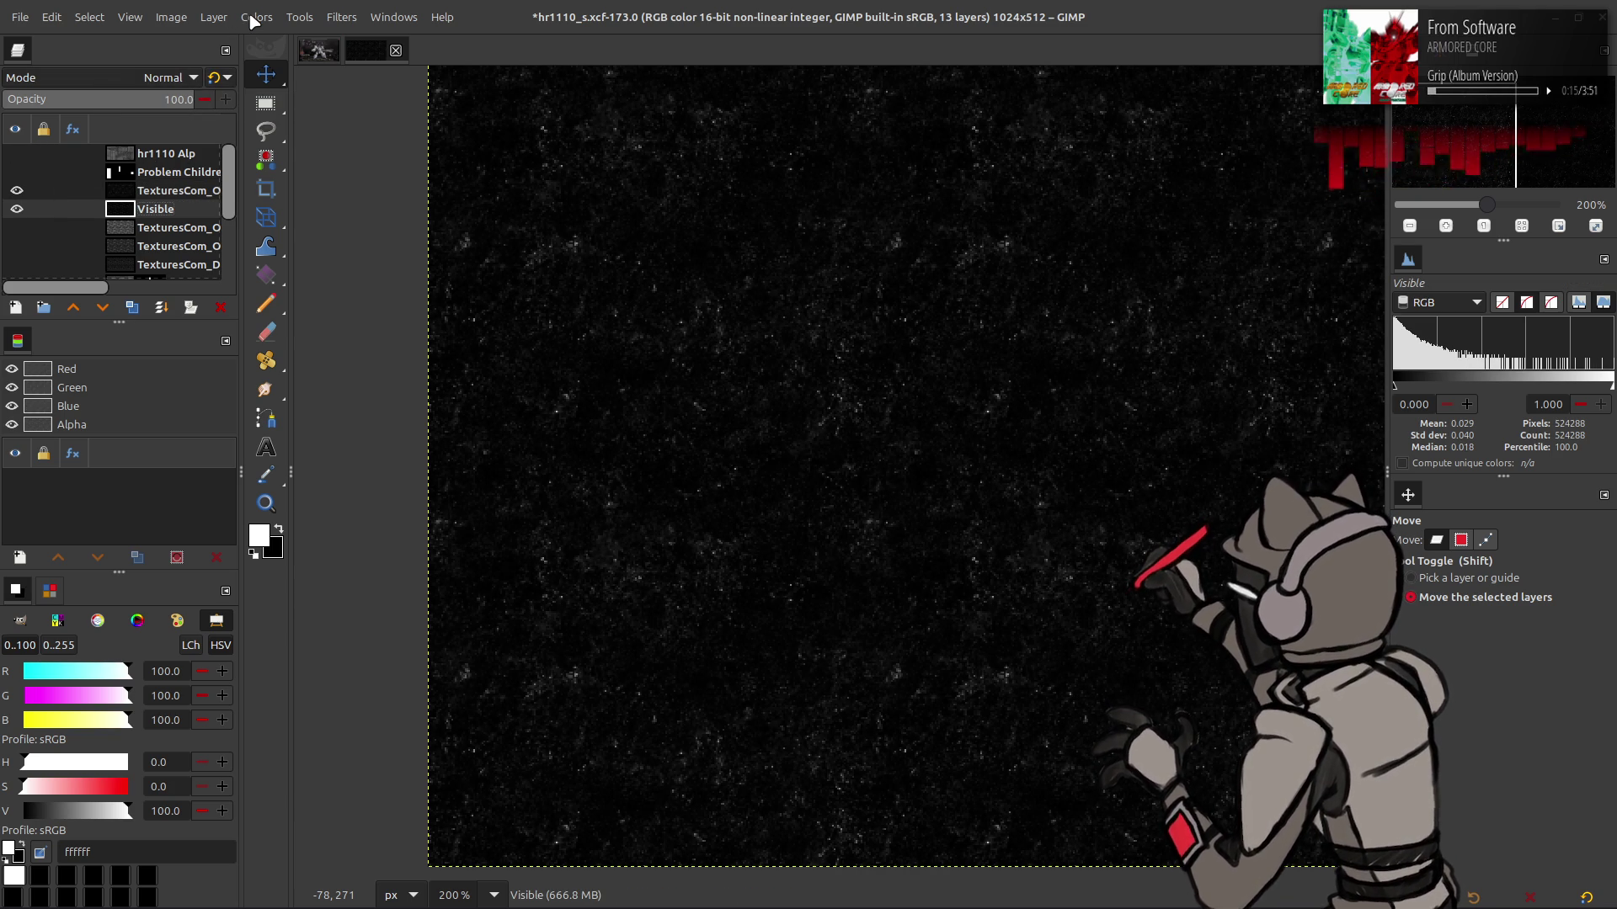
Brighten the merged Visible layer with Levels midtone gamma 2.00
click(160, 191)
click(138, 211)
click(255, 17)
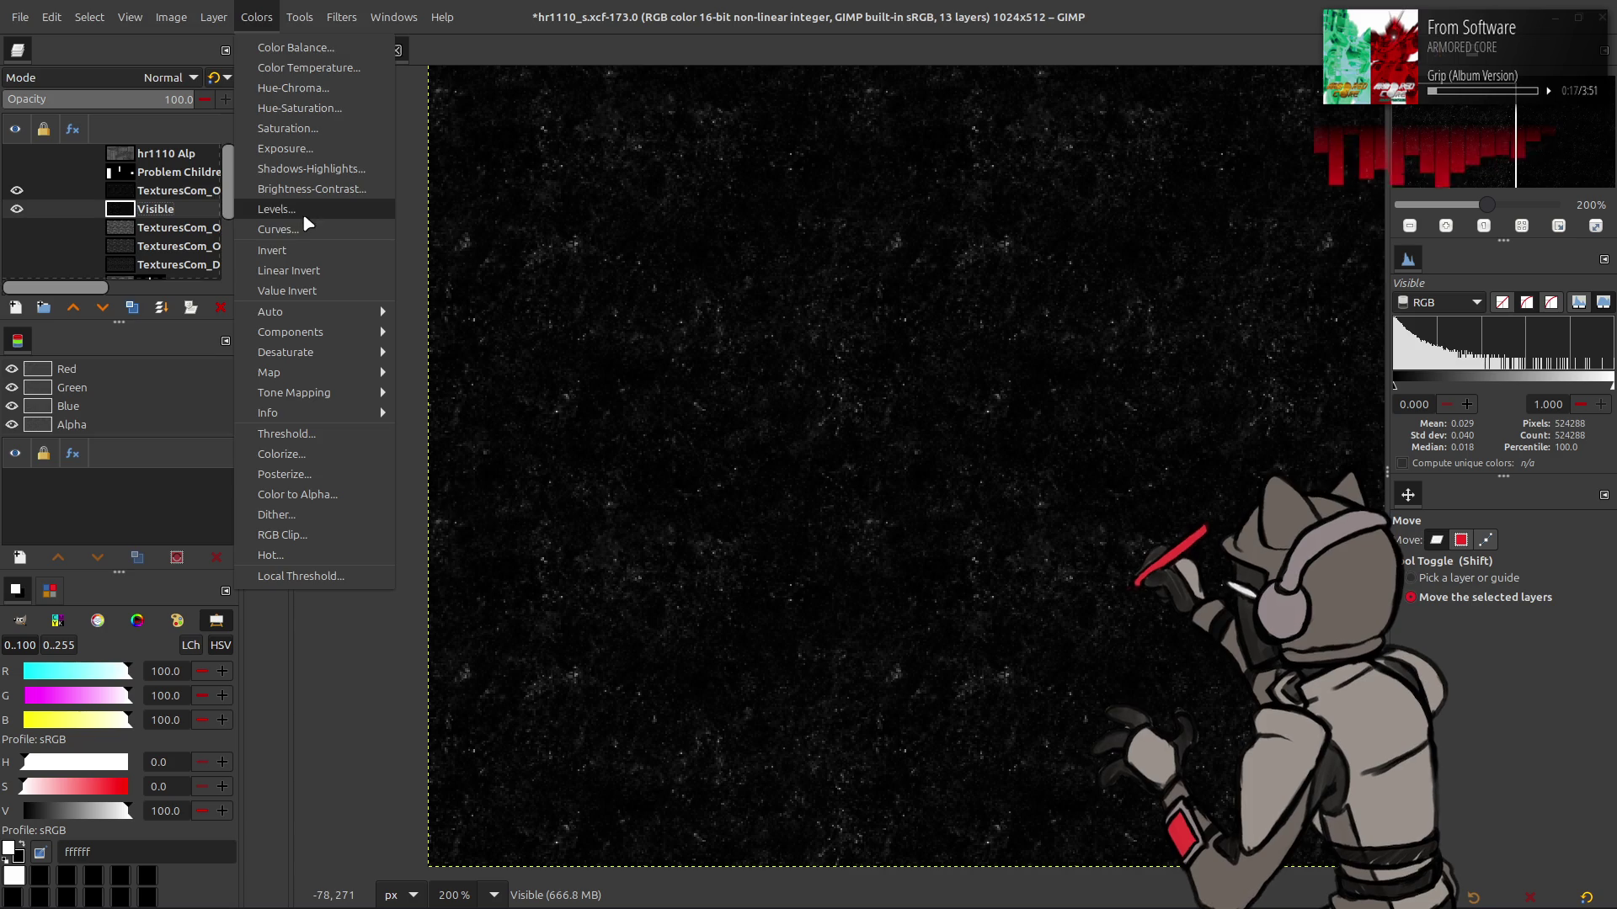
click(304, 216)
text(2)
key(Return)
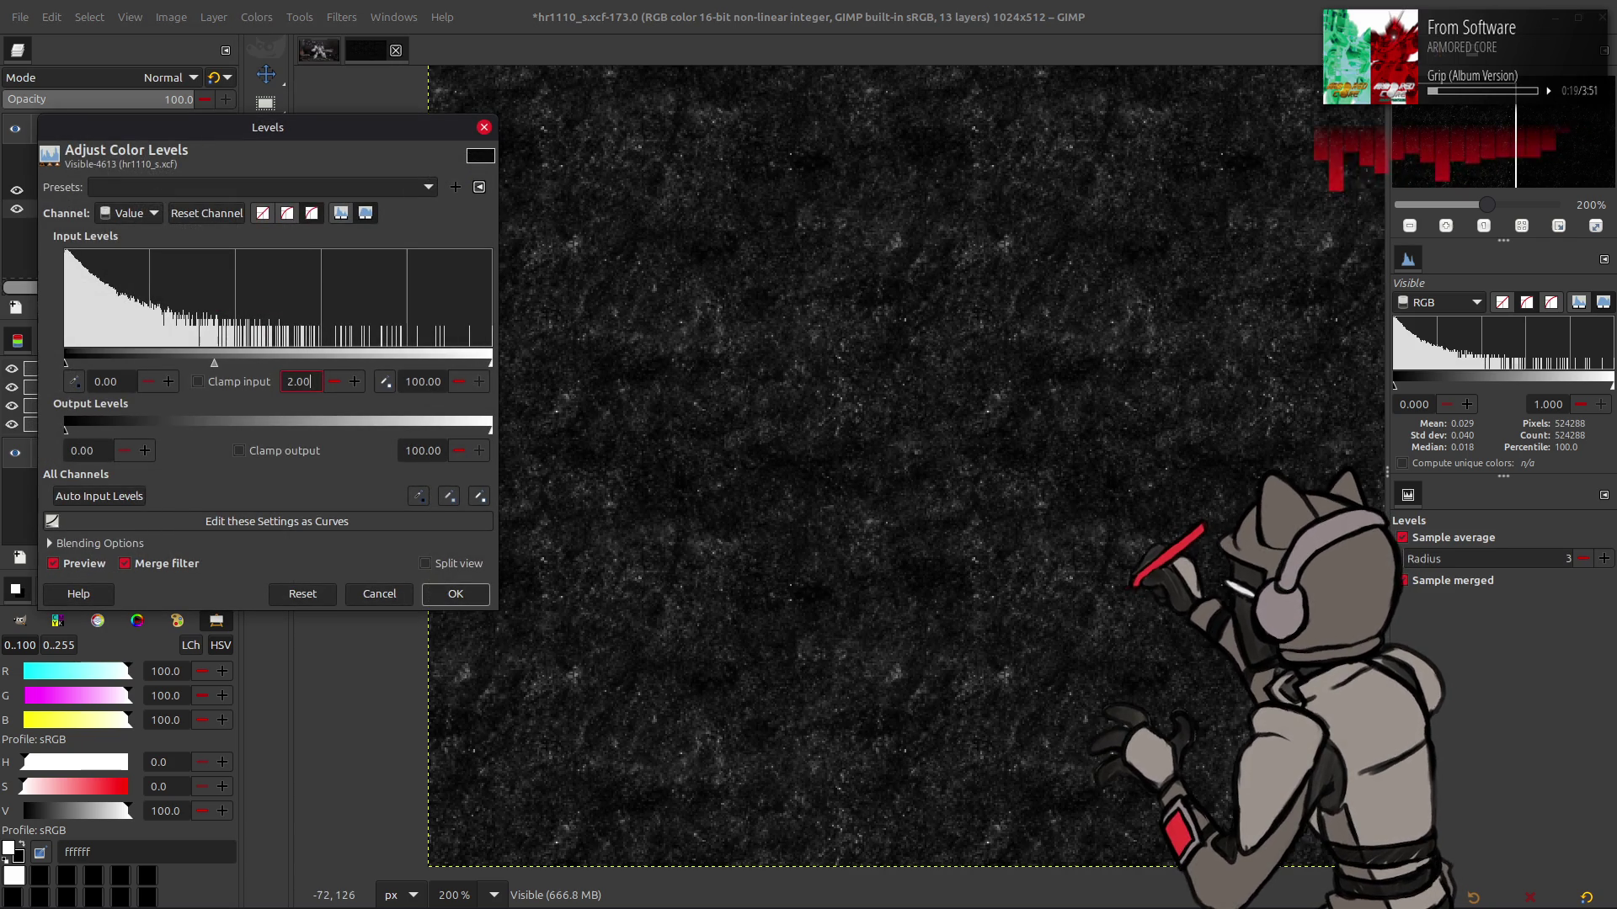
click(454, 593)
Set Dirt2 opacity to 75, compare it on and off, then delete the Visible layer
click(138, 190)
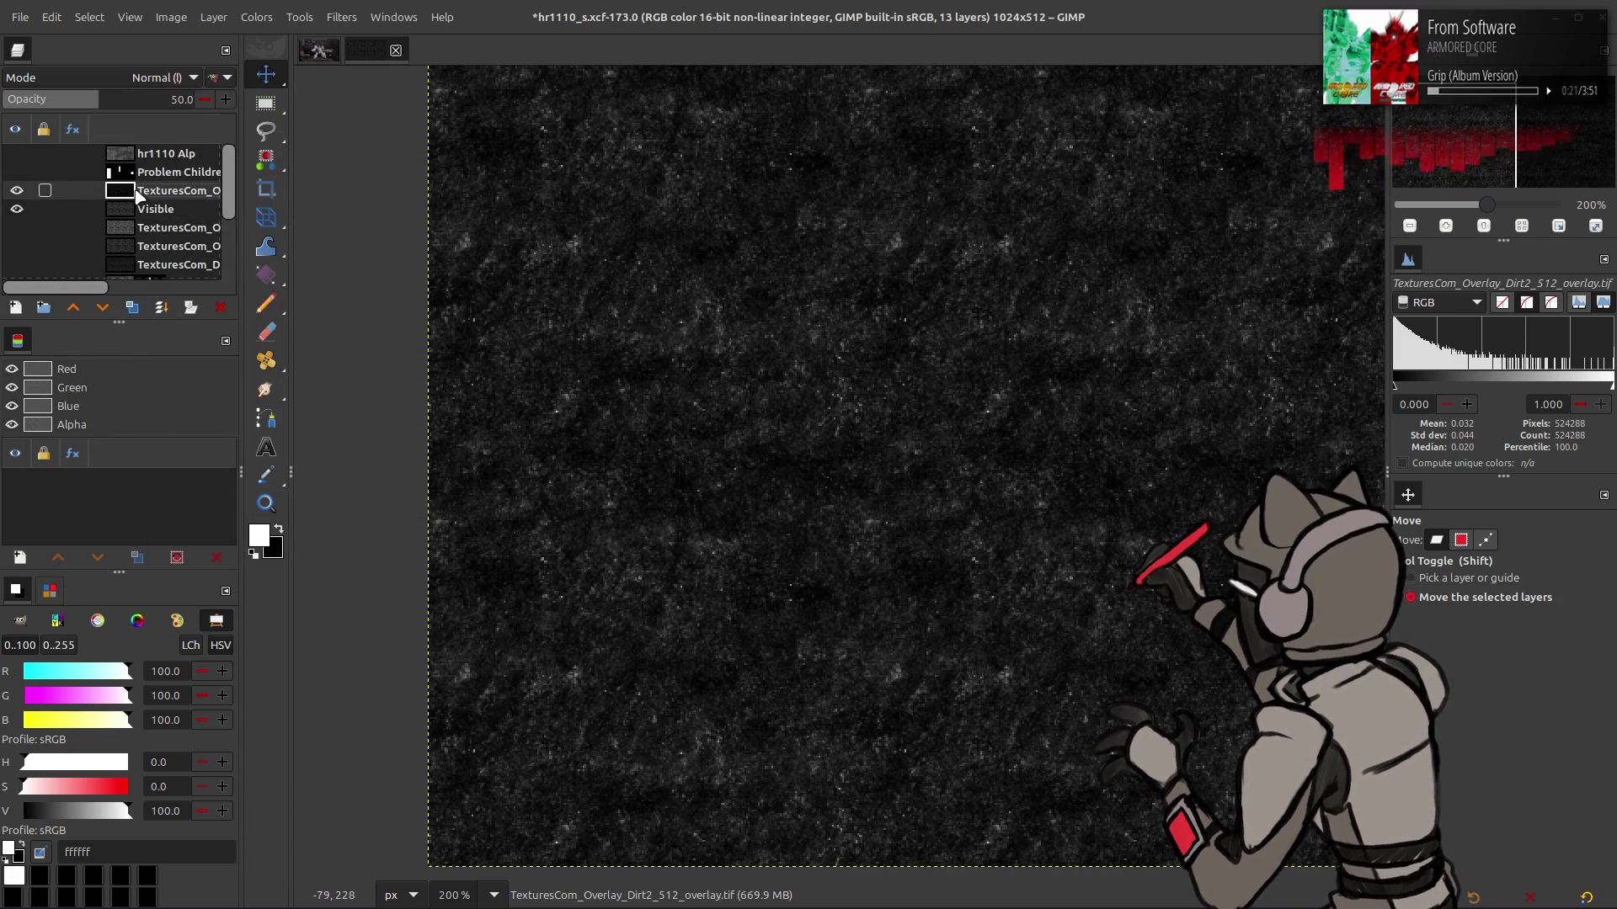
click(159, 102)
text(75)
key(Return)
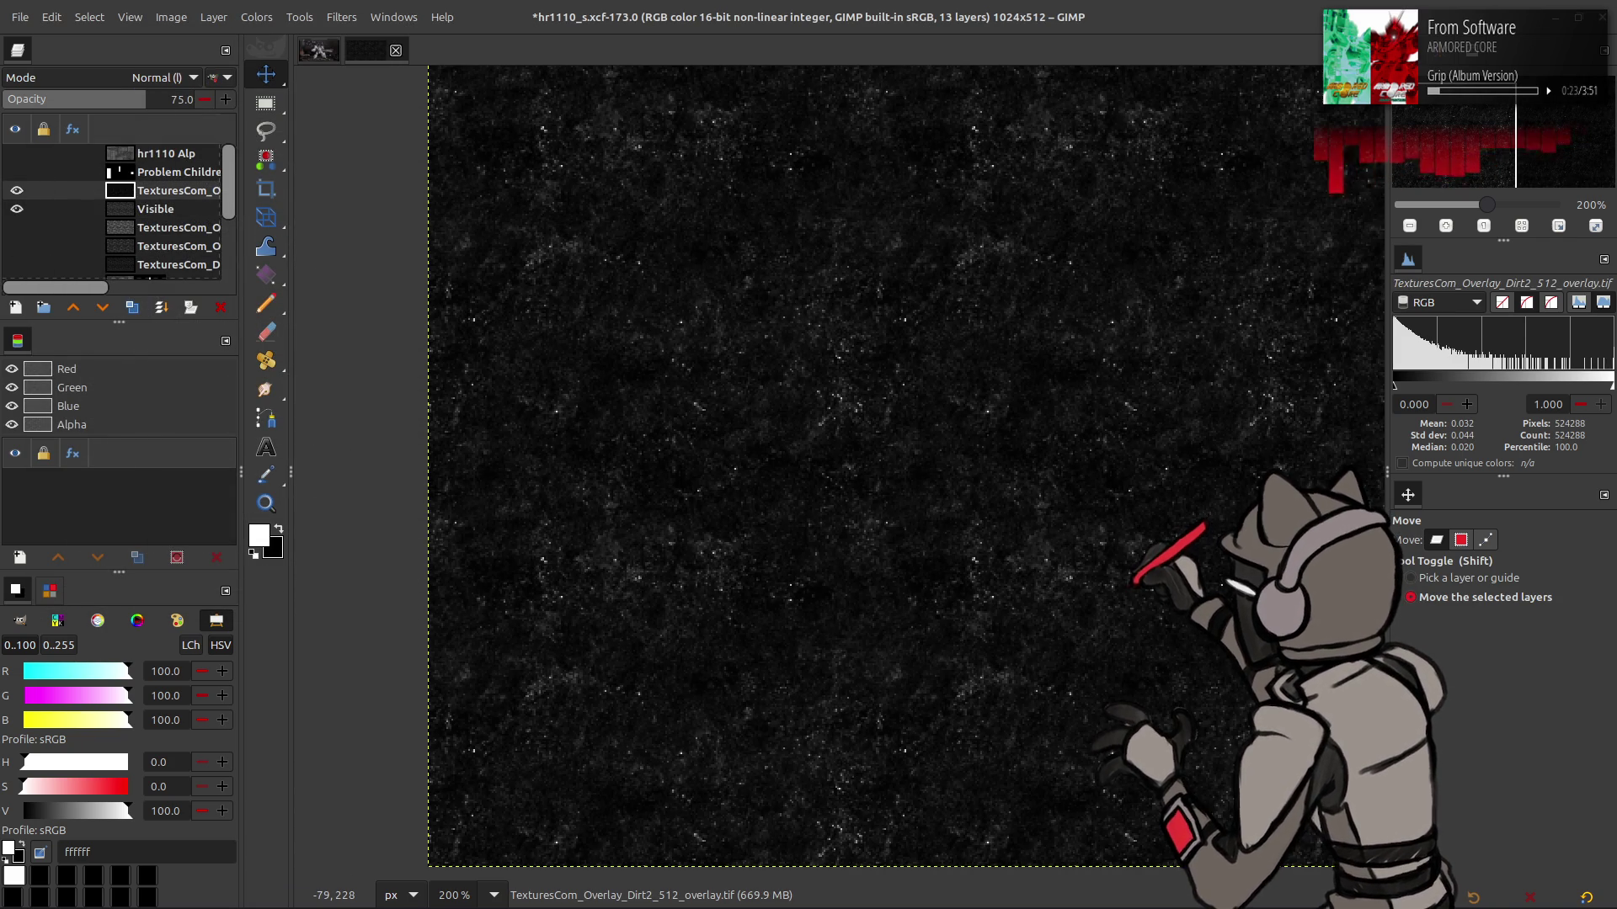
click(16, 191)
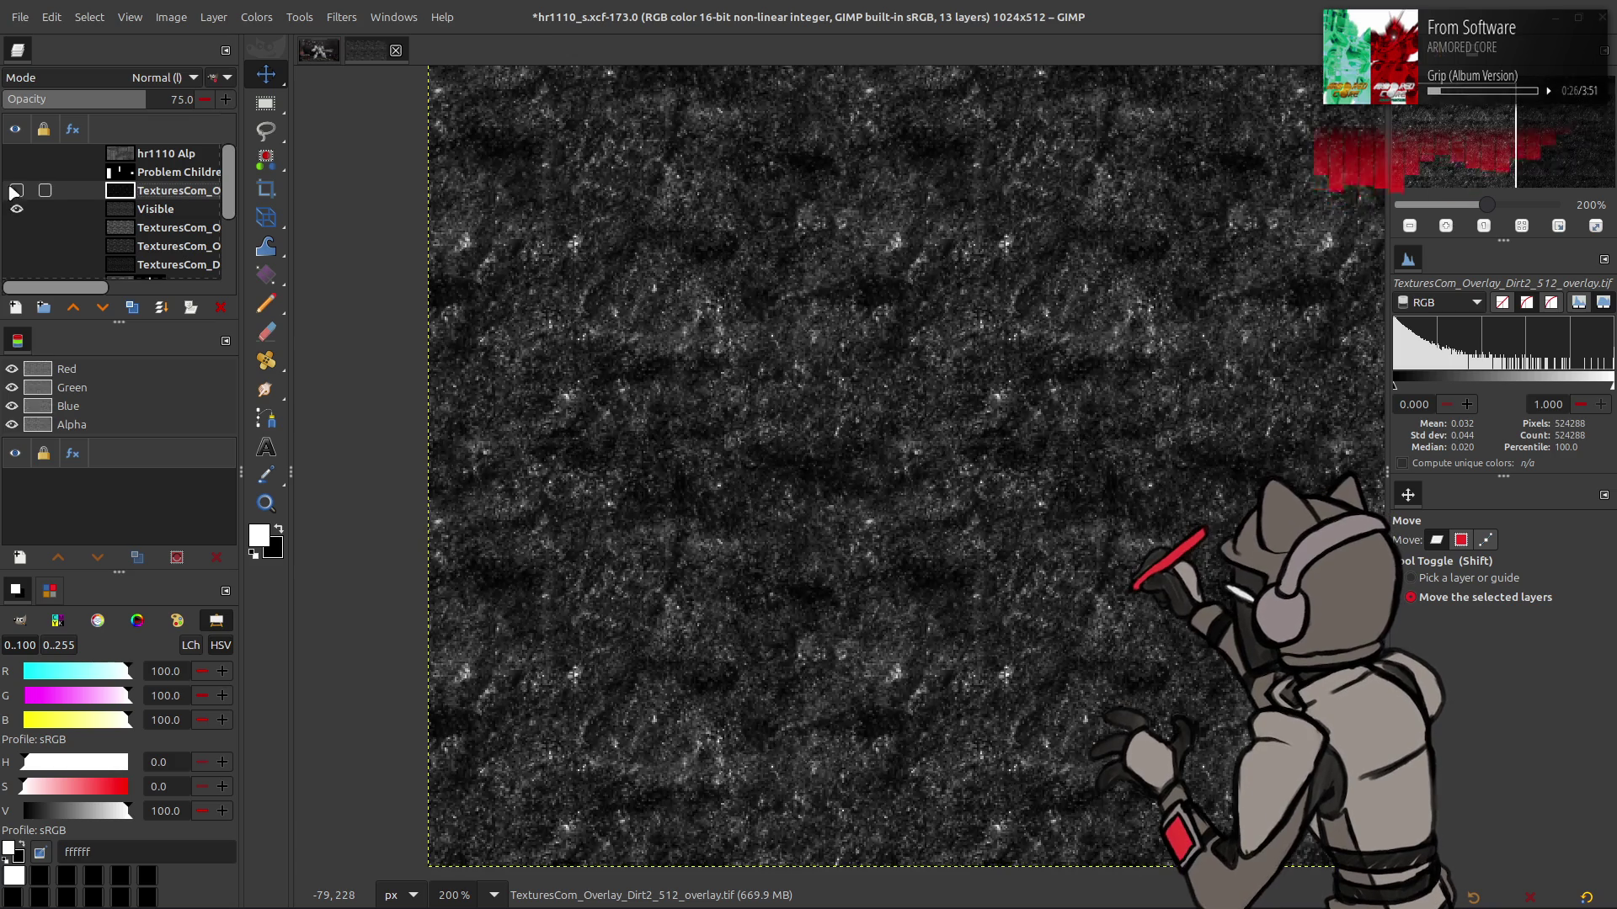
click(16, 190)
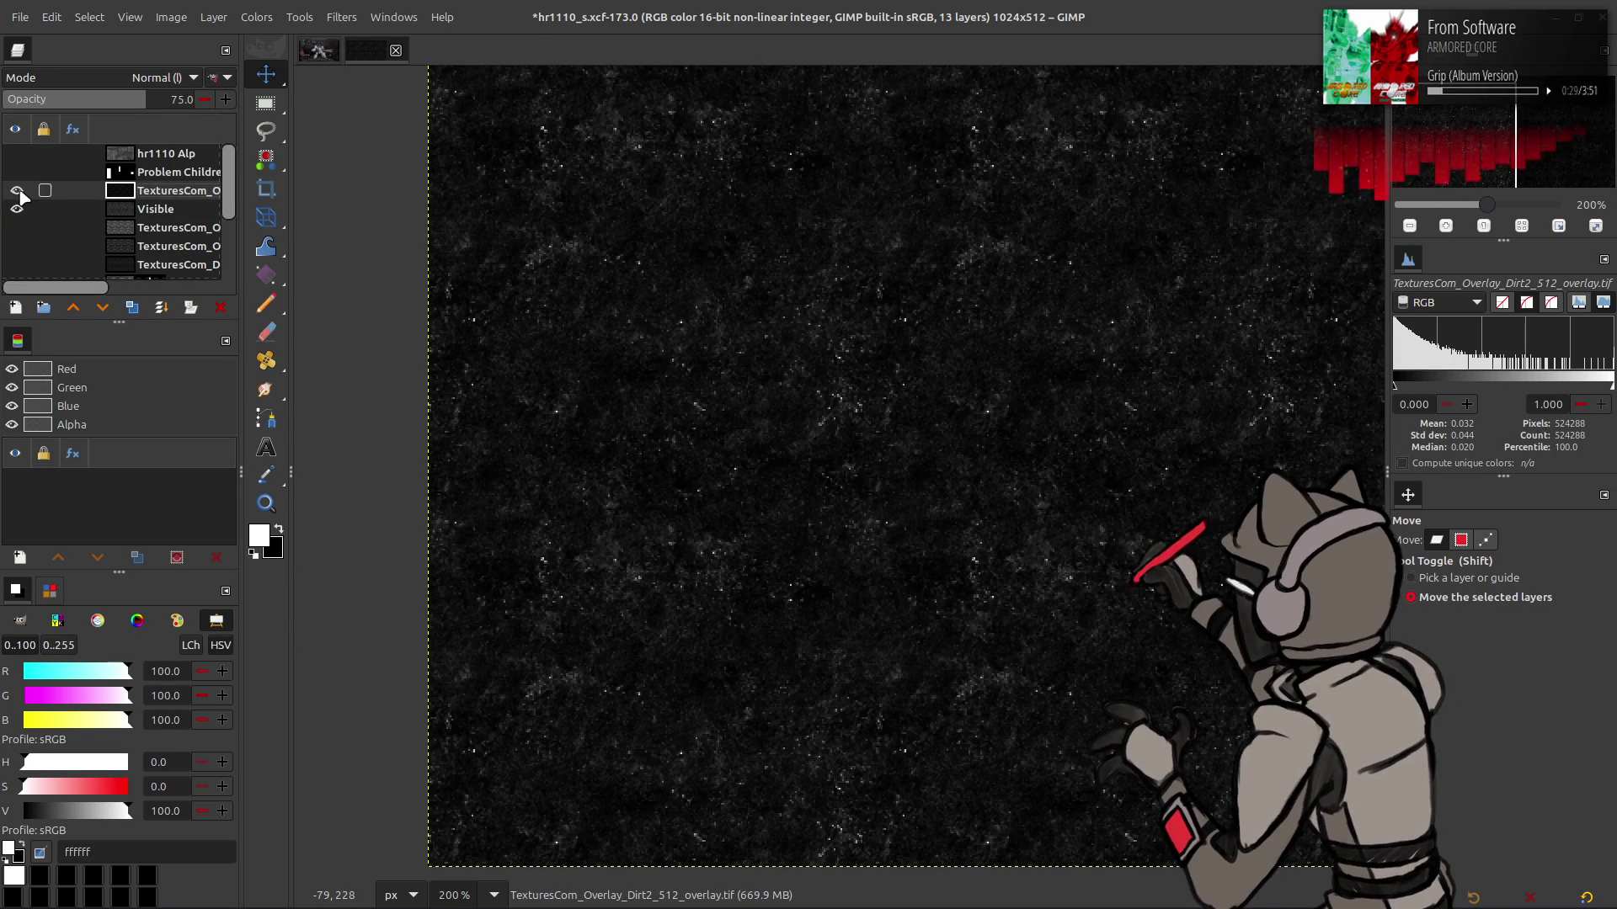
click(16, 191)
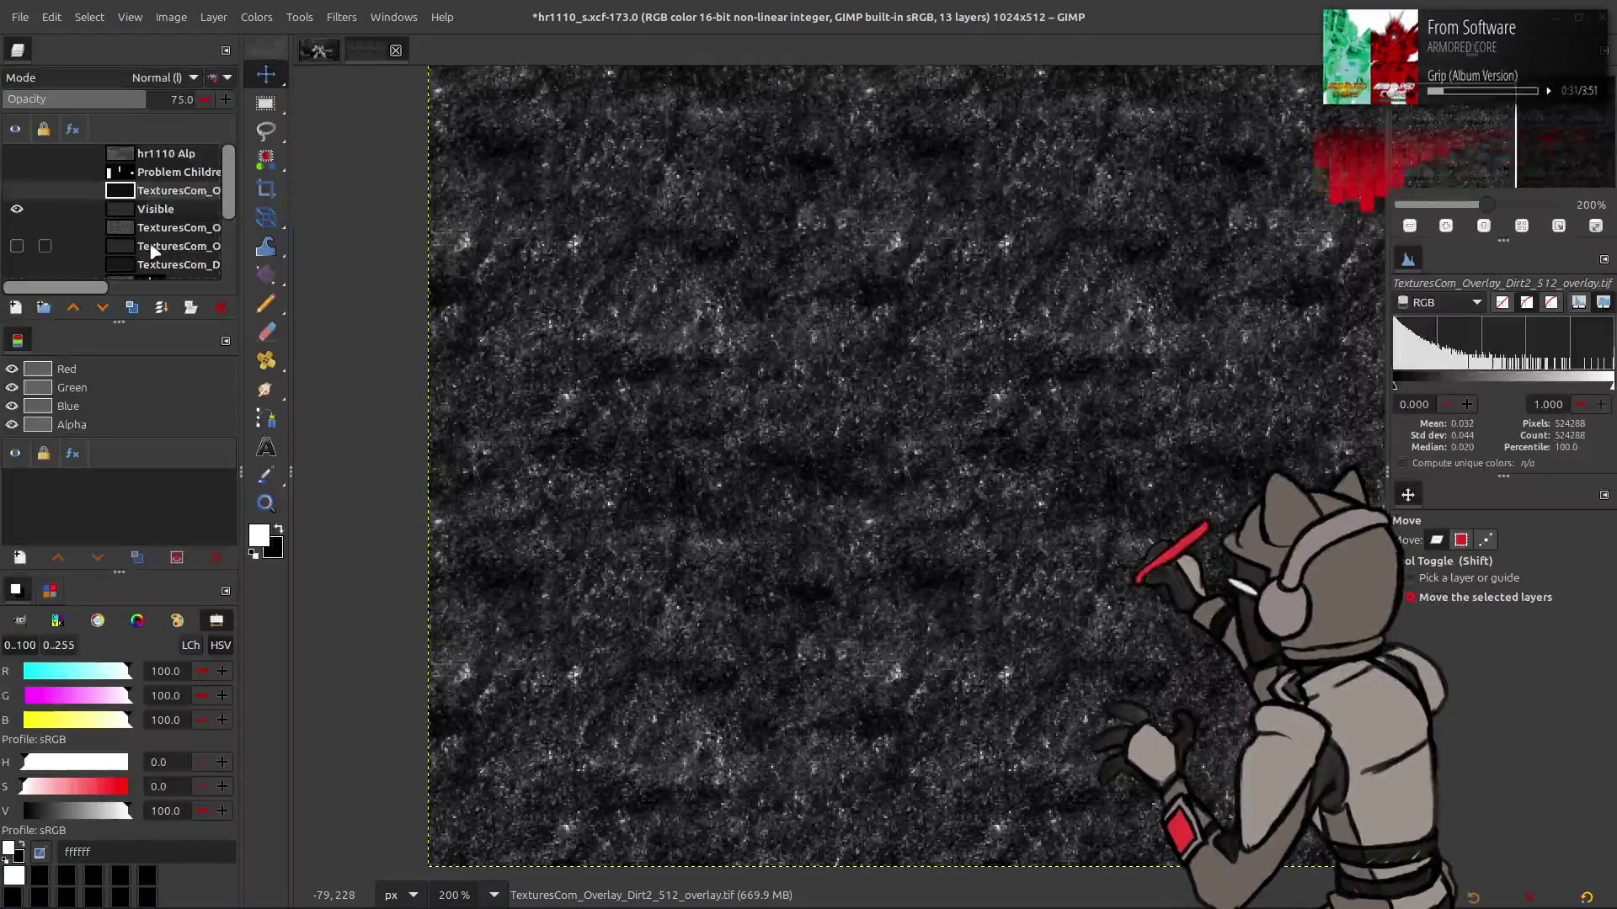
key(ctrl+z)
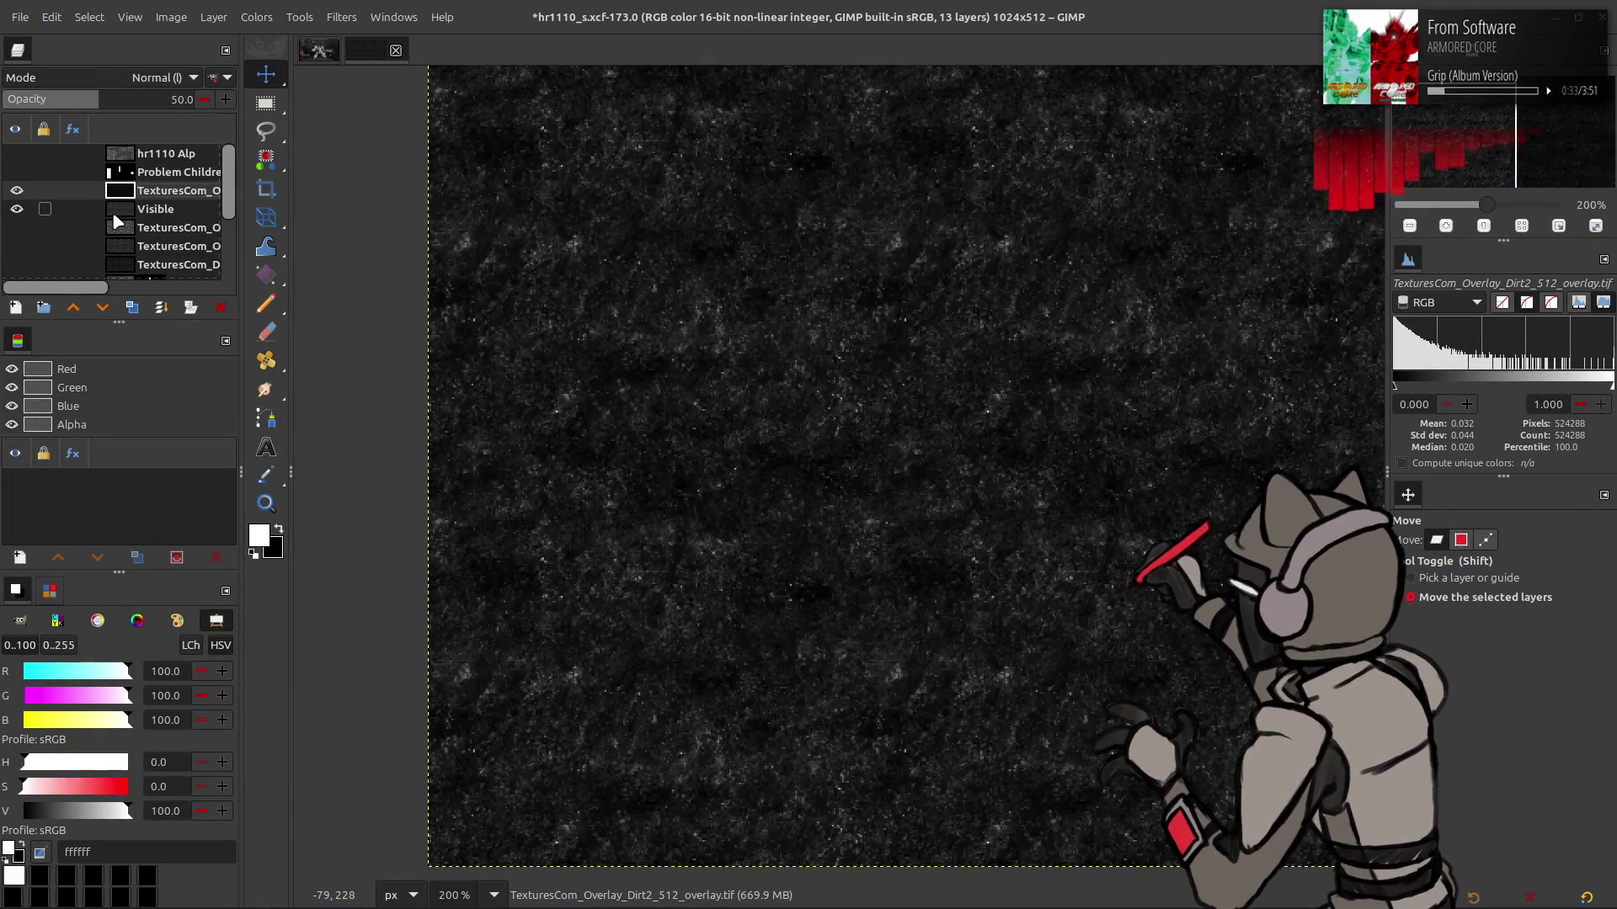
key(ctrl+y)
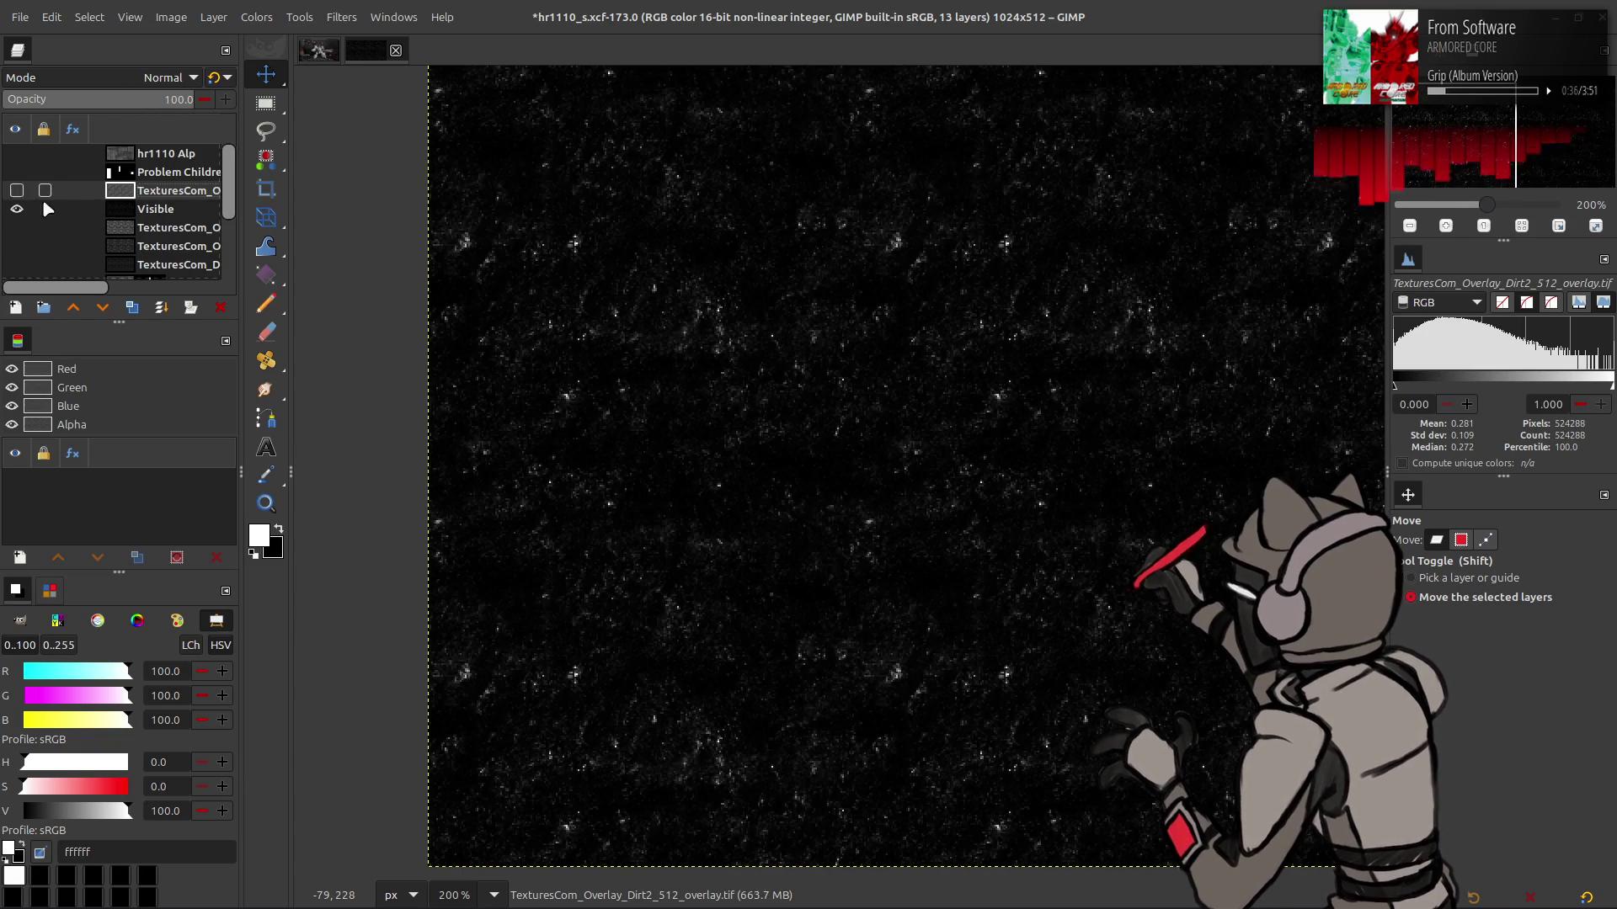
click(42, 207)
click(220, 308)
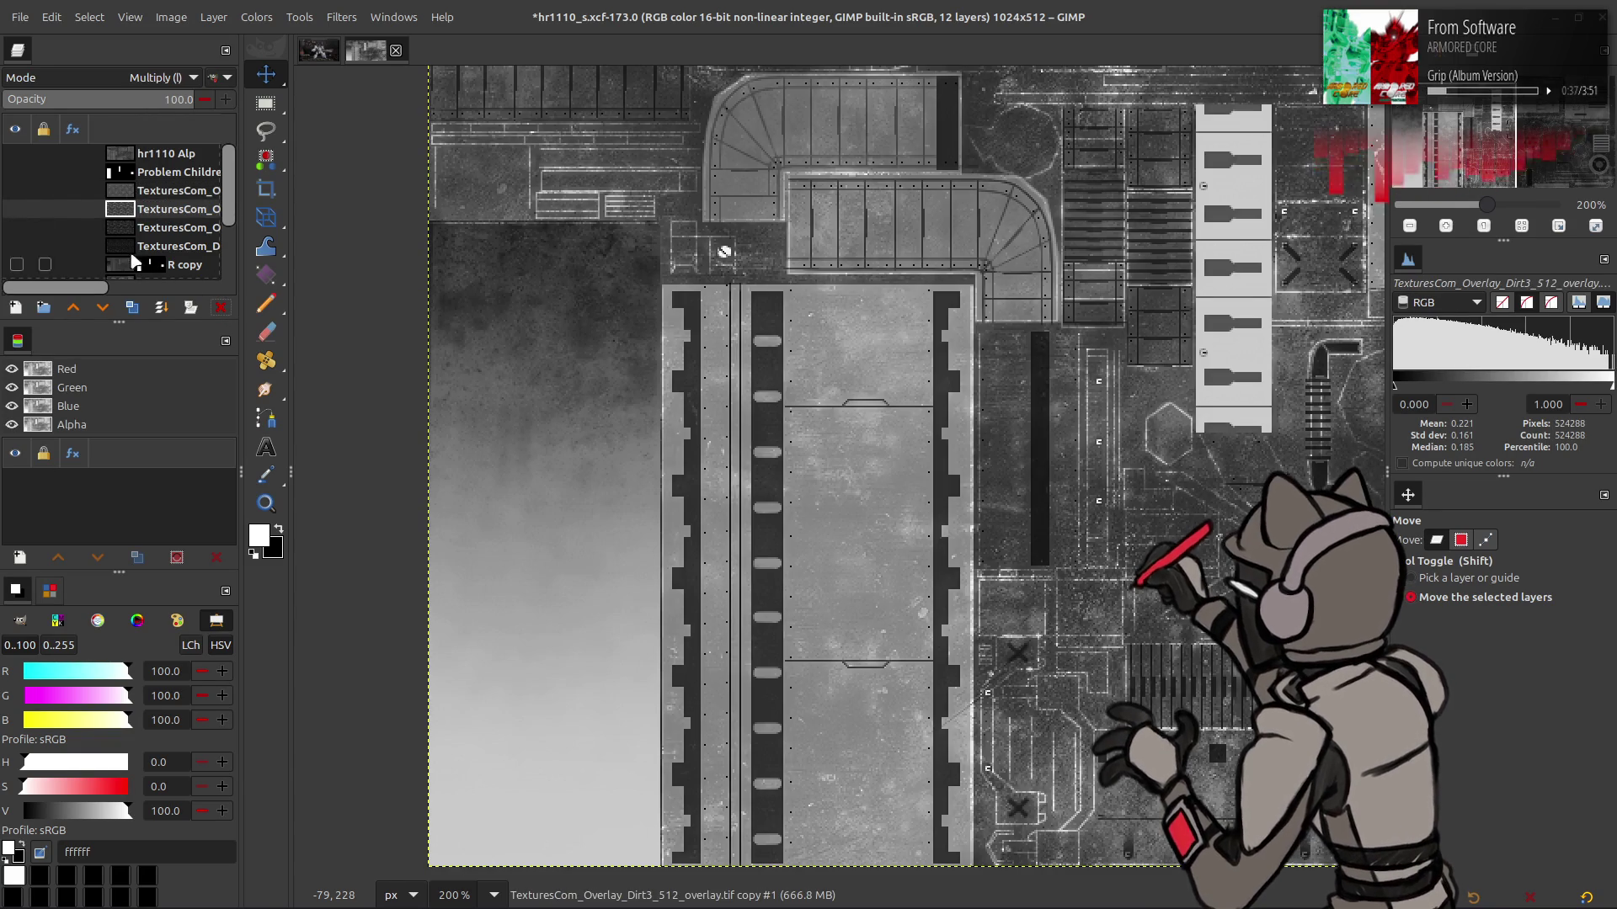
Duplicate the DirtyPaint layer, move the copy up, and brighten it with Levels gamma 1.50
click(21, 247)
click(135, 253)
click(132, 307)
click(19, 264)
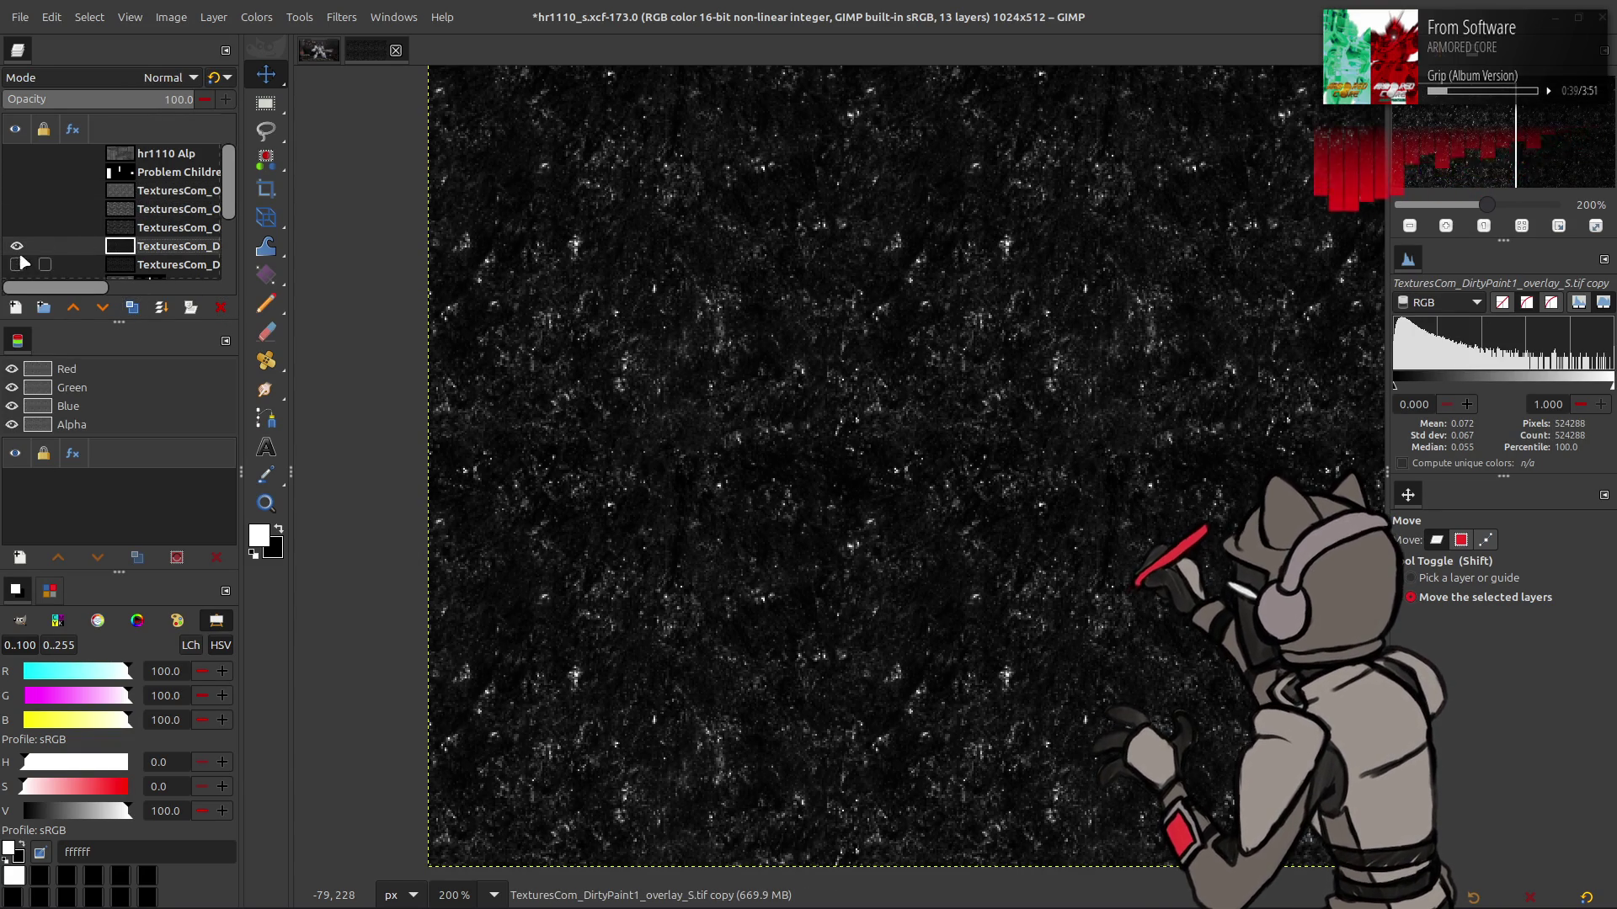
drag(134, 246, 135, 227)
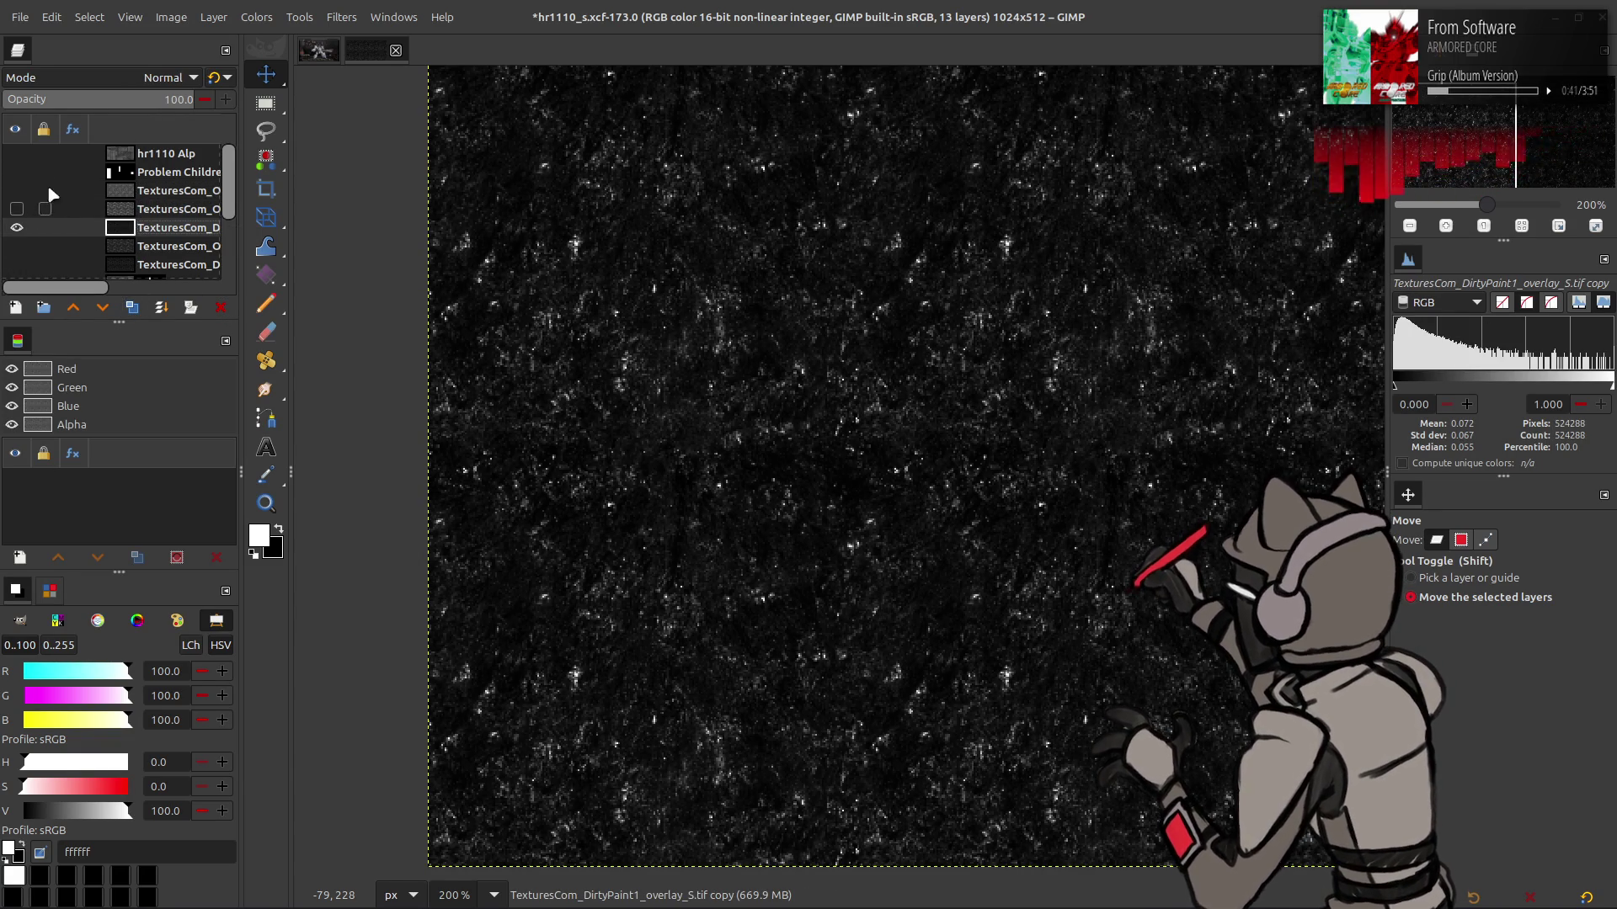
click(257, 16)
click(302, 207)
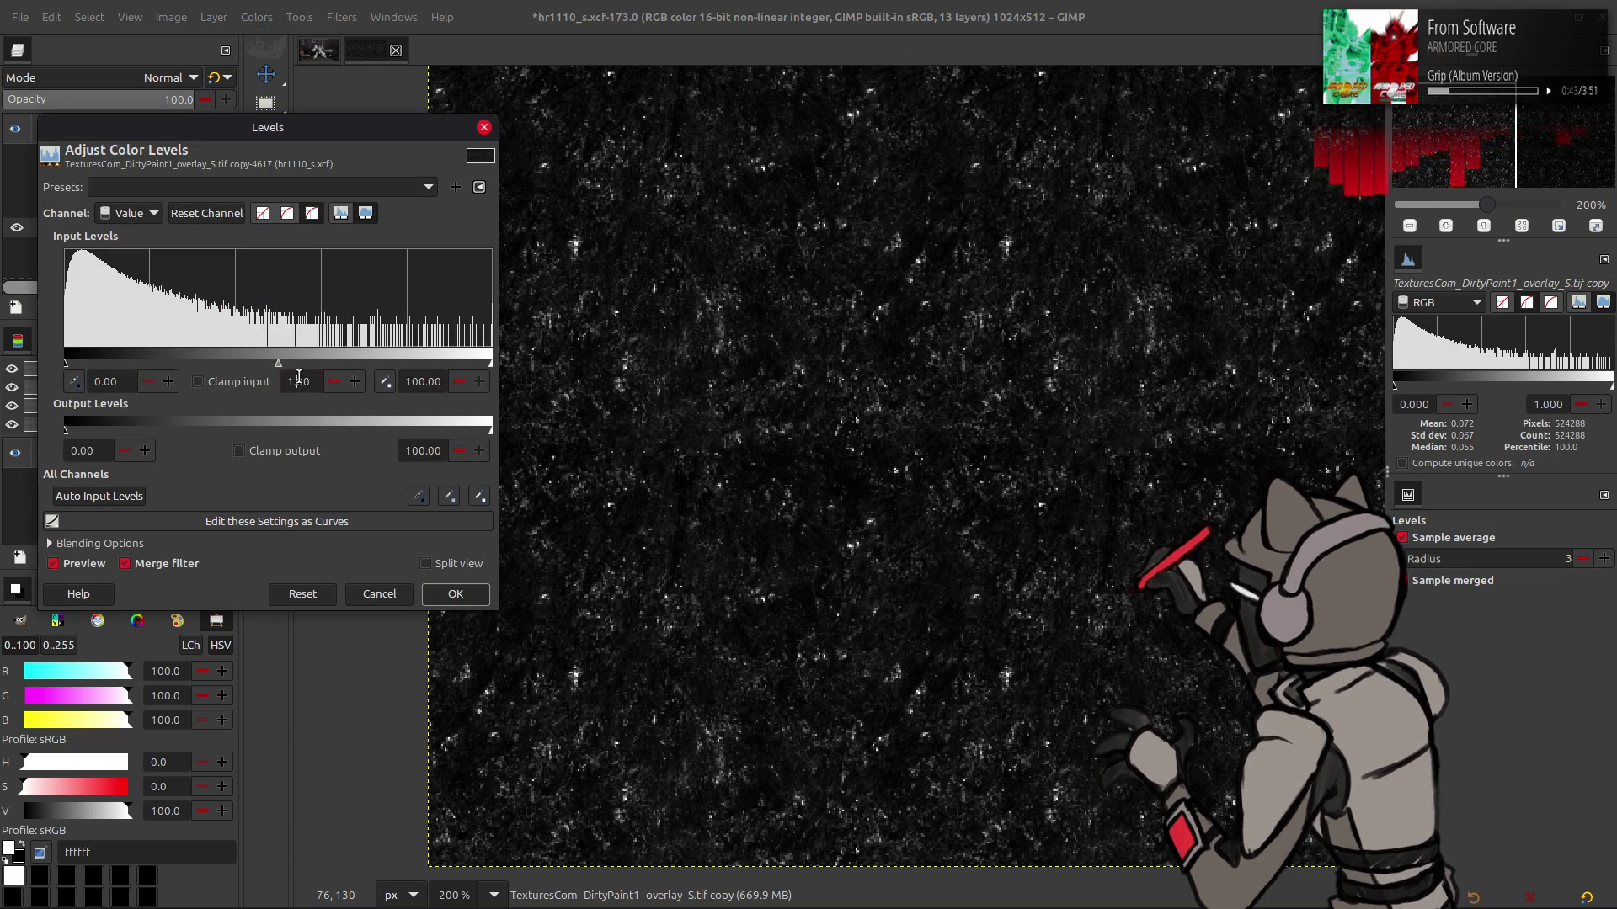
key(Return)
click(455, 593)
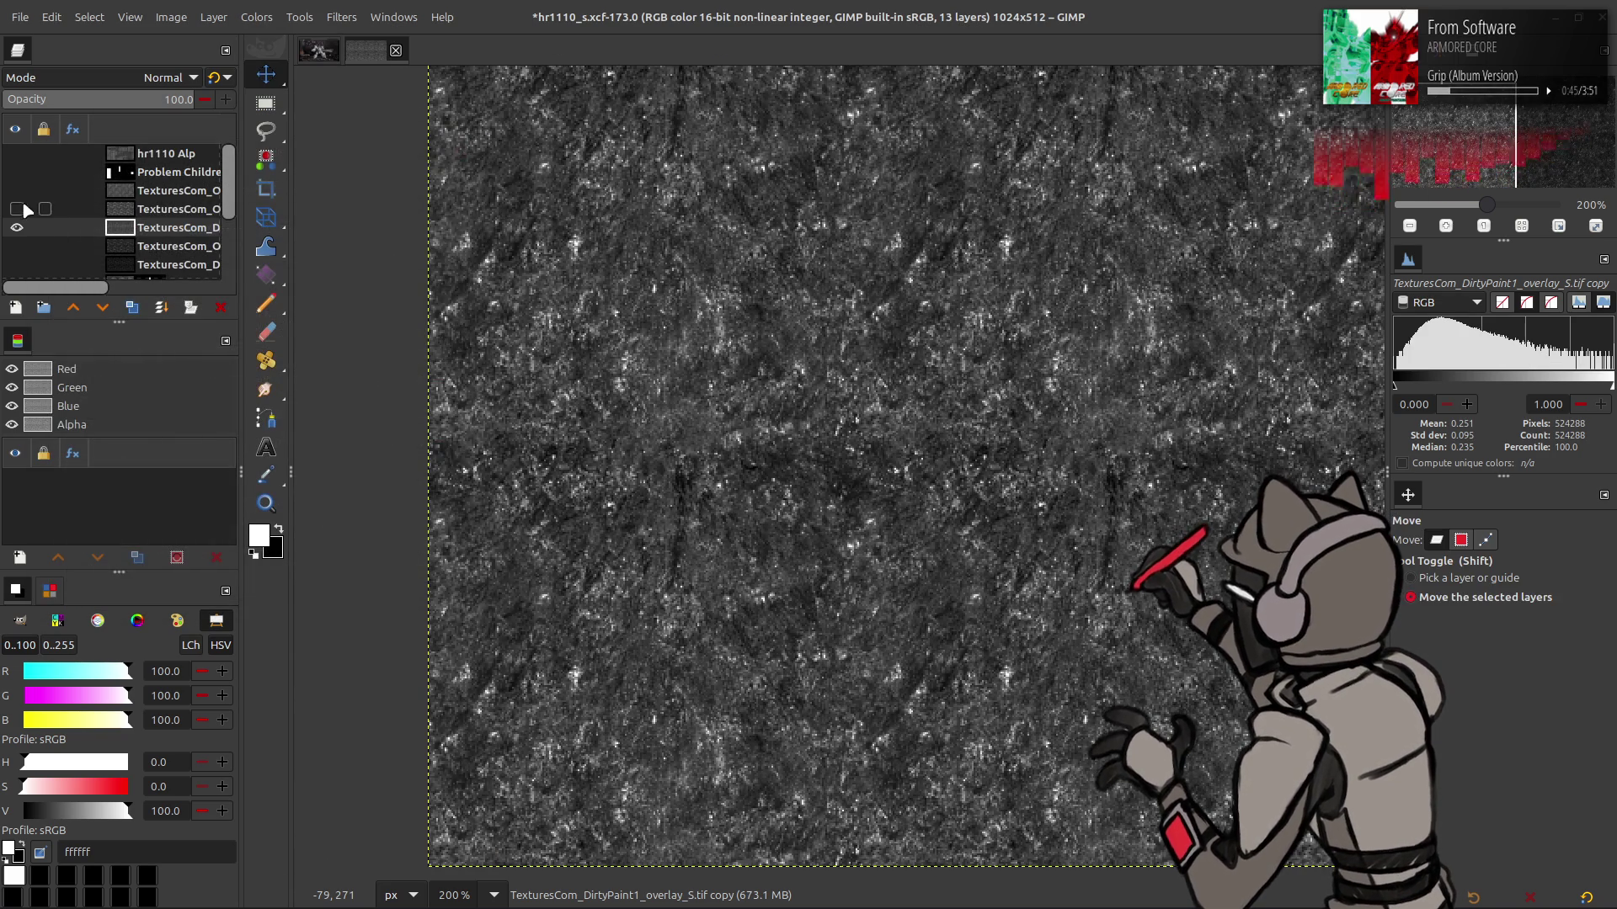
Make a contrast-stretched New from Visible layer with two TexturesCom layers hidden, then duplicate Dirt3
click(187, 215)
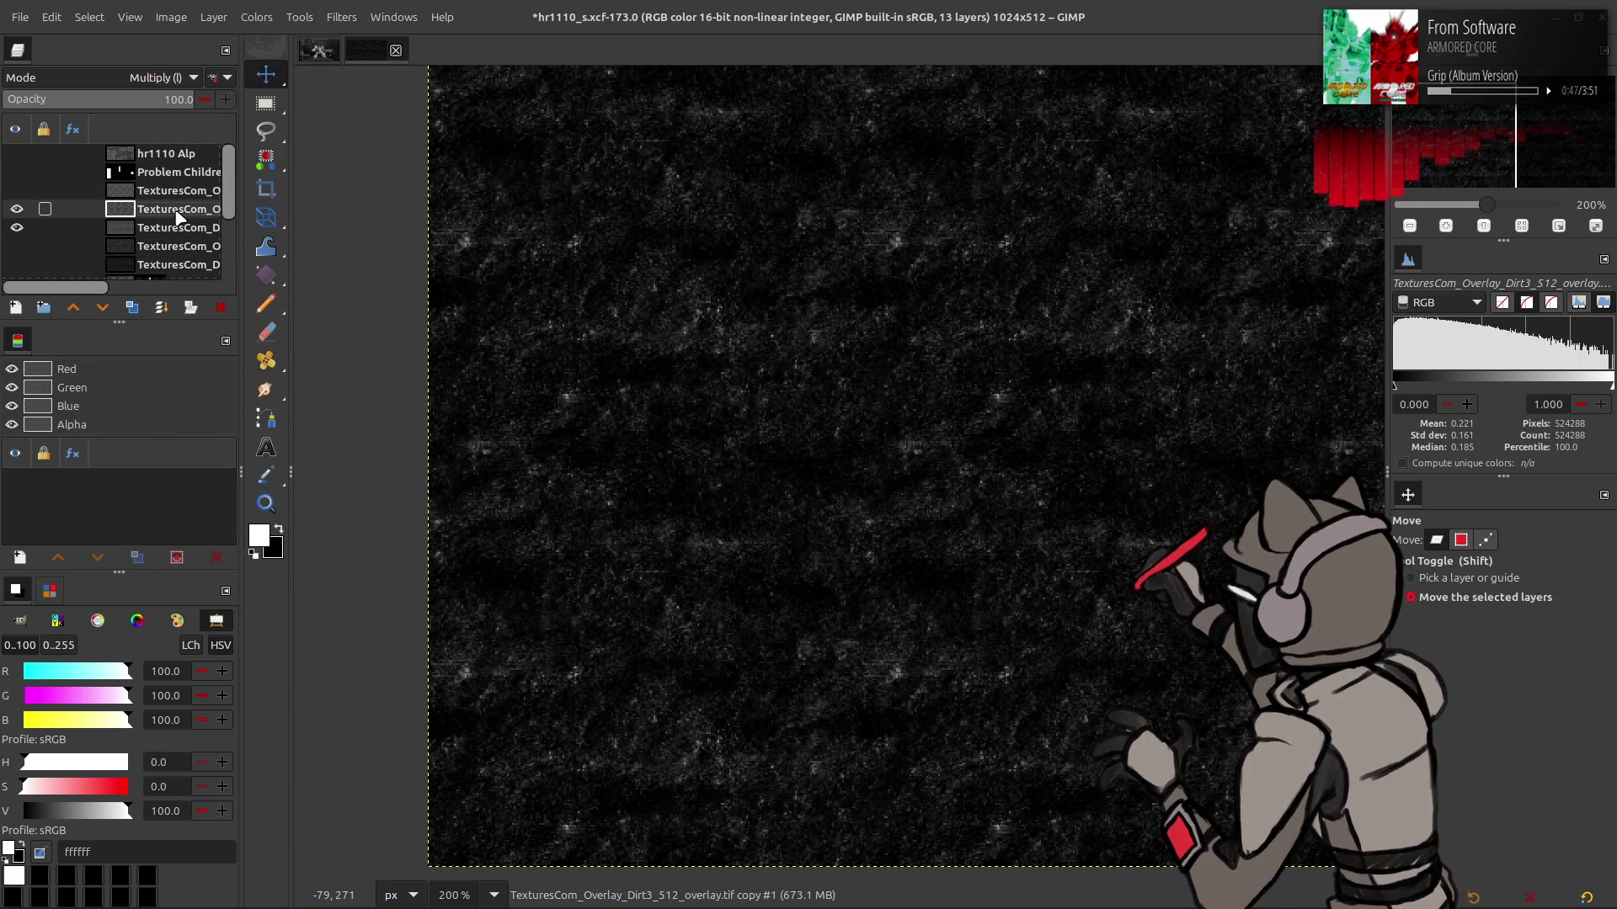
right_click(177, 218)
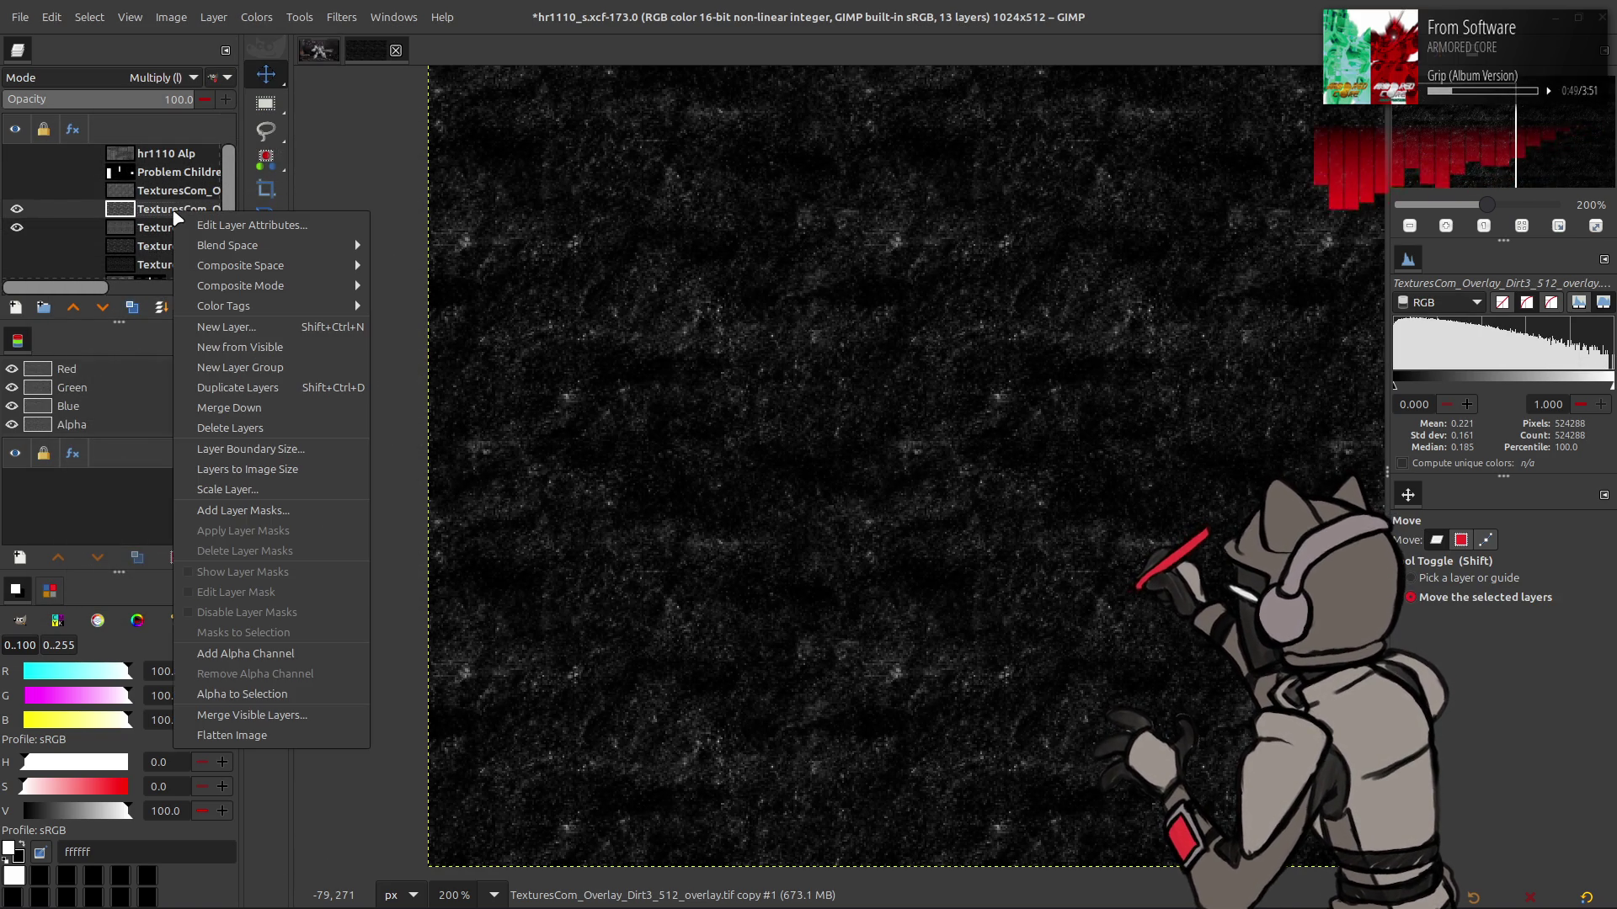
click(219, 347)
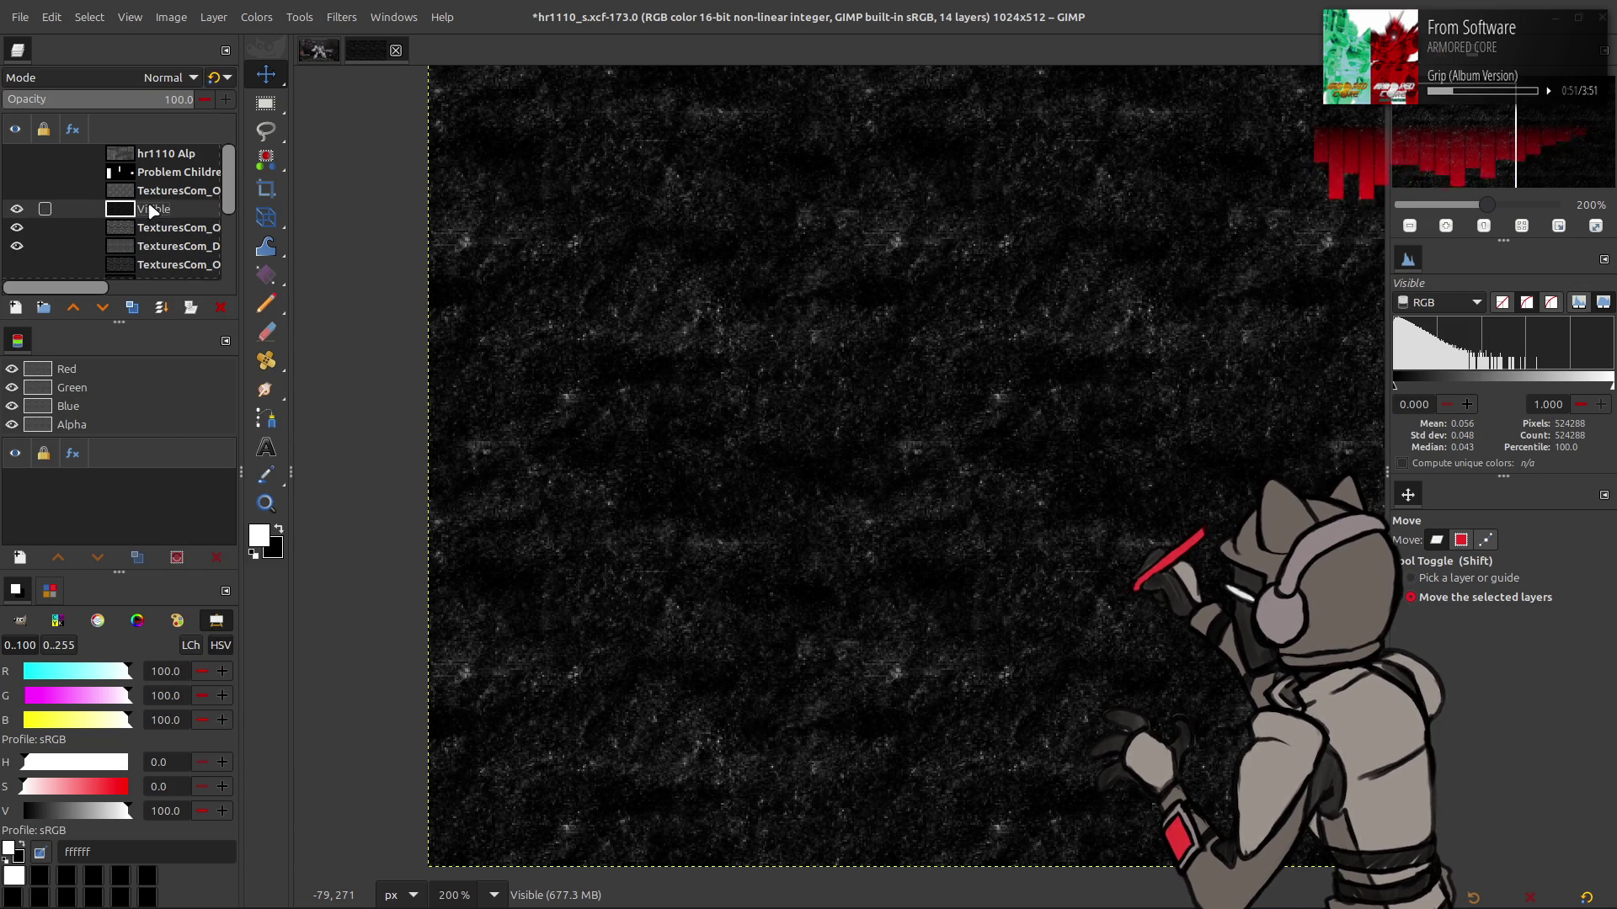
click(17, 227)
click(17, 246)
click(257, 17)
mouse_move(286, 308)
click(455, 365)
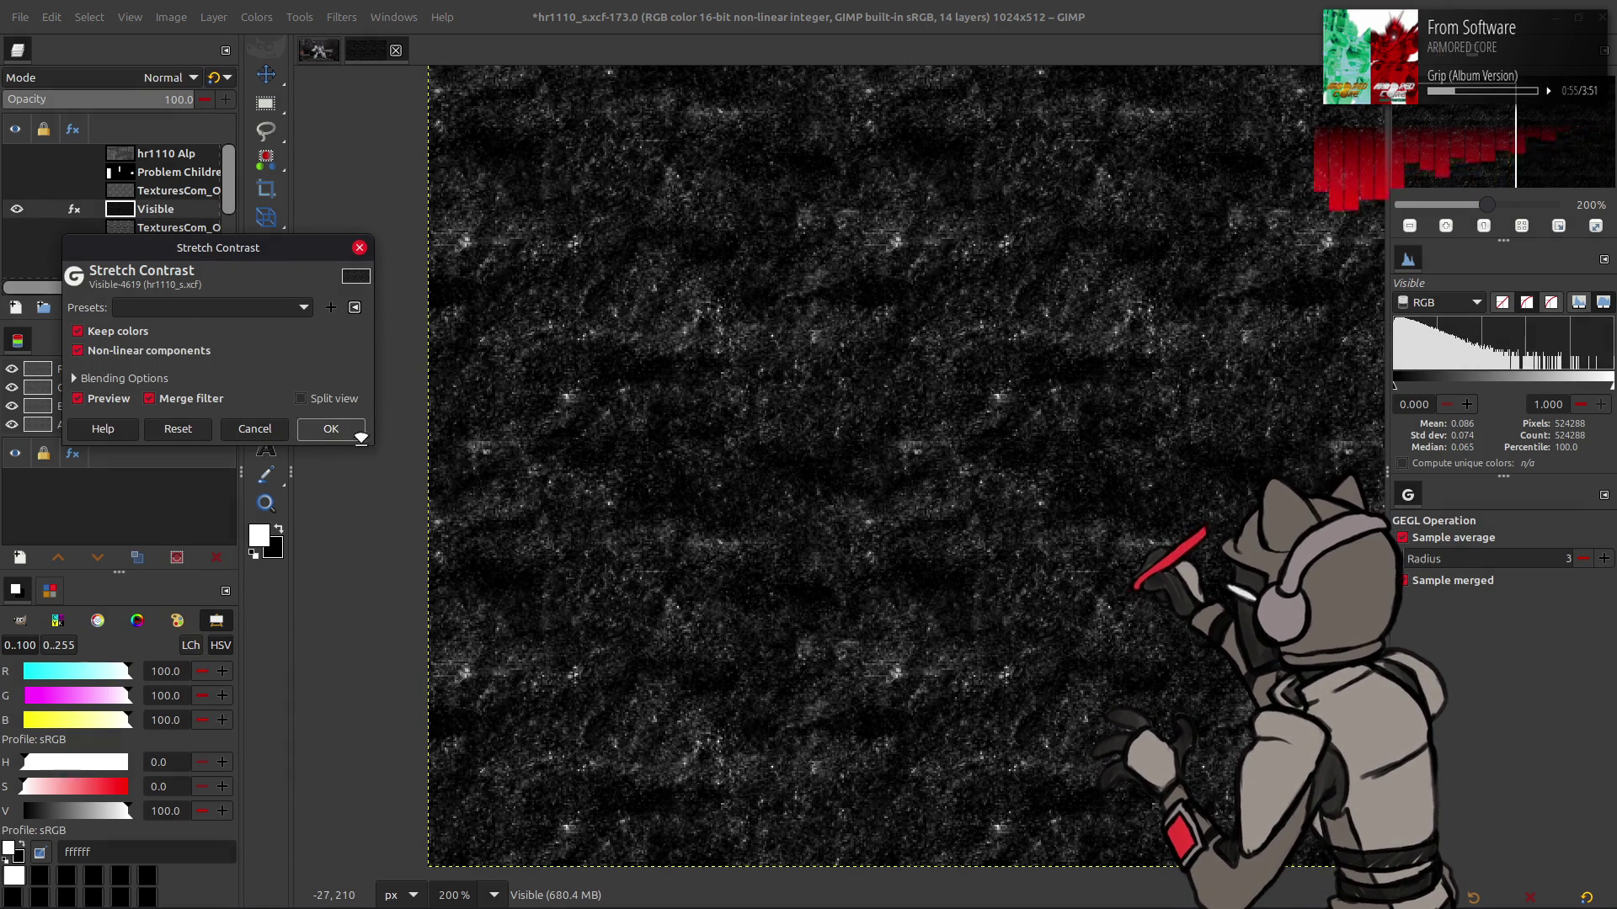
click(331, 428)
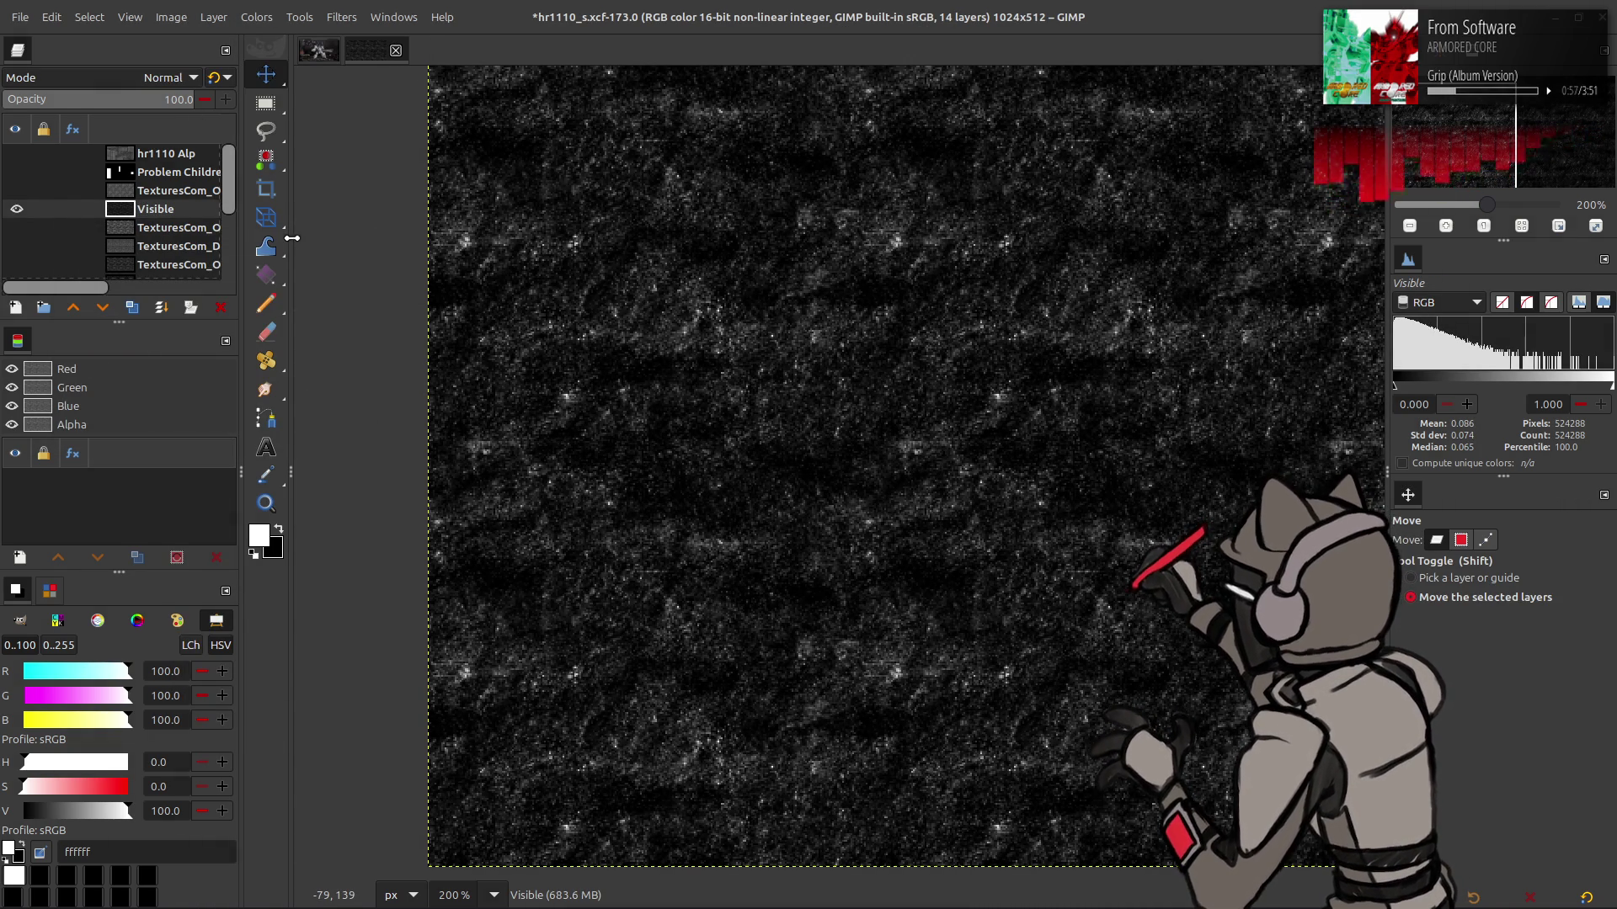
click(156, 265)
click(130, 307)
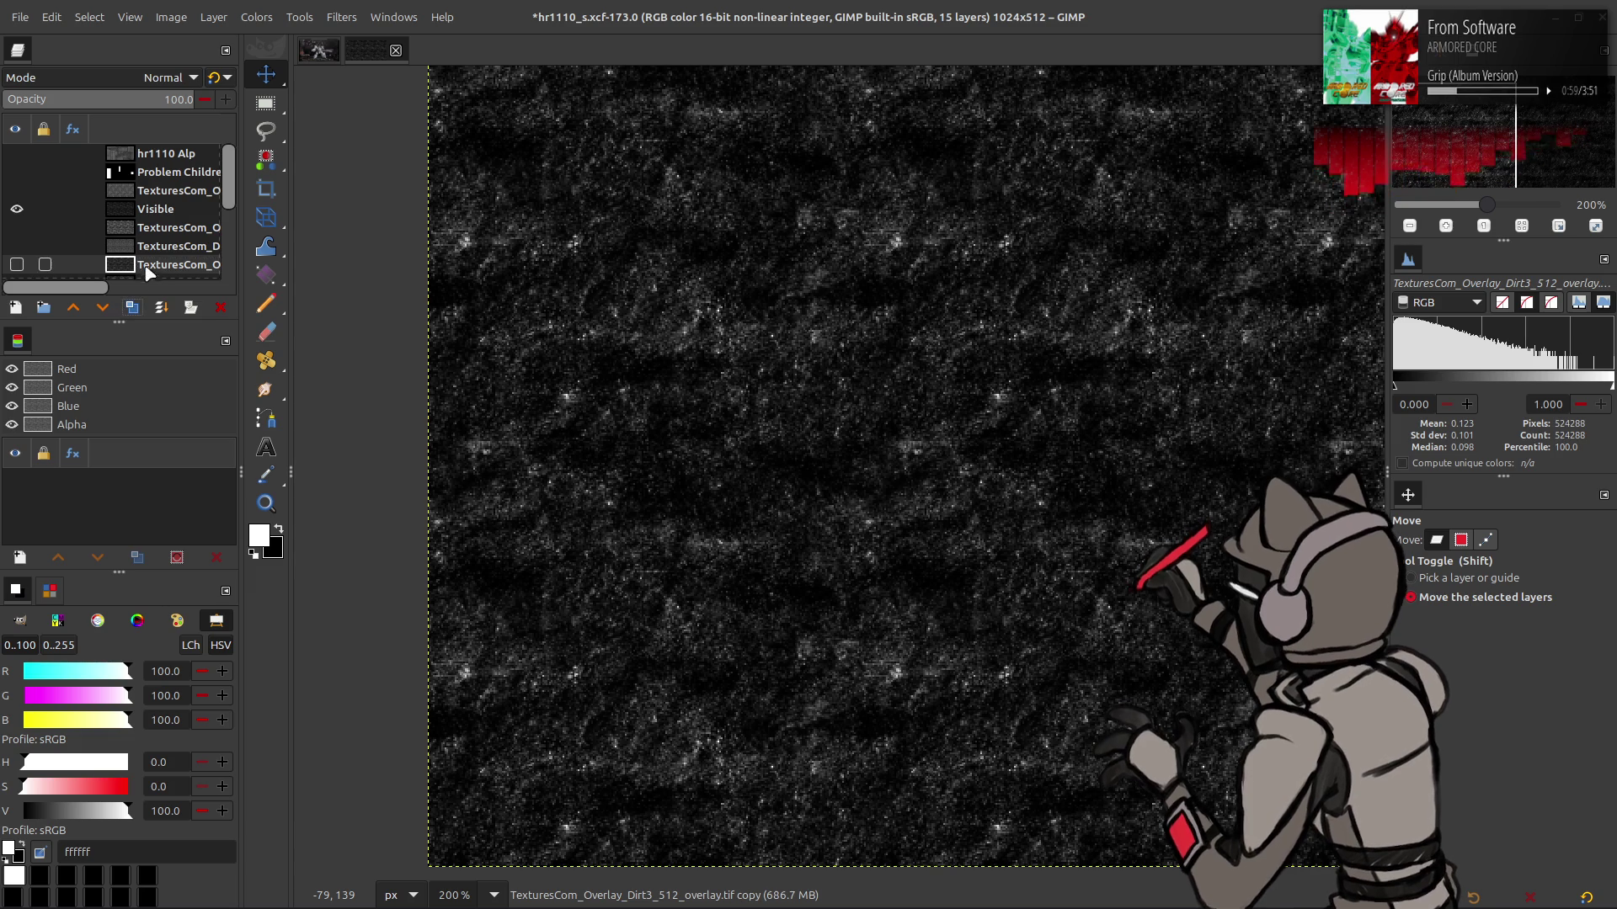
Try the Dirt3 copy in Overlay mode, then delete it
click(126, 77)
click(87, 462)
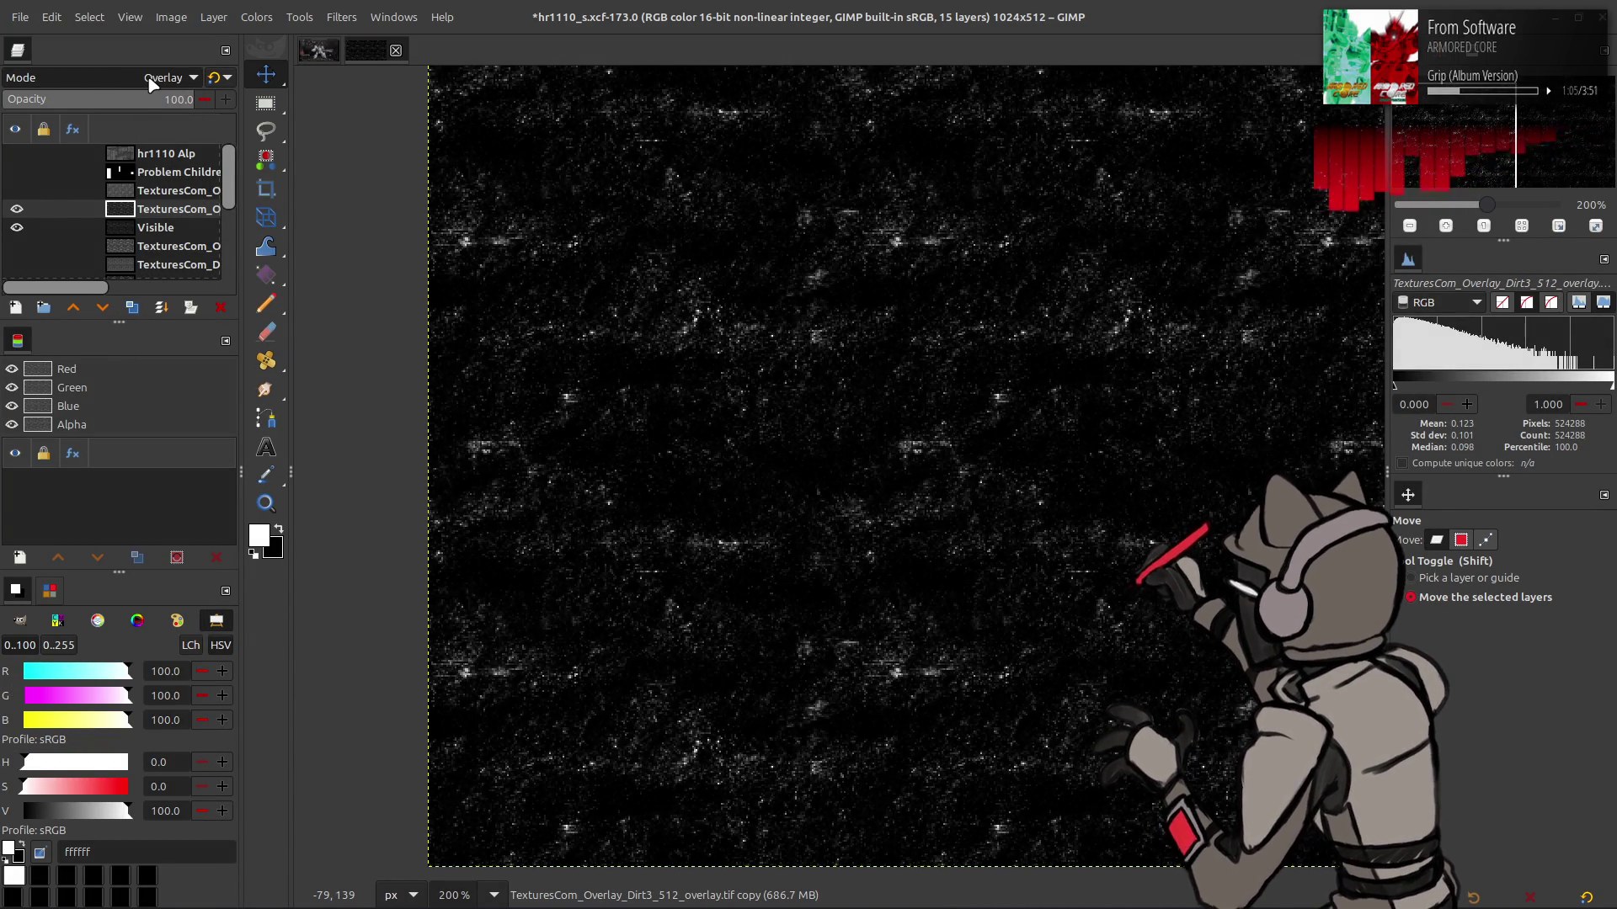
scroll(151, 82, down, 2)
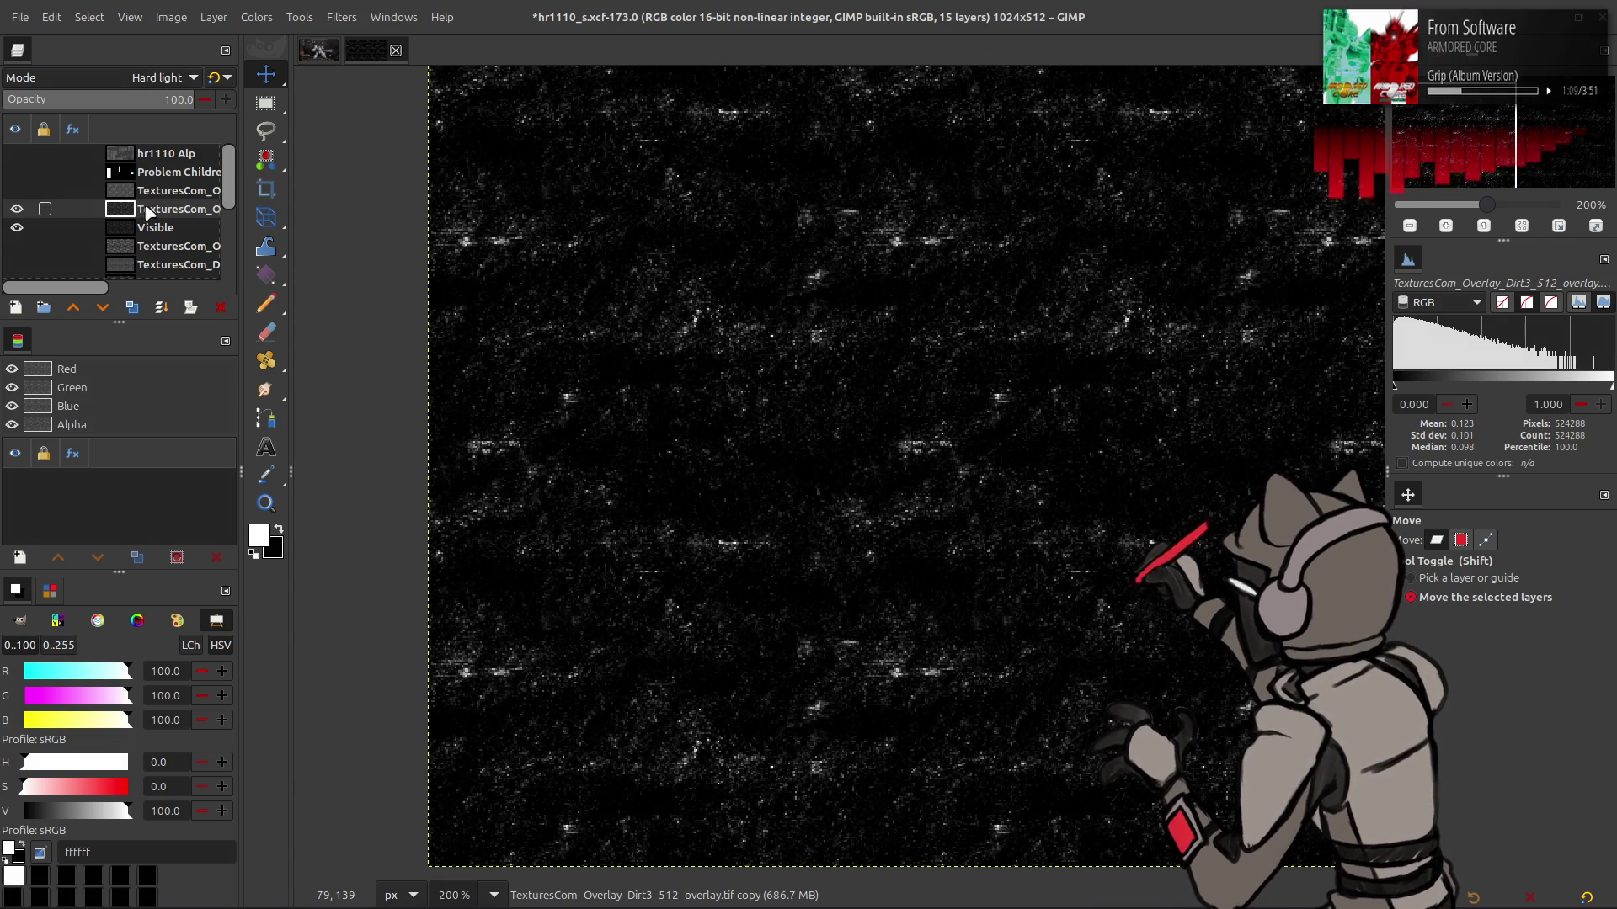
key(Delete)
Show the Dirt2 overlay and cycle its blend mode from Hard light to Soft light
click(20, 190)
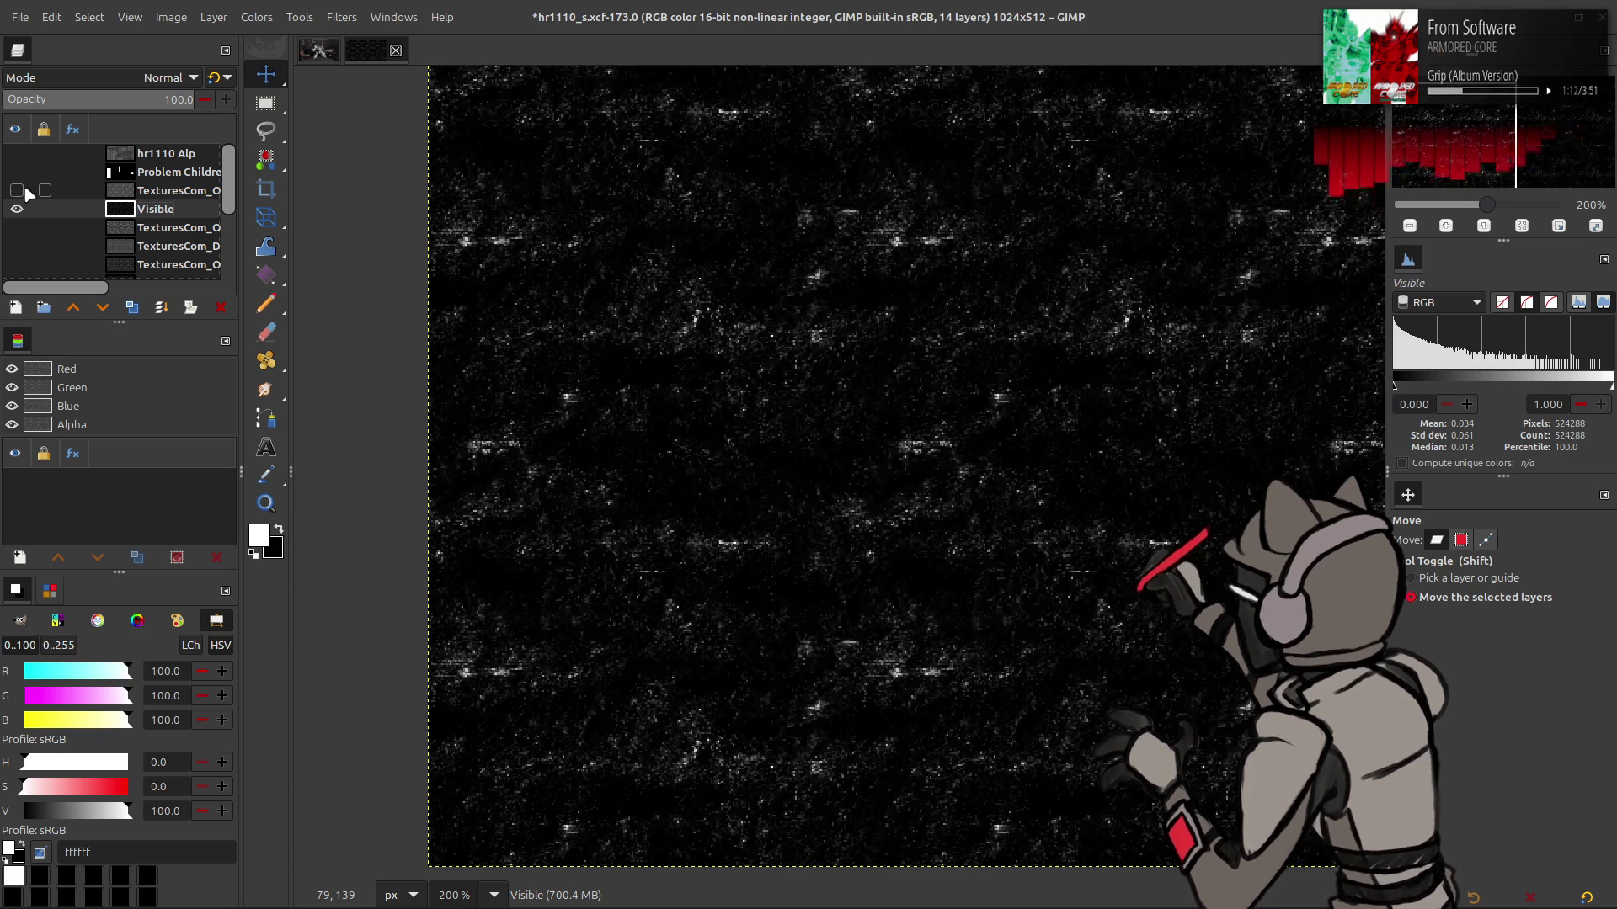
click(147, 191)
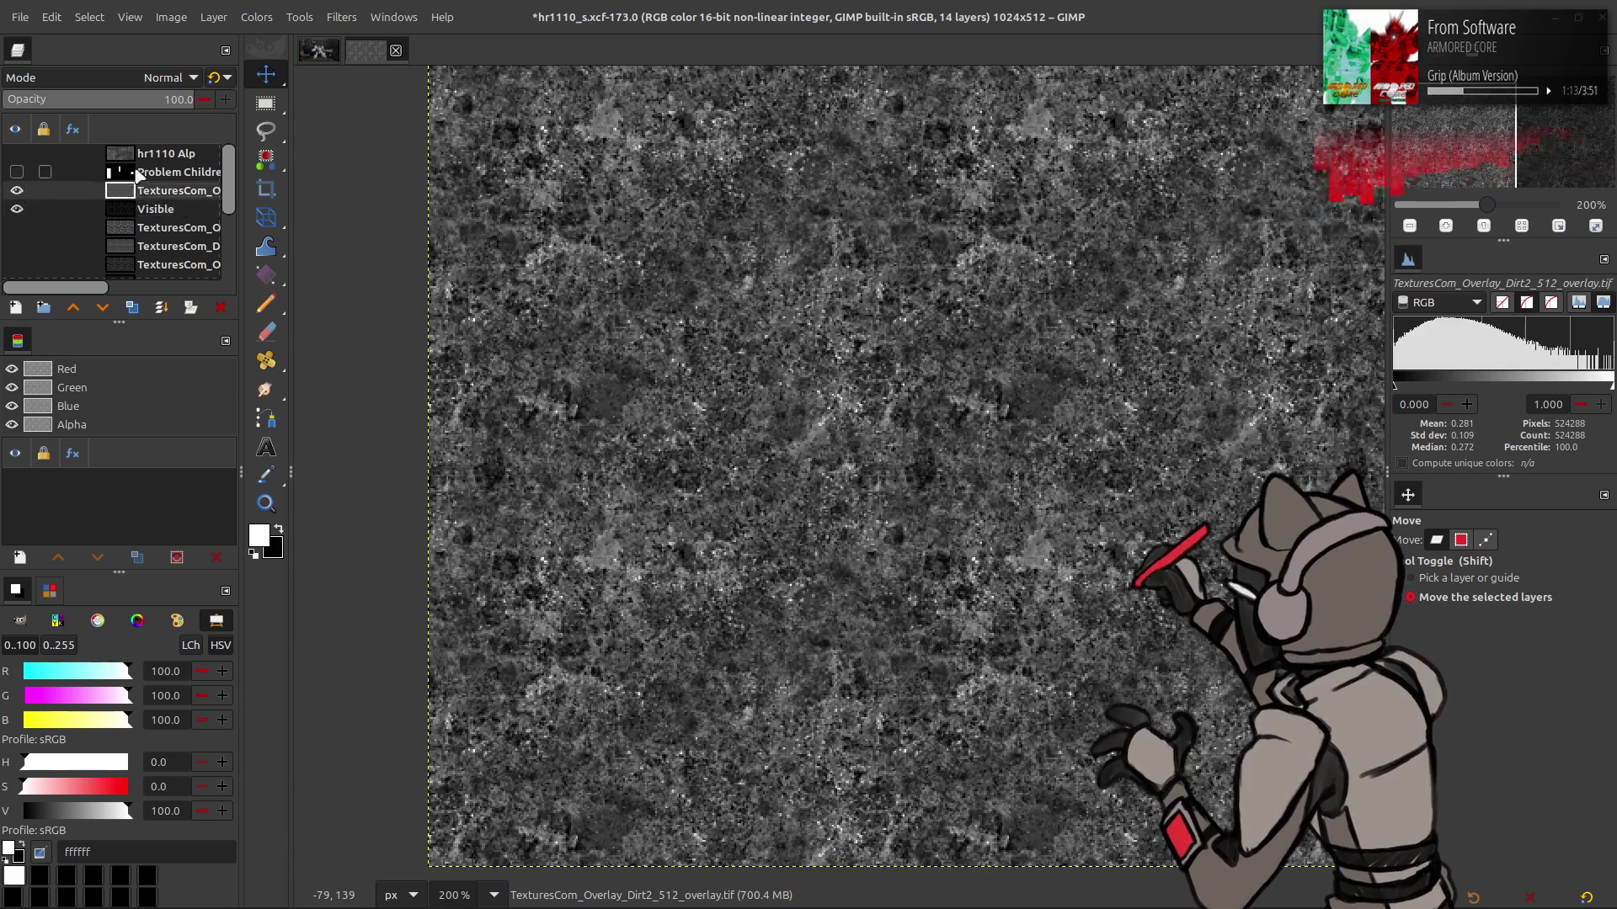
click(144, 80)
click(49, 498)
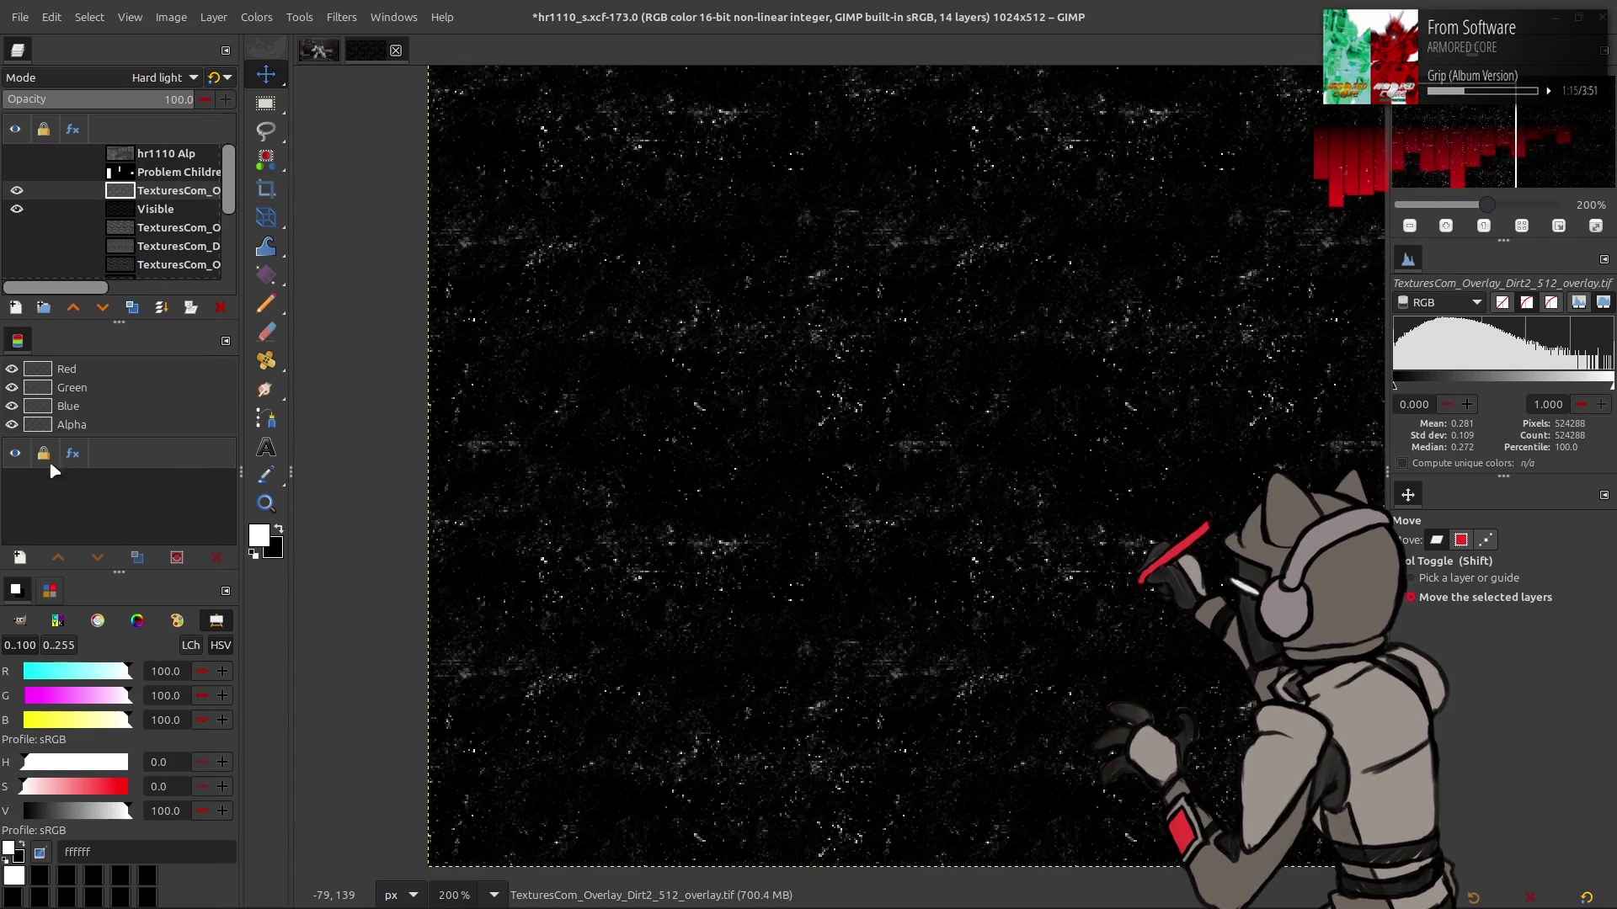
scroll(145, 78, down, 1)
scroll(145, 78, up, 1)
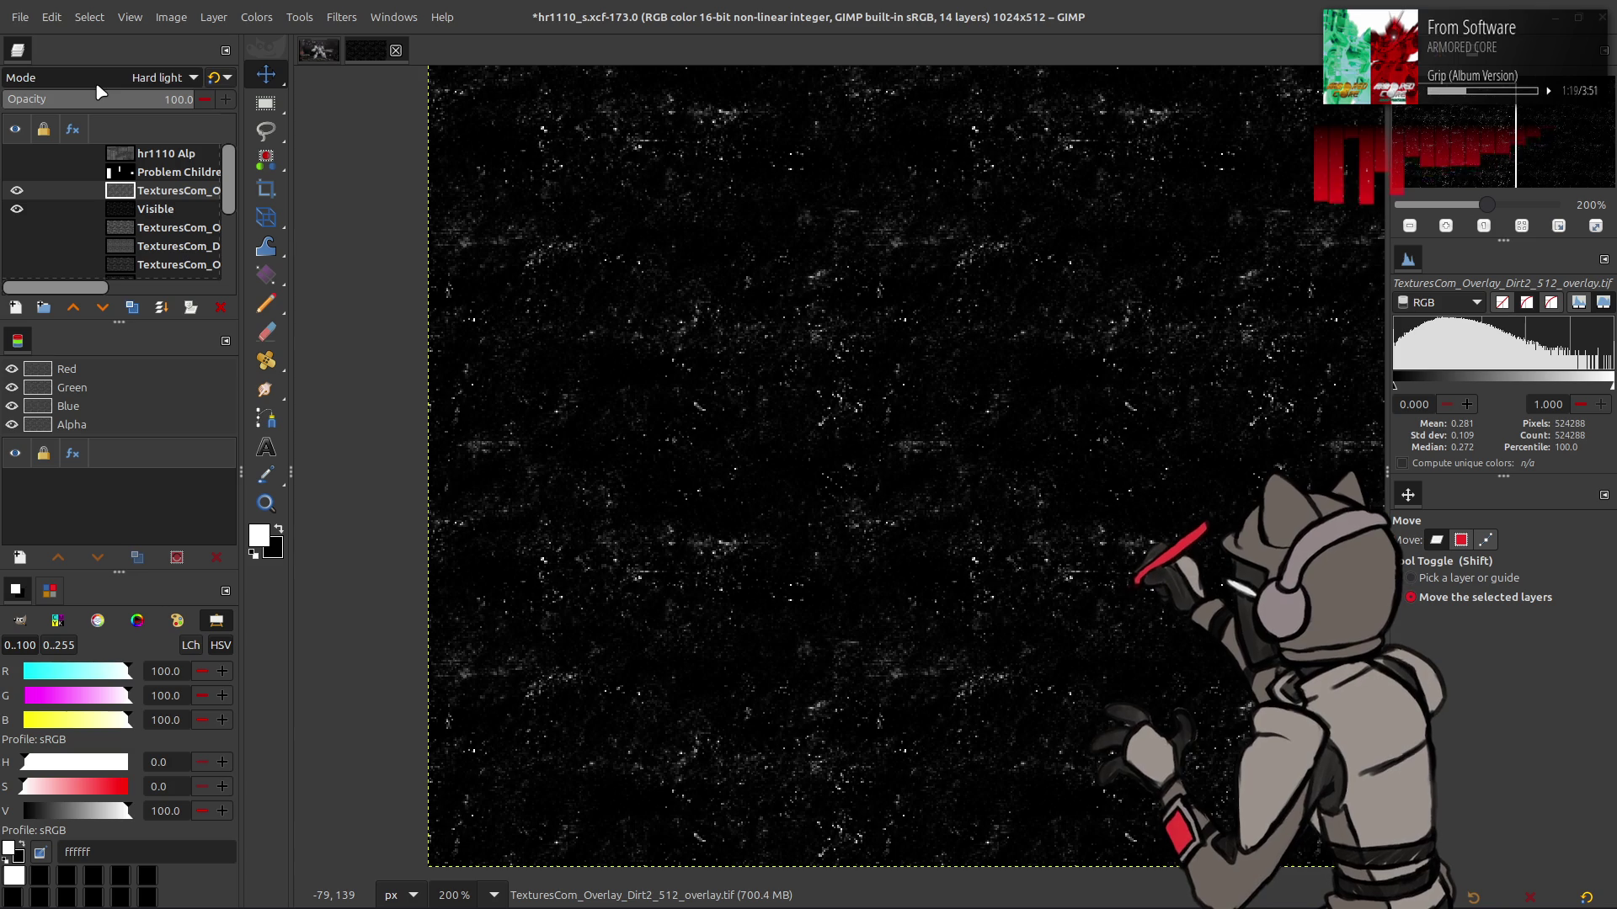
scroll(97, 85, down, 1)
scroll(97, 85, up, 1)
scroll(97, 87, up, 1)
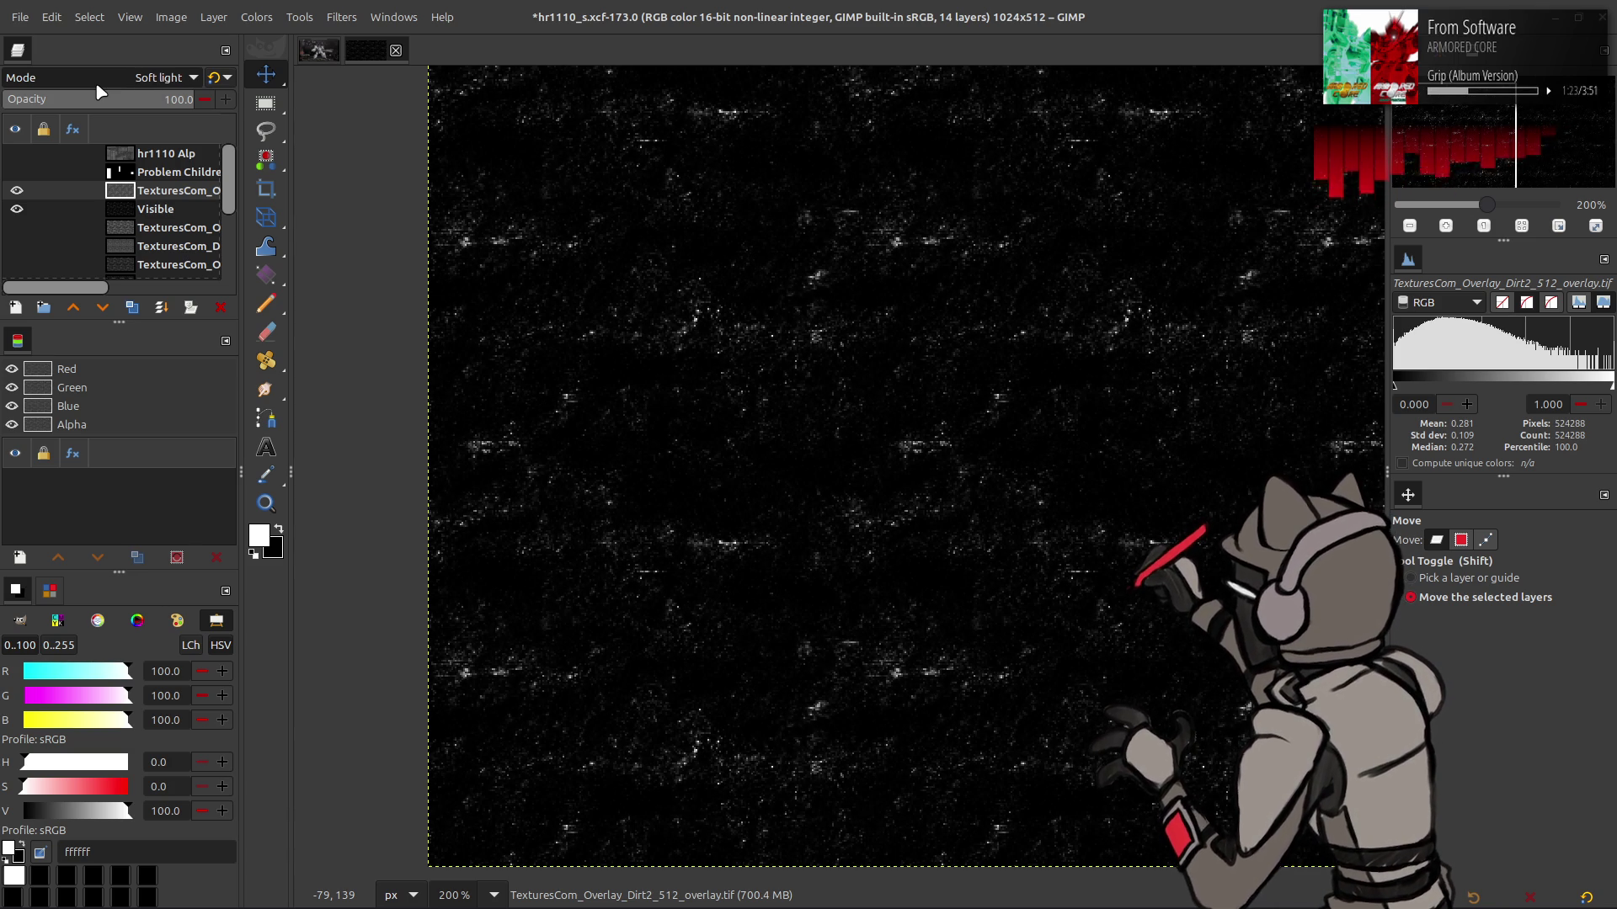
click(160, 208)
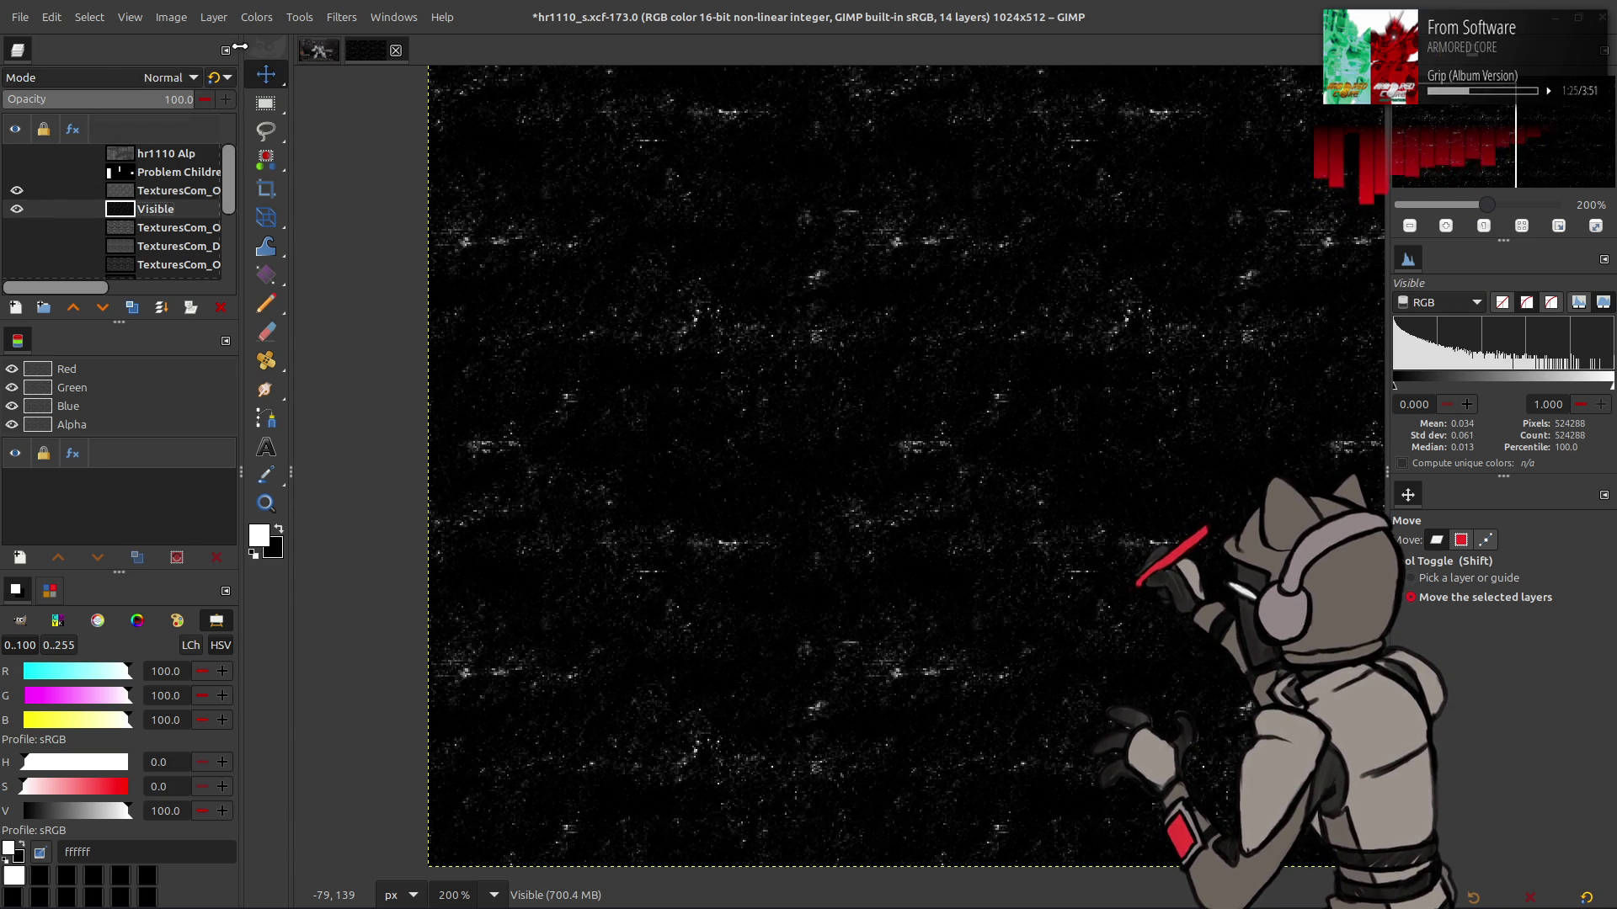
Brighten the Visible layer's midtones with Levels at gamma 2
click(257, 17)
click(293, 213)
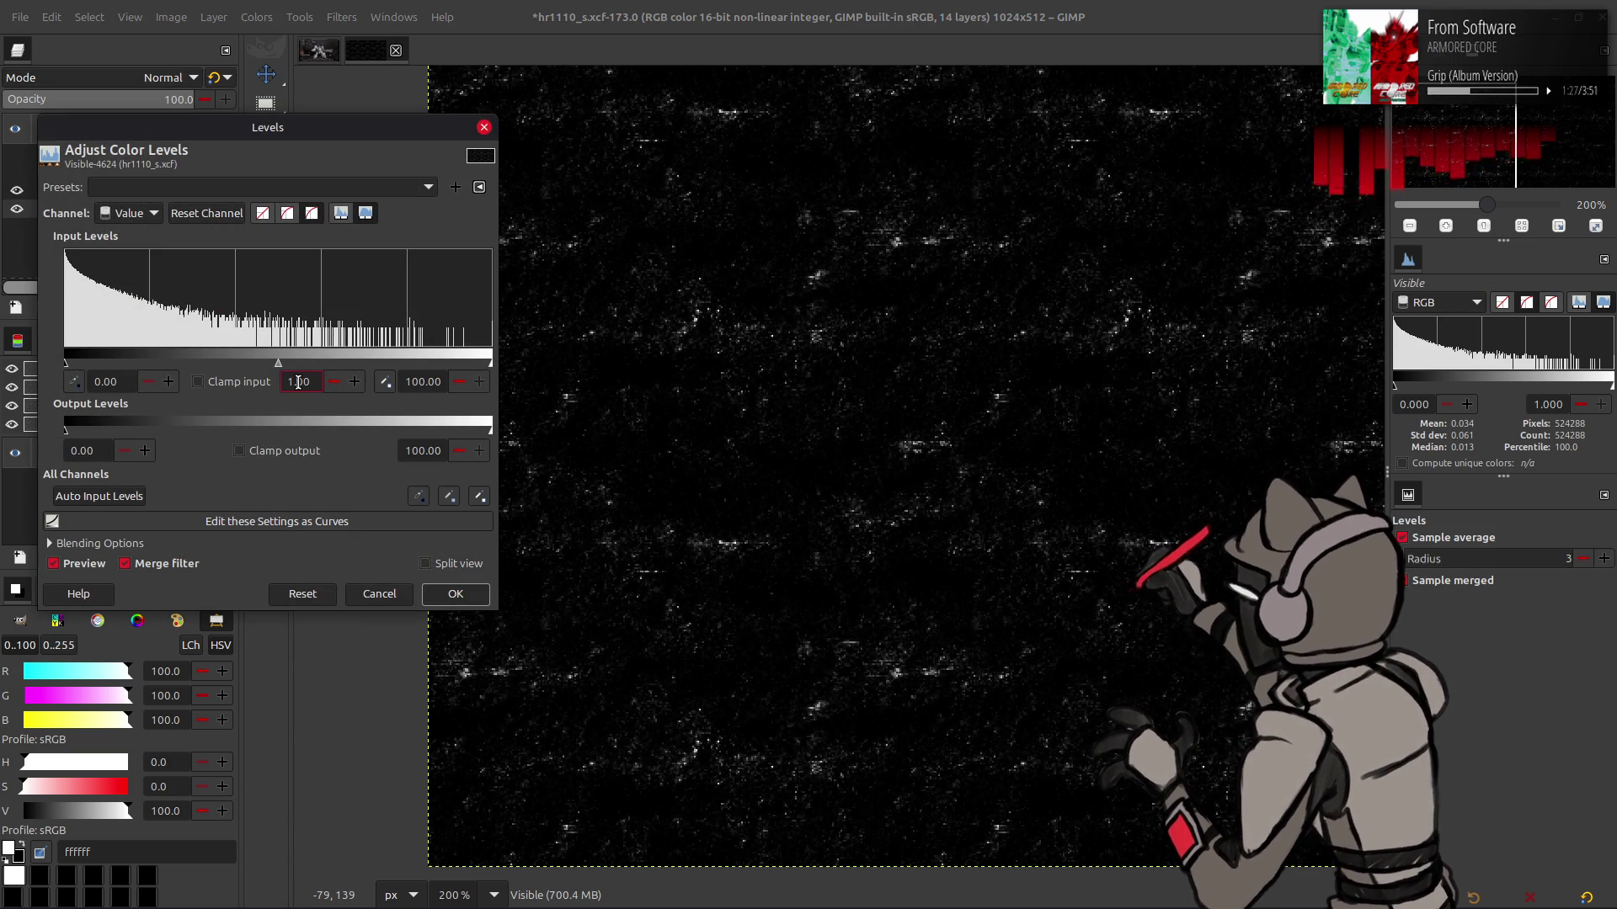
key(Tab)
click(455, 594)
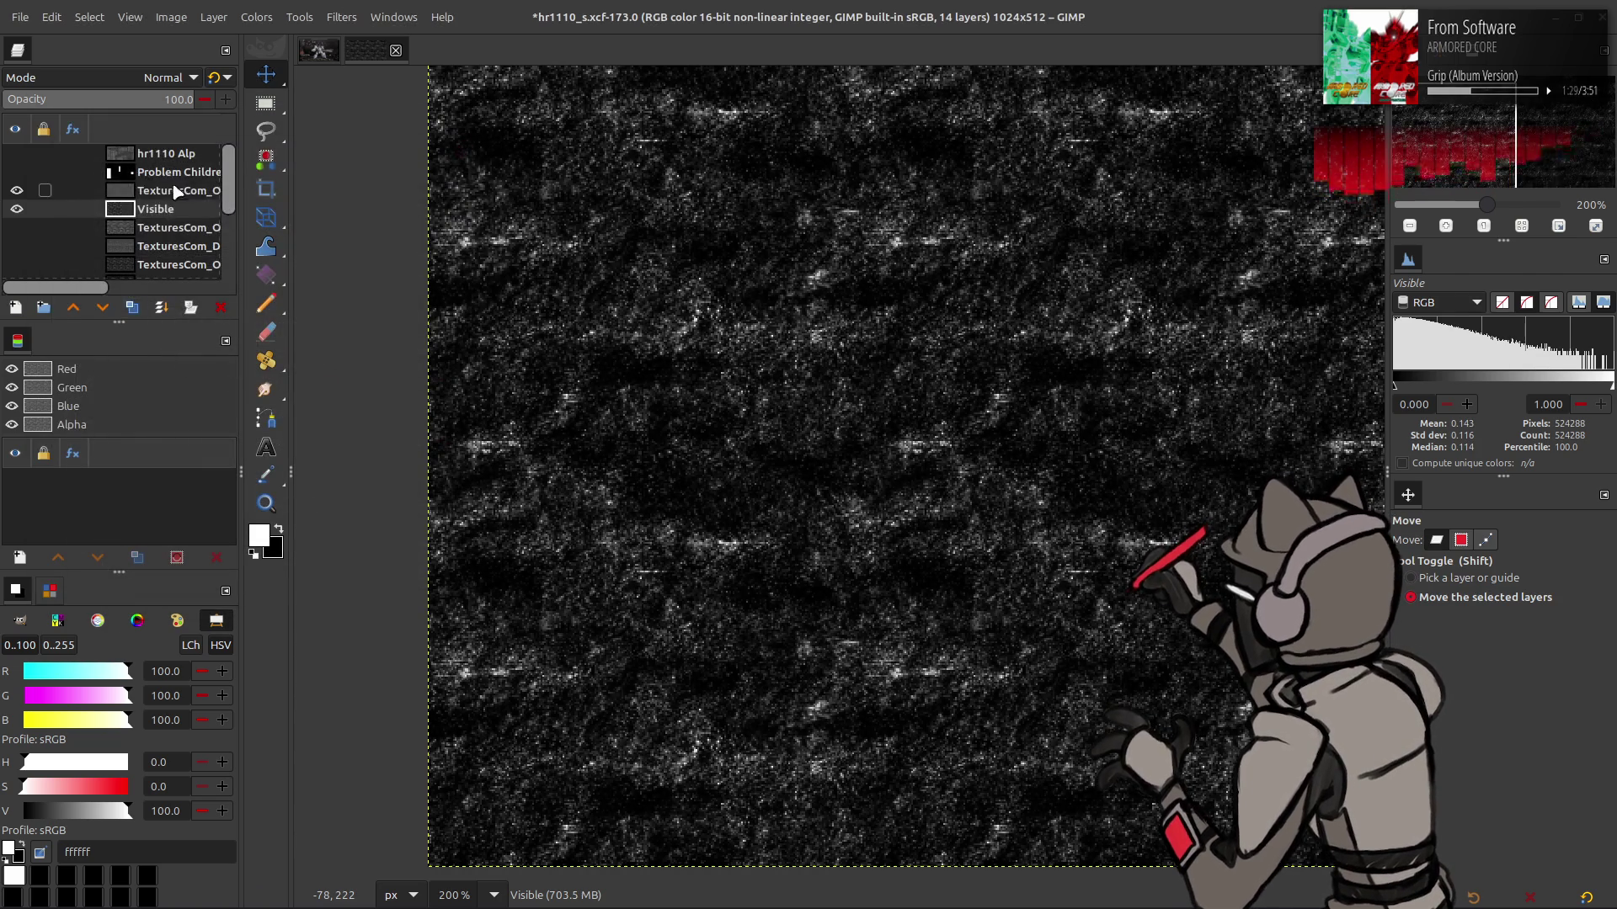
scroll(160, 81, down, 1)
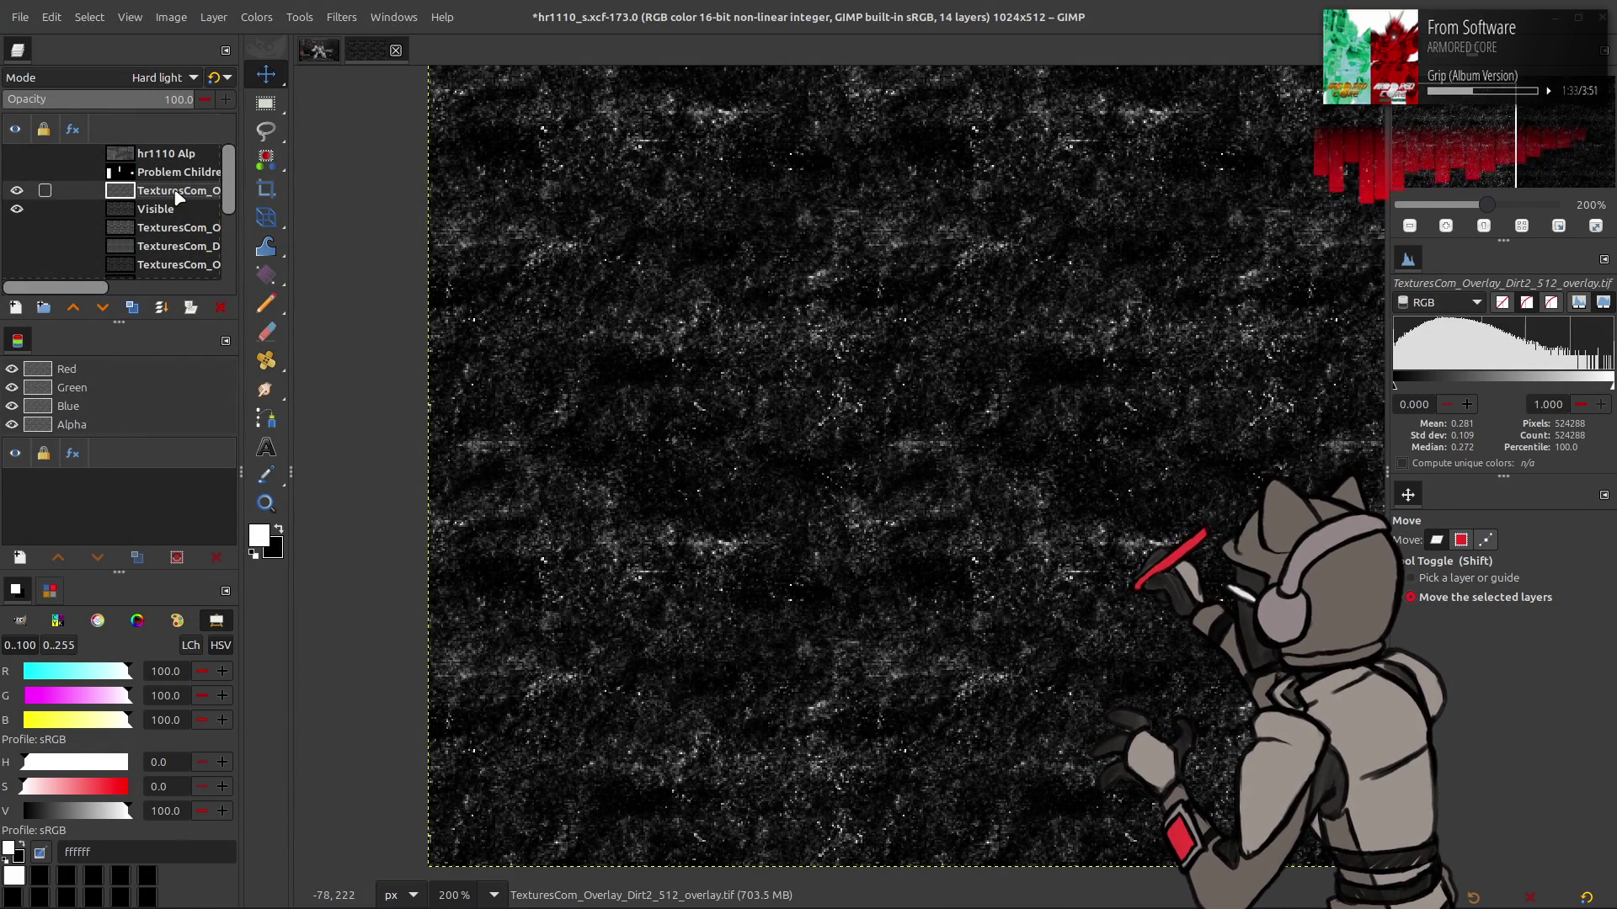
Create two New from Visible layers, try legacy Multiply, then delete Visible #2 and #1
right_click(188, 206)
click(221, 333)
right_click(169, 195)
click(150, 288)
click(164, 77)
click(91, 391)
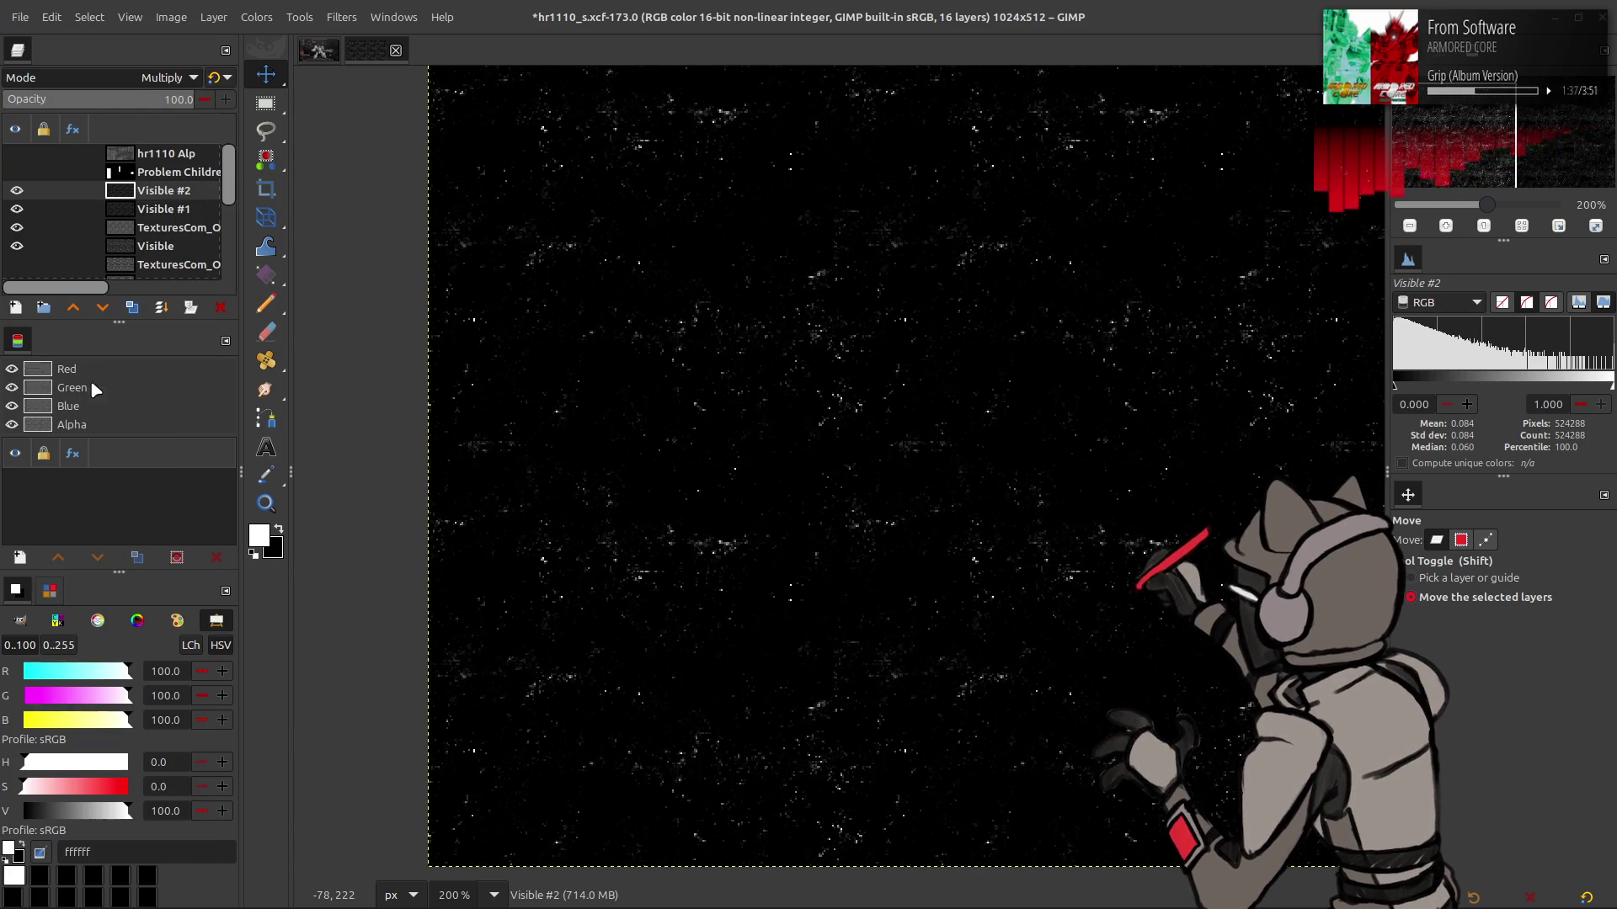
click(214, 77)
click(218, 306)
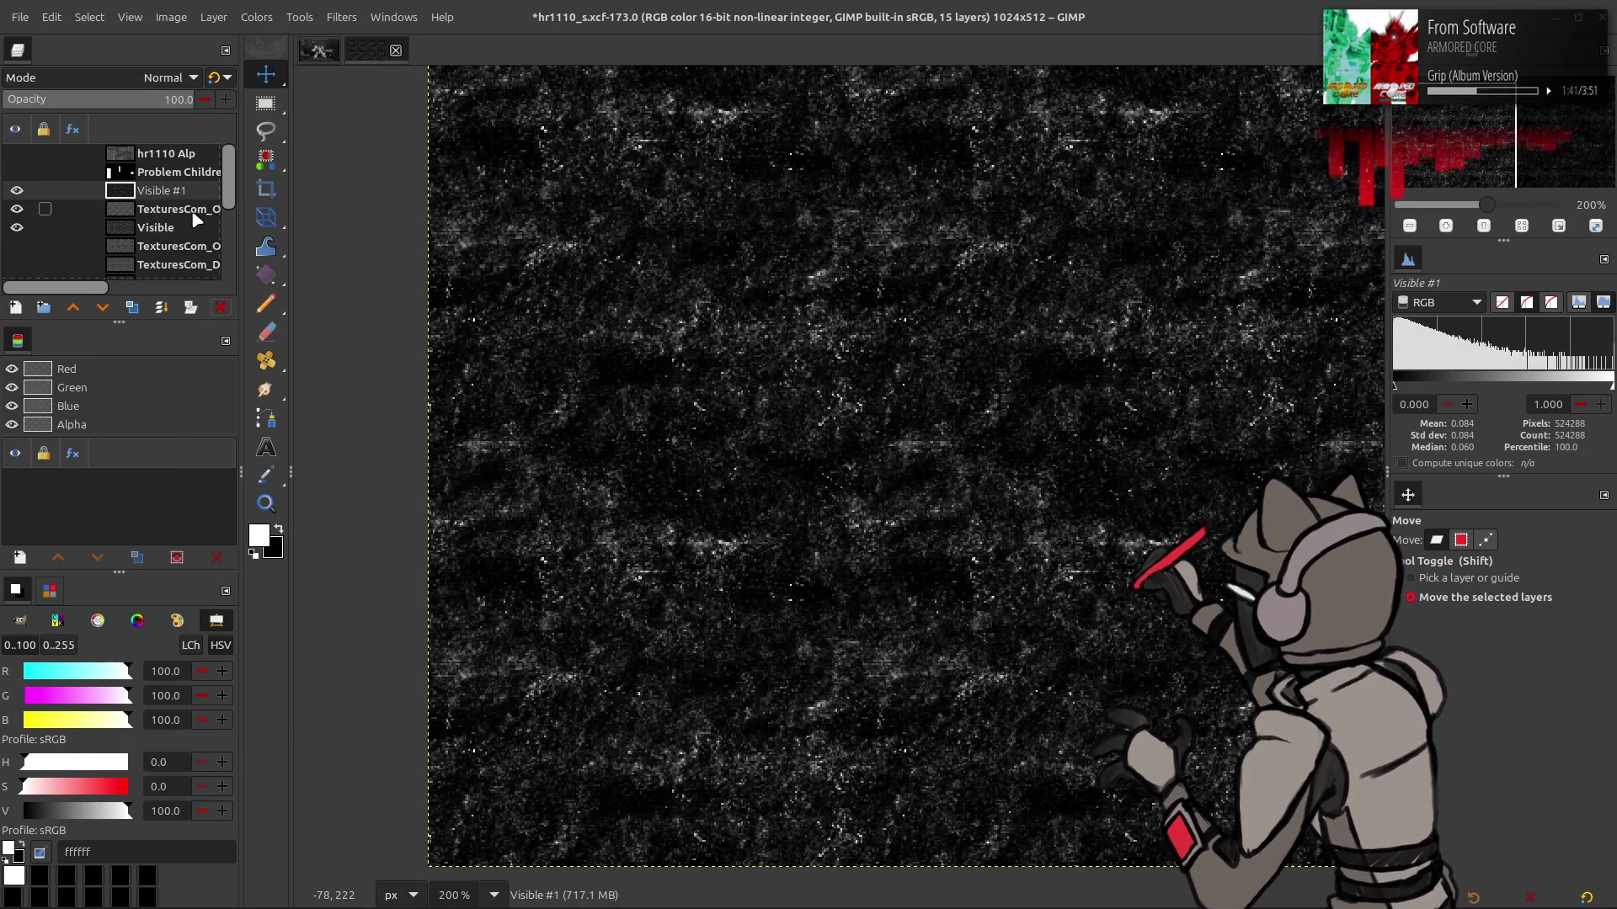
key(Delete)
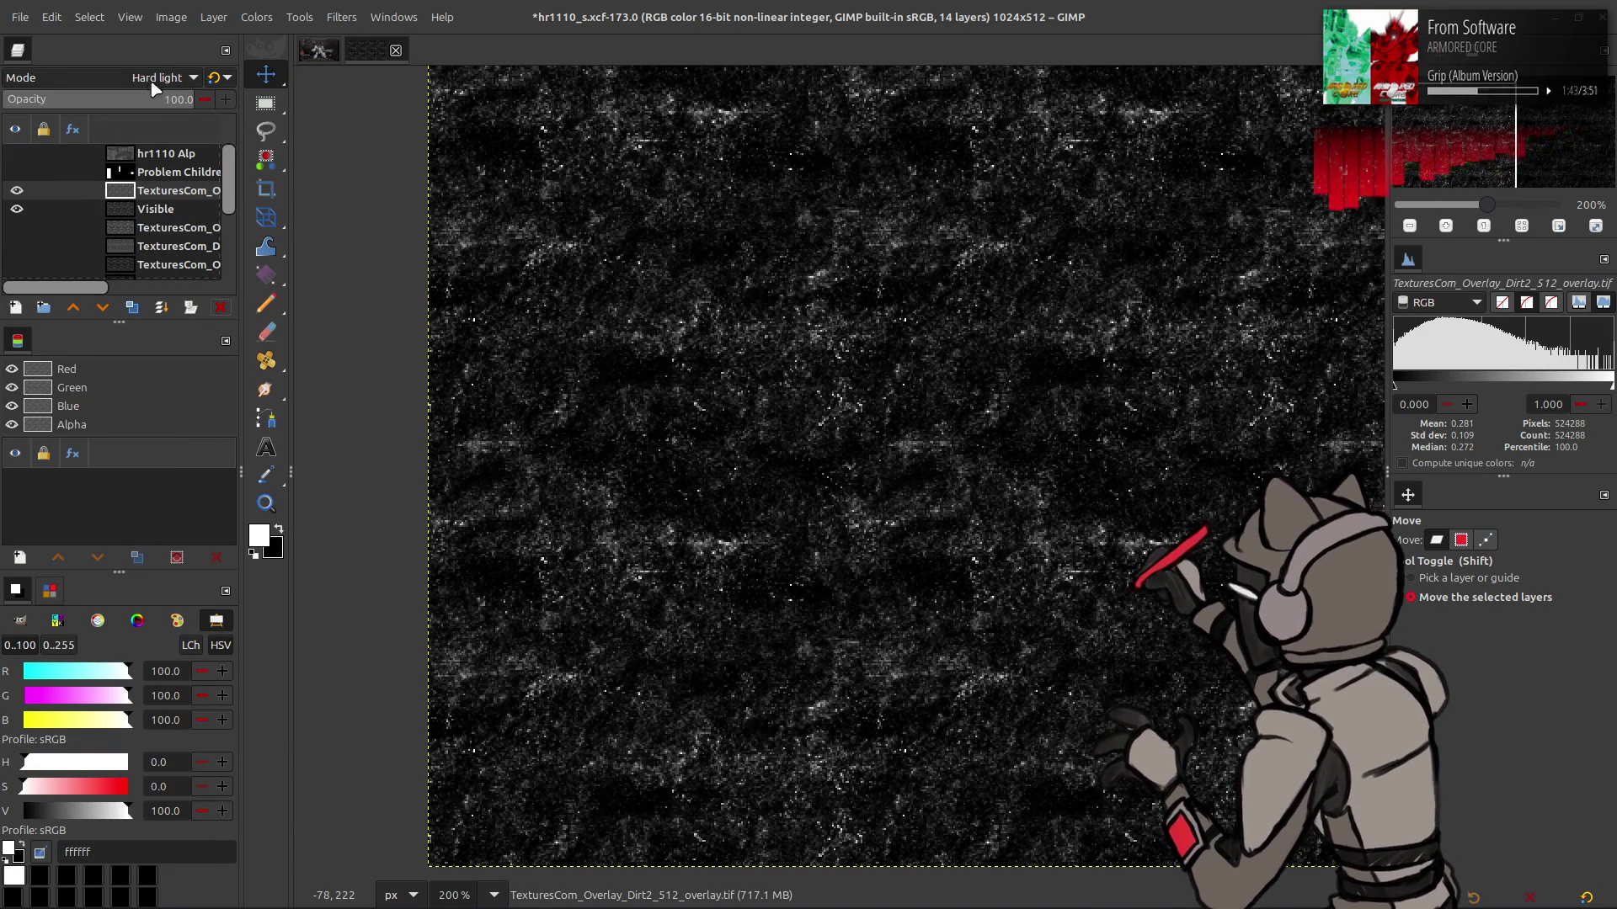
Switch Dirt2 to legacy Normal mode and lower its opacity from 50 to 25 to 10%
scroll(147, 76, up, 14)
click(140, 102)
text(50)
key(Return)
click(215, 78)
click(147, 100)
text(25)
key(Return)
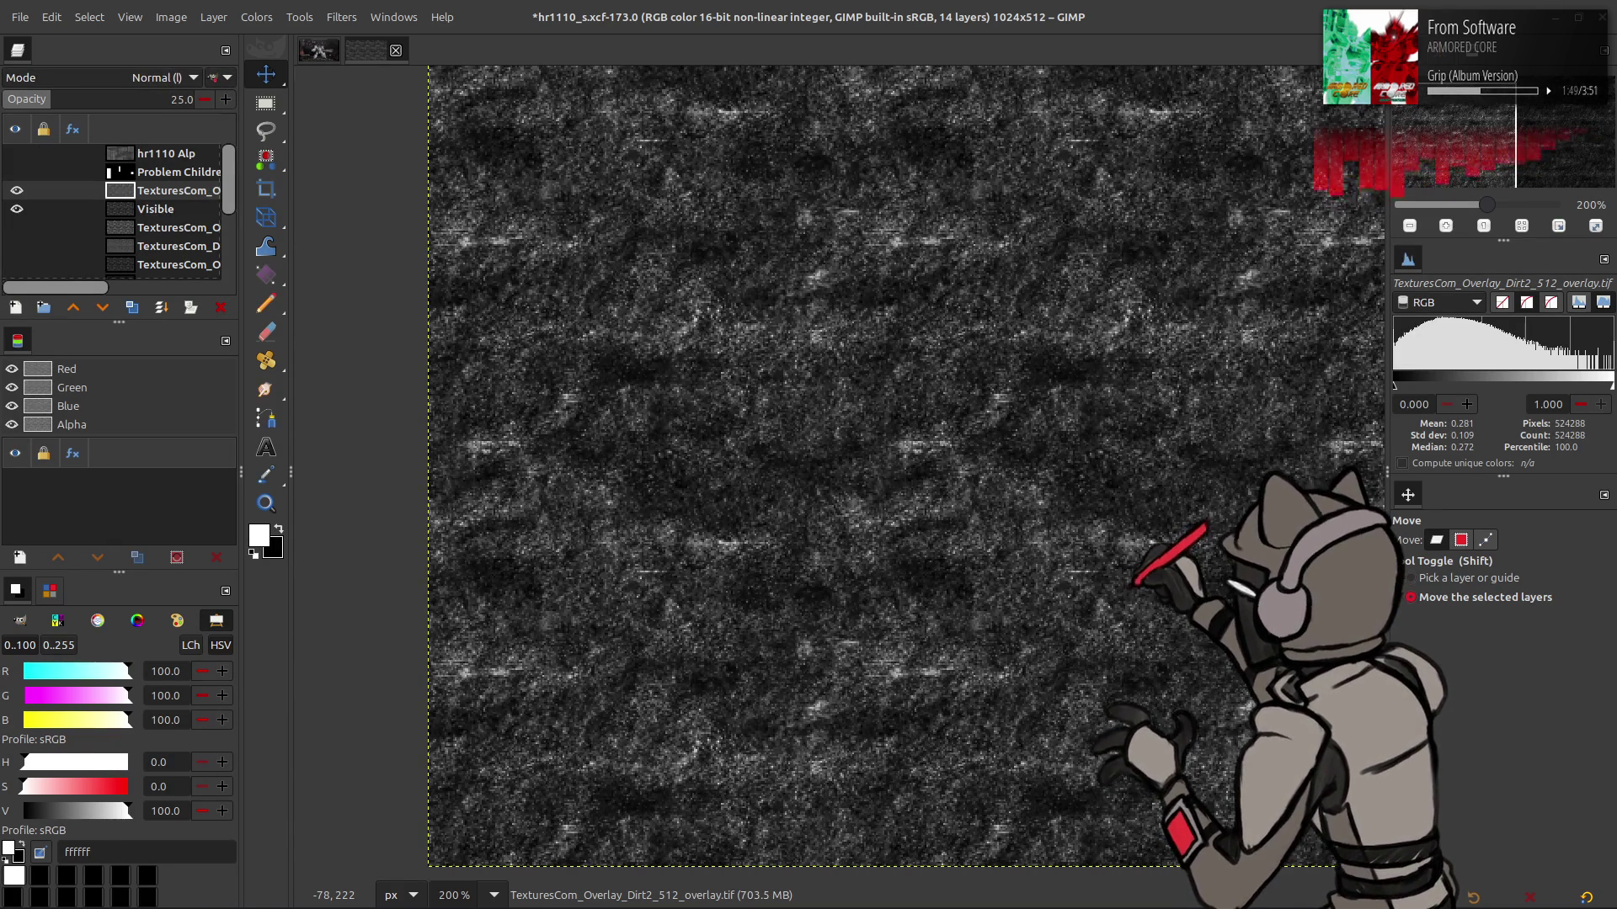
text(0)
key(Return)
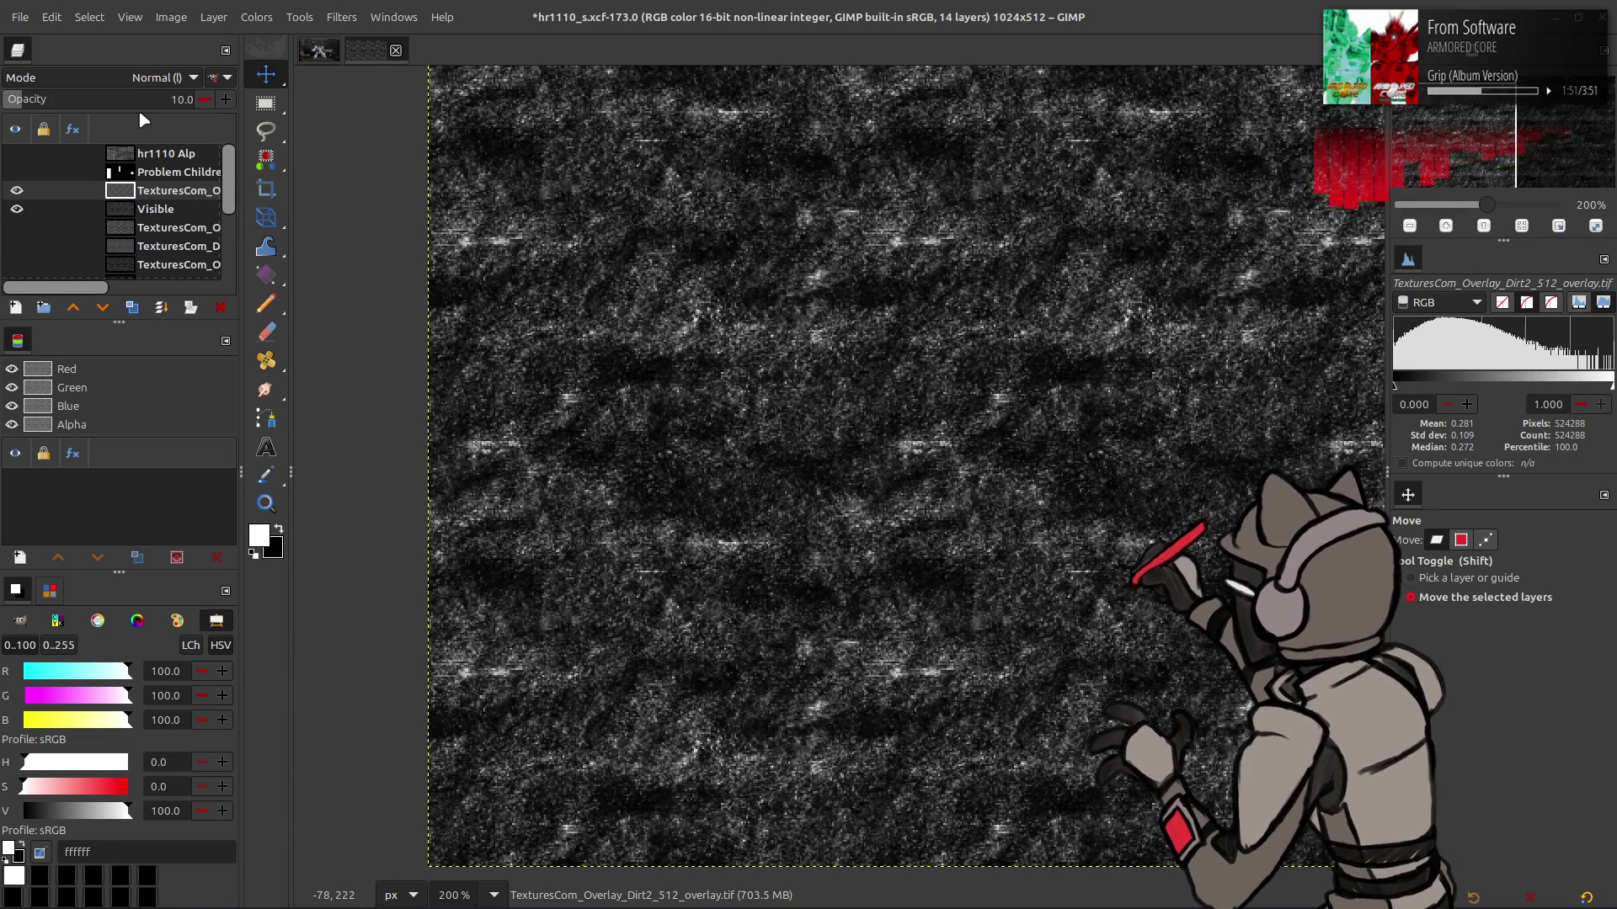
click(17, 153)
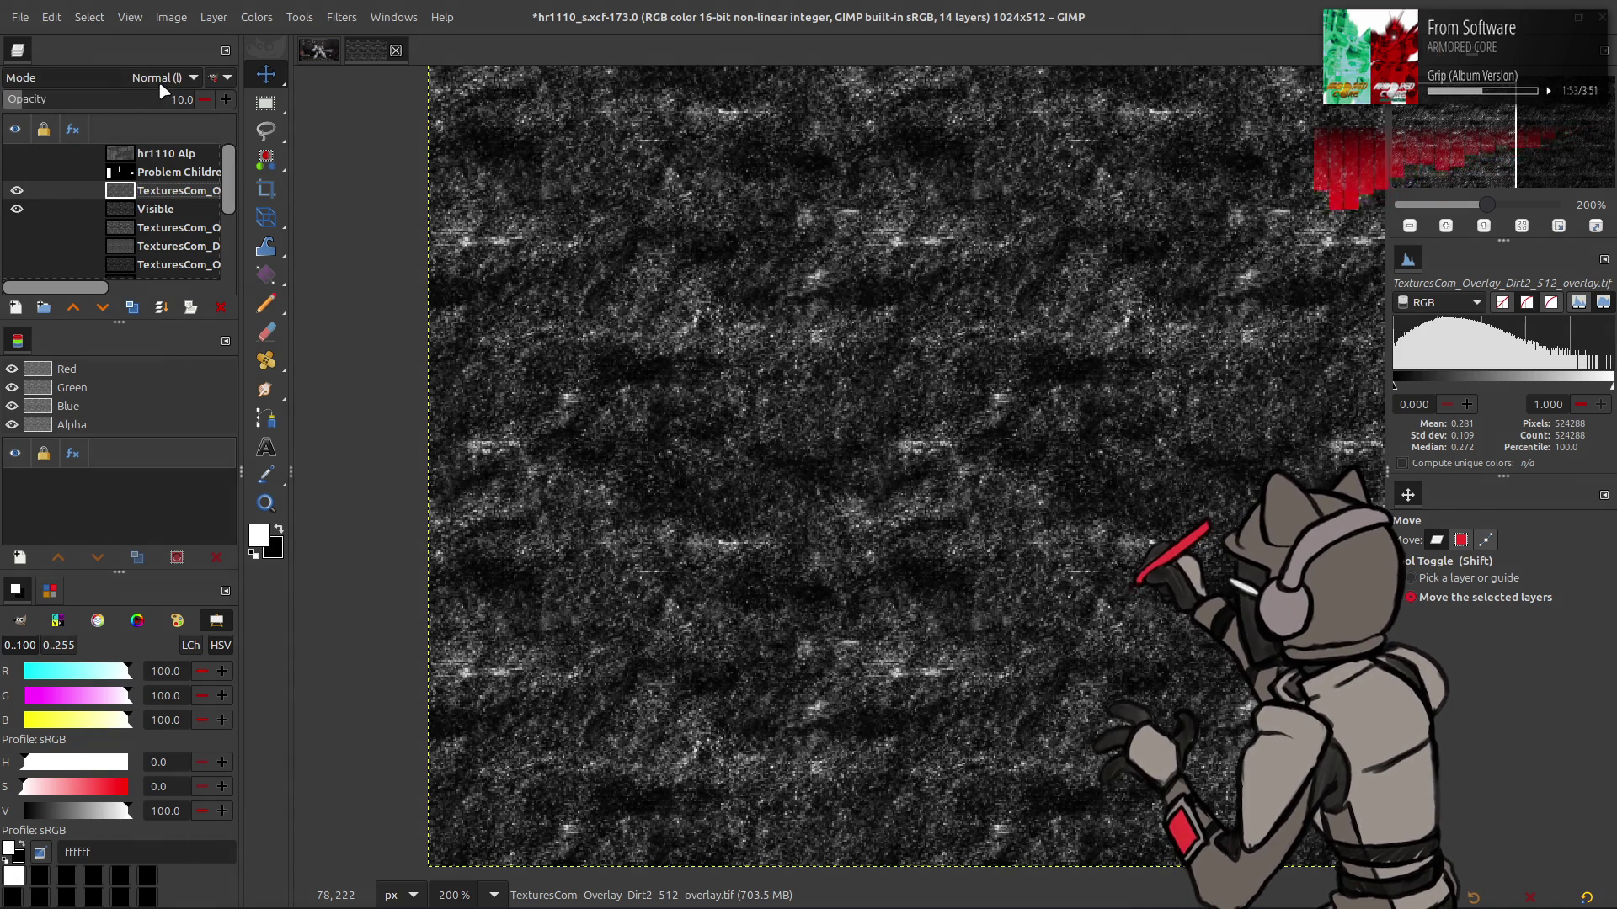
click(149, 78)
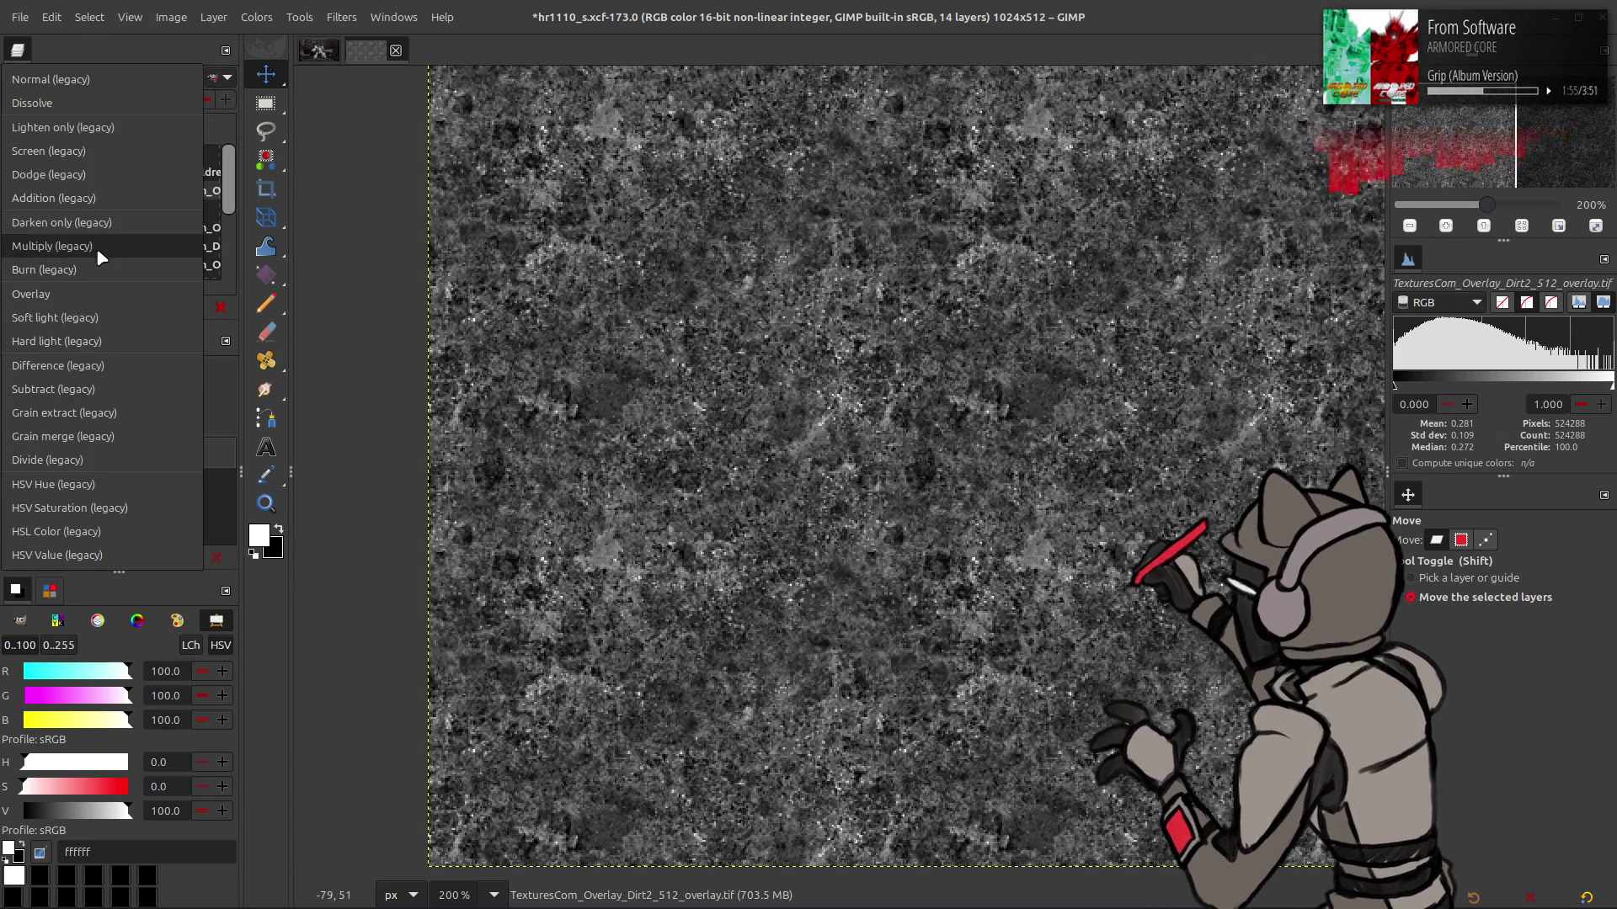
Blend Dirt2 in legacy Multiply and create a new Visible #1 layer from the visible image
click(96, 246)
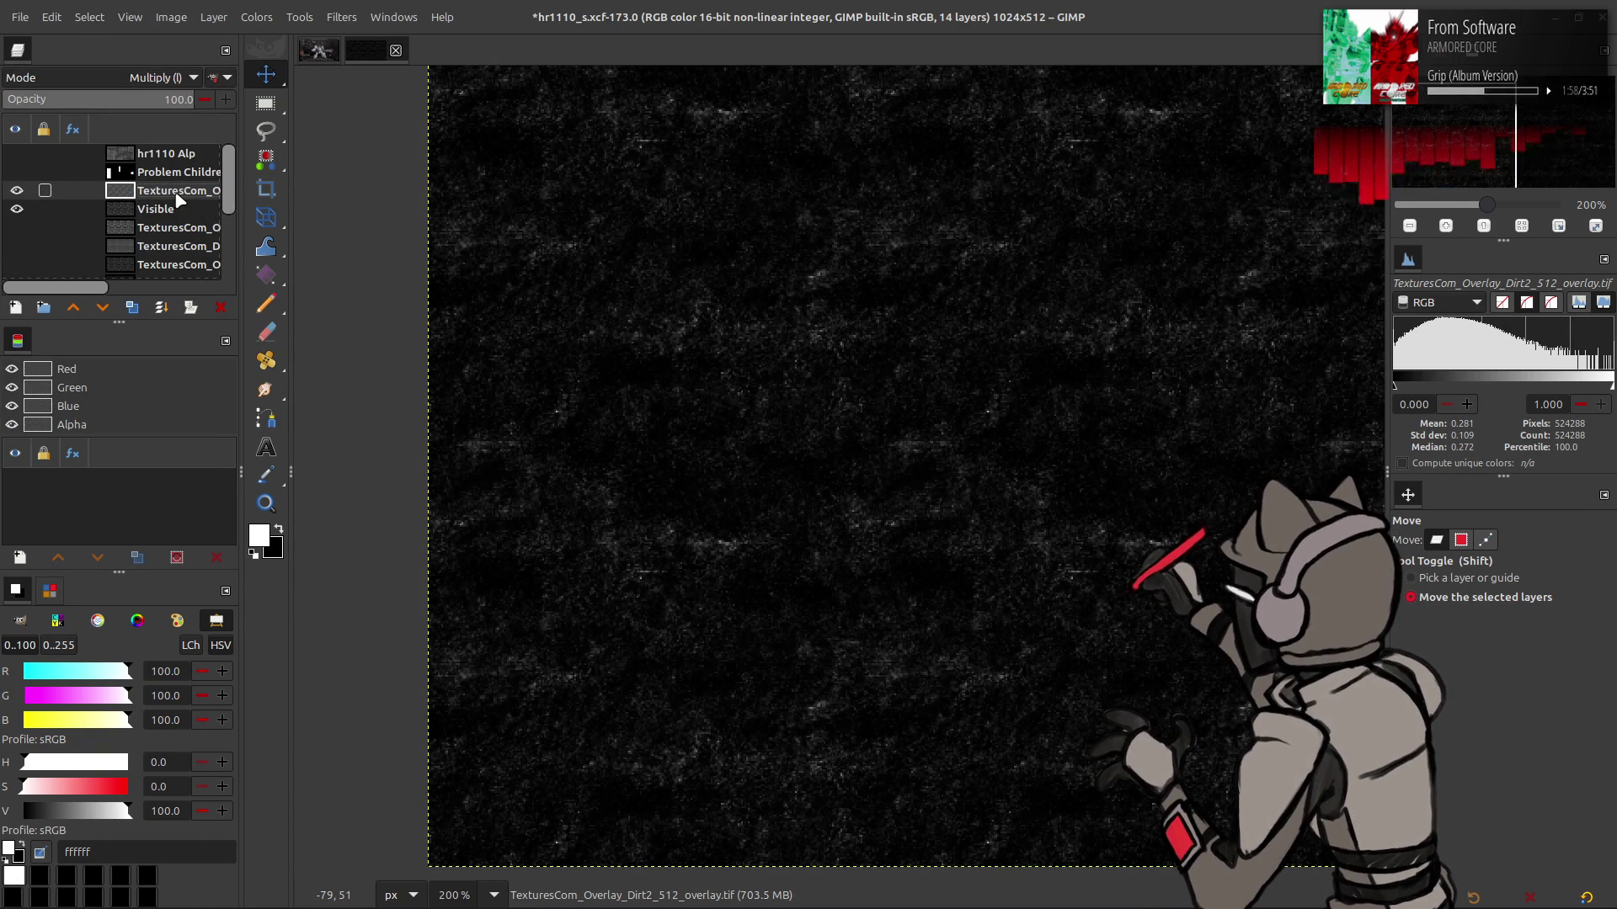
right_click(176, 199)
click(211, 322)
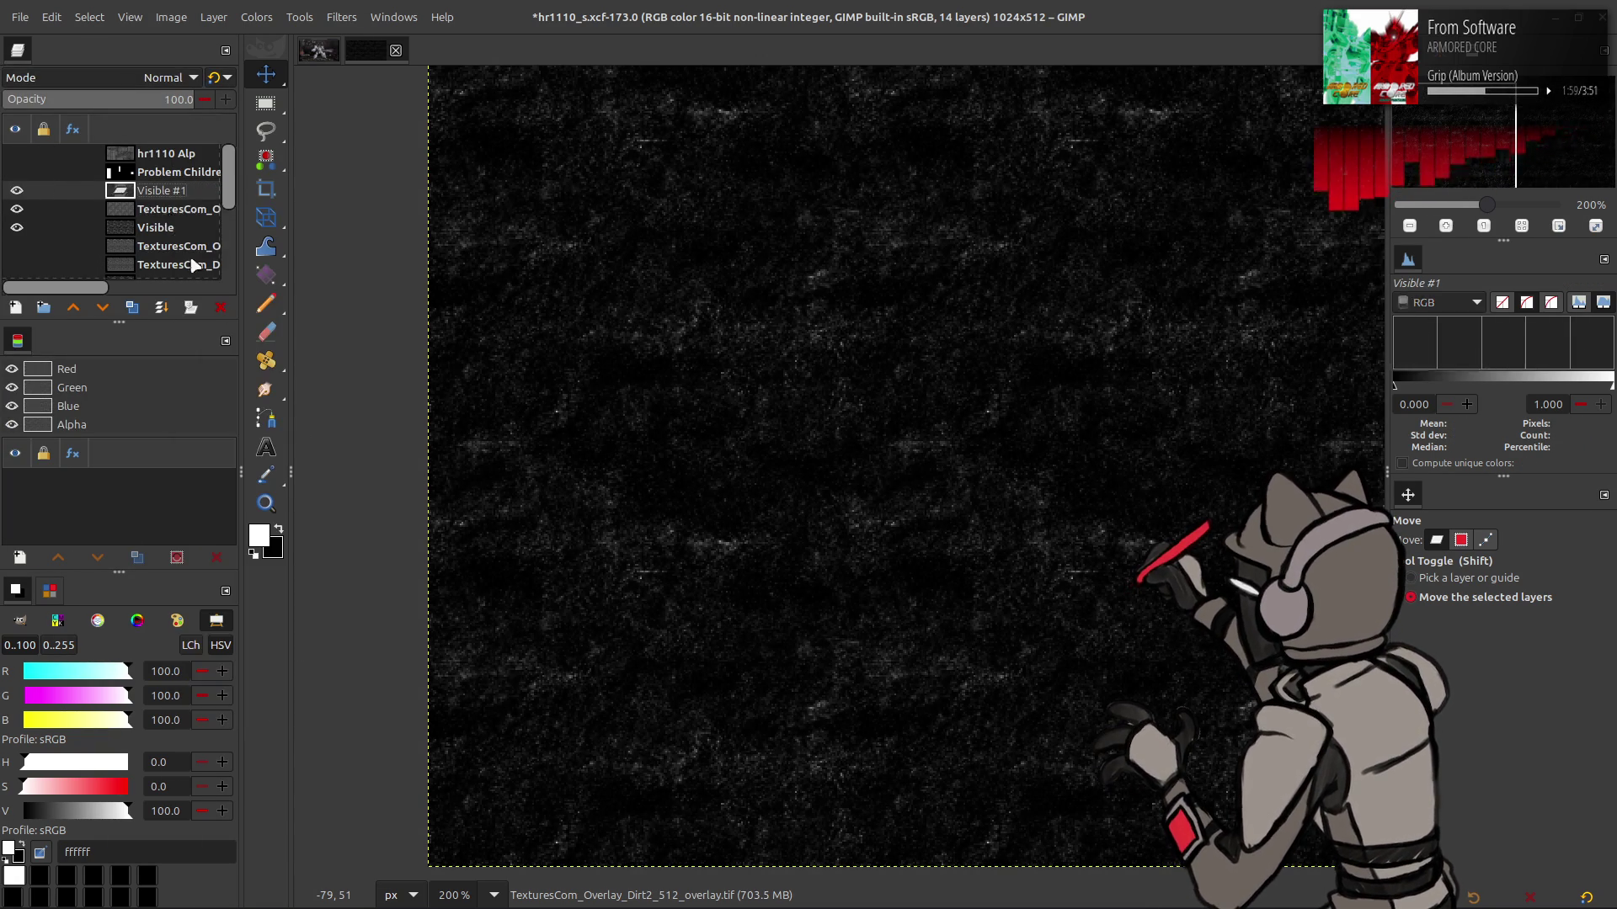
Auto-stretch Visible #1's contrast and toggle its visibility to compare with the layers beneath
click(256, 17)
mouse_move(327, 326)
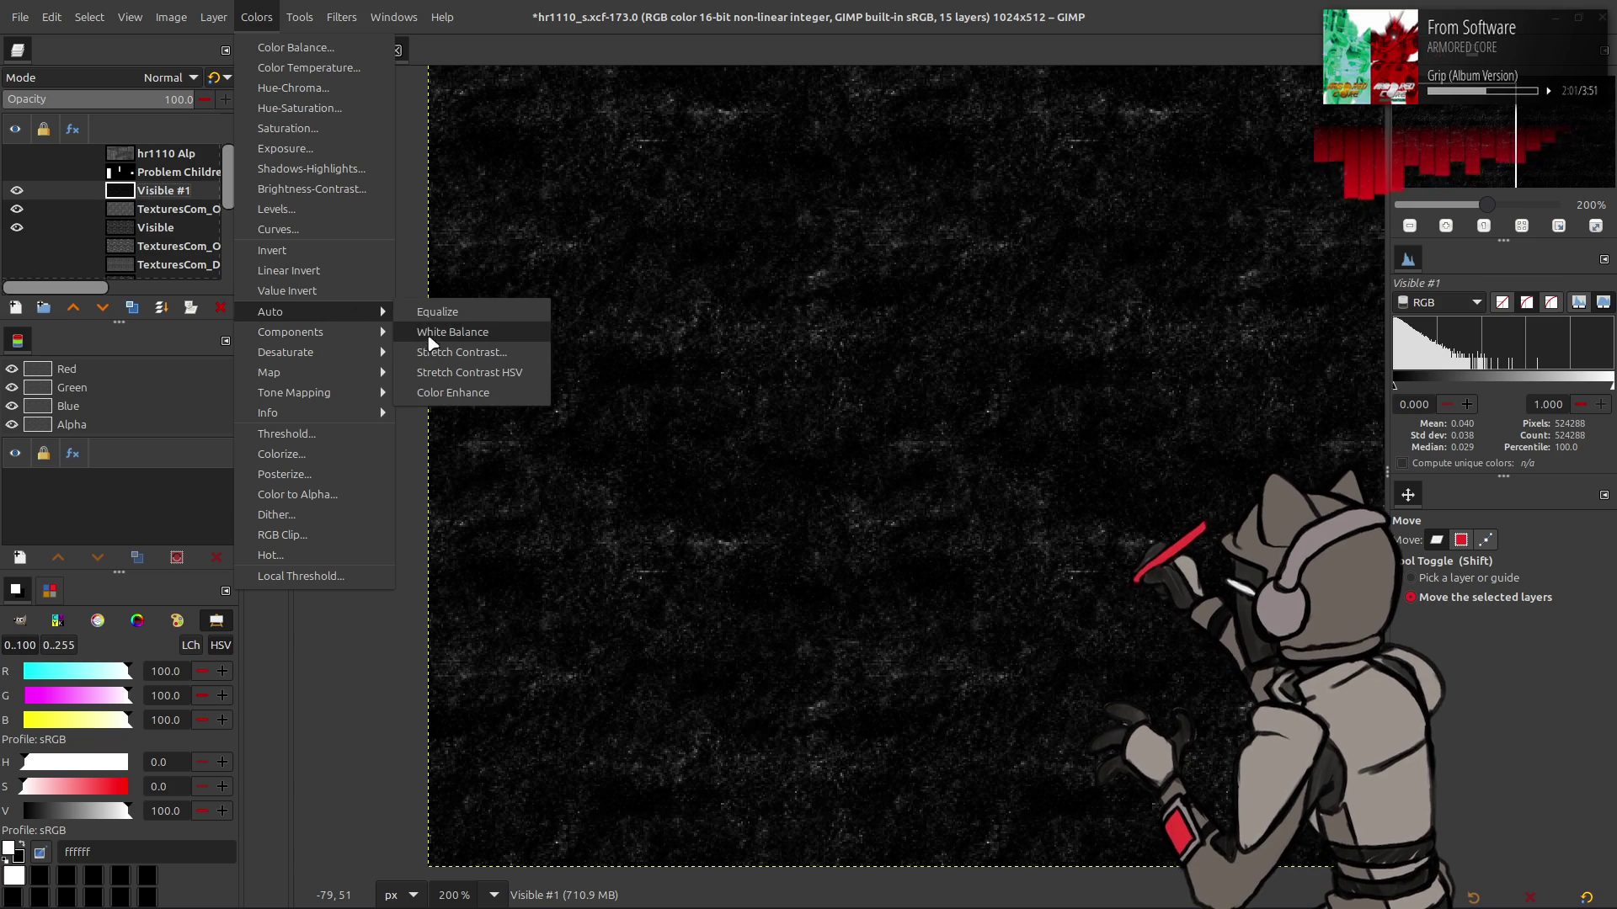
click(434, 349)
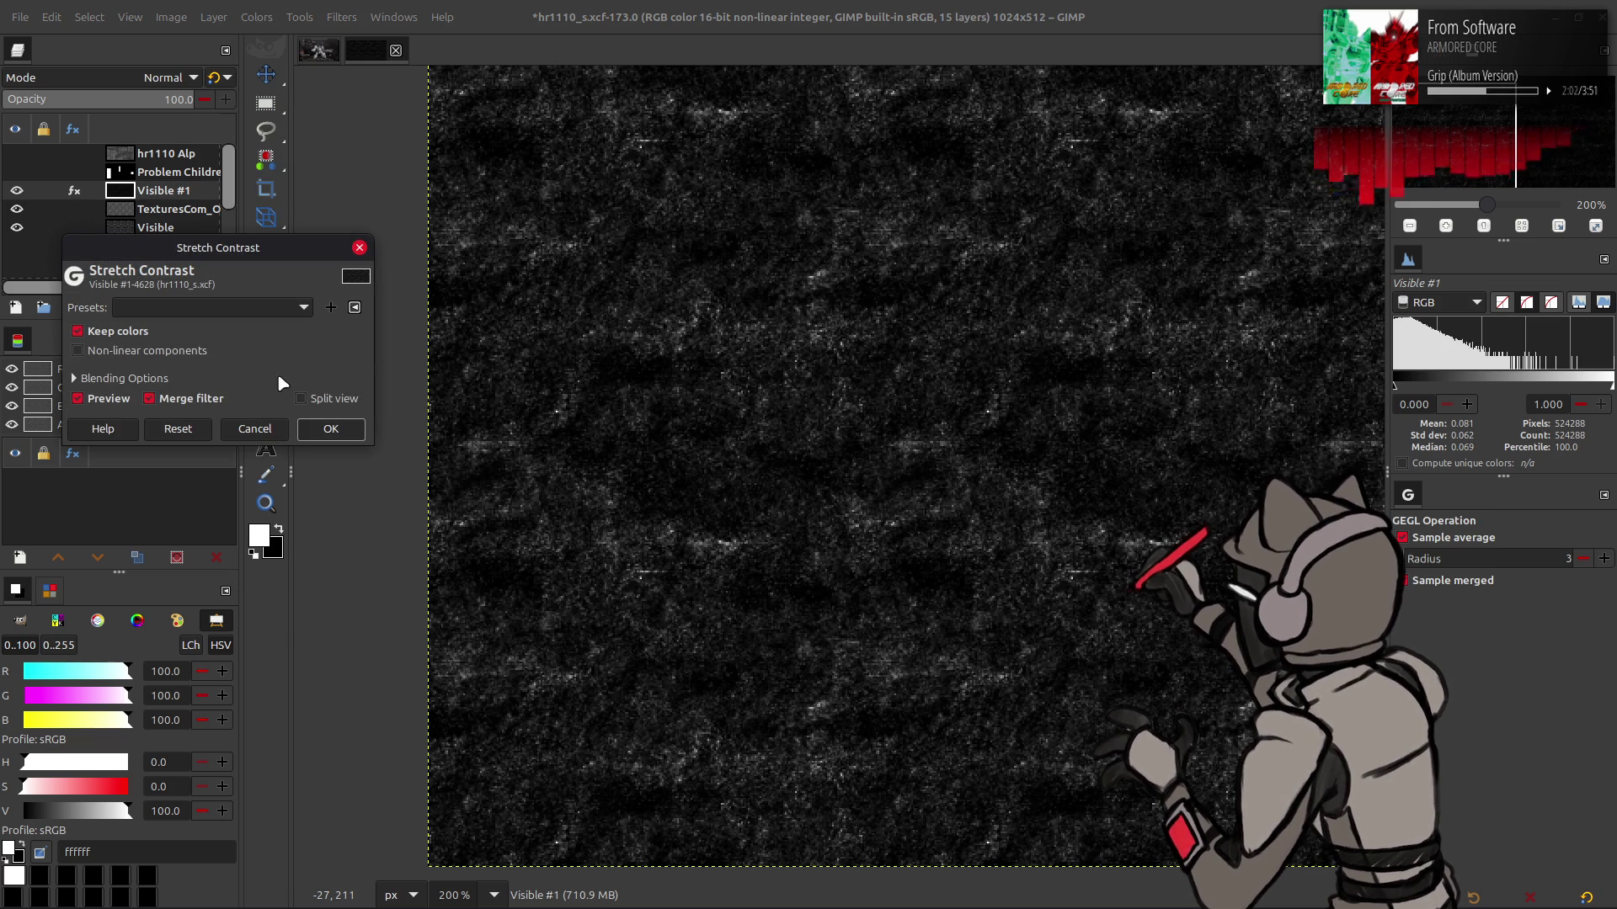
click(331, 428)
click(17, 209)
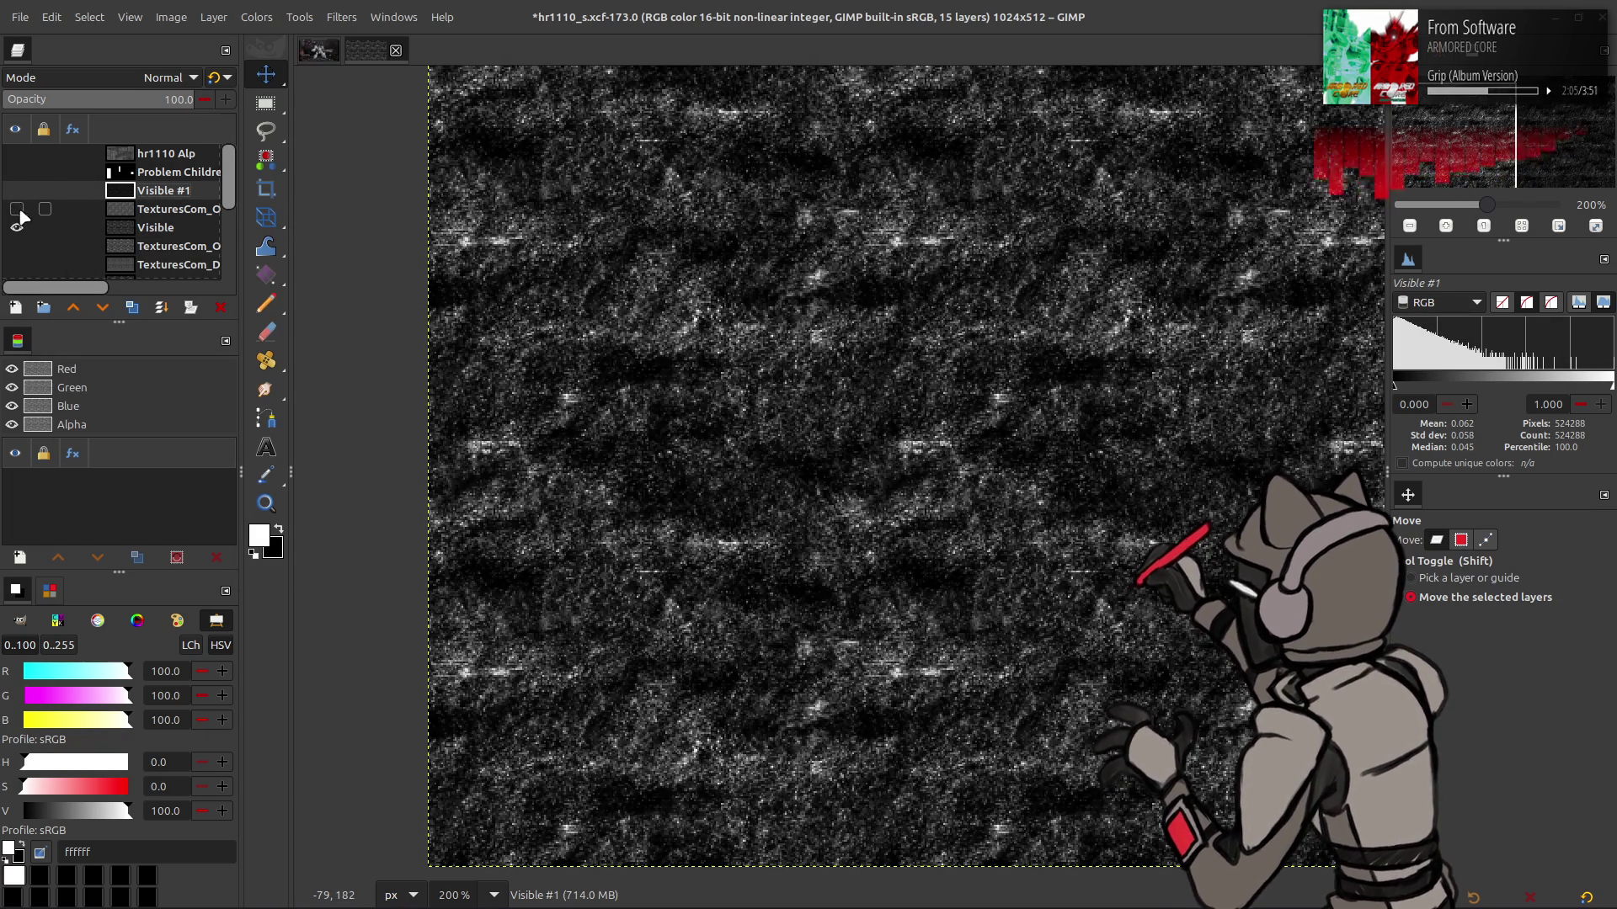
click(15, 195)
click(15, 193)
click(15, 193)
click(14, 193)
click(14, 193)
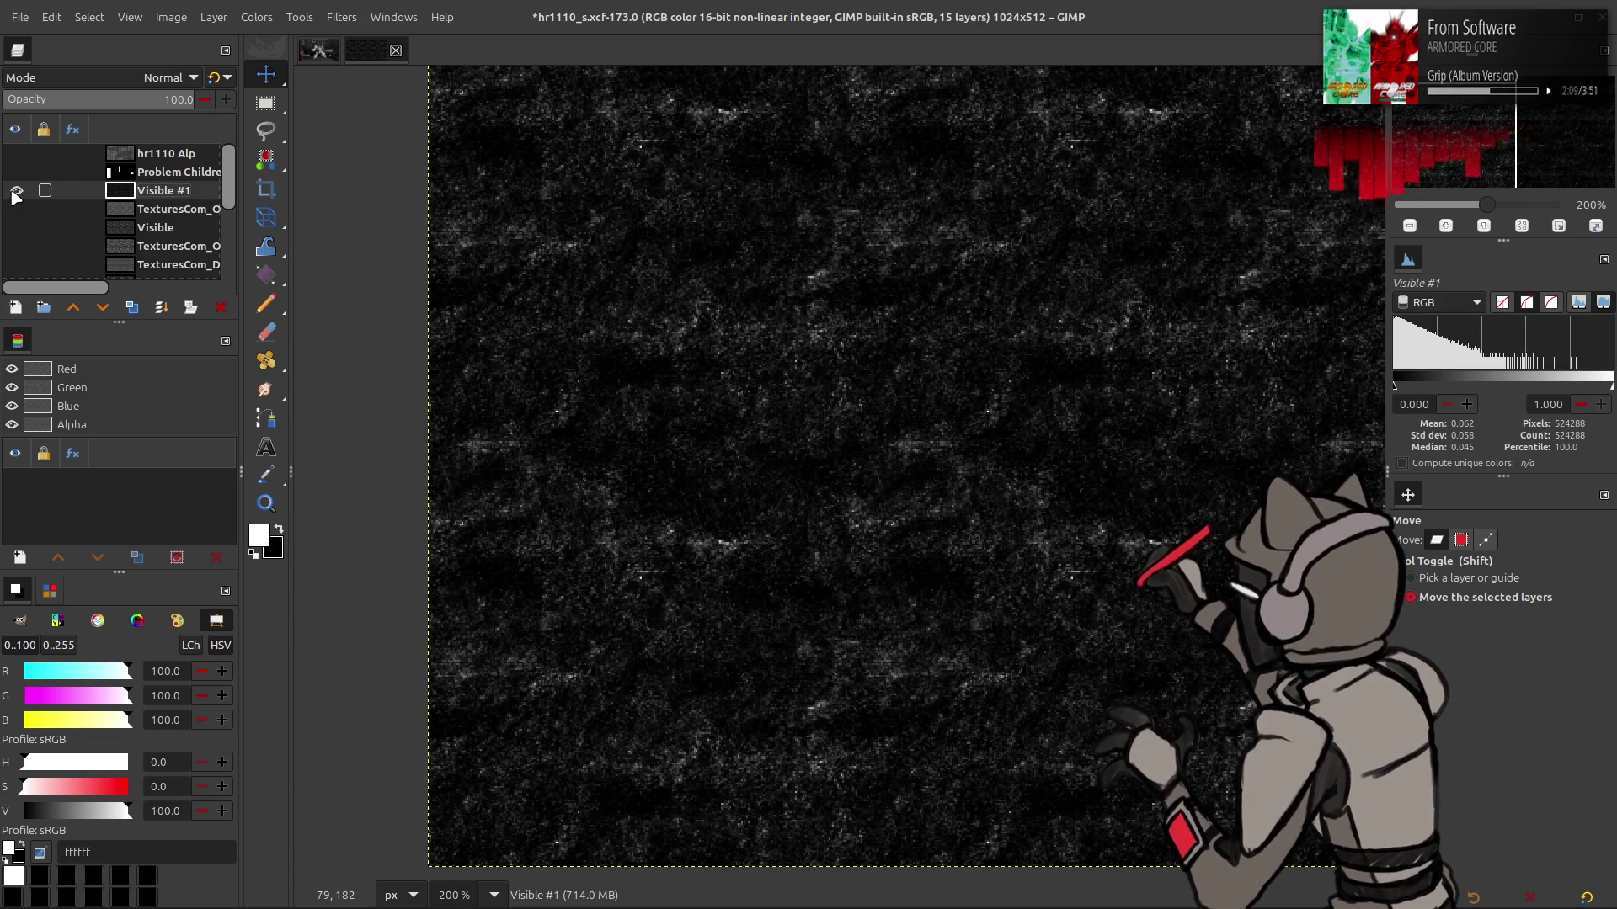
Try a last-used Curves preset and another contrast stretch, then undo the stretch
click(257, 17)
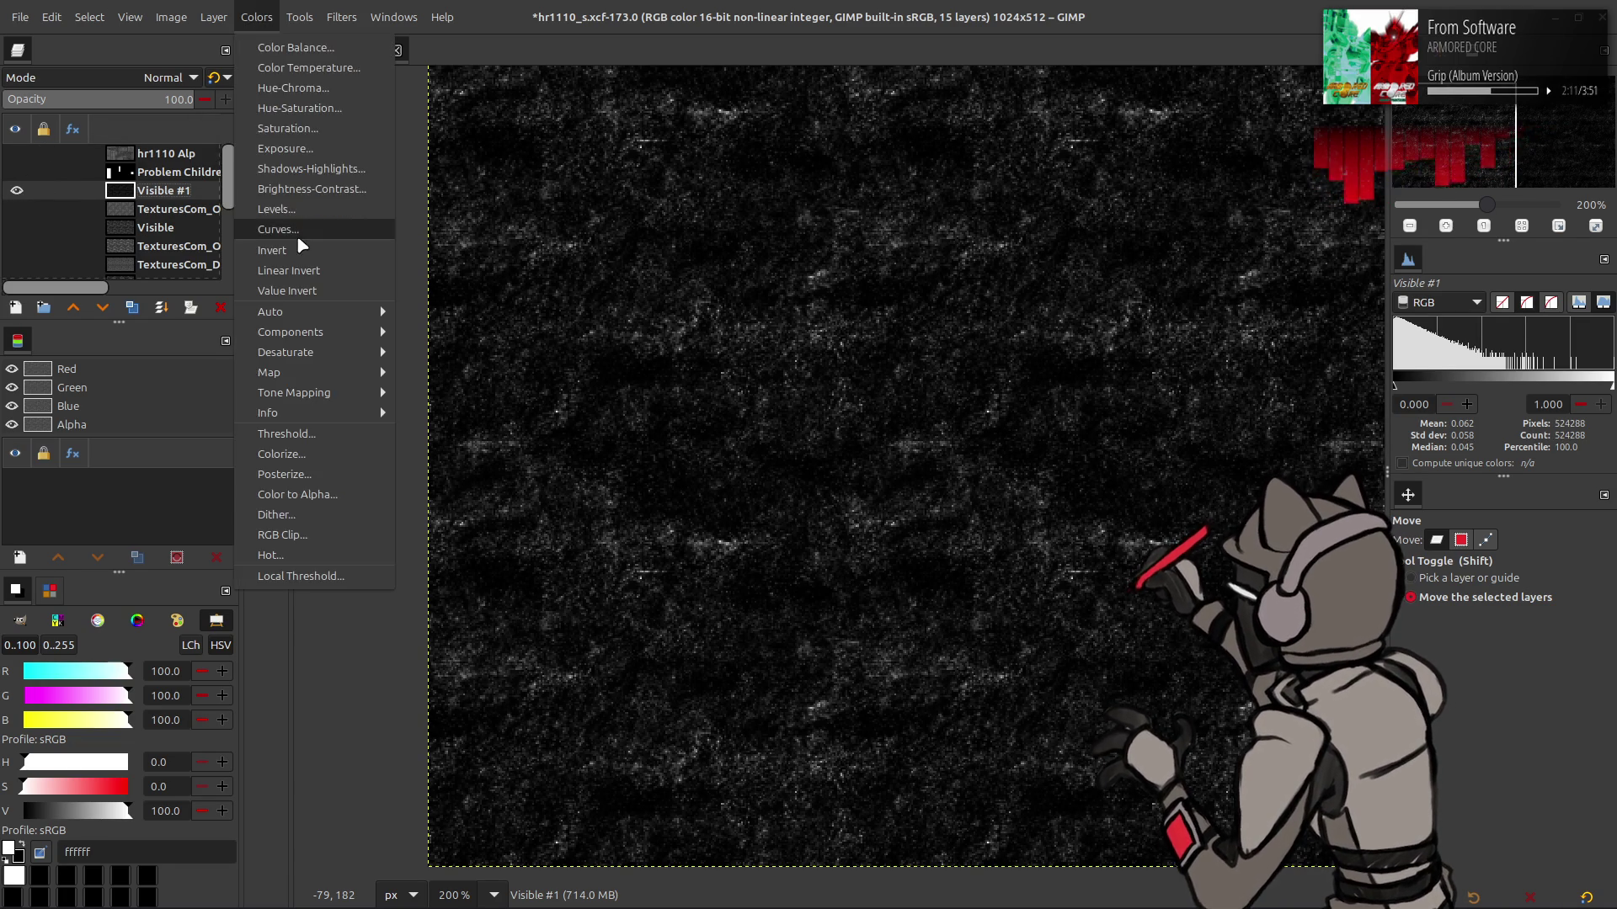
click(282, 238)
click(729, 298)
click(728, 303)
scroll(728, 305, down, 1)
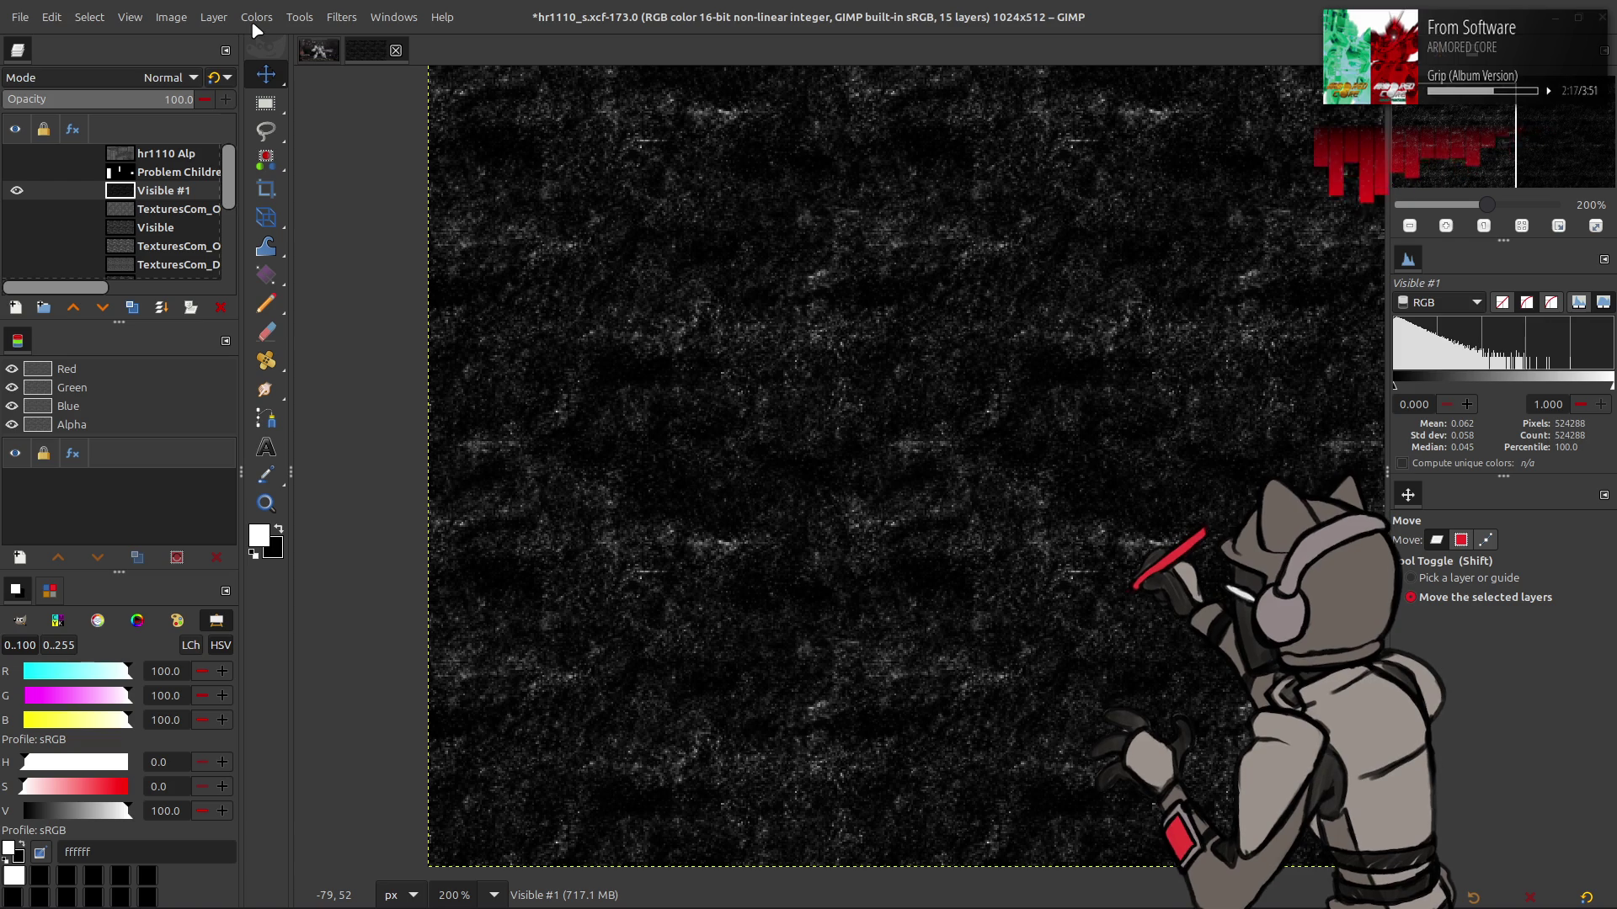
click(256, 17)
mouse_move(348, 313)
click(459, 352)
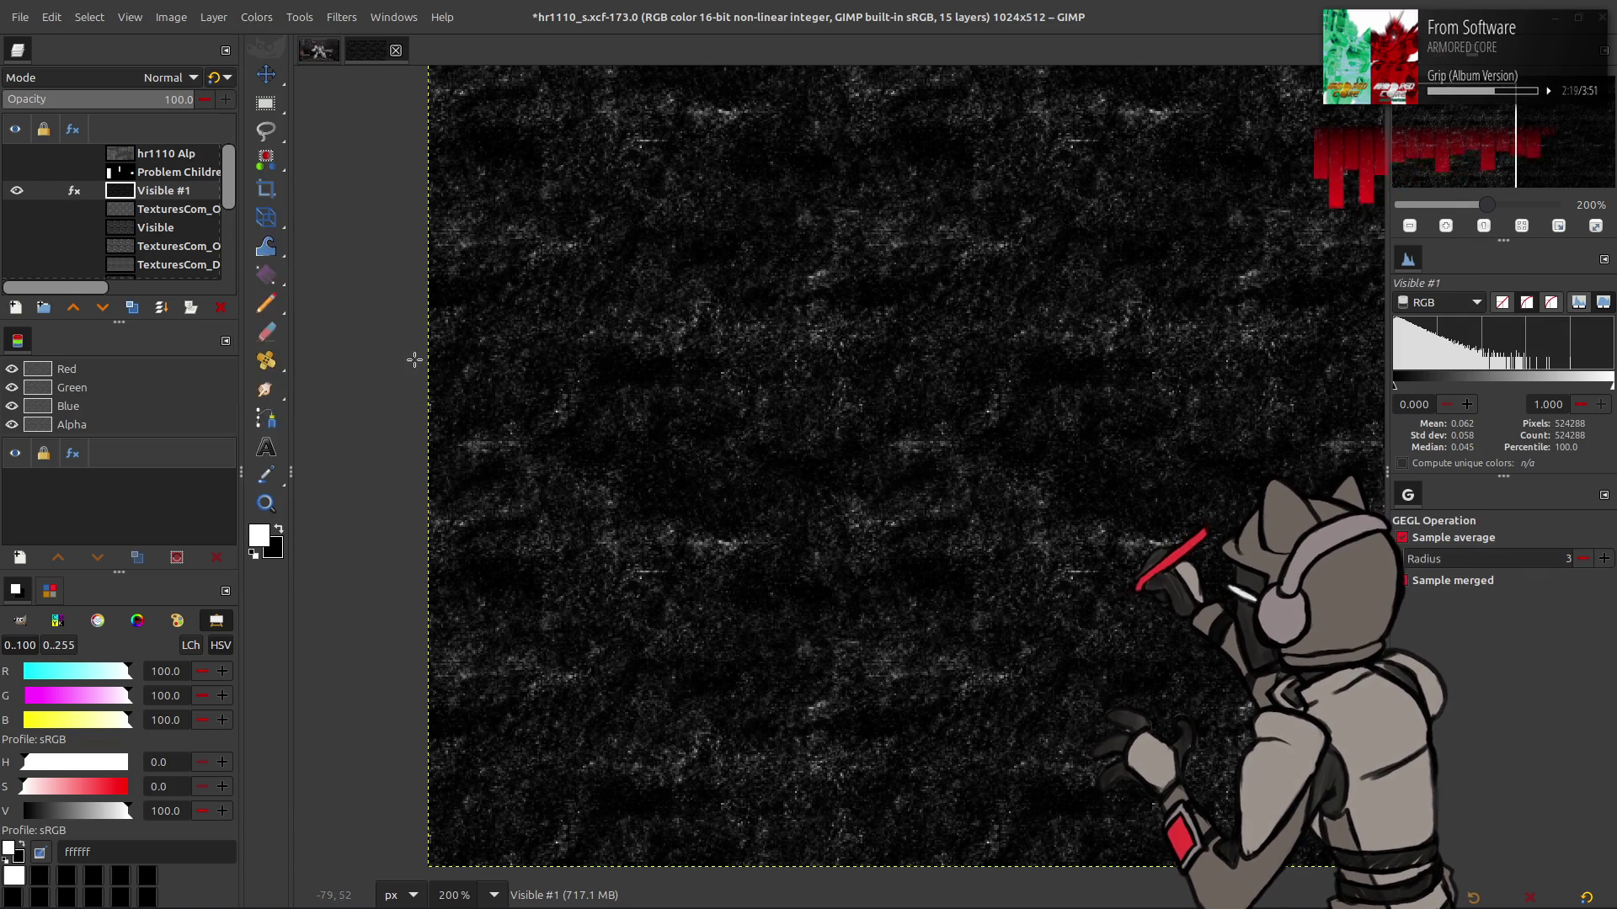
click(329, 429)
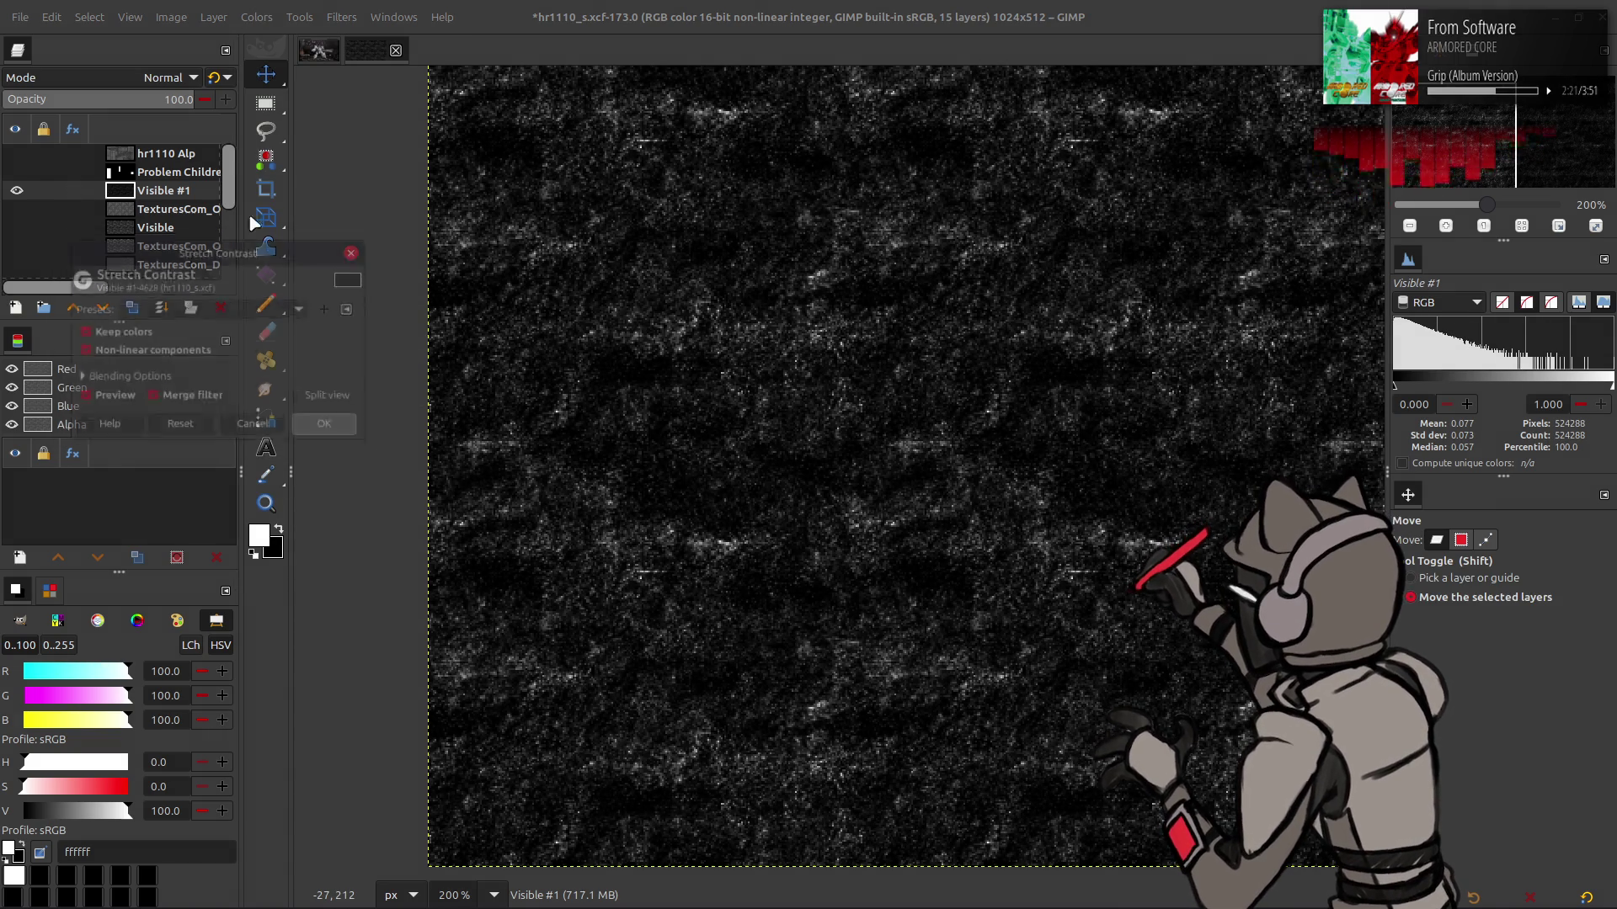
click(260, 19)
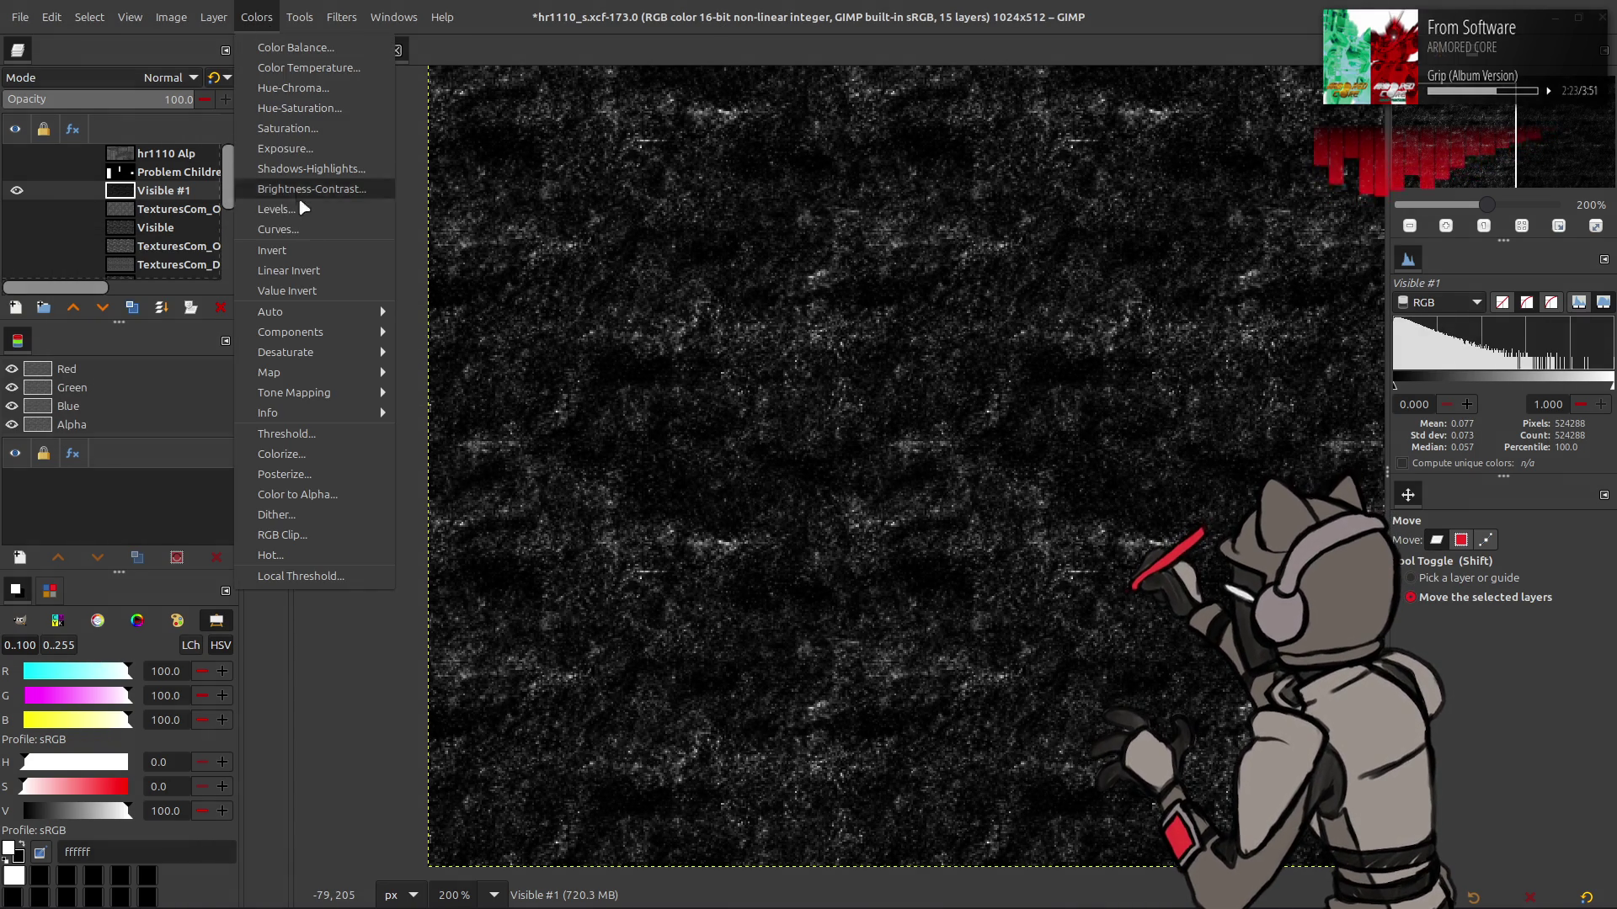
click(259, 13)
key(ctrl+y)
Apply the last-used Curves preset to the grunge layer
click(261, 19)
click(257, 18)
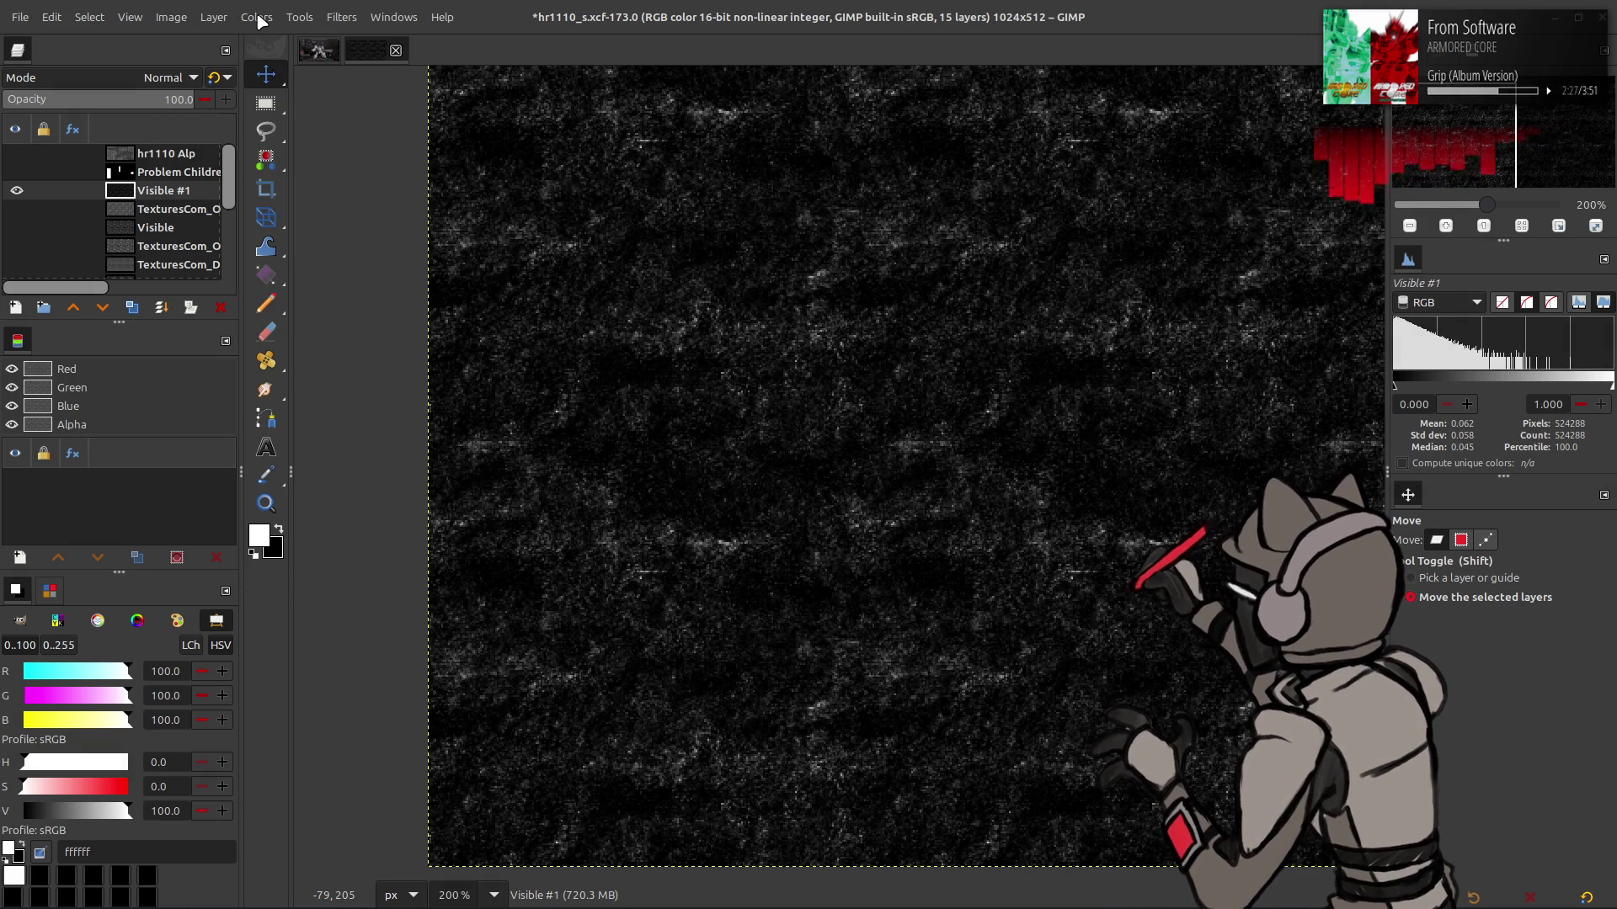
click(258, 17)
click(278, 229)
click(705, 294)
click(707, 299)
scroll(710, 303, down, 2)
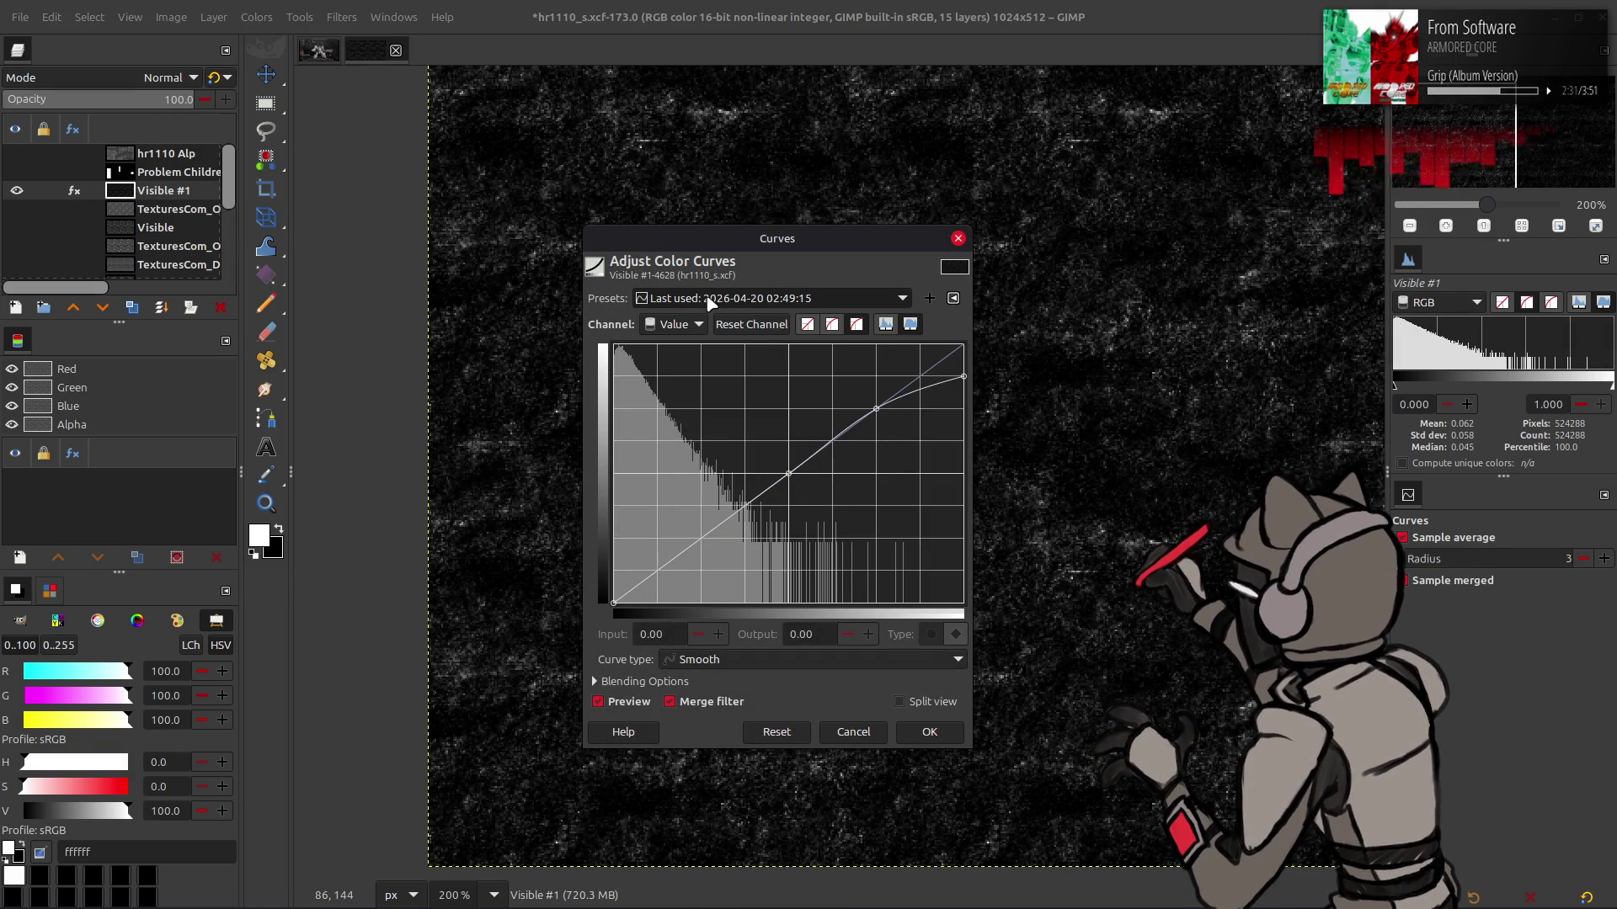
click(930, 732)
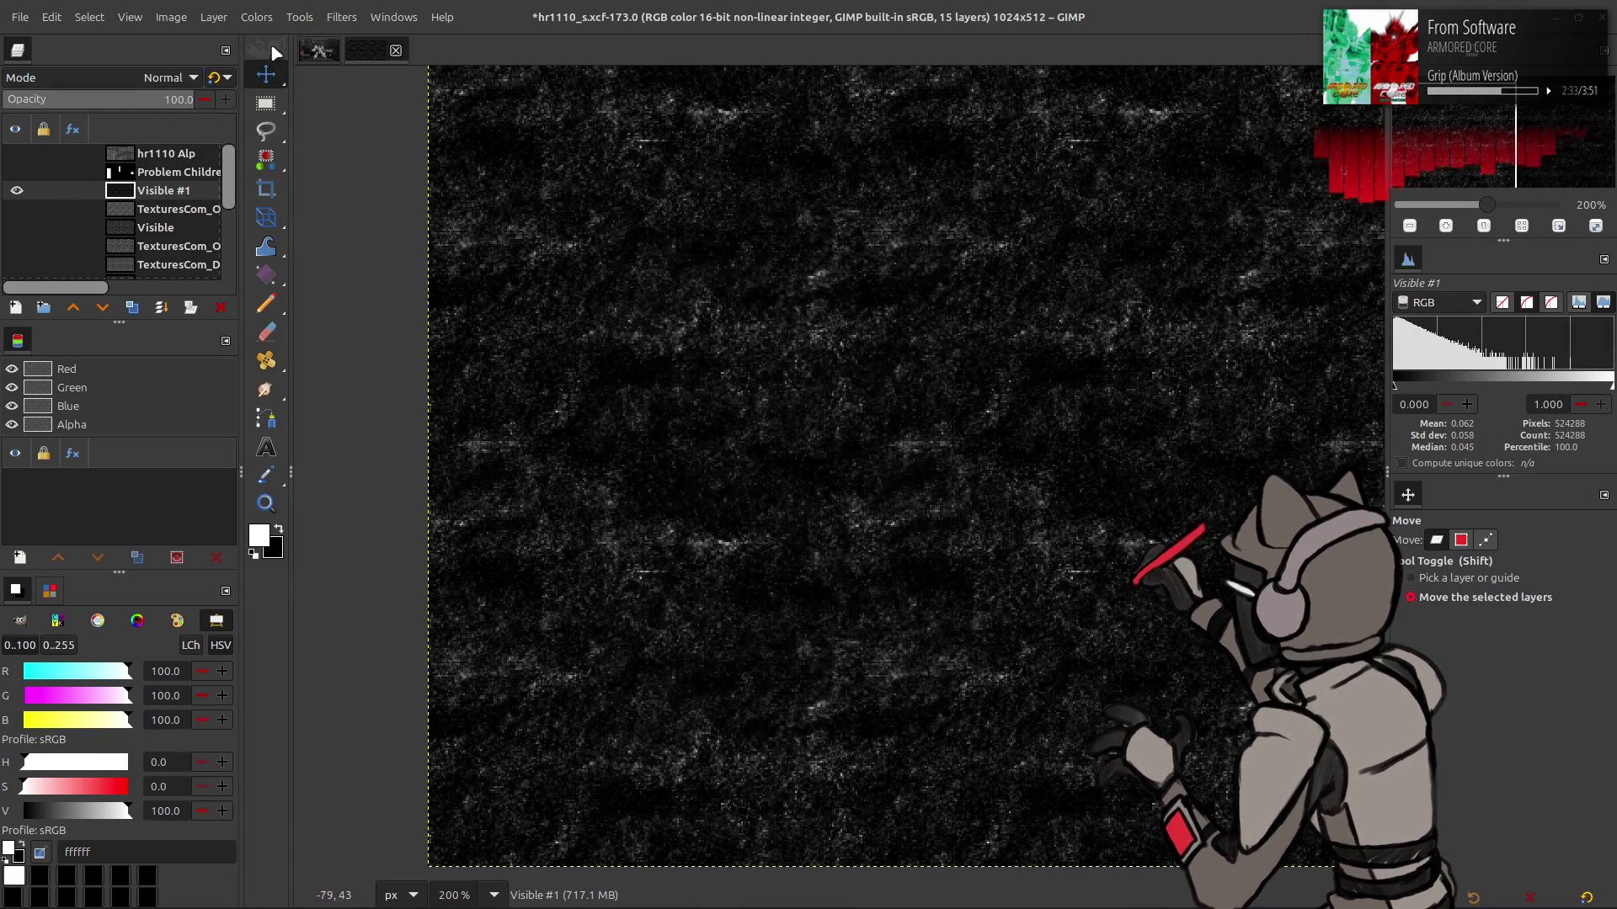
Apply a different last-used Curves preset to the grunge layer
click(257, 17)
click(323, 230)
click(741, 298)
click(738, 305)
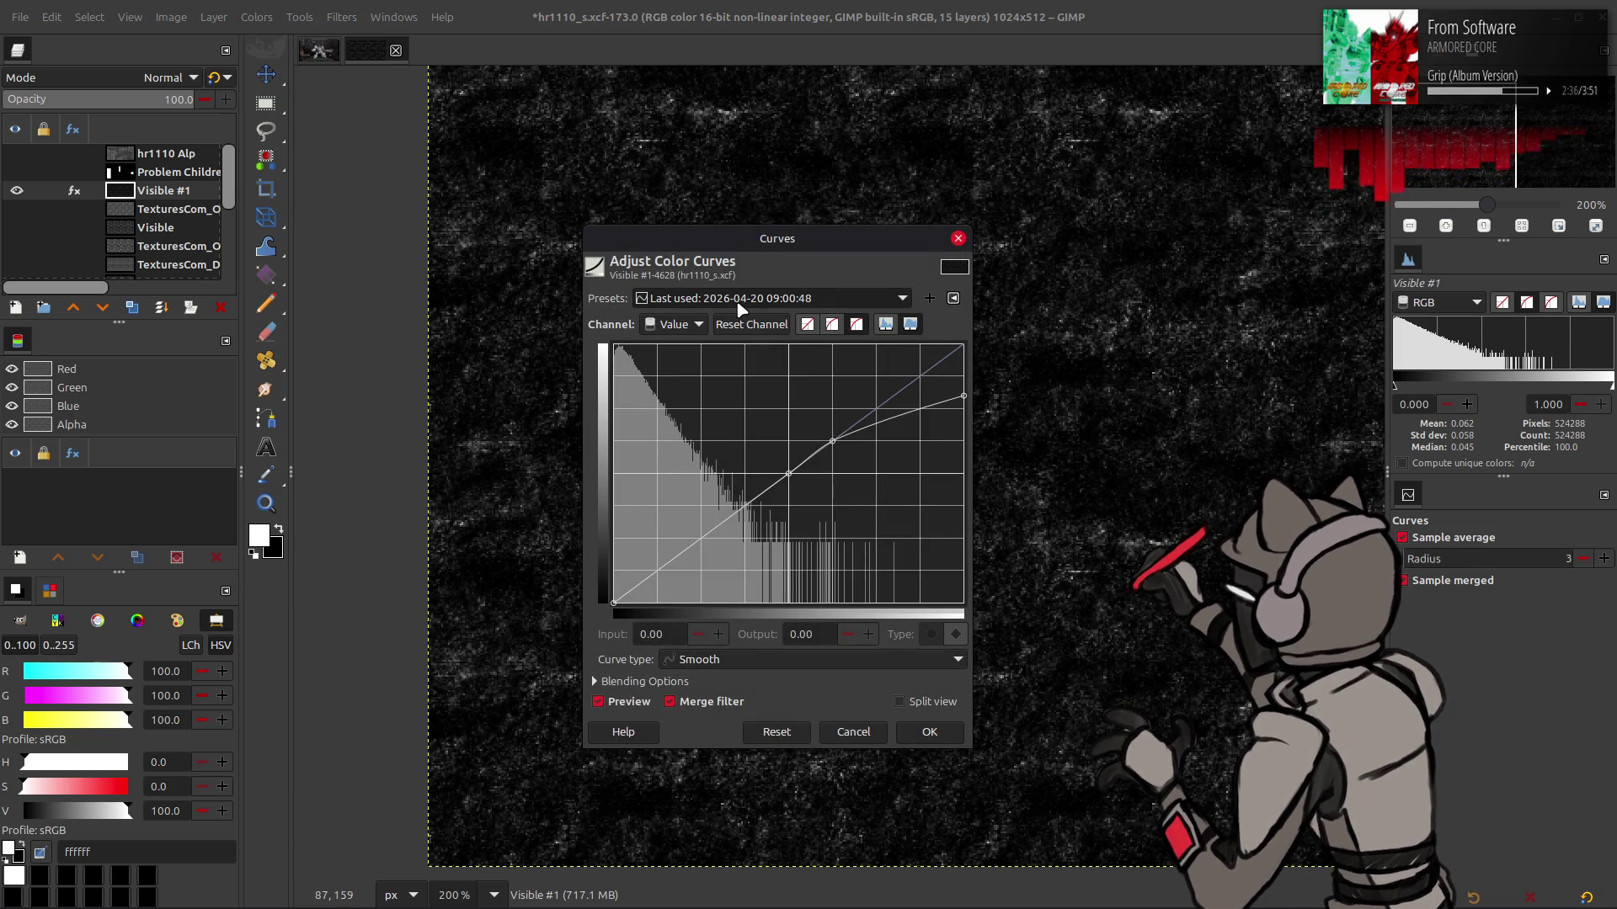
click(930, 732)
Stretch the layer's contrast again and create new layers from the visible image
click(256, 19)
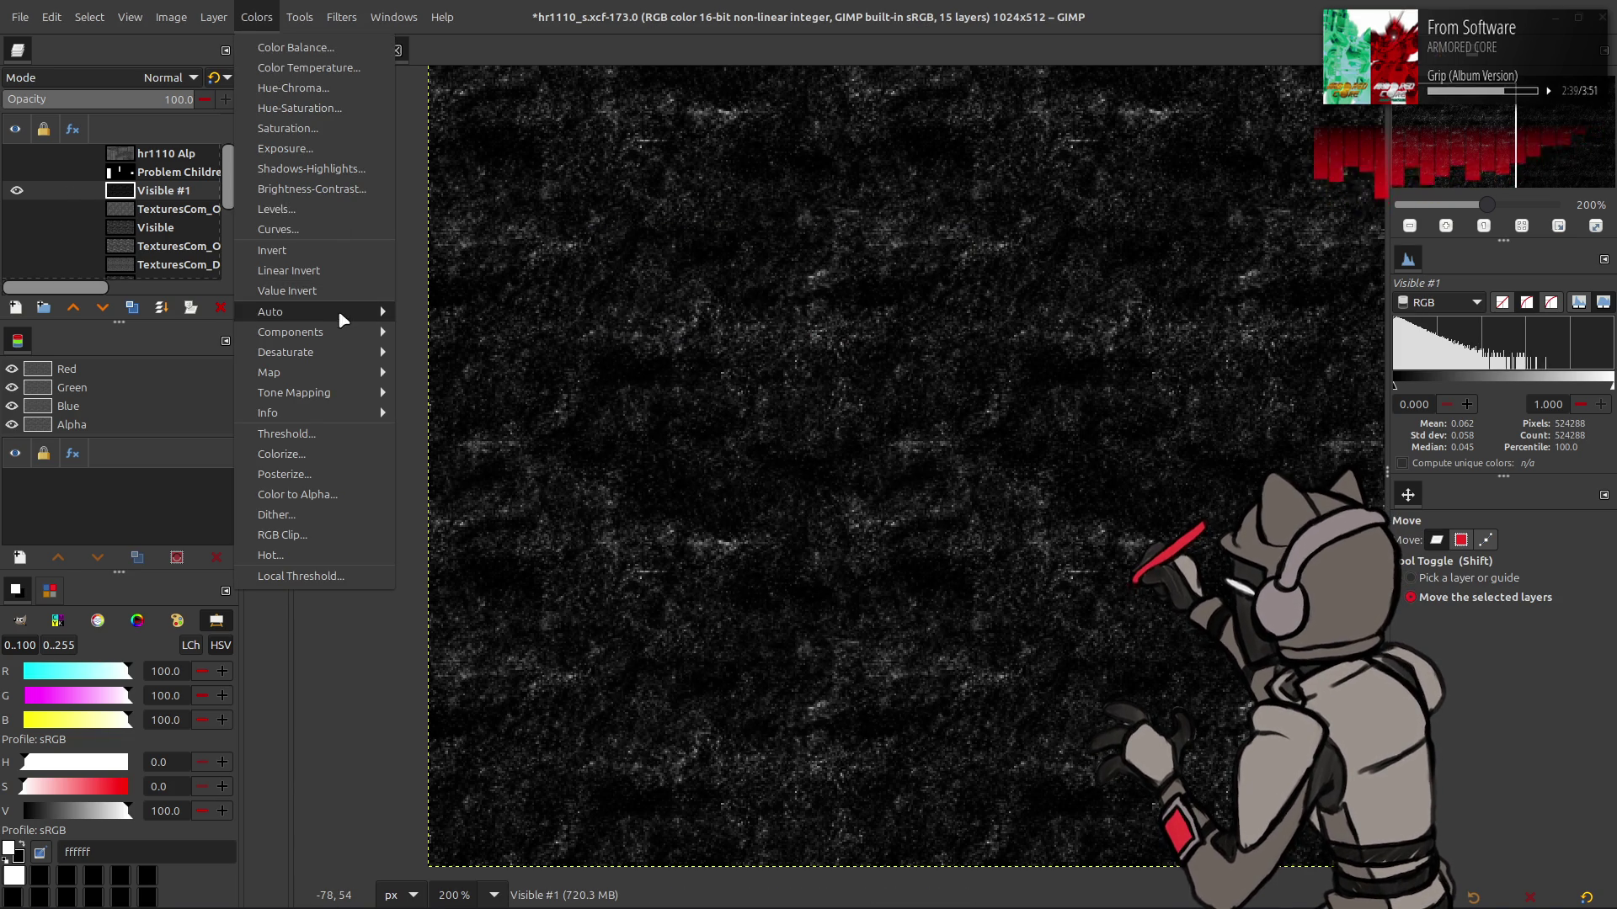
mouse_move(337, 310)
click(438, 345)
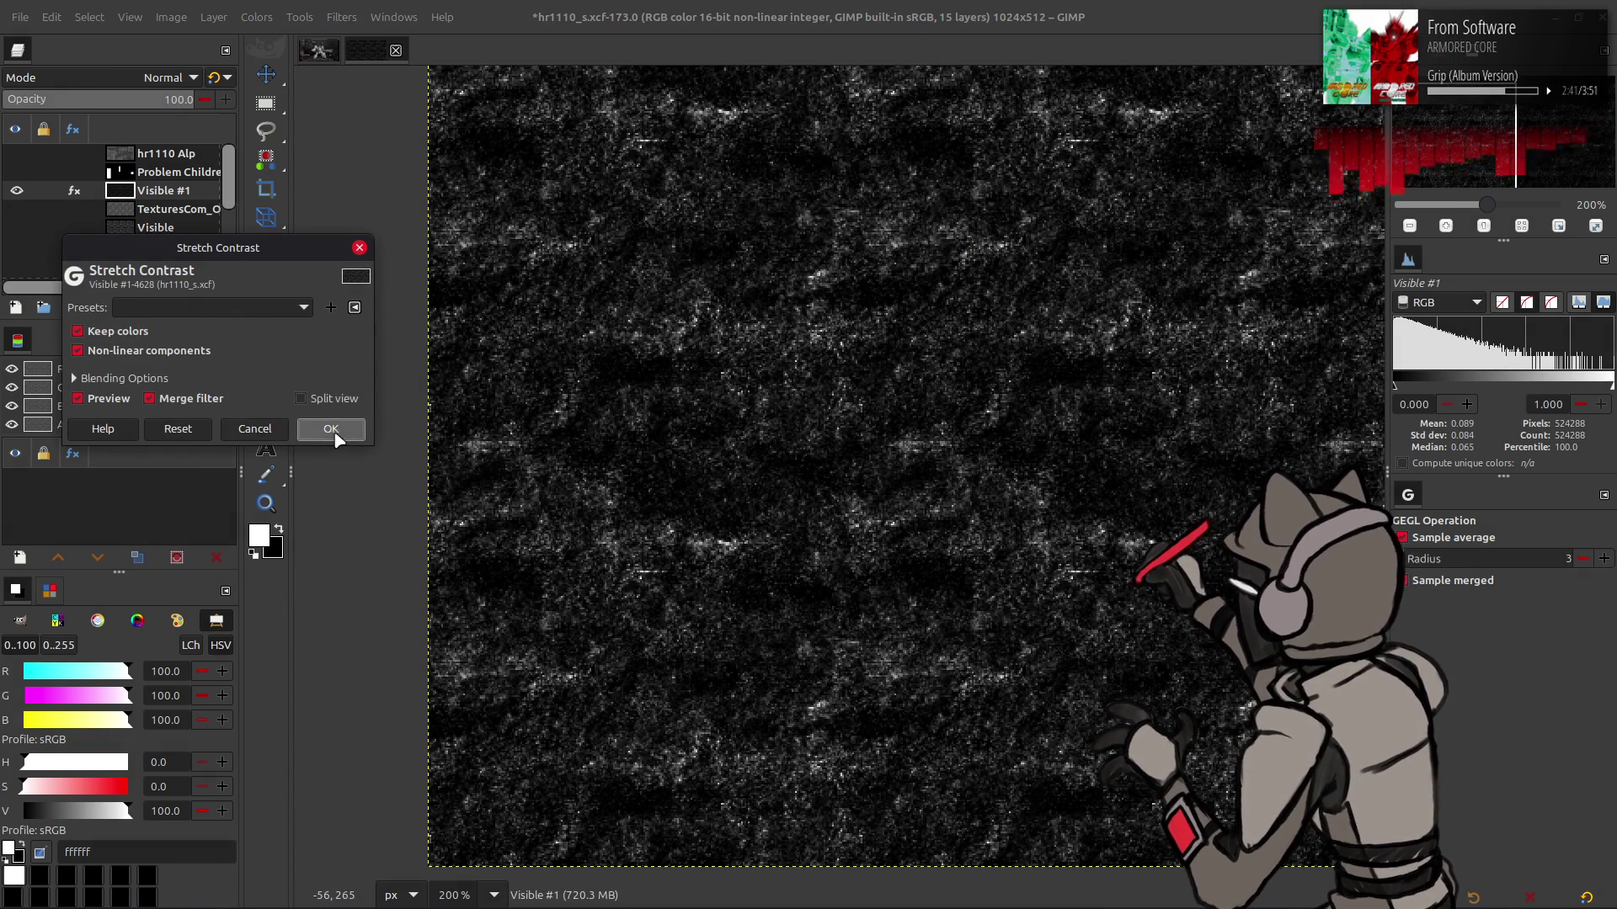
click(331, 429)
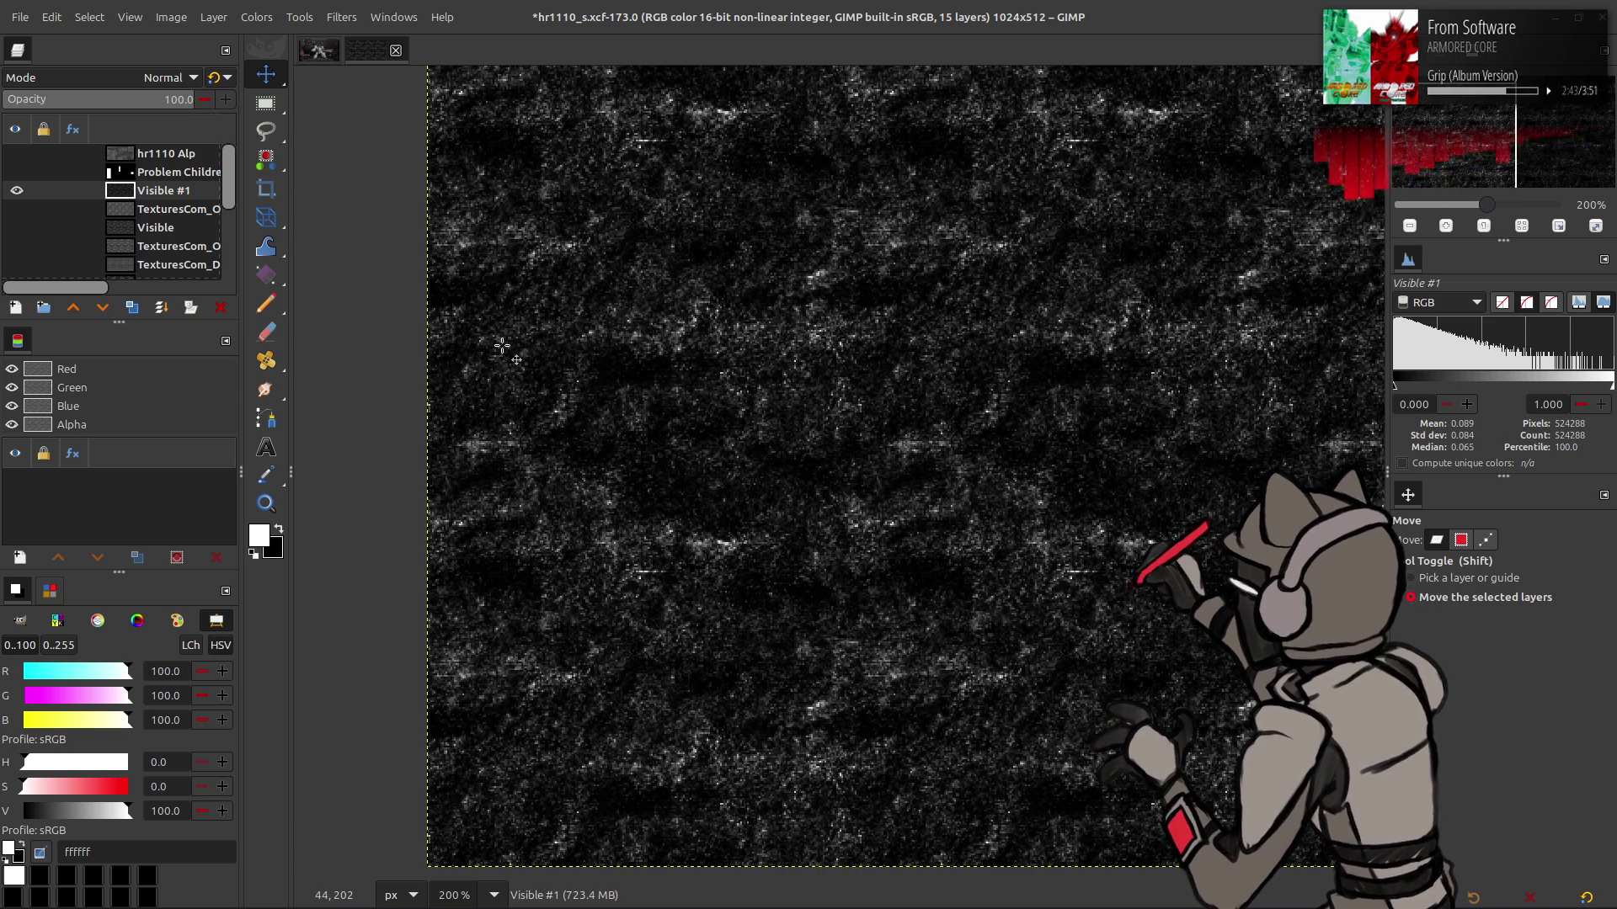
double_click(132, 308)
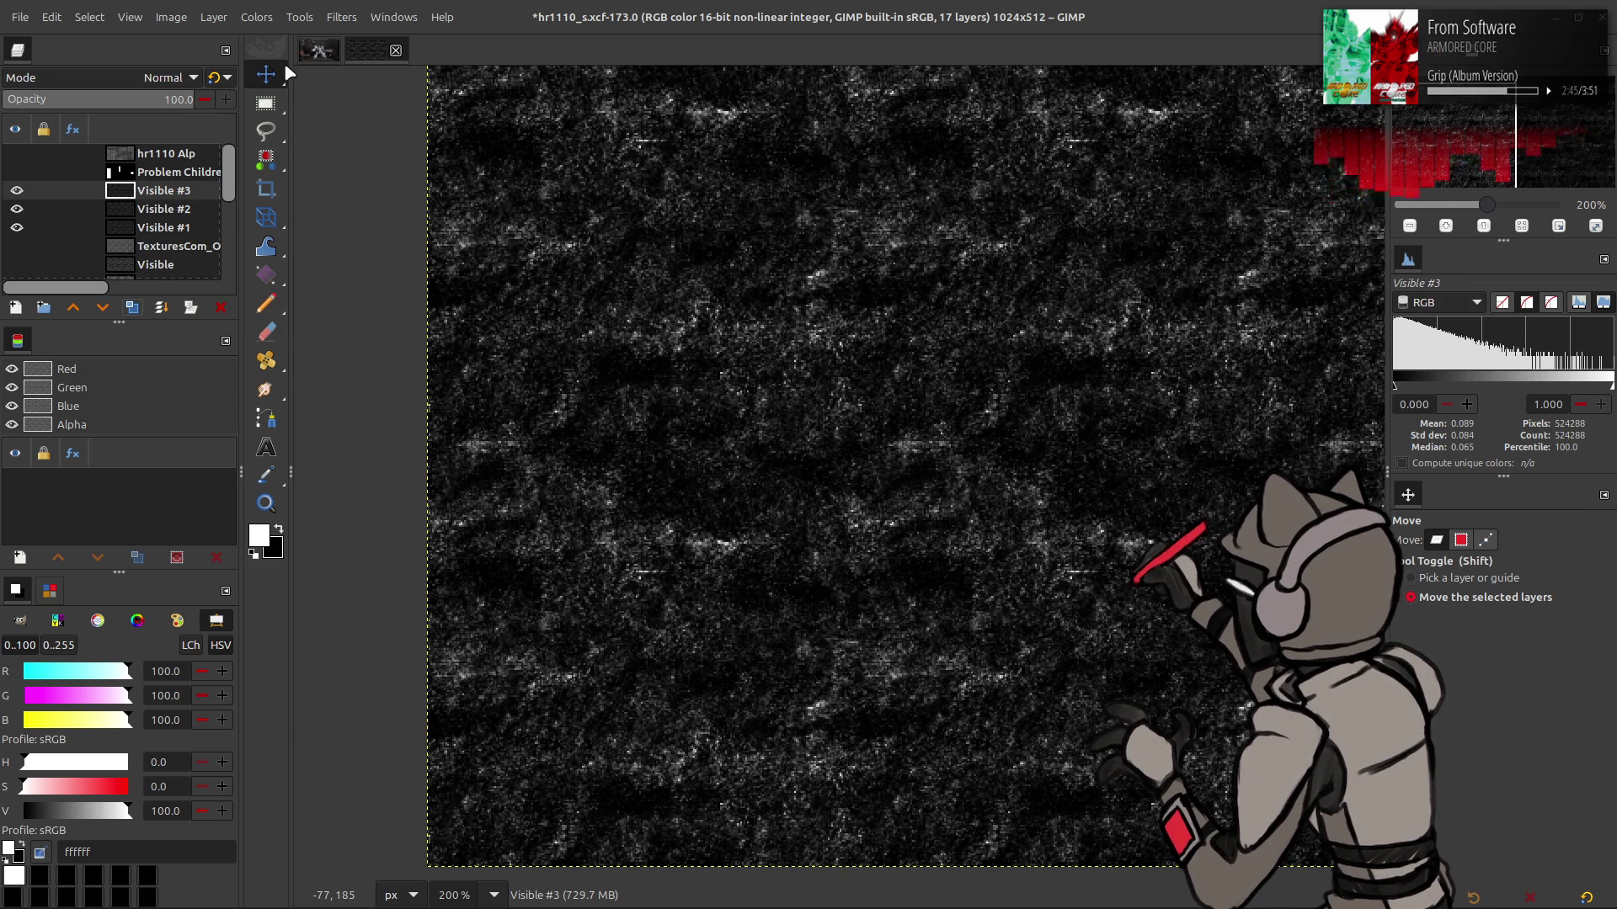
Apply a G'MIC Gaussian blur to Visible #3, then discard the blurred layer
click(335, 17)
click(397, 422)
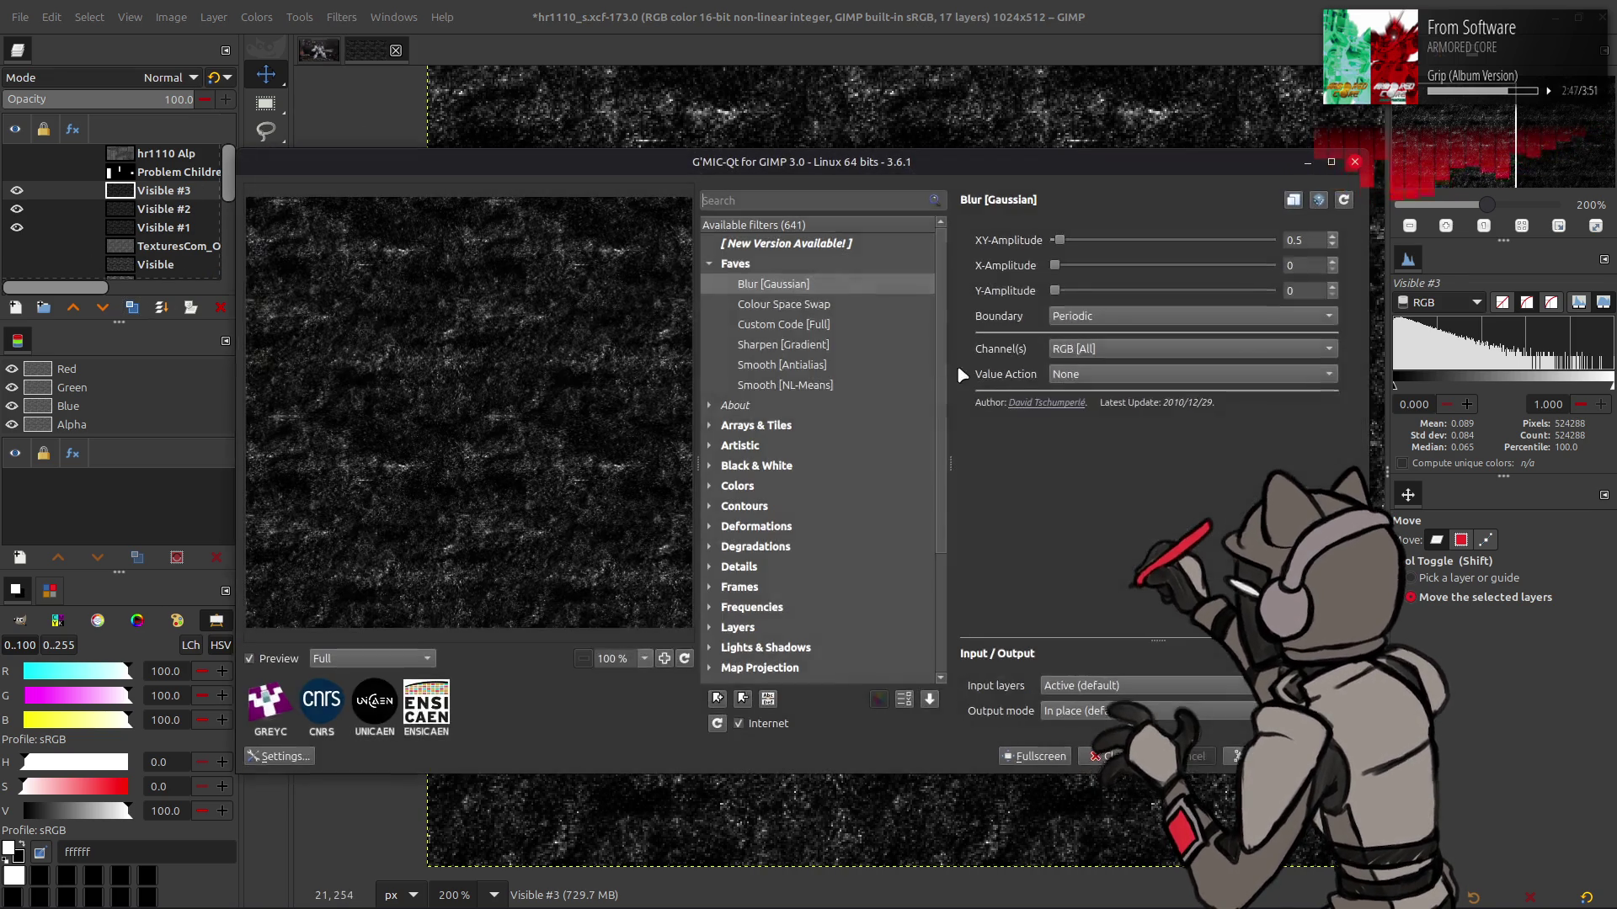
key(Return)
click(101, 77)
key(Escape)
key(ctrl+z)
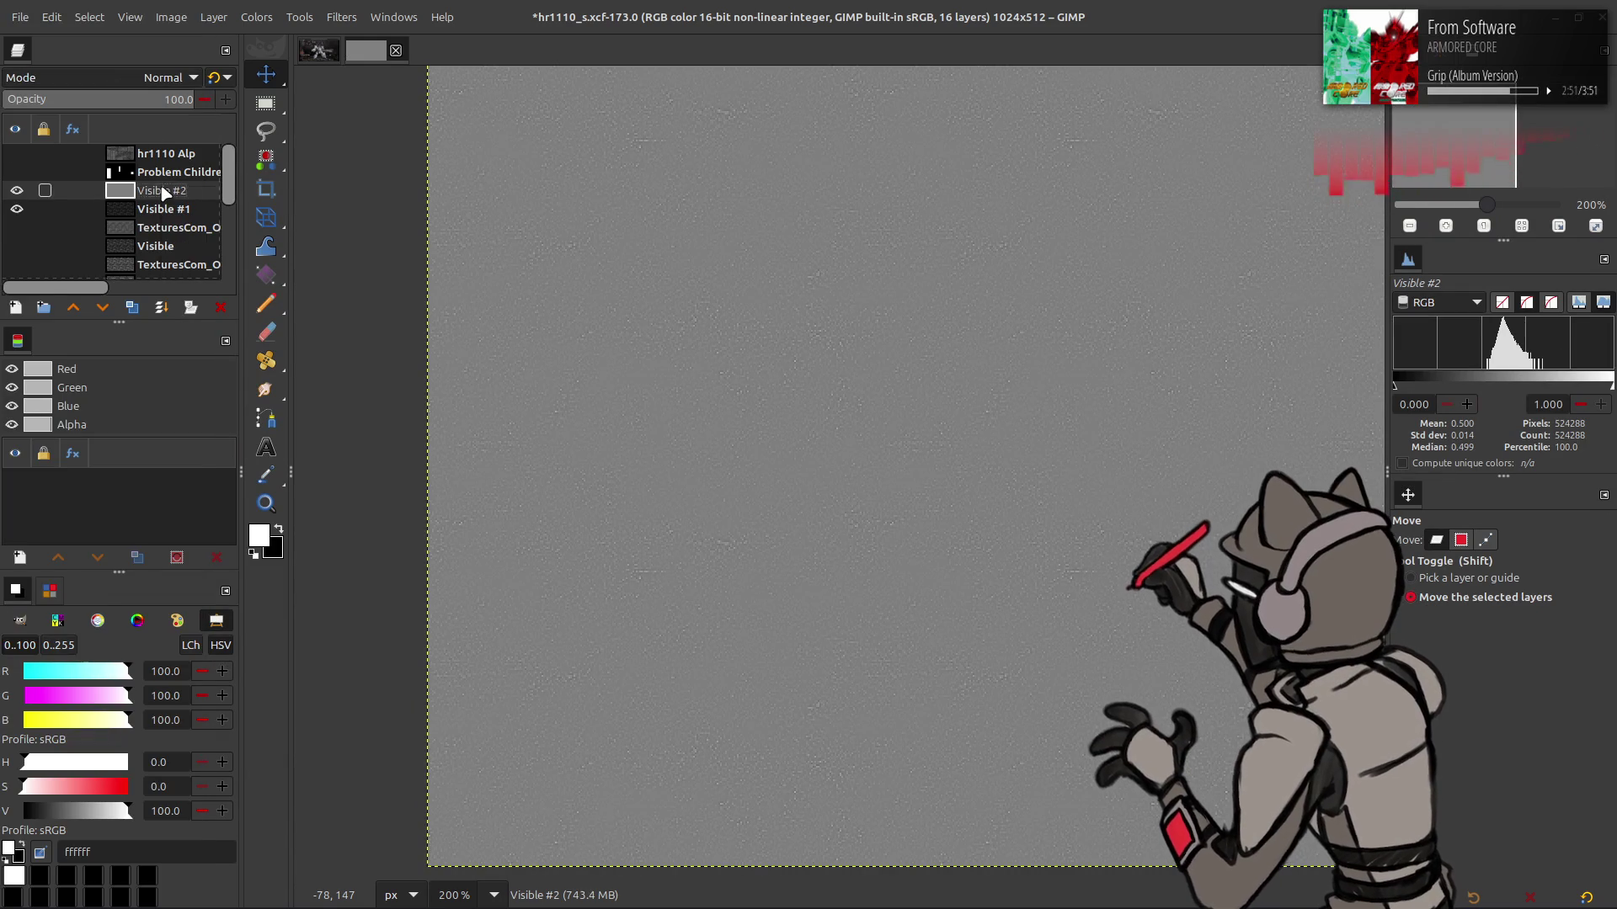
Test Grain merge on Visible #2, discard it, and rename Visible #1 to Grungle
click(143, 75)
click(85, 719)
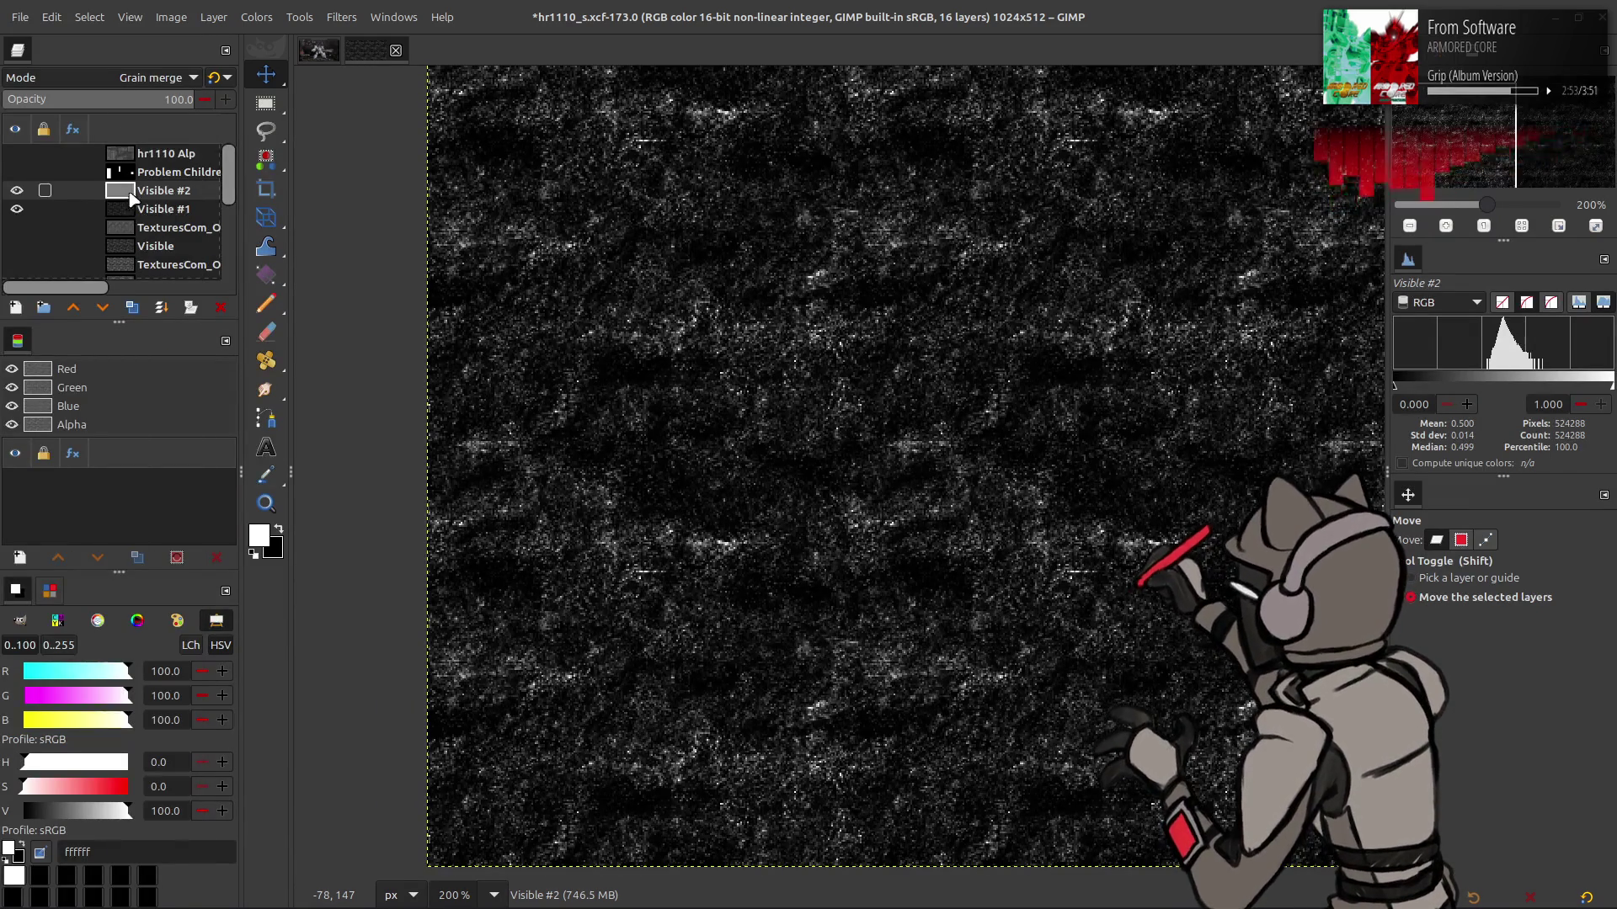
key(ctrl+z)
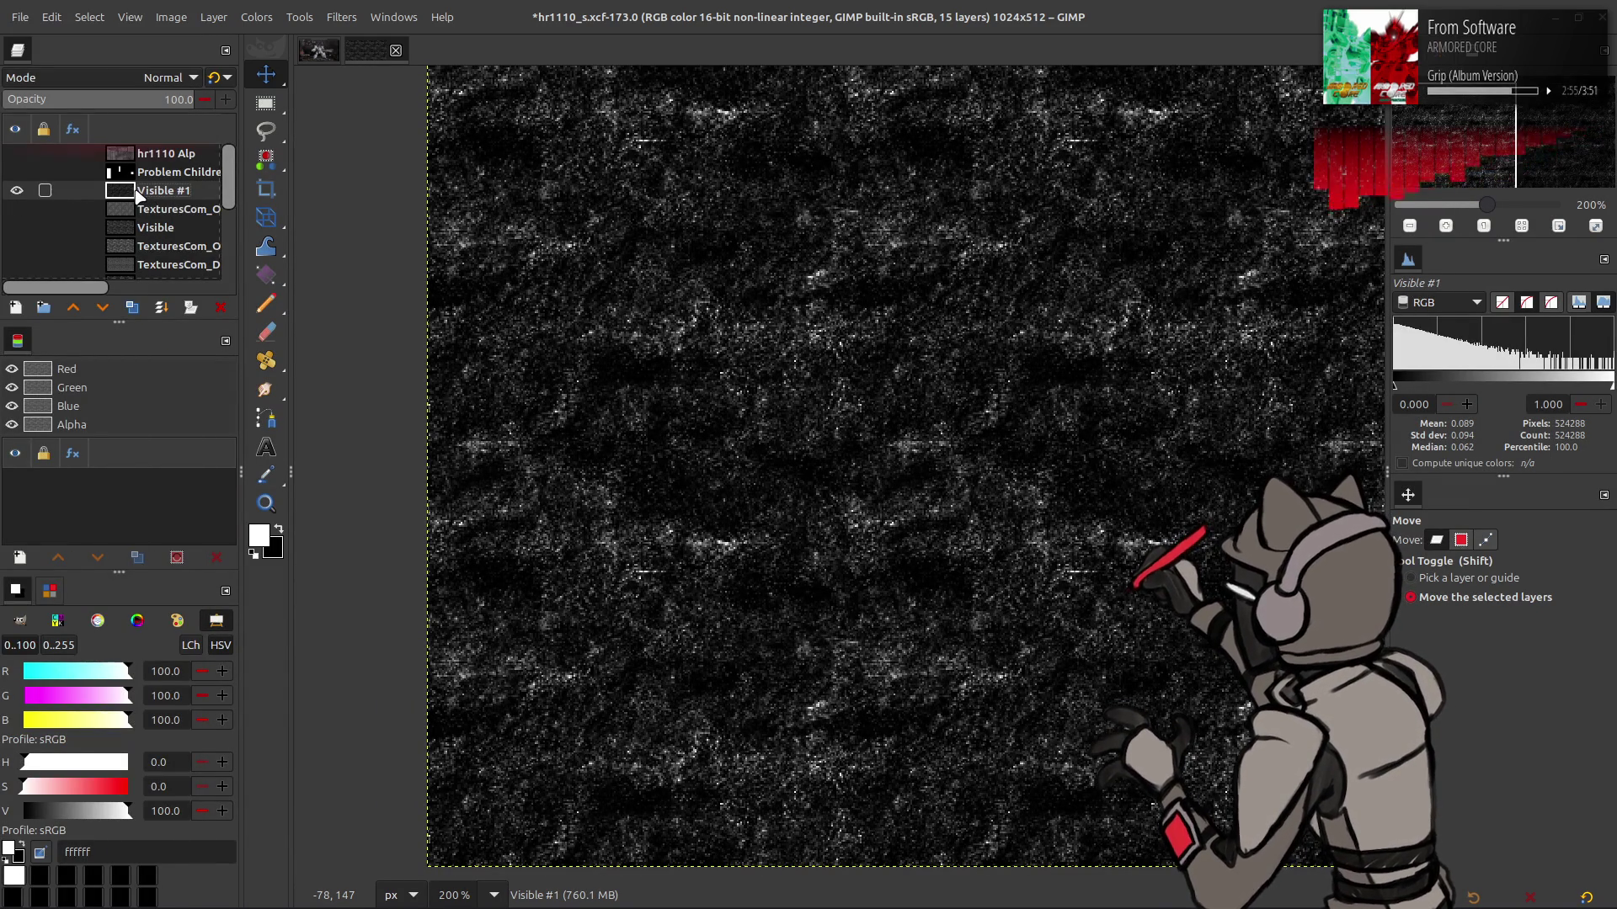
double_click(166, 192)
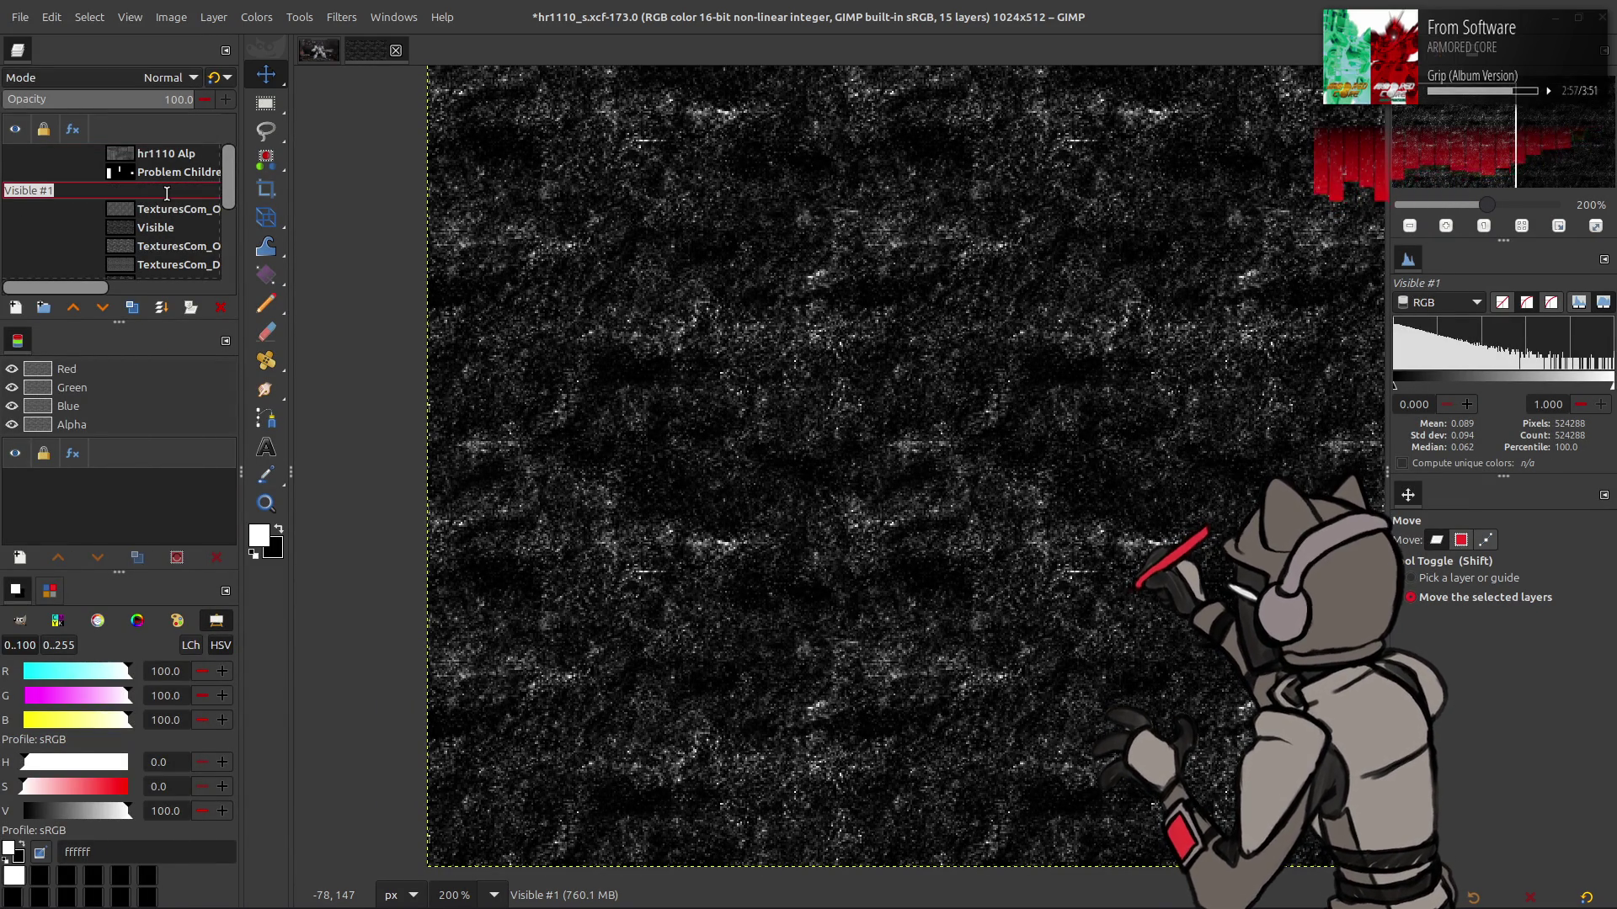
text(Grungle)
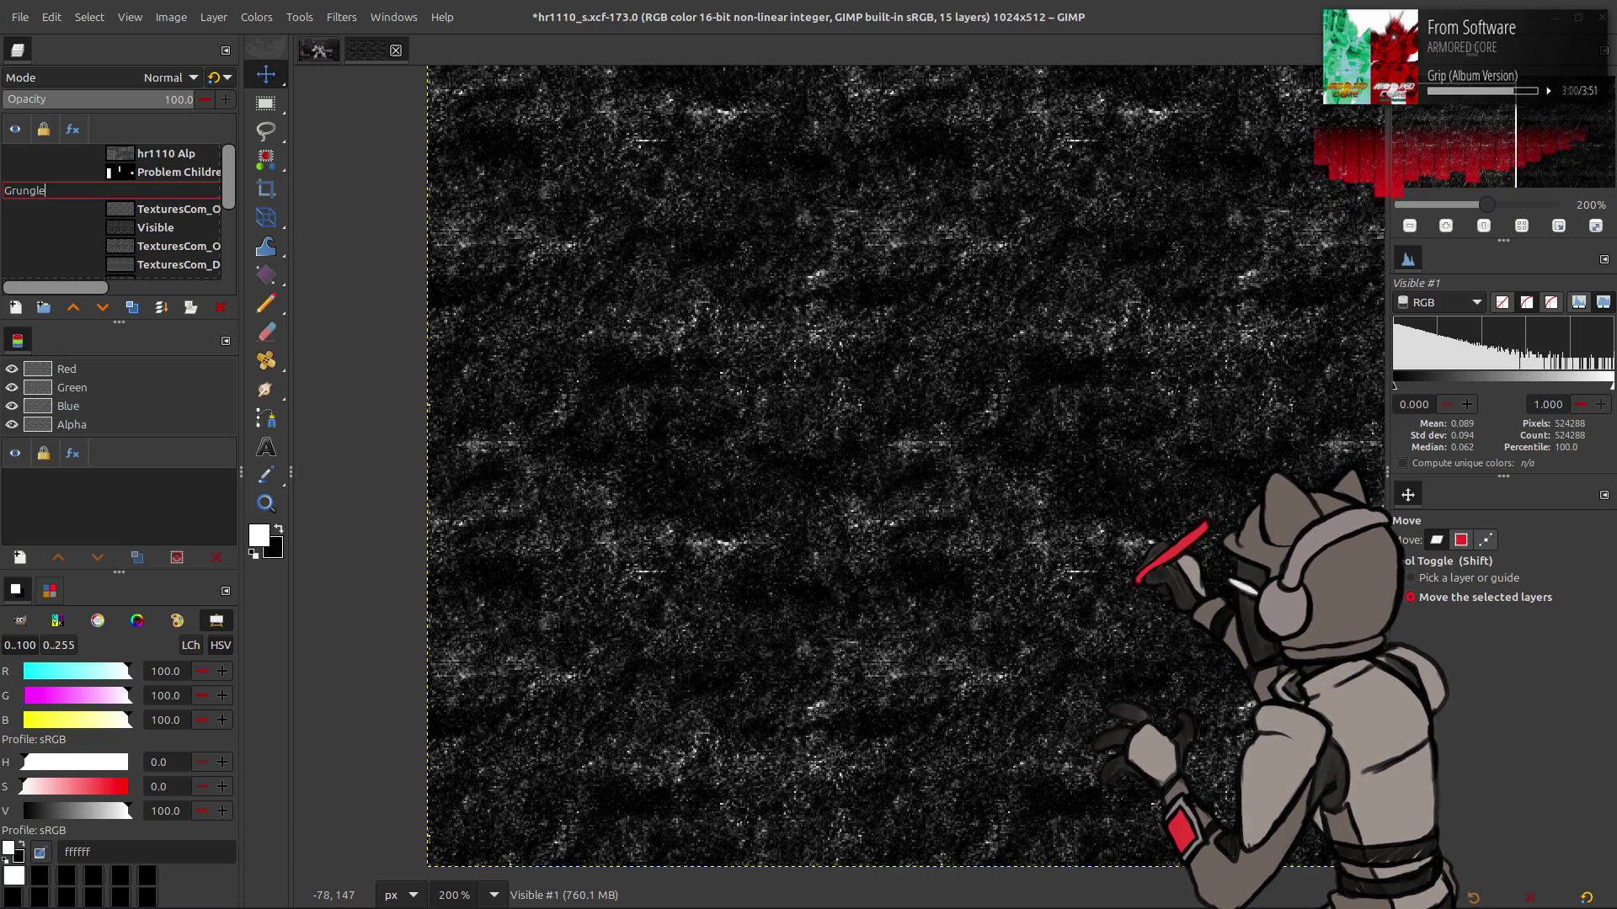
key(Return)
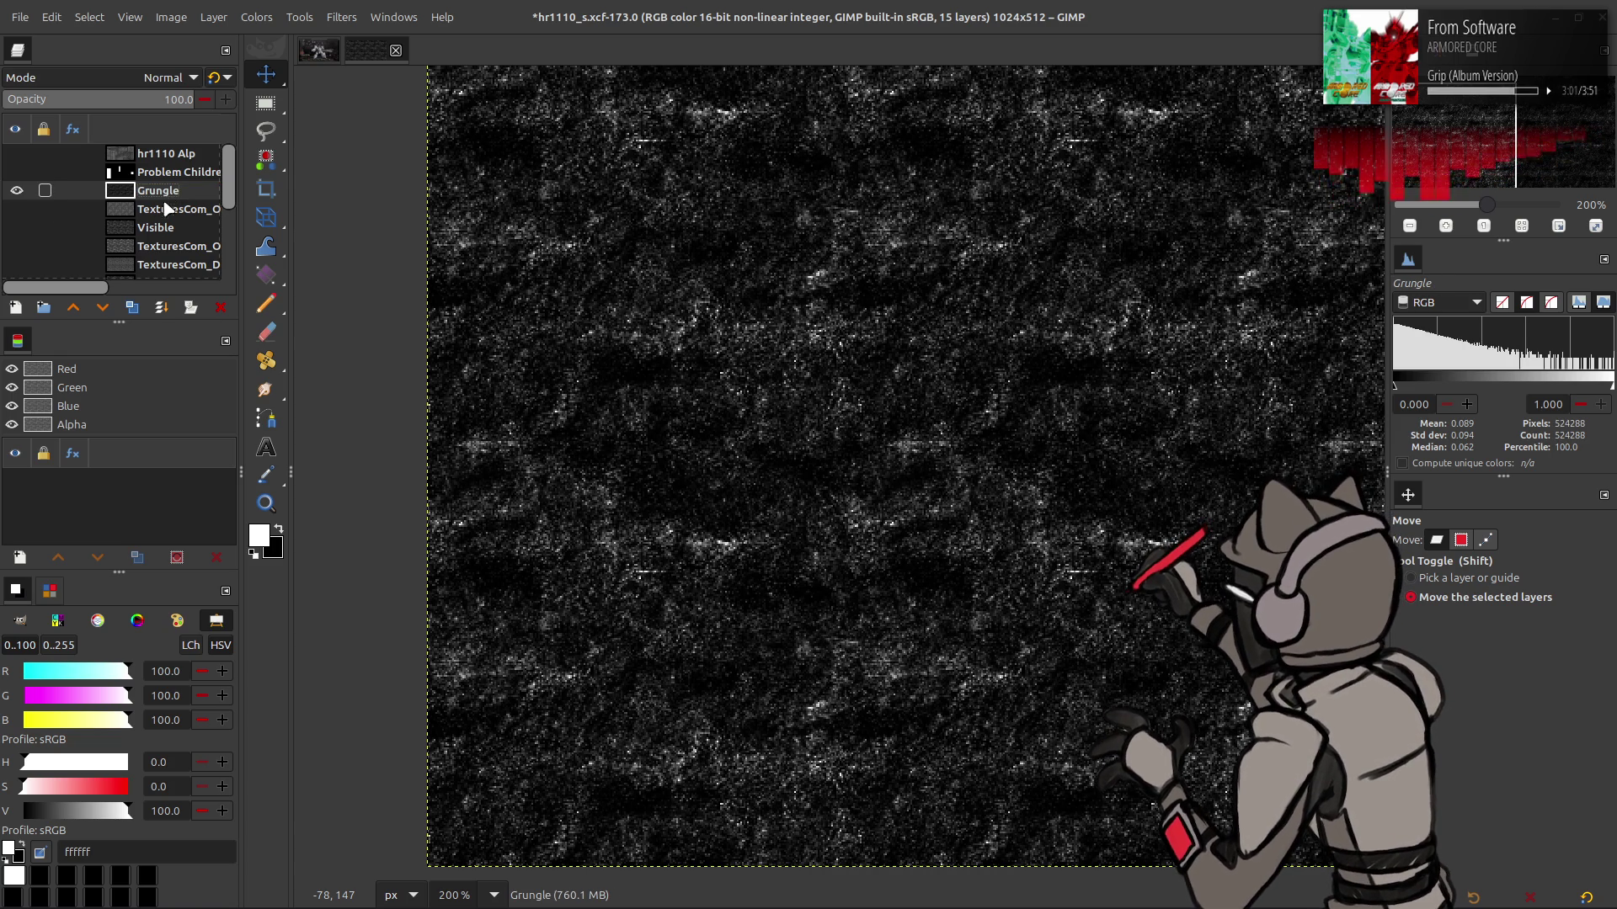
Duplicate Grungle, reposition the copy and toggle it to compare
click(132, 309)
mouse_move(160, 192)
mouse_down()
mouse_move(160, 287)
mouse_move(157, 205)
mouse_up()
click(15, 201)
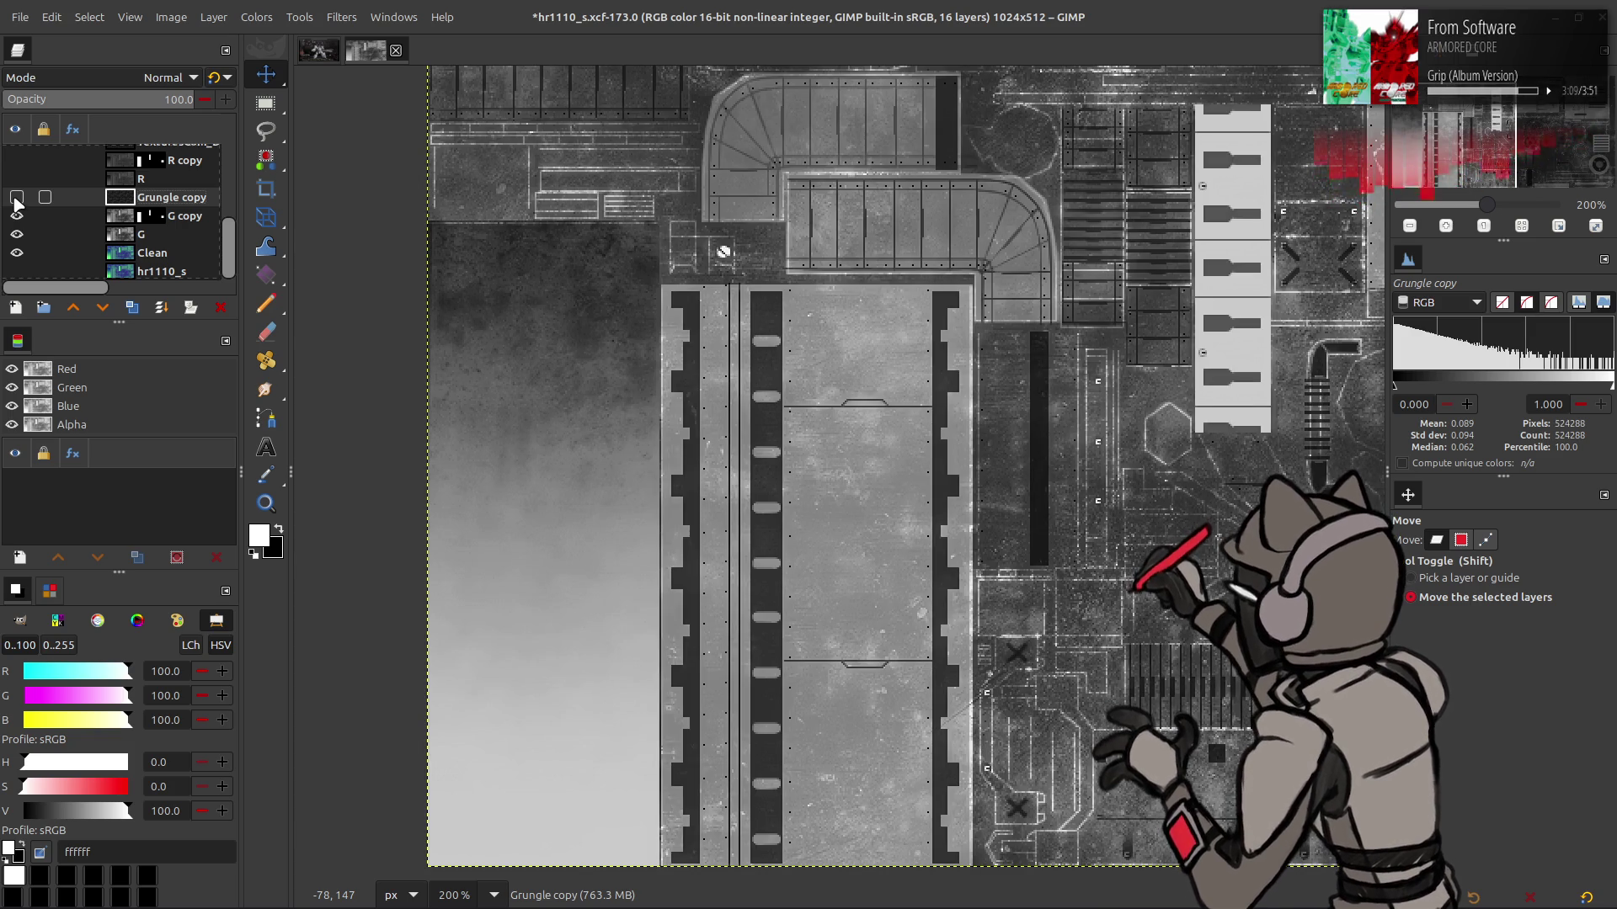
click(16, 200)
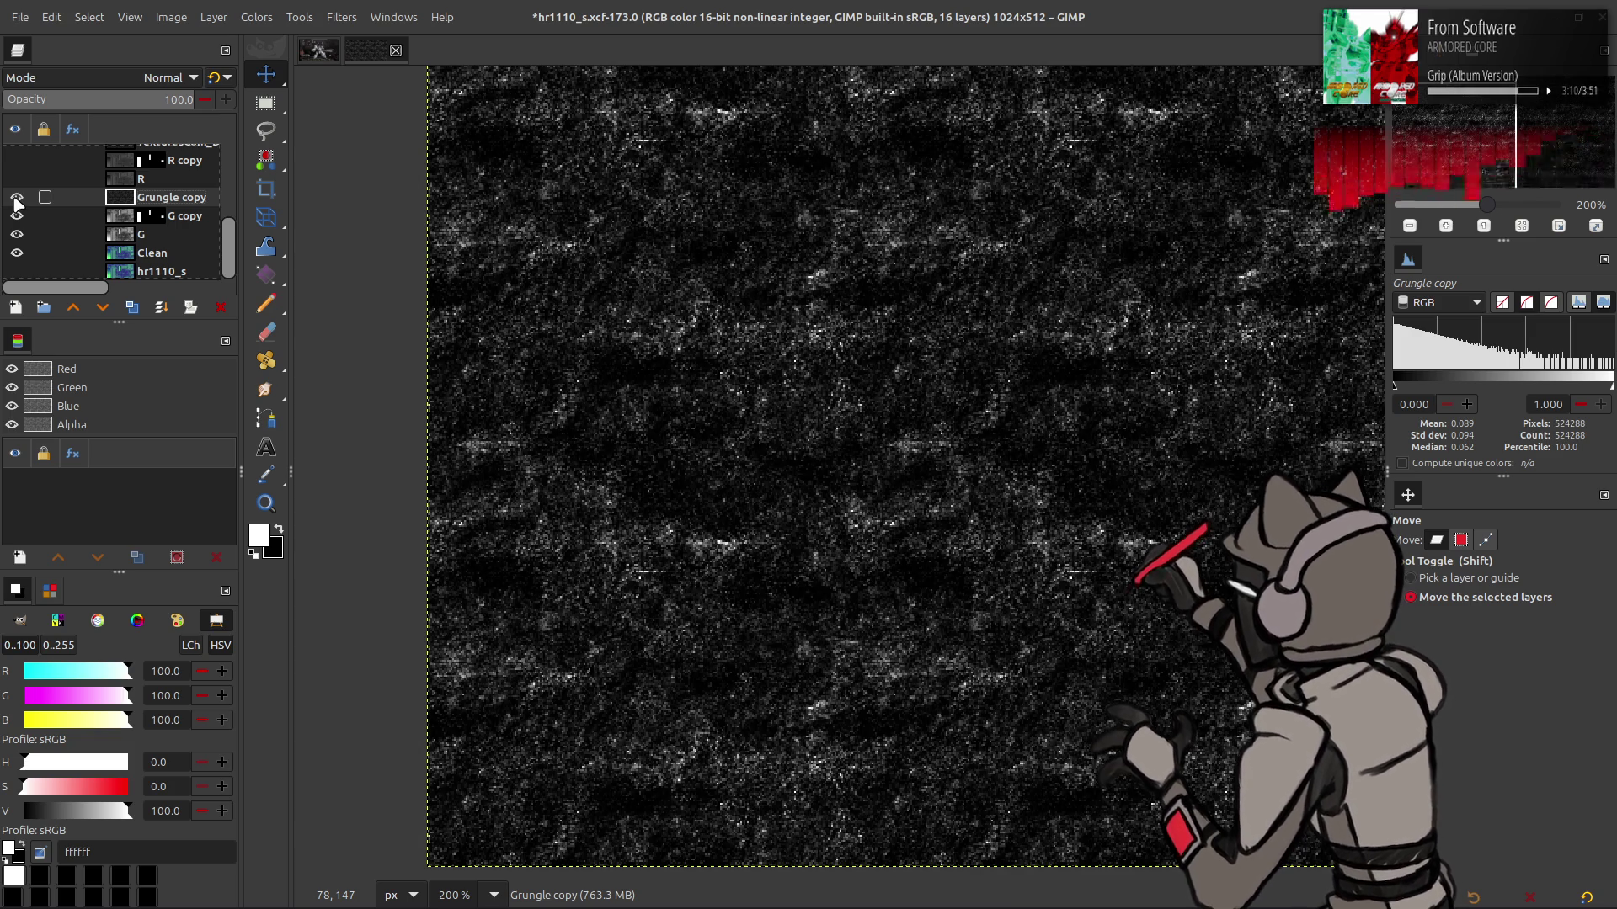
Duplicate G, move the copy above Grungle copy, set it to Multiply and merge it down
click(171, 236)
click(132, 307)
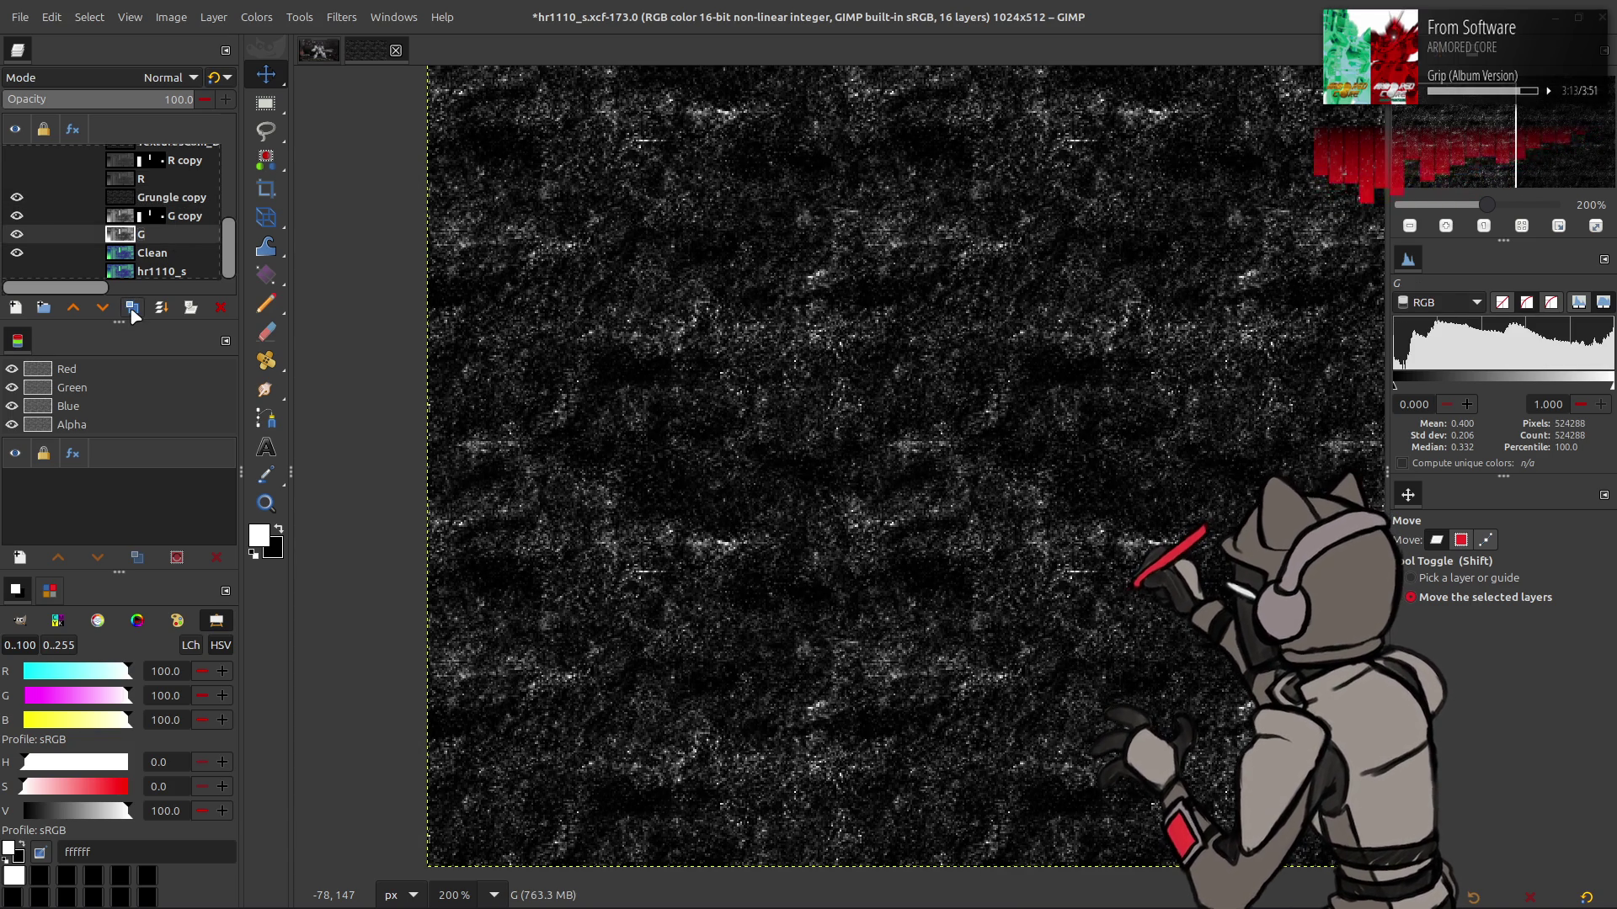
click(74, 308)
click(74, 308)
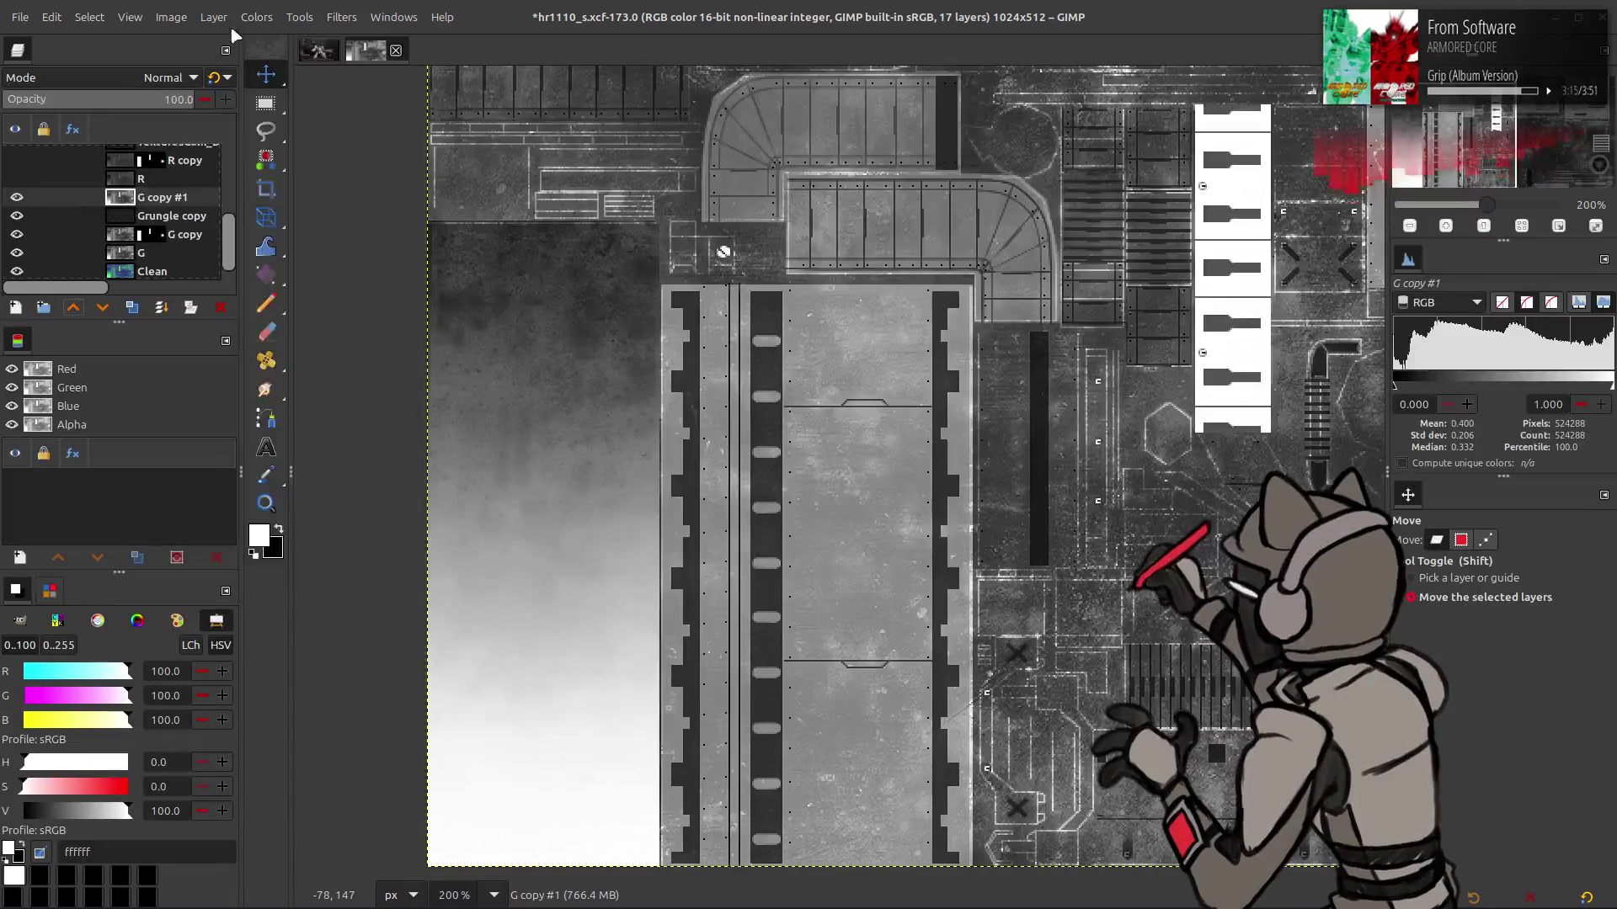
click(256, 17)
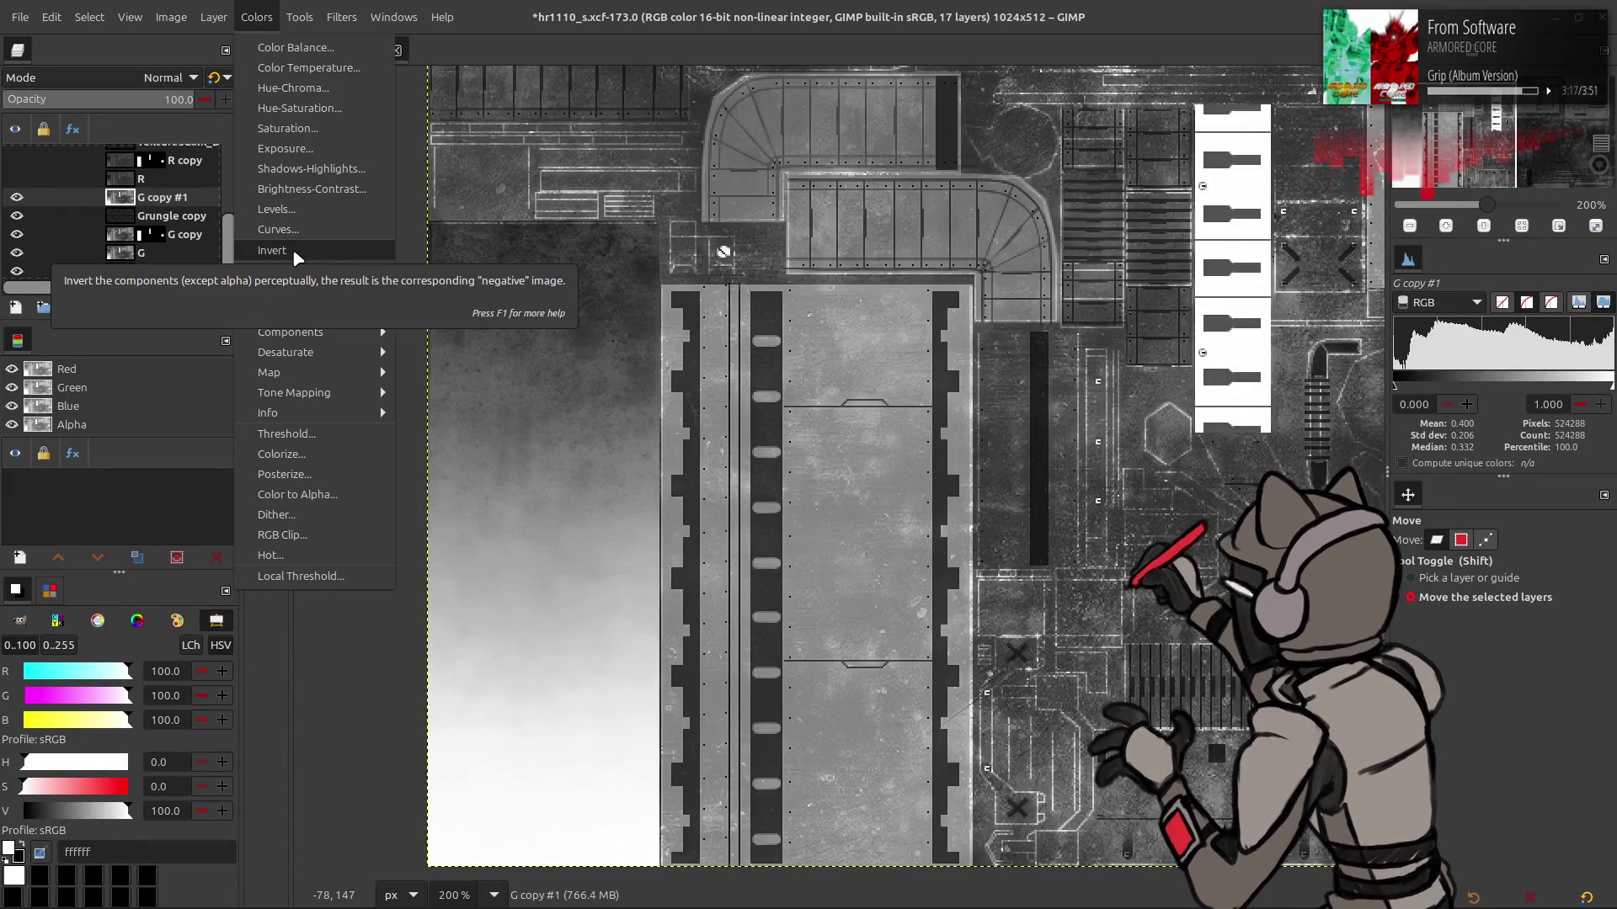
click(168, 76)
click(124, 376)
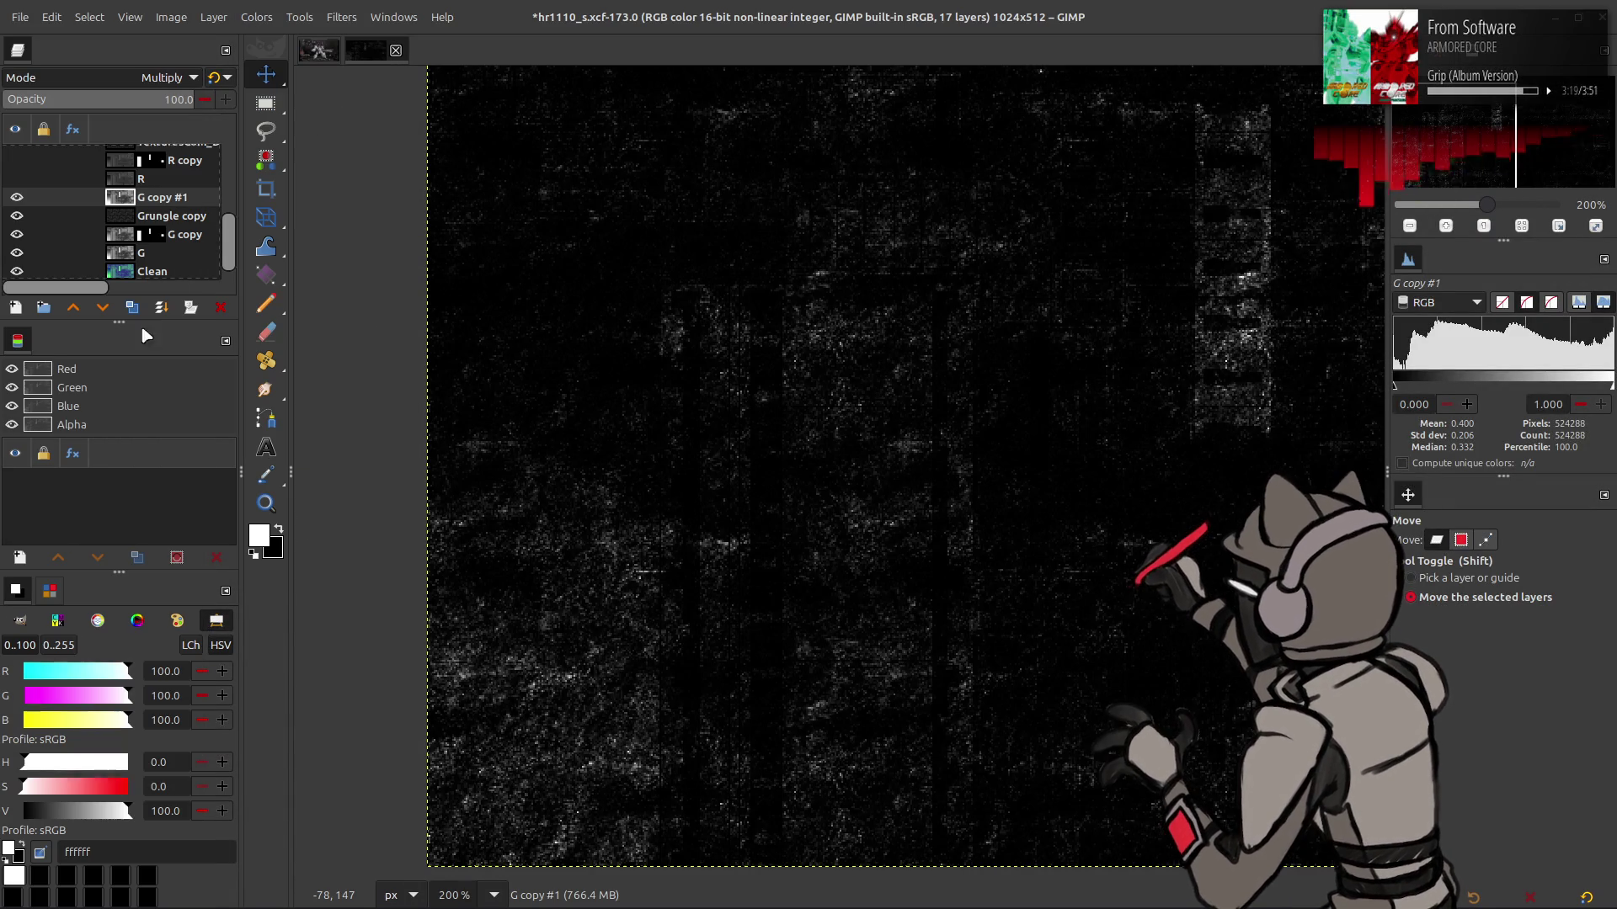
right_click(185, 205)
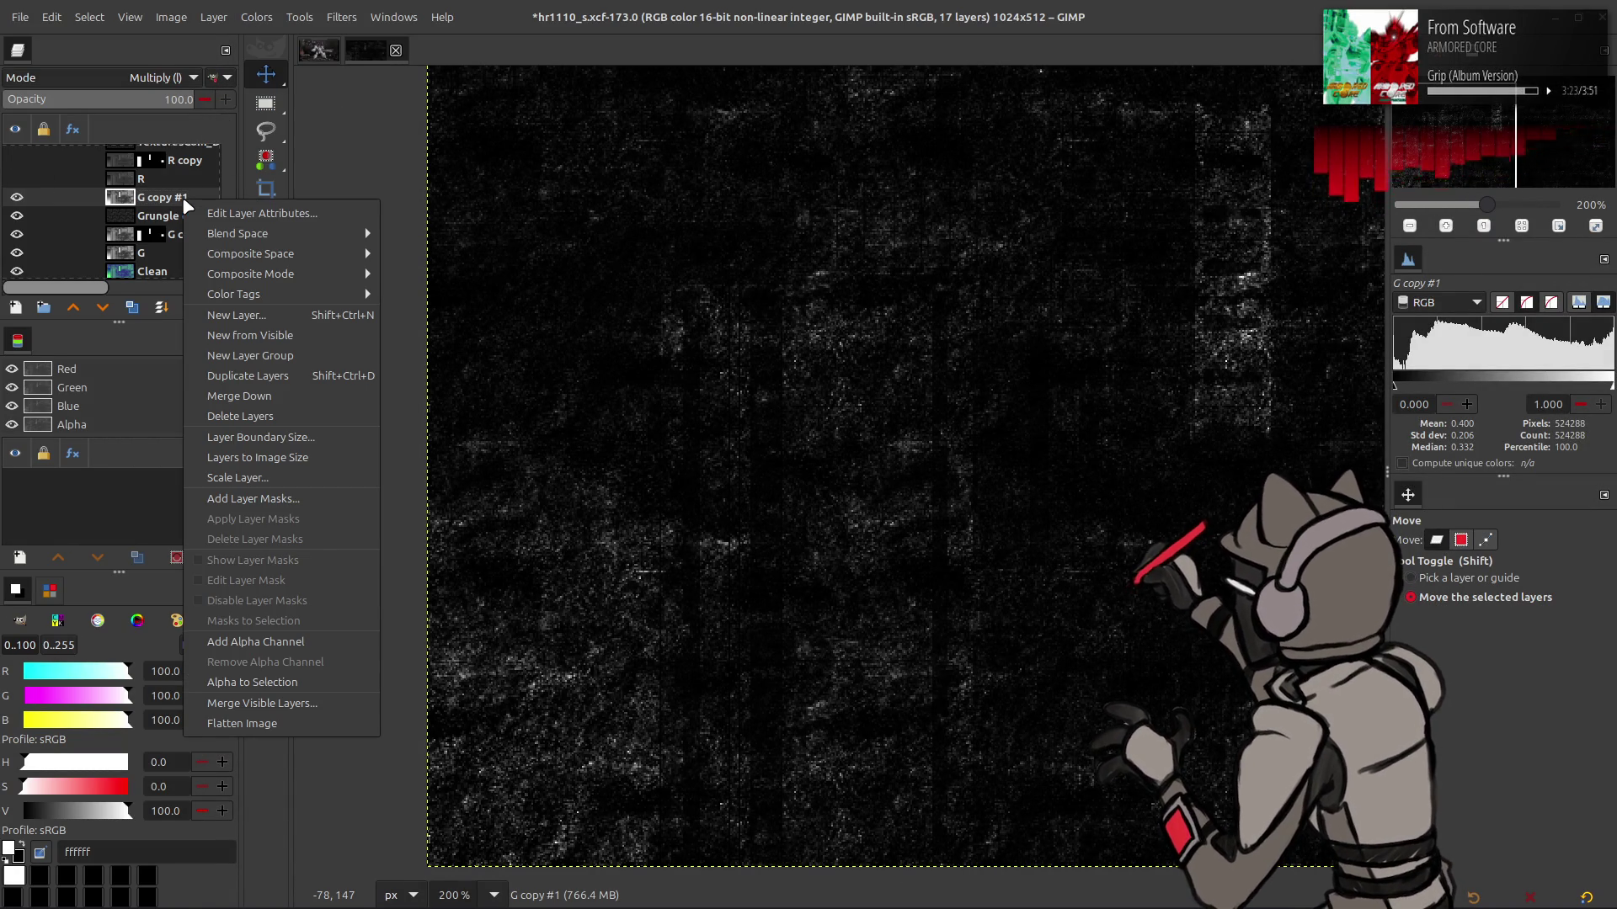
click(239, 396)
Duplicate Grungle and R, placing Grungle copy #1 beside R and showing both copies
scroll(140, 202, up, 5)
click(160, 192)
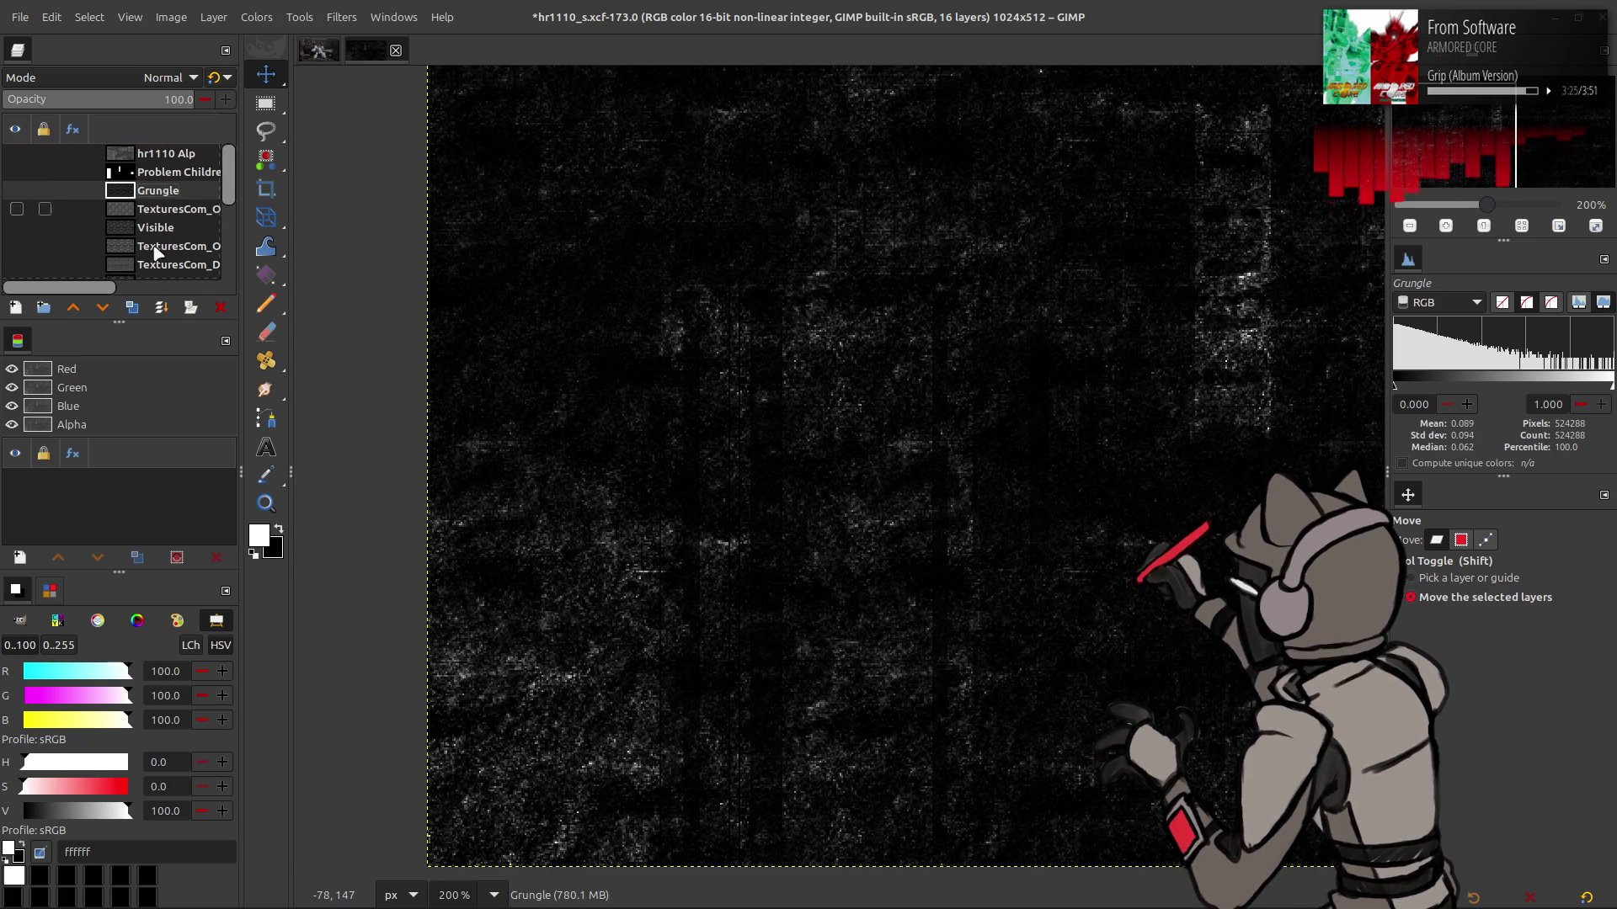
click(132, 307)
mouse_move(162, 192)
mouse_down()
mouse_move(151, 283)
mouse_move(156, 194)
mouse_up()
click(147, 236)
key(shift+ctrl+d)
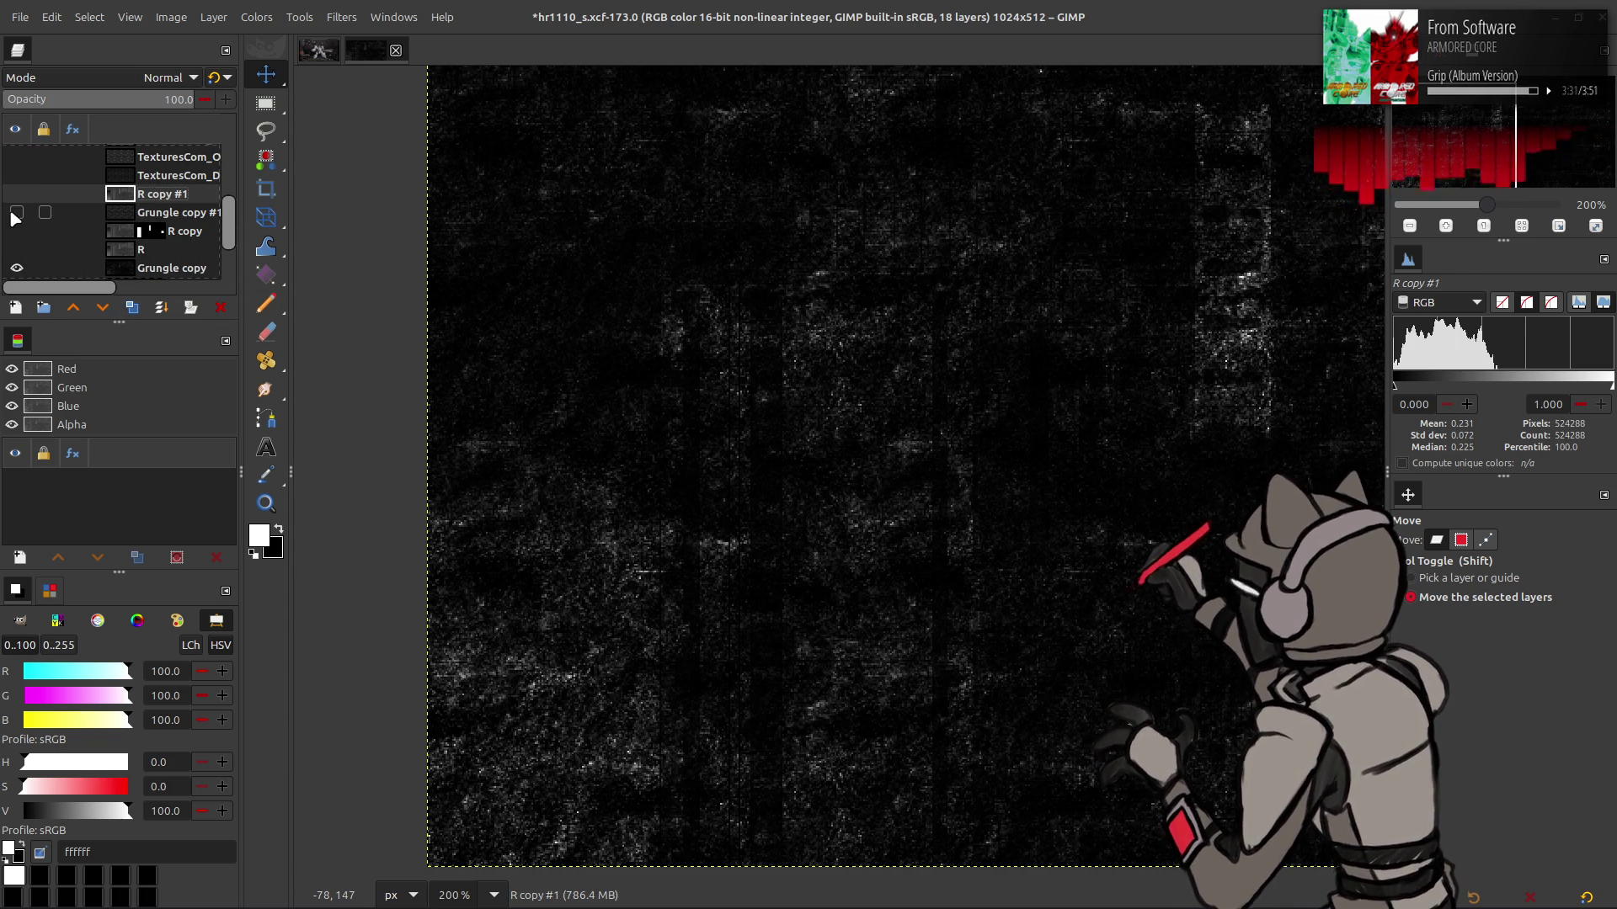
click(16, 213)
click(17, 194)
Stretch R copy #1's contrast, set it to legacy Multiply and merge it into Grungle copy #1
click(205, 20)
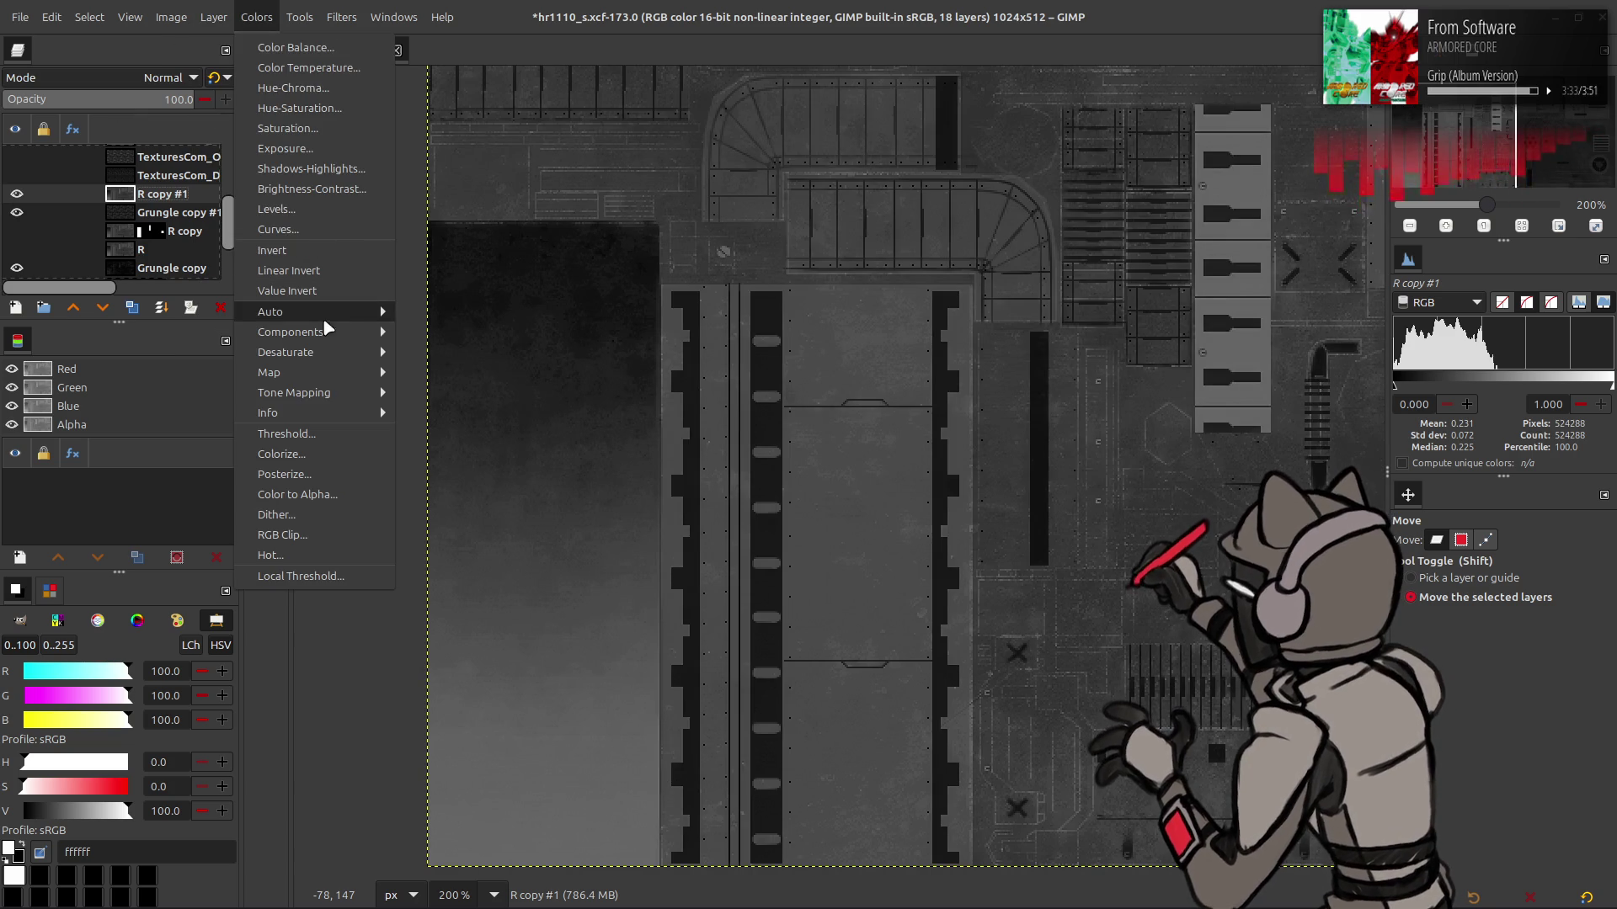
mouse_move(323, 312)
click(446, 352)
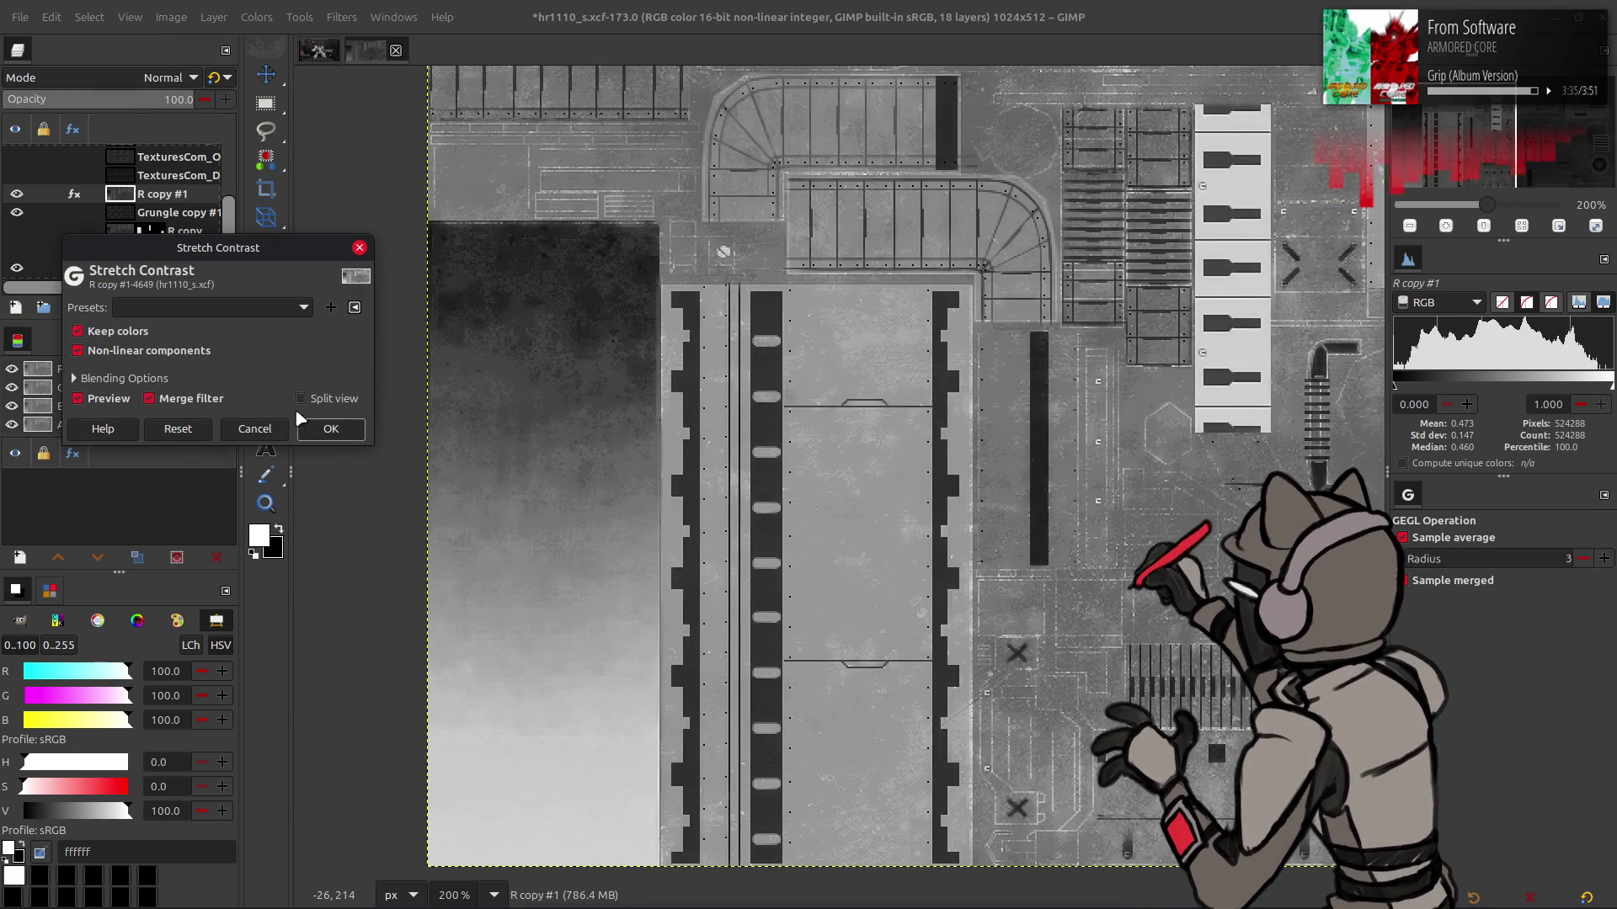
click(333, 430)
click(168, 78)
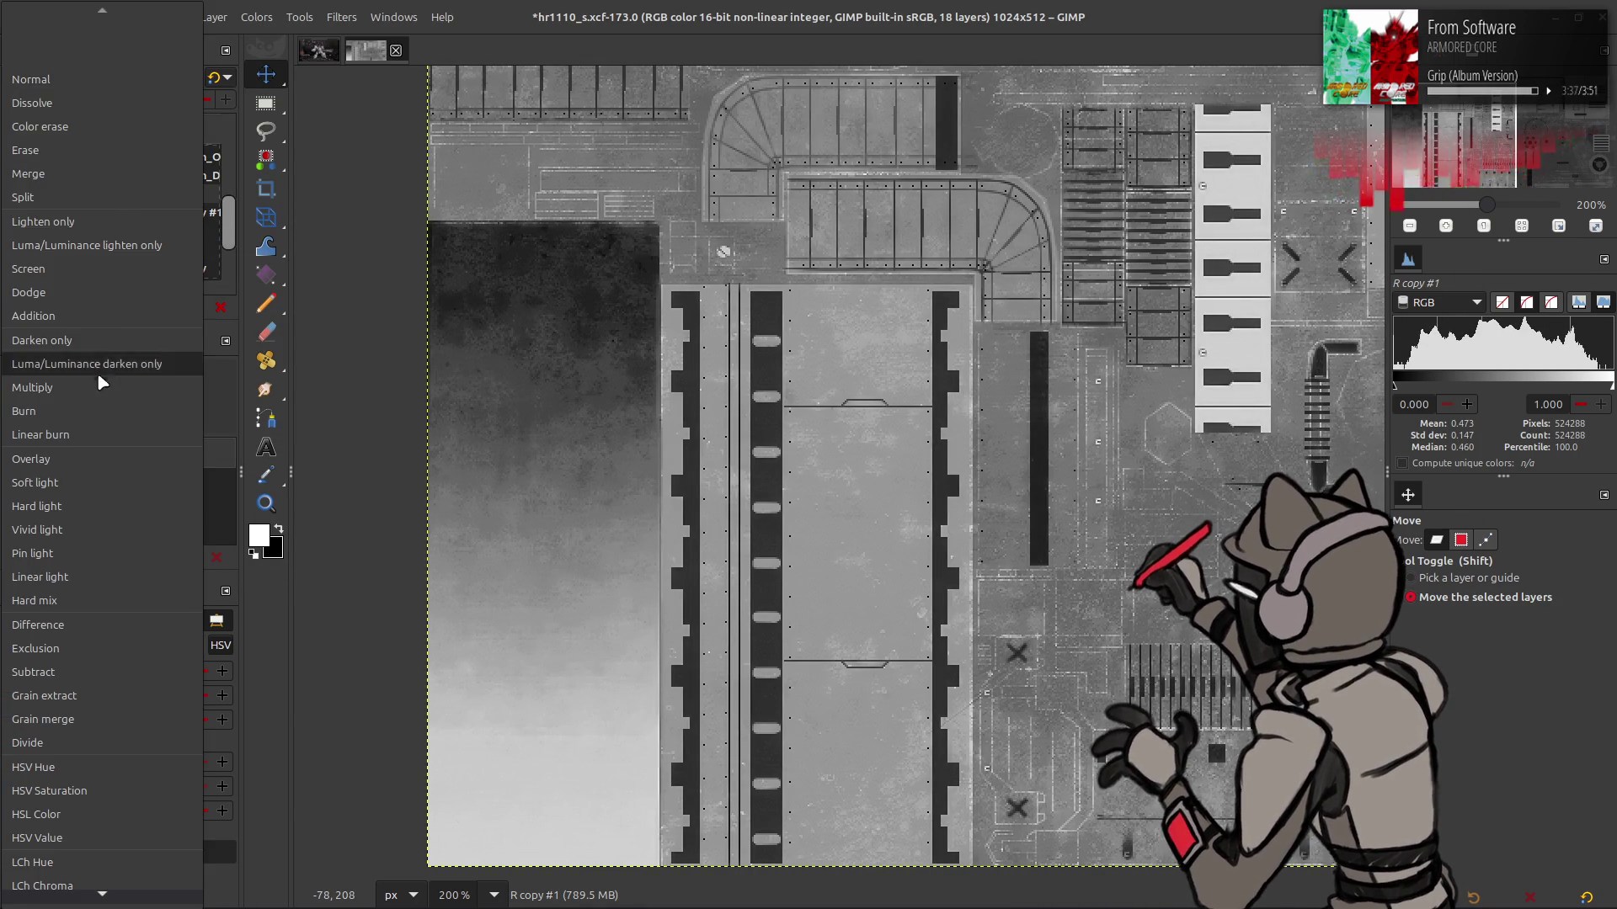
click(101, 375)
click(224, 77)
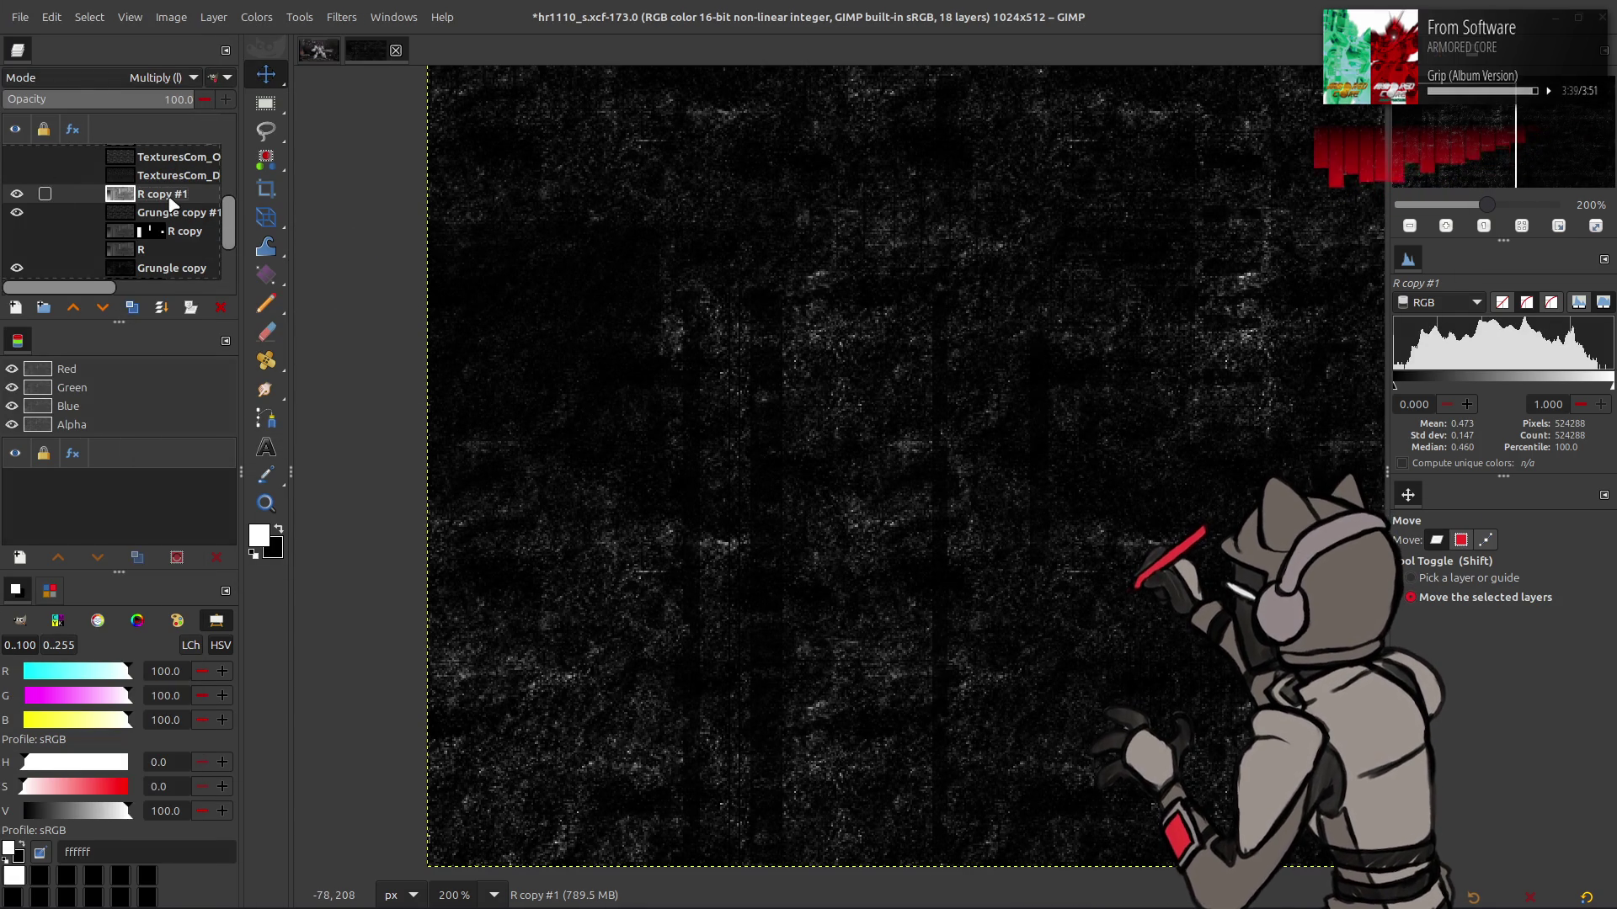
key(ctrl+m)
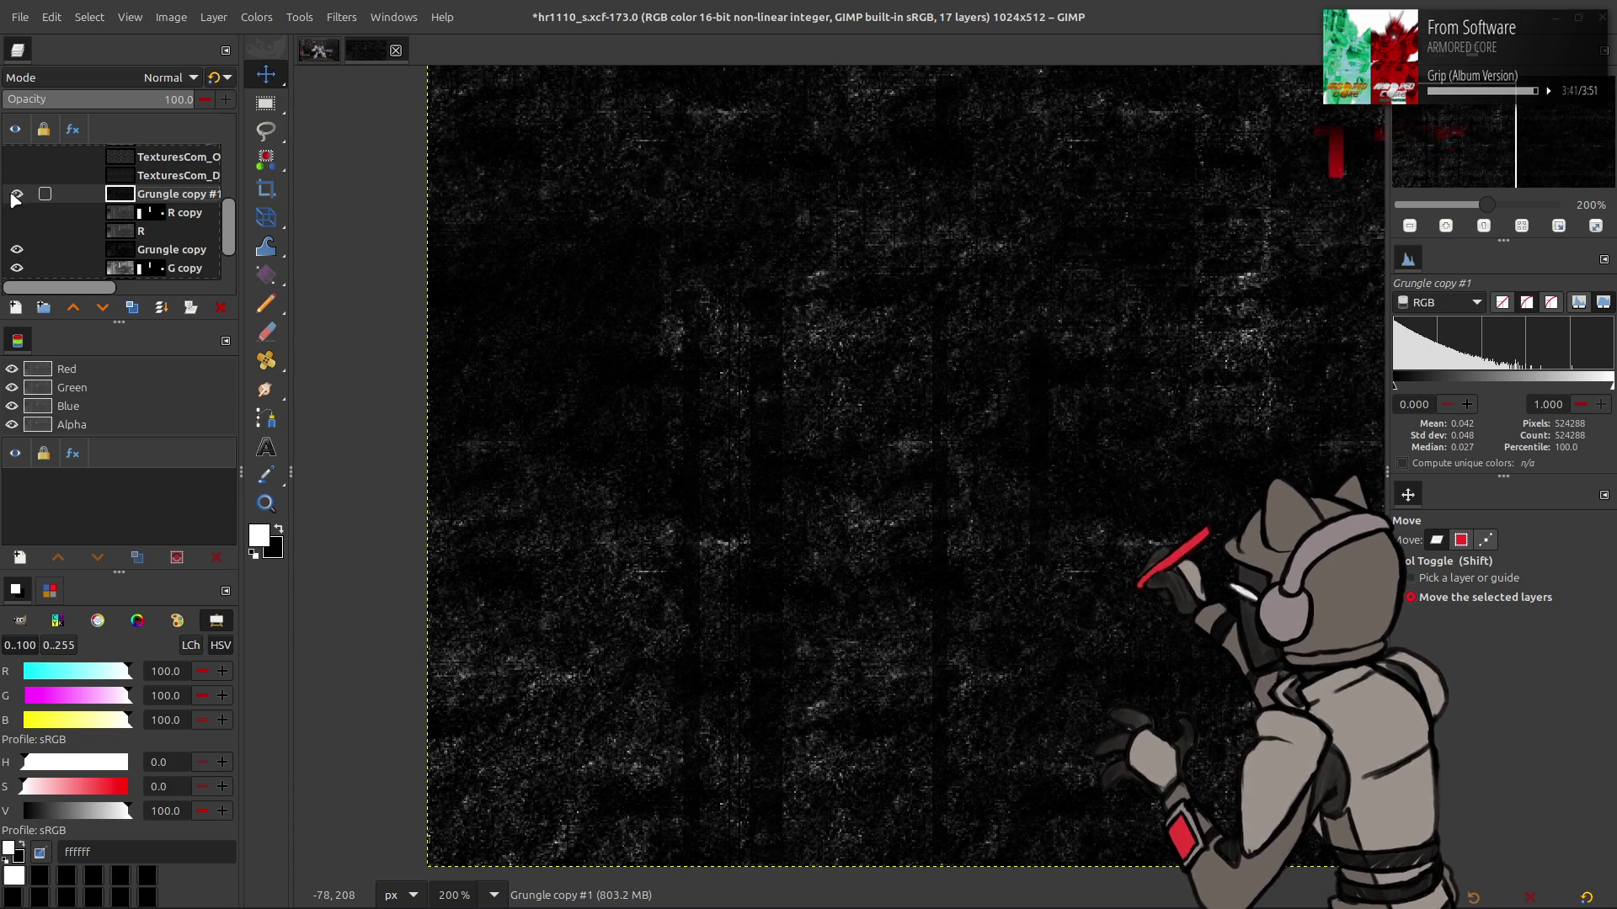
Check the layer visibilities and delete R copy's layer mask
click(16, 195)
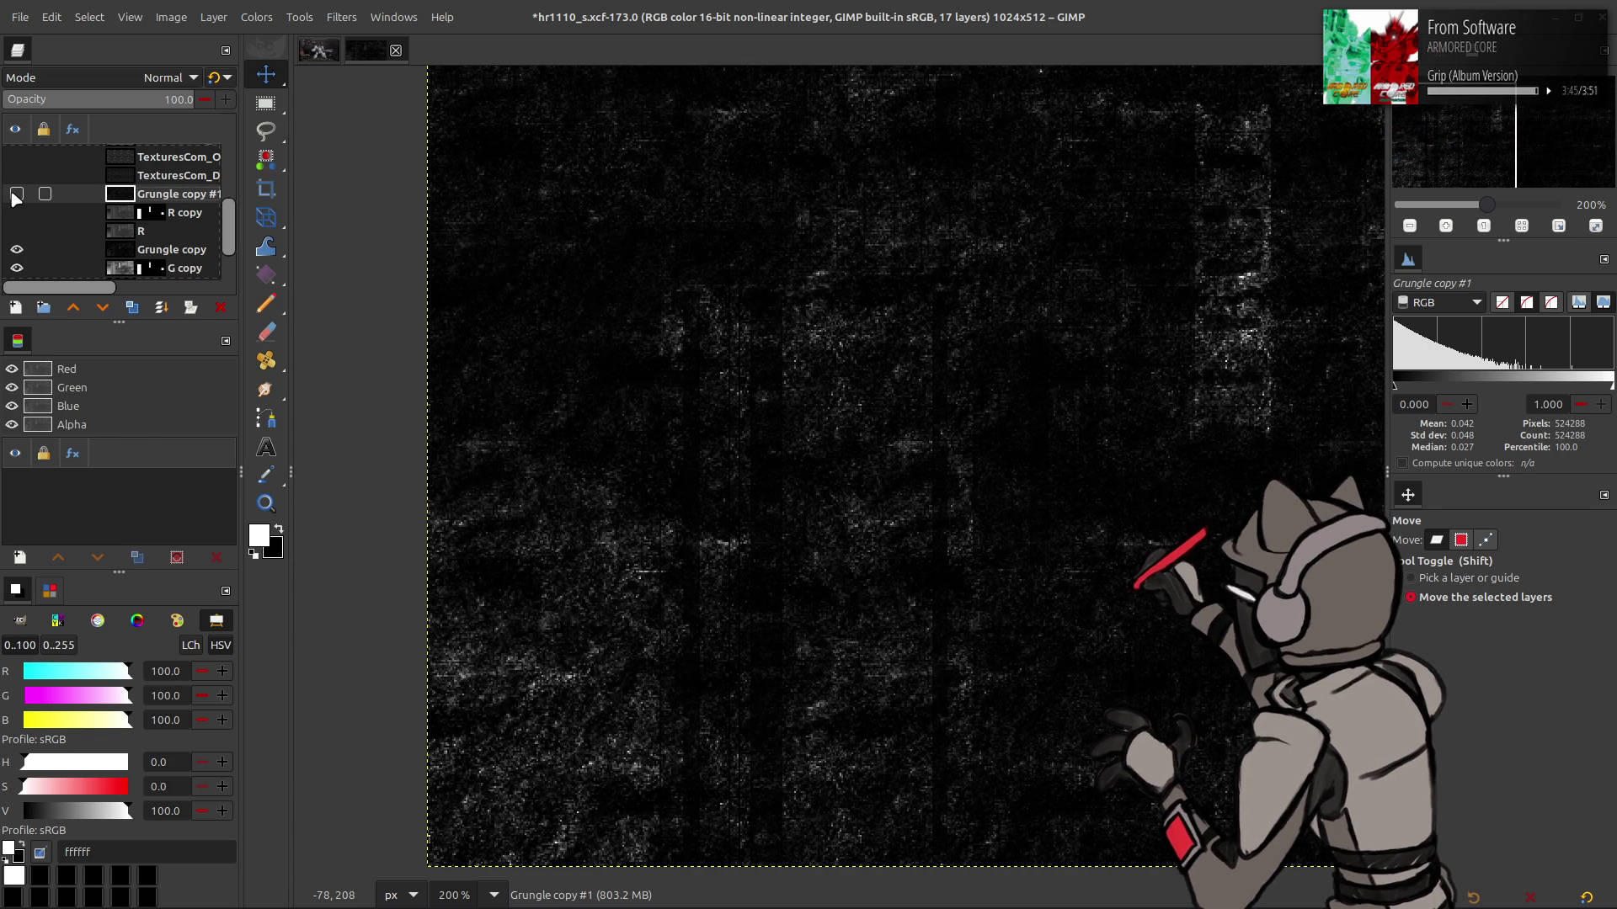
click(16, 212)
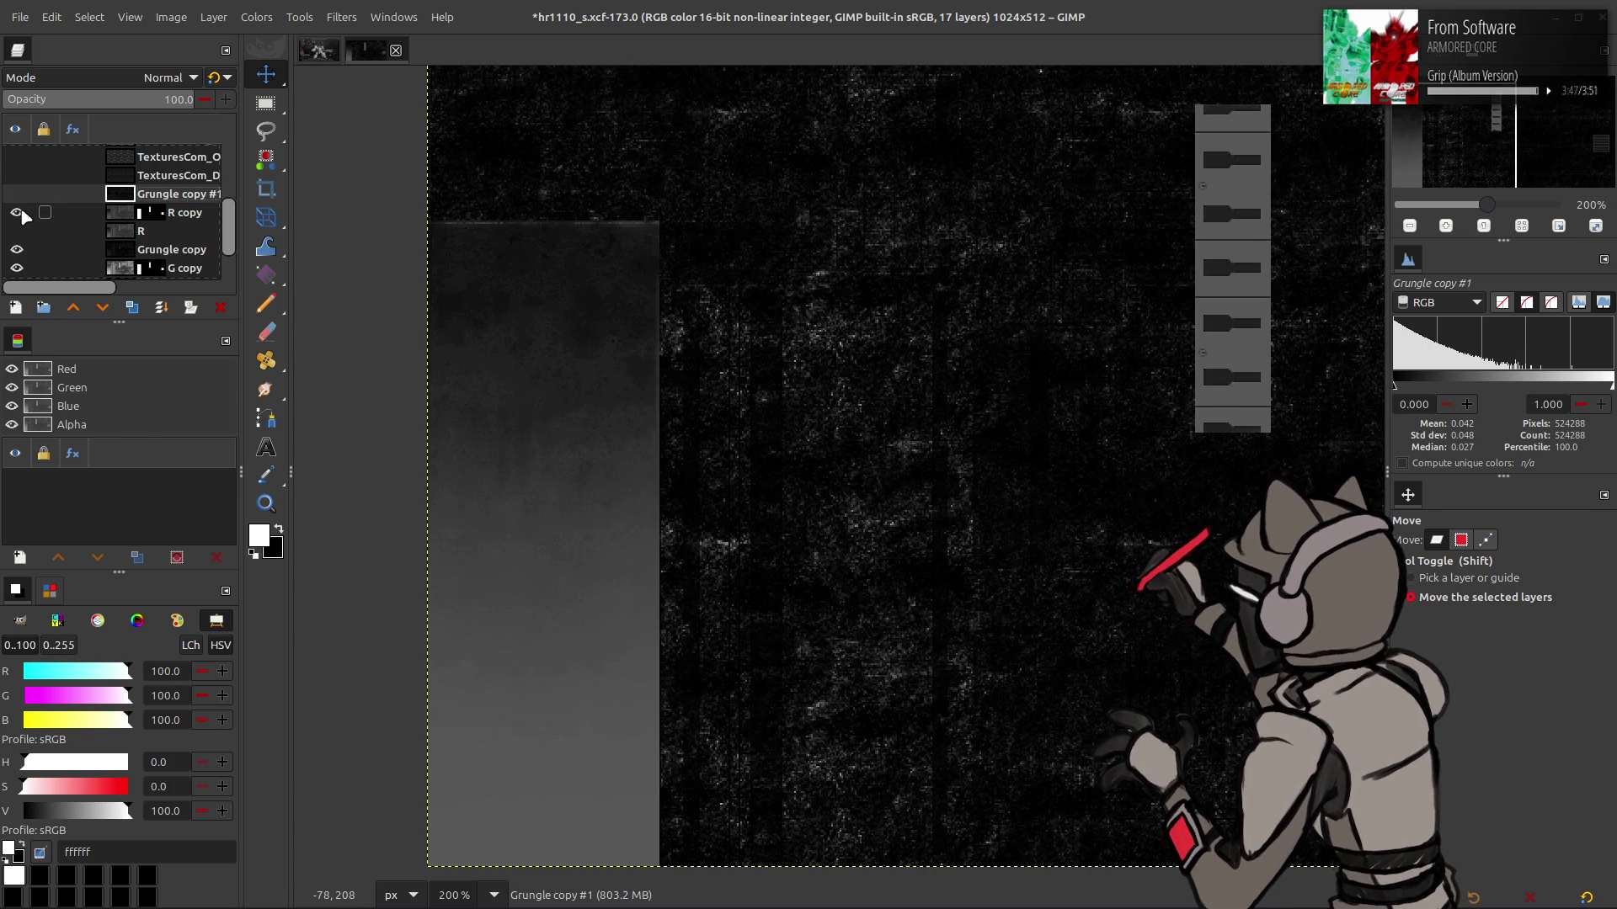
click(16, 175)
click(16, 175)
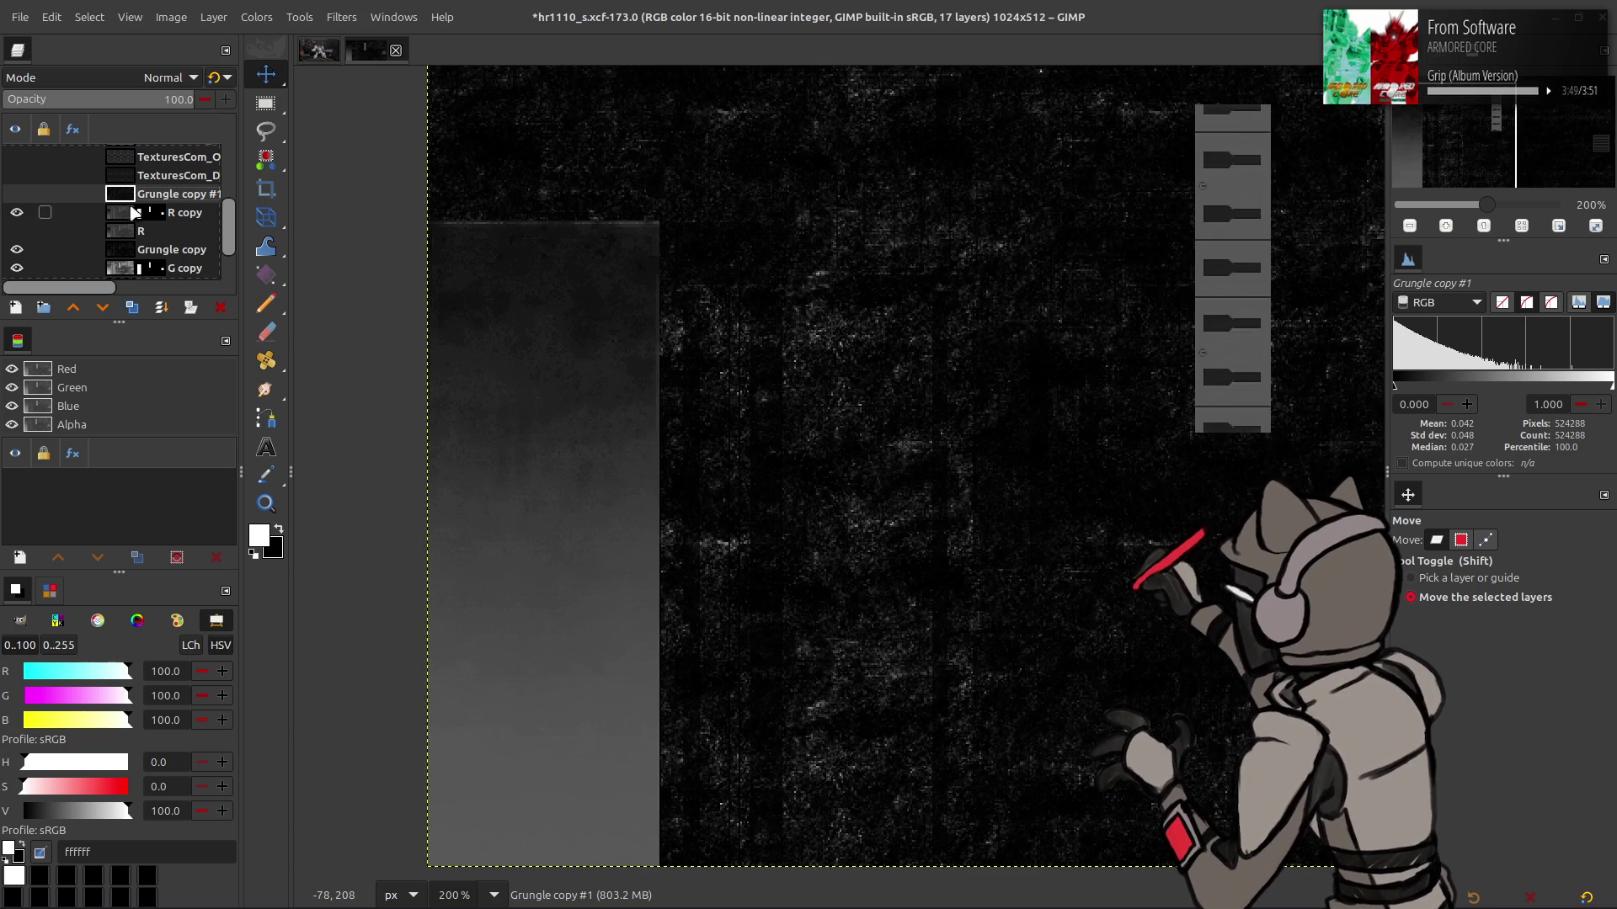
click(150, 212)
right_click(150, 212)
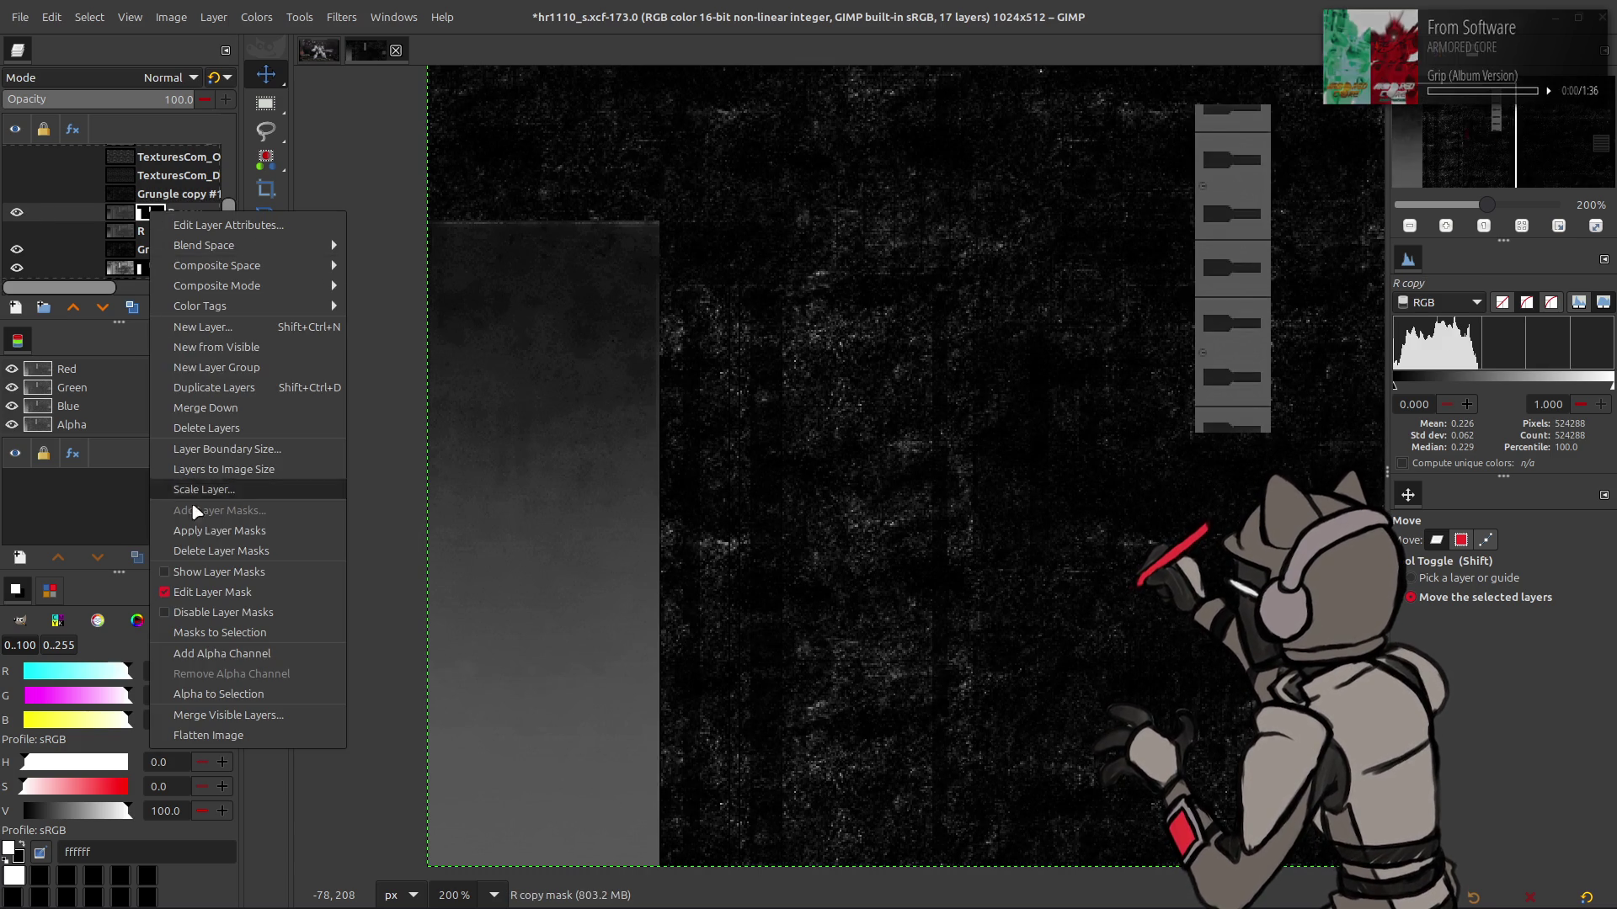
click(220, 551)
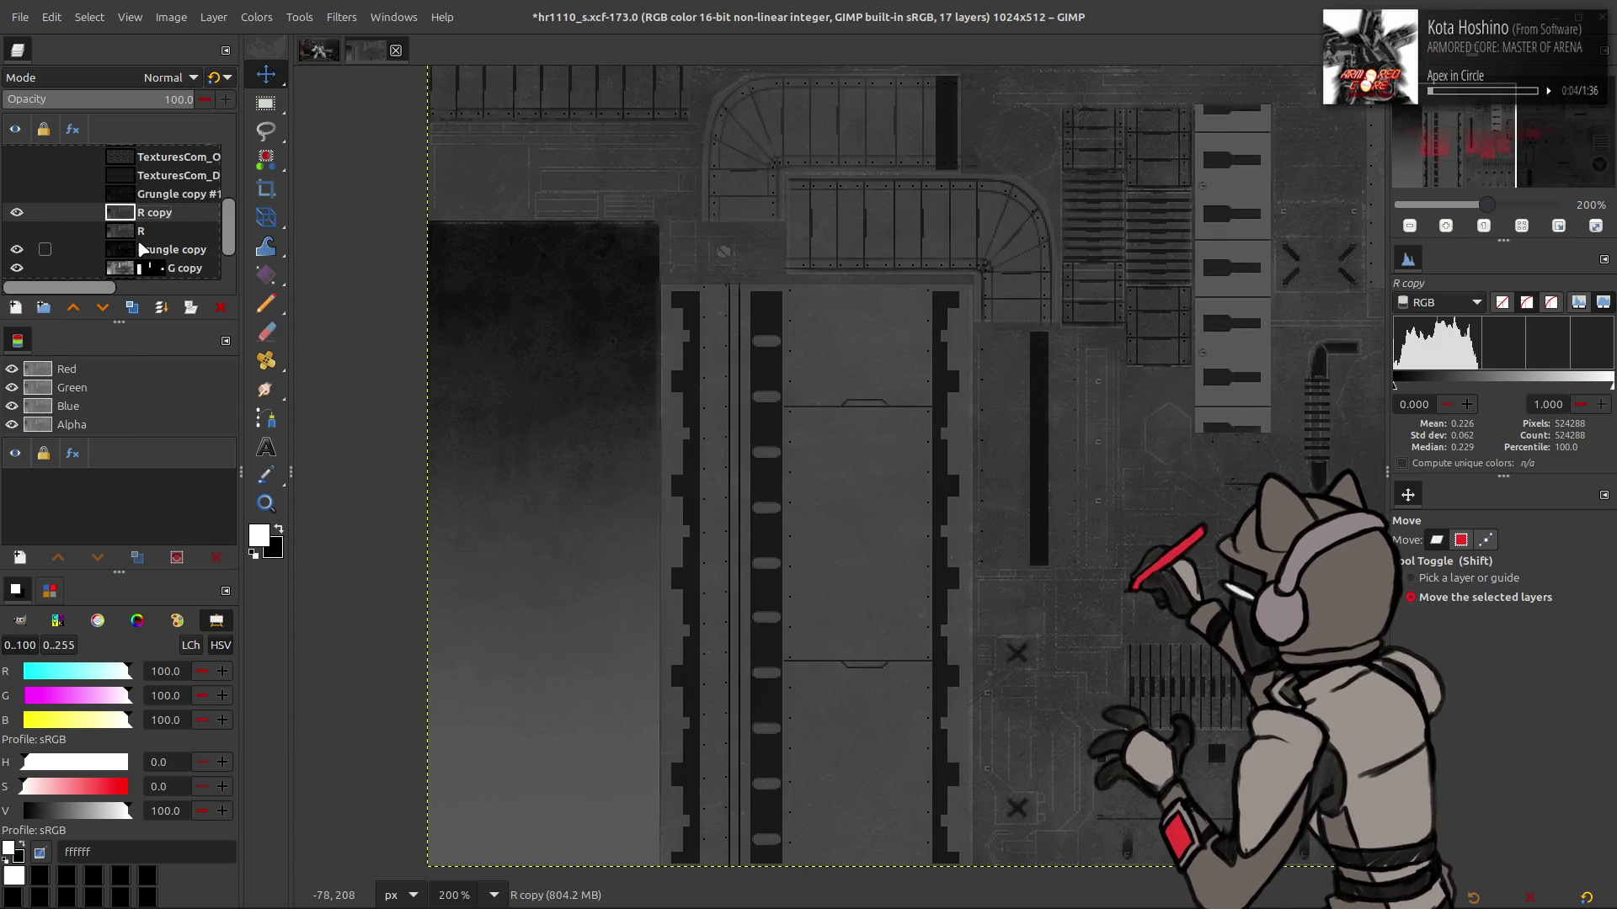
Move layer R above R copy and make it visible
drag(147, 231, 50, 213)
click(17, 212)
scroll(50, 199, up, 5)
Load the white areas of the Problem Children channel as a selection
click(119, 172)
click(16, 172)
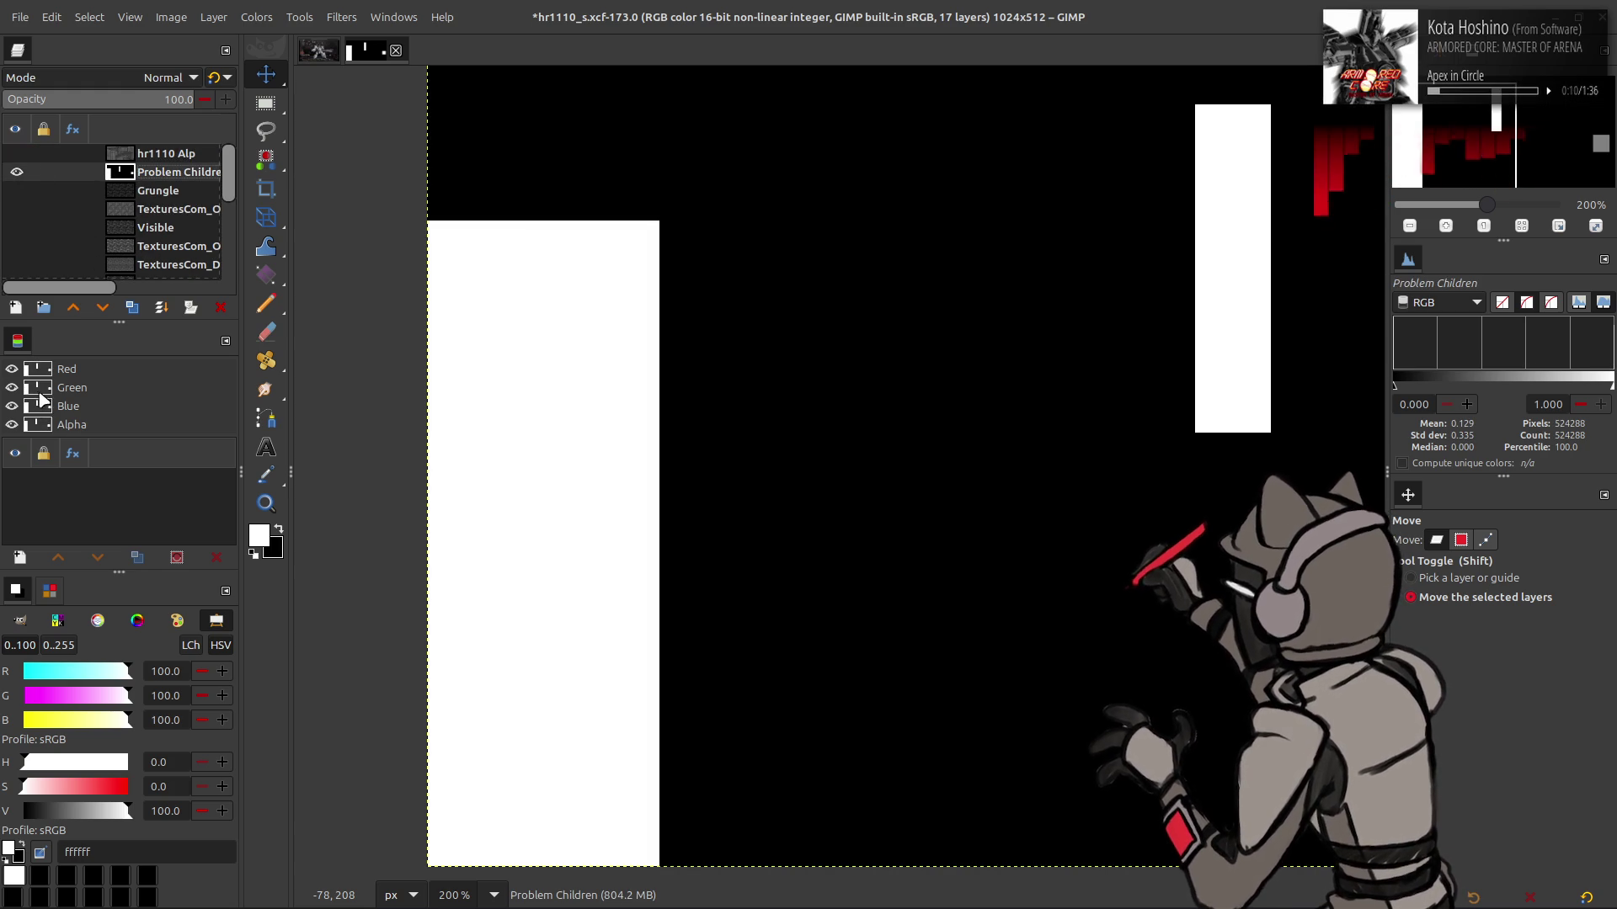
right_click(39, 389)
click(68, 544)
click(17, 172)
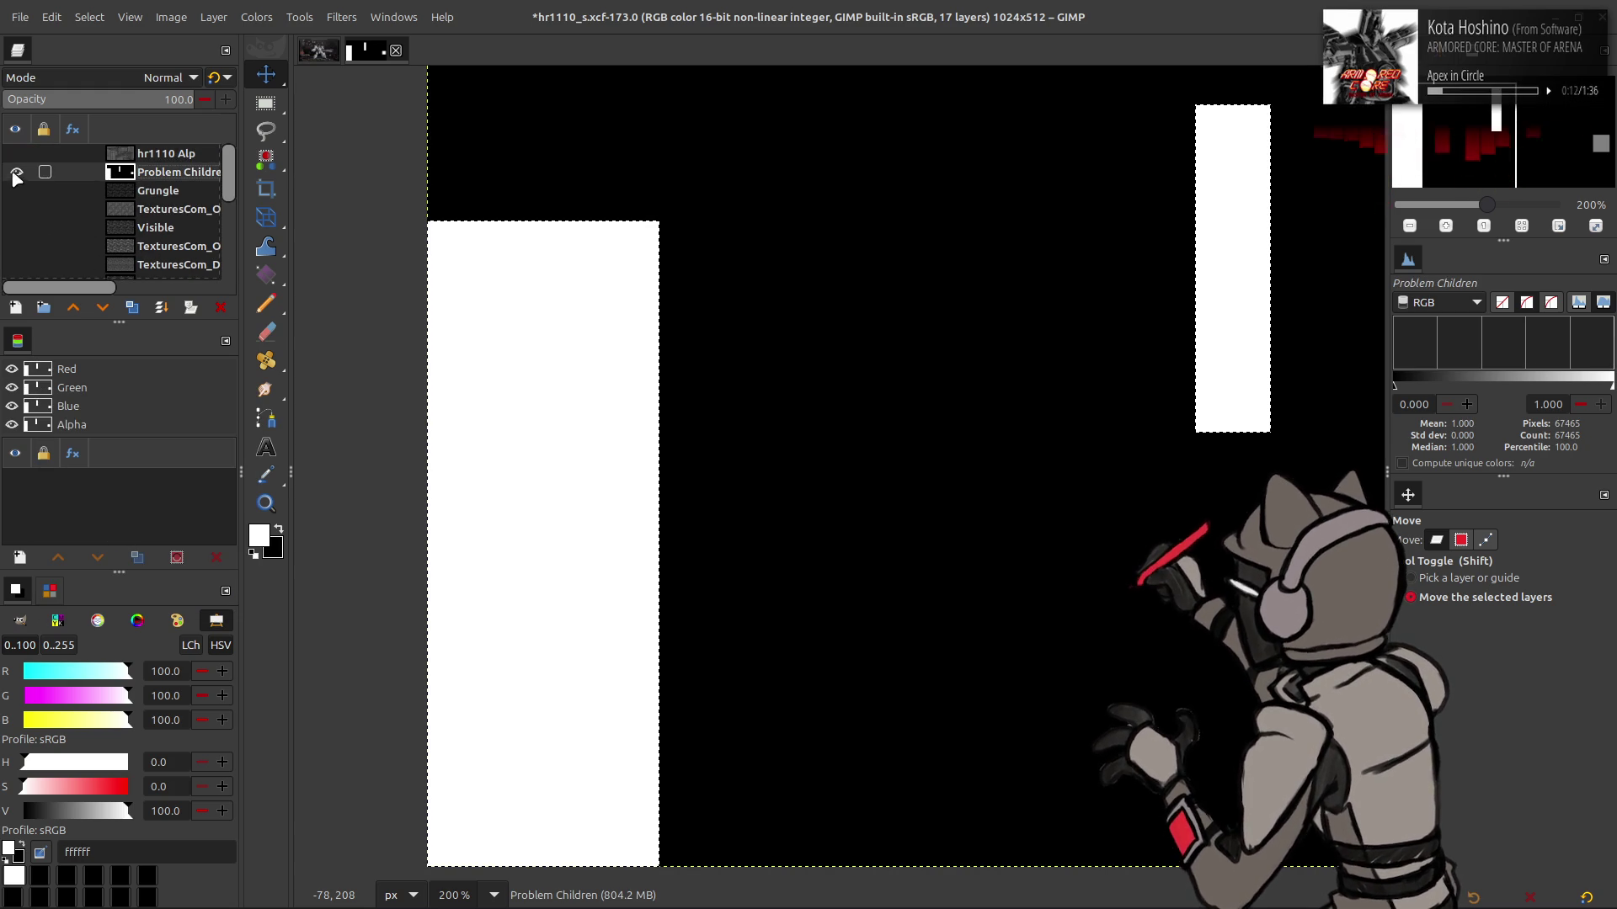
Add a layer mask to R from the current selection
scroll(76, 224, down, 5)
click(143, 244)
right_click(143, 246)
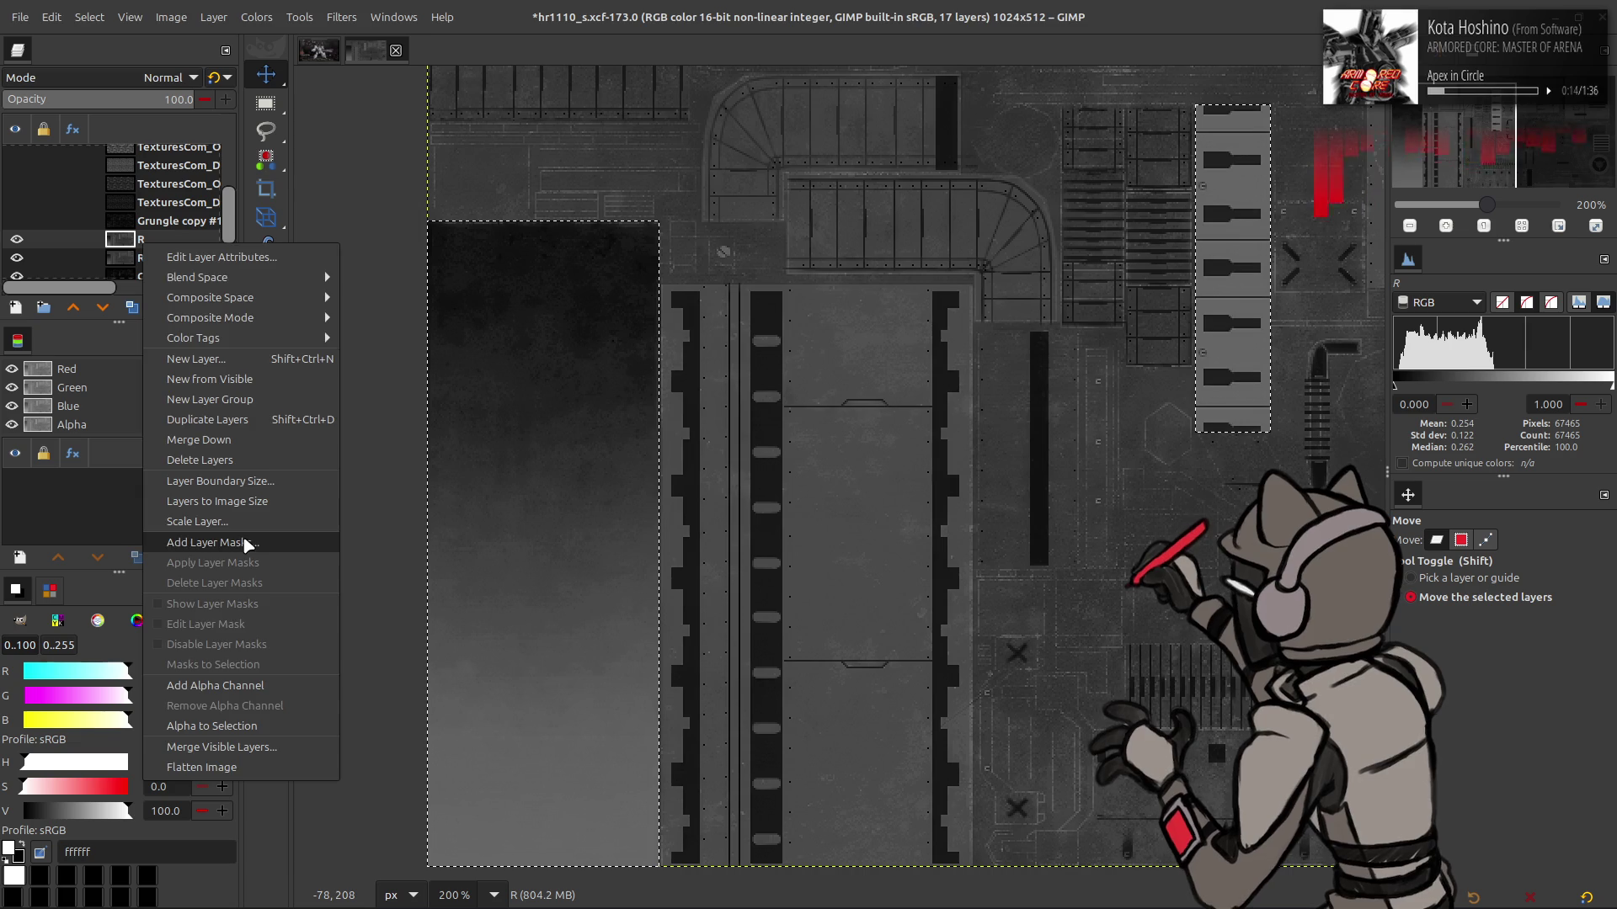
click(193, 543)
click(882, 608)
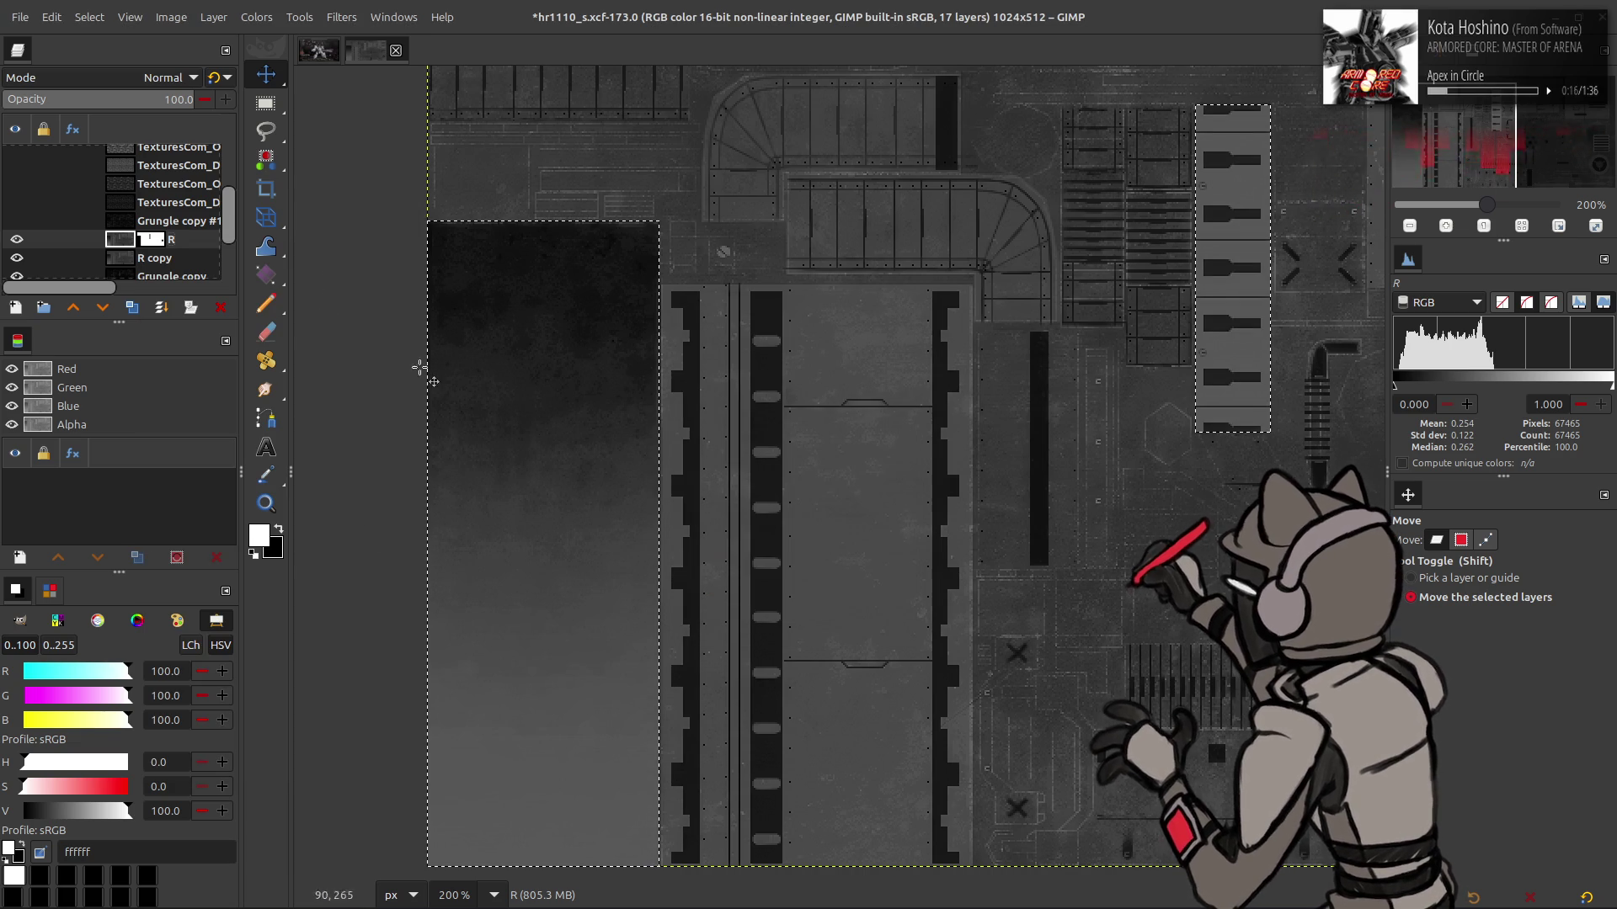
Delete G copy's layer mask
scroll(100, 231, down, 2)
click(150, 245)
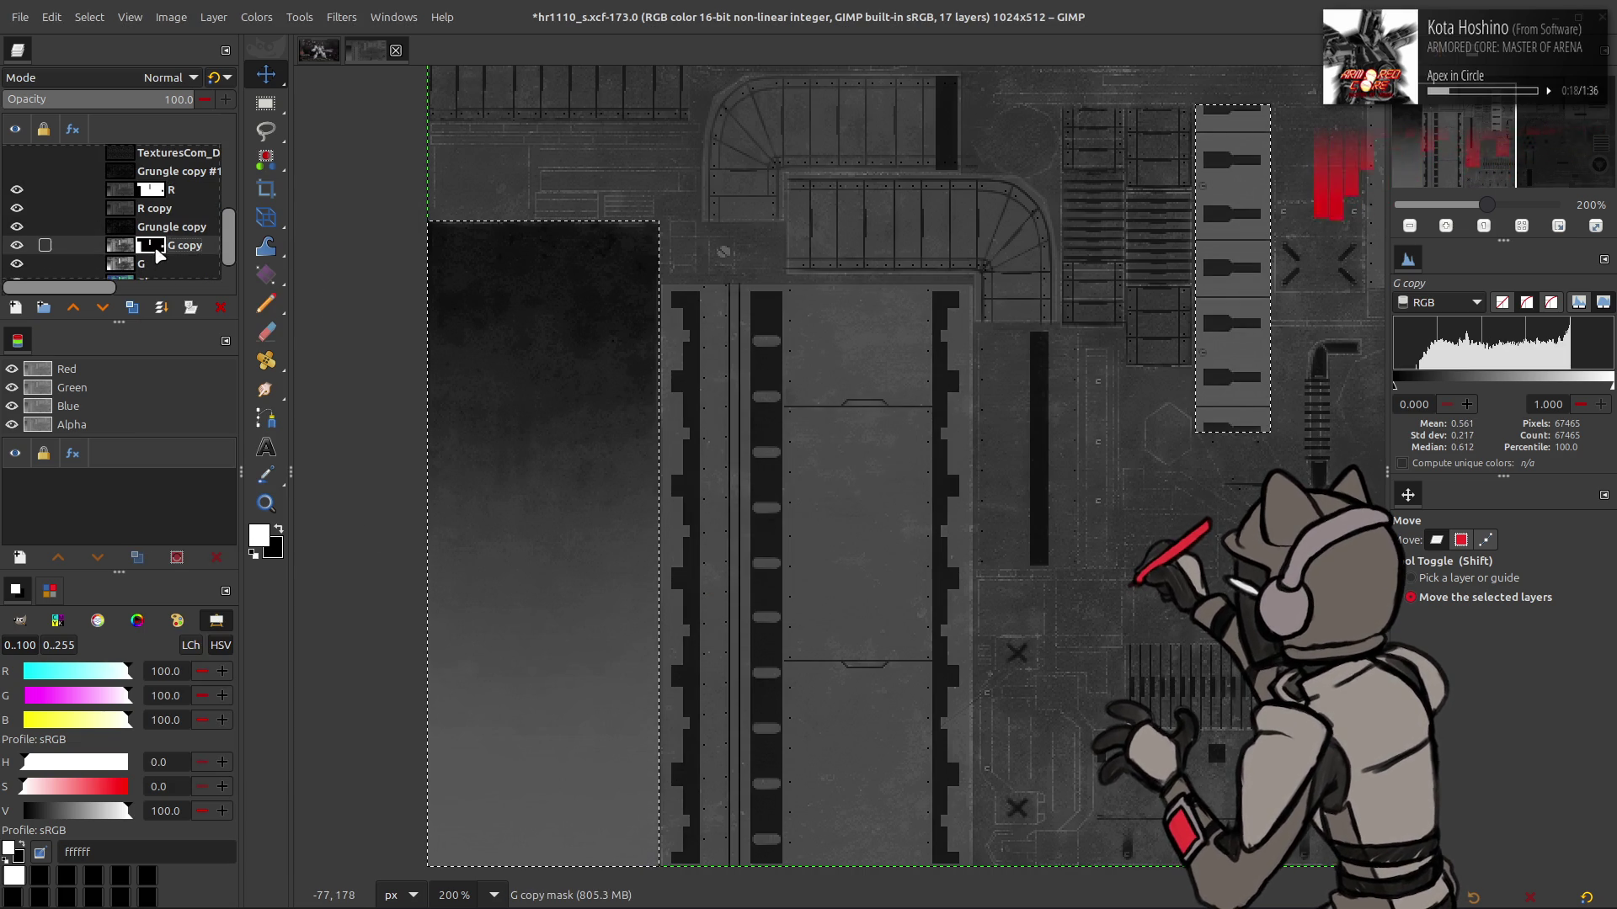
right_click(155, 250)
click(223, 589)
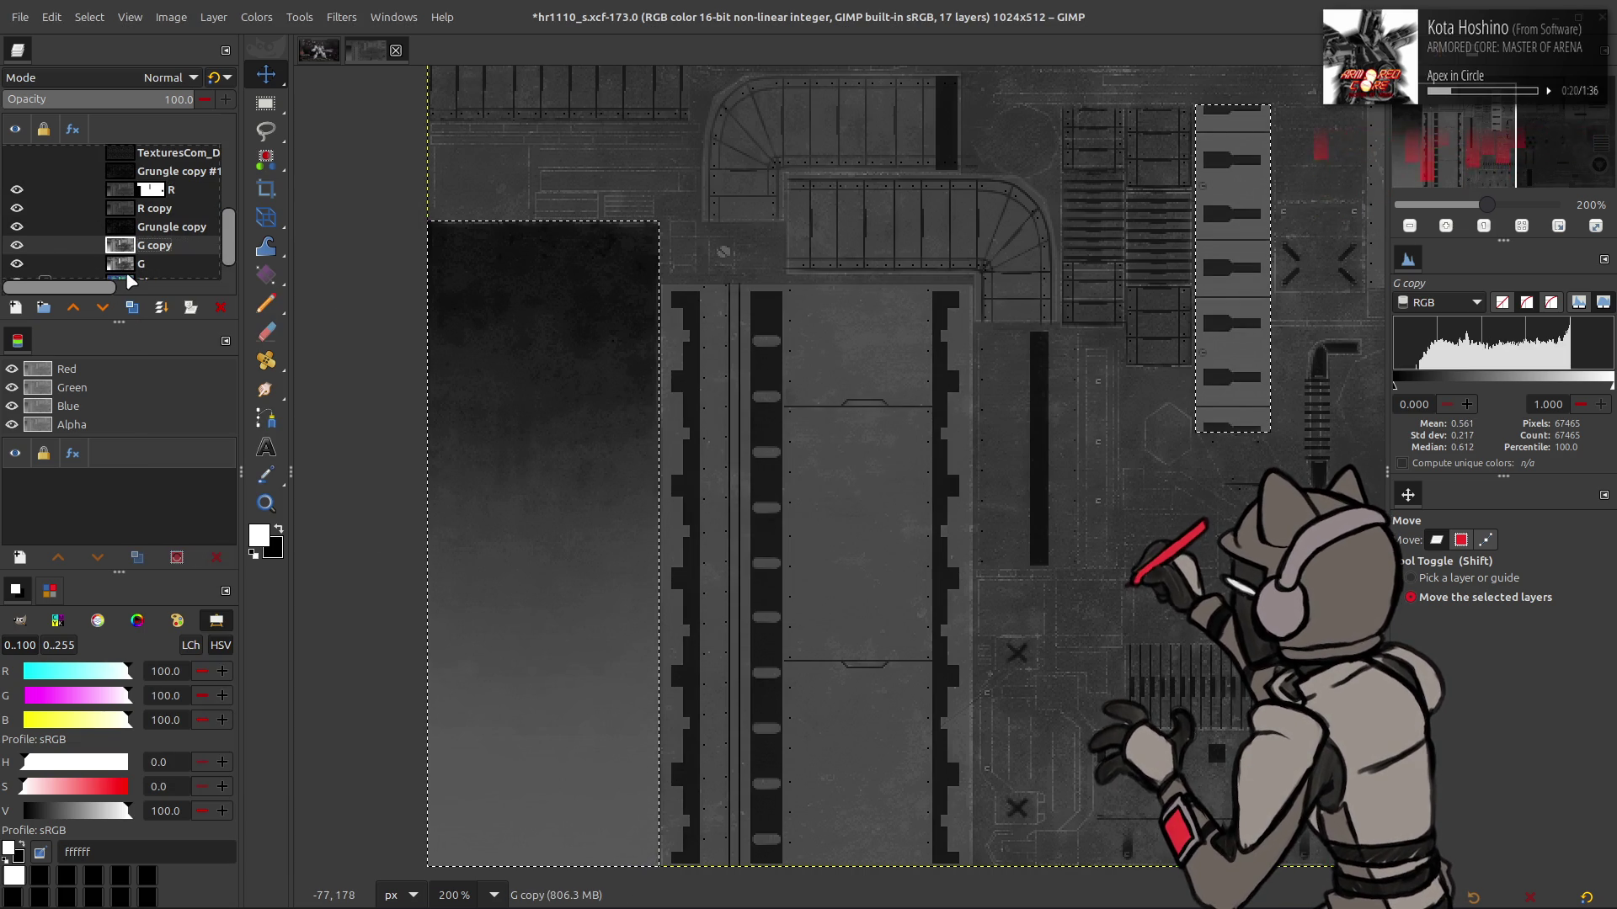
Move G above G copy and give it a mask from the selection
drag(135, 266, 150, 247)
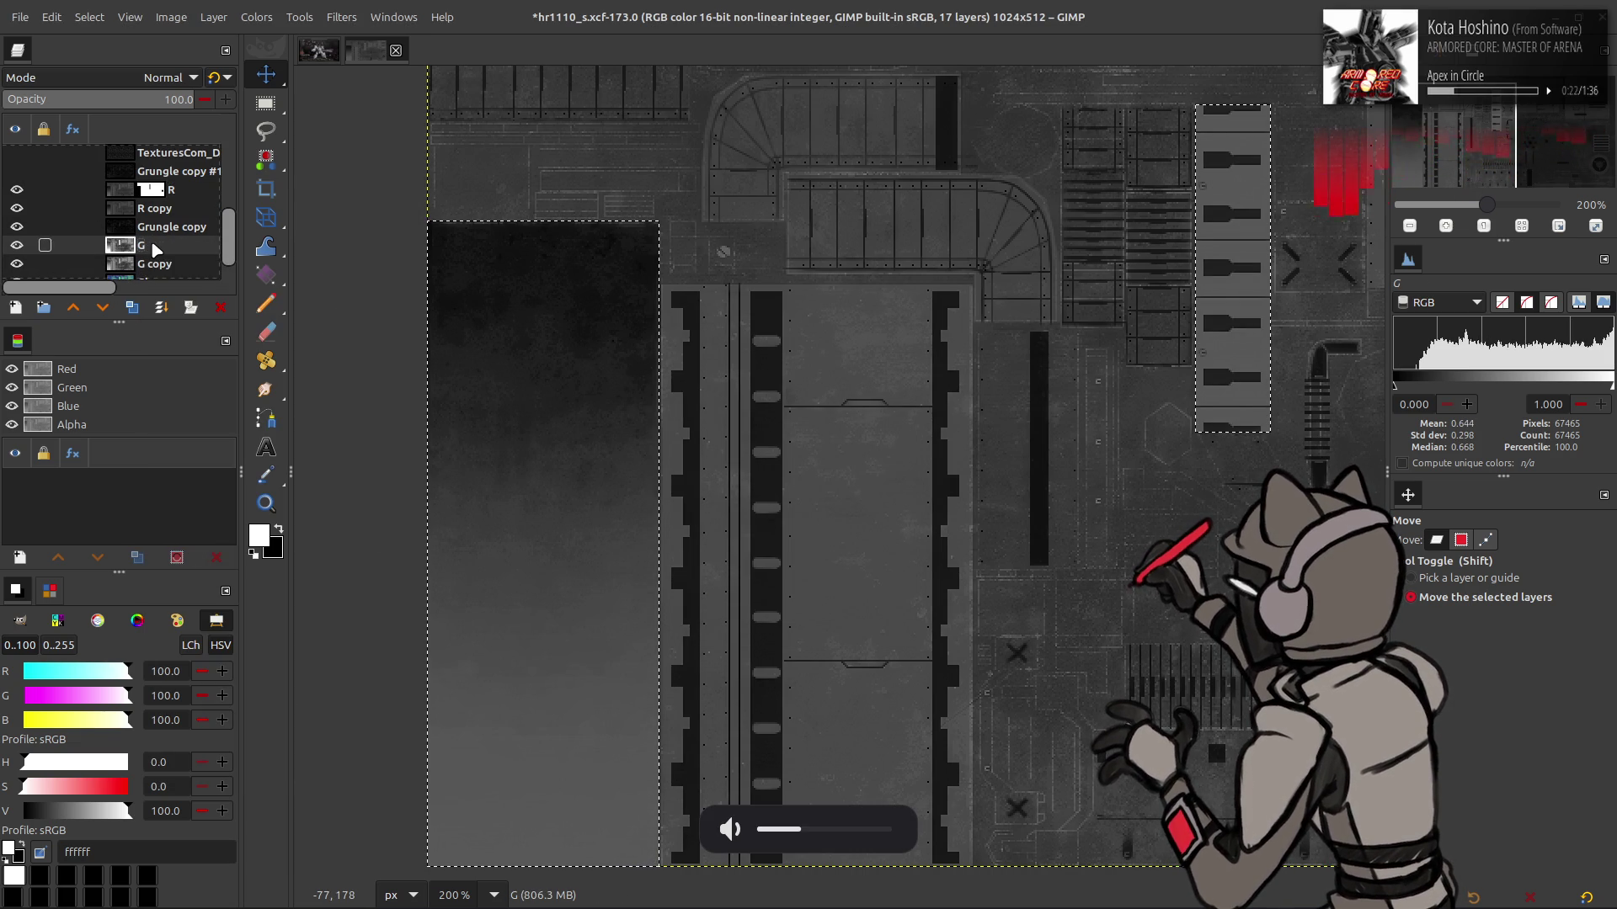
right_click(155, 245)
click(273, 543)
click(879, 597)
Clear the selection and place a visible Grungle copy #1 below R
click(89, 16)
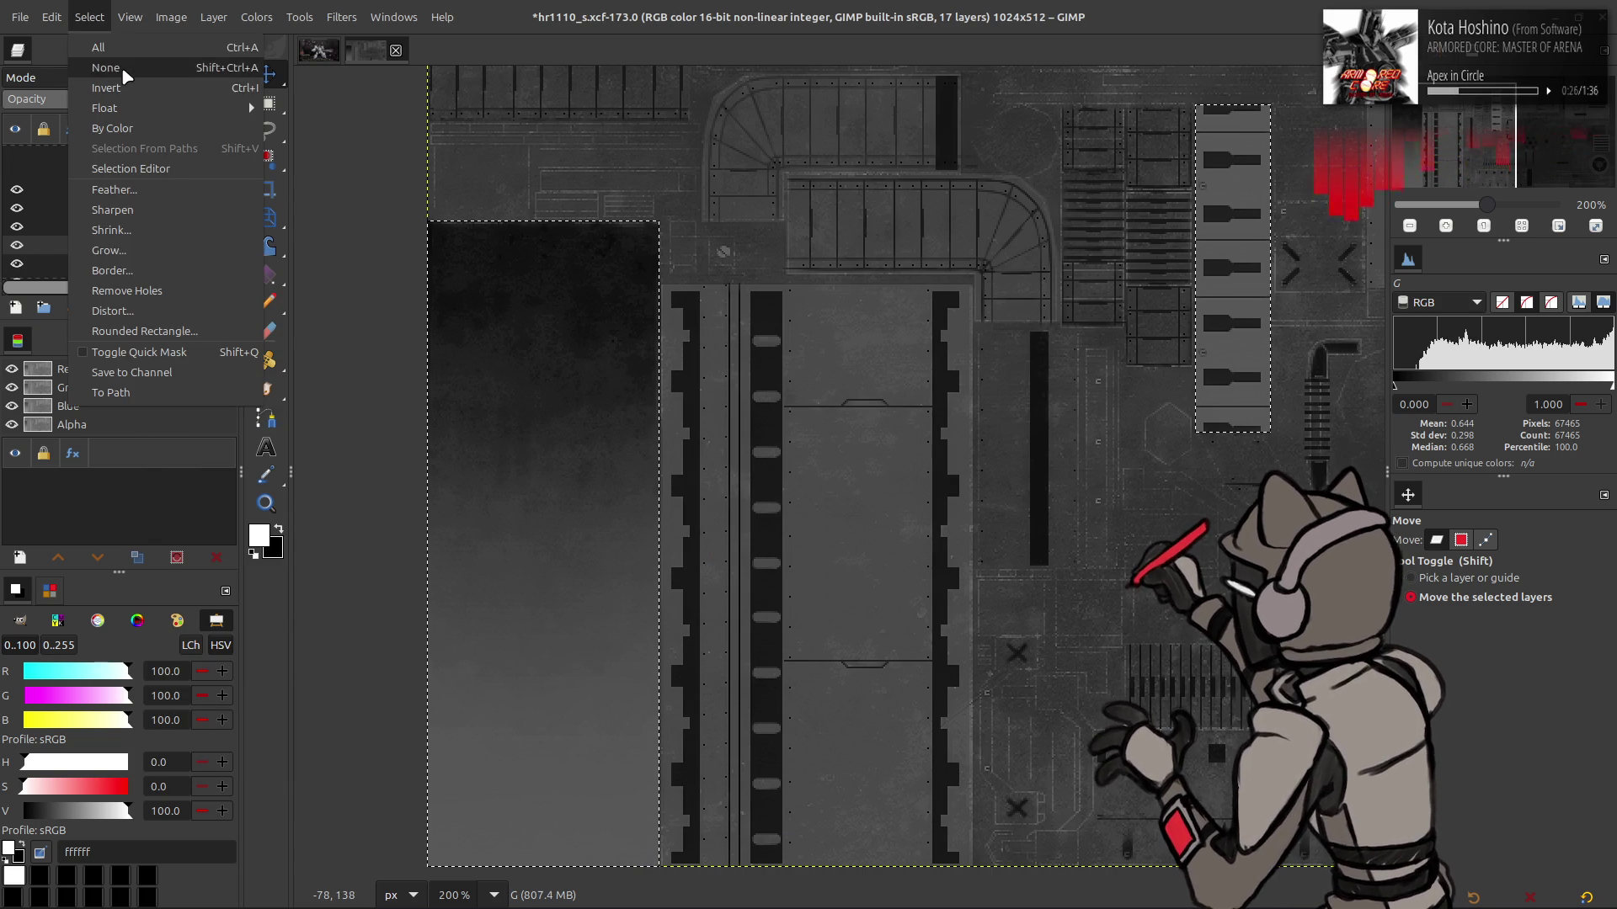
click(109, 57)
scroll(147, 227, up, 1)
click(160, 197)
drag(160, 199, 161, 229)
click(17, 215)
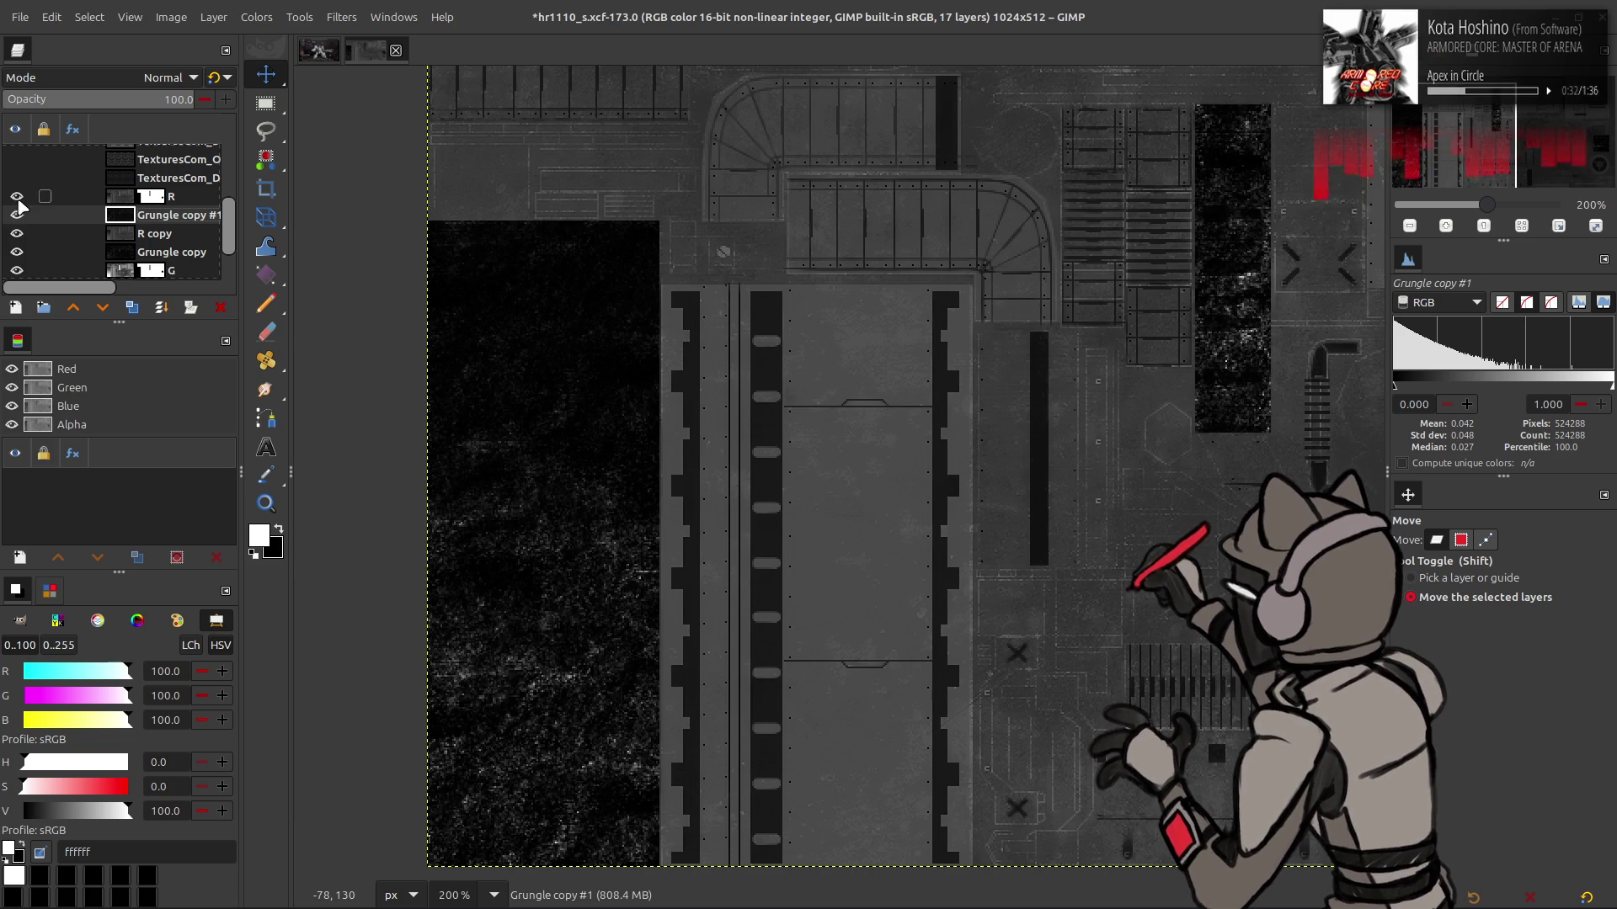
Set Grungle copy #1 to legacy Addition blending, comparing its visibility before and after
click(20, 216)
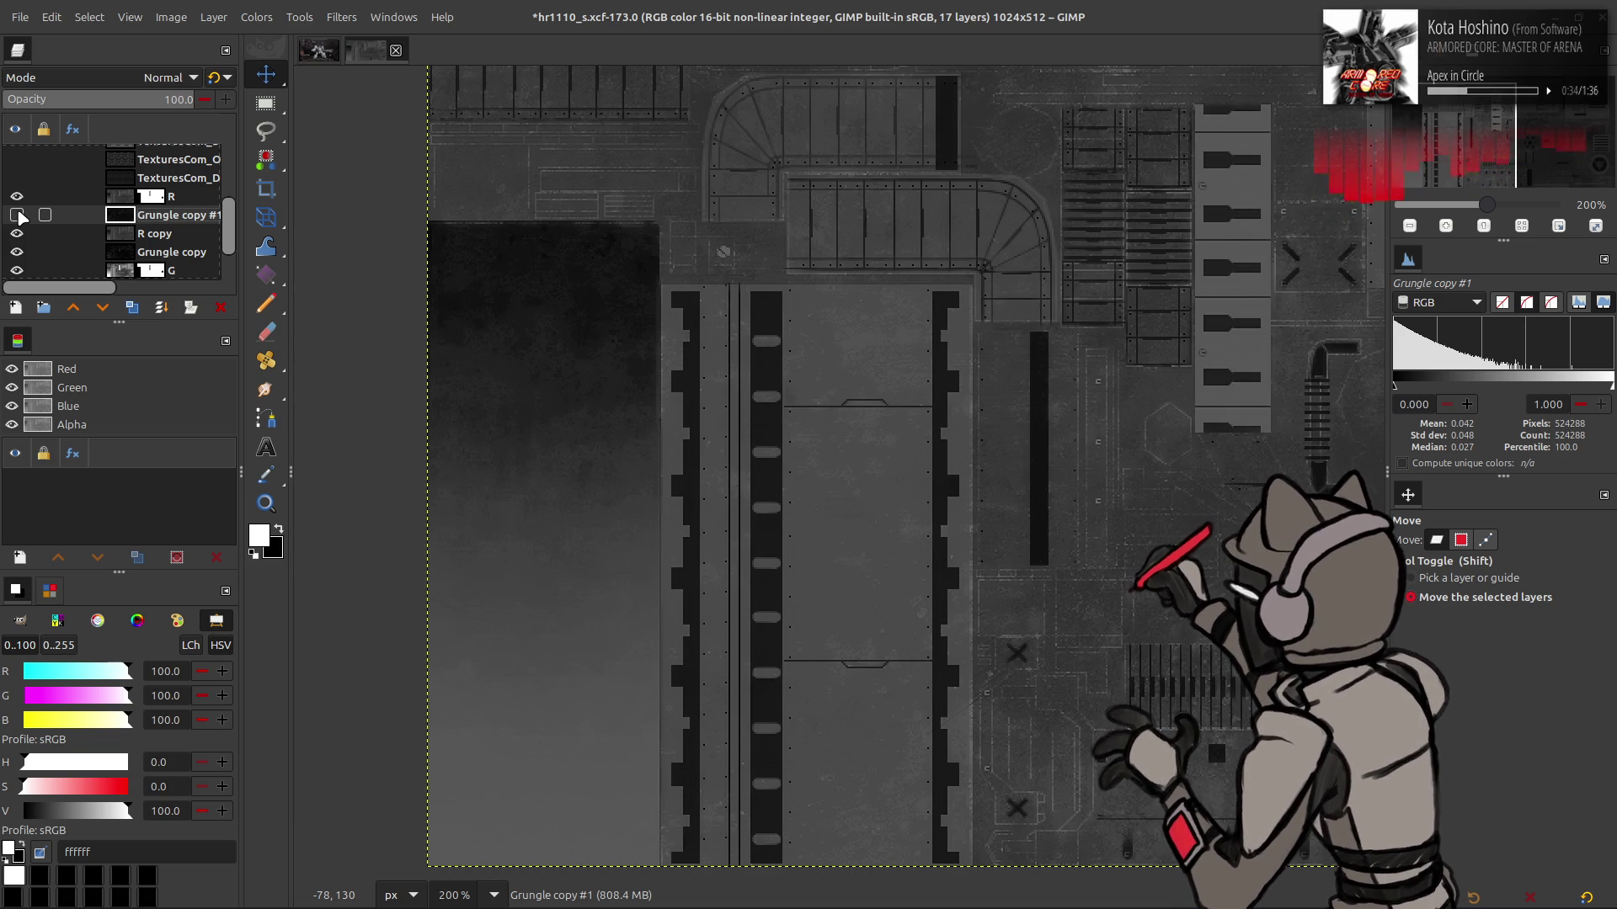
click(20, 216)
click(20, 195)
click(20, 195)
click(131, 77)
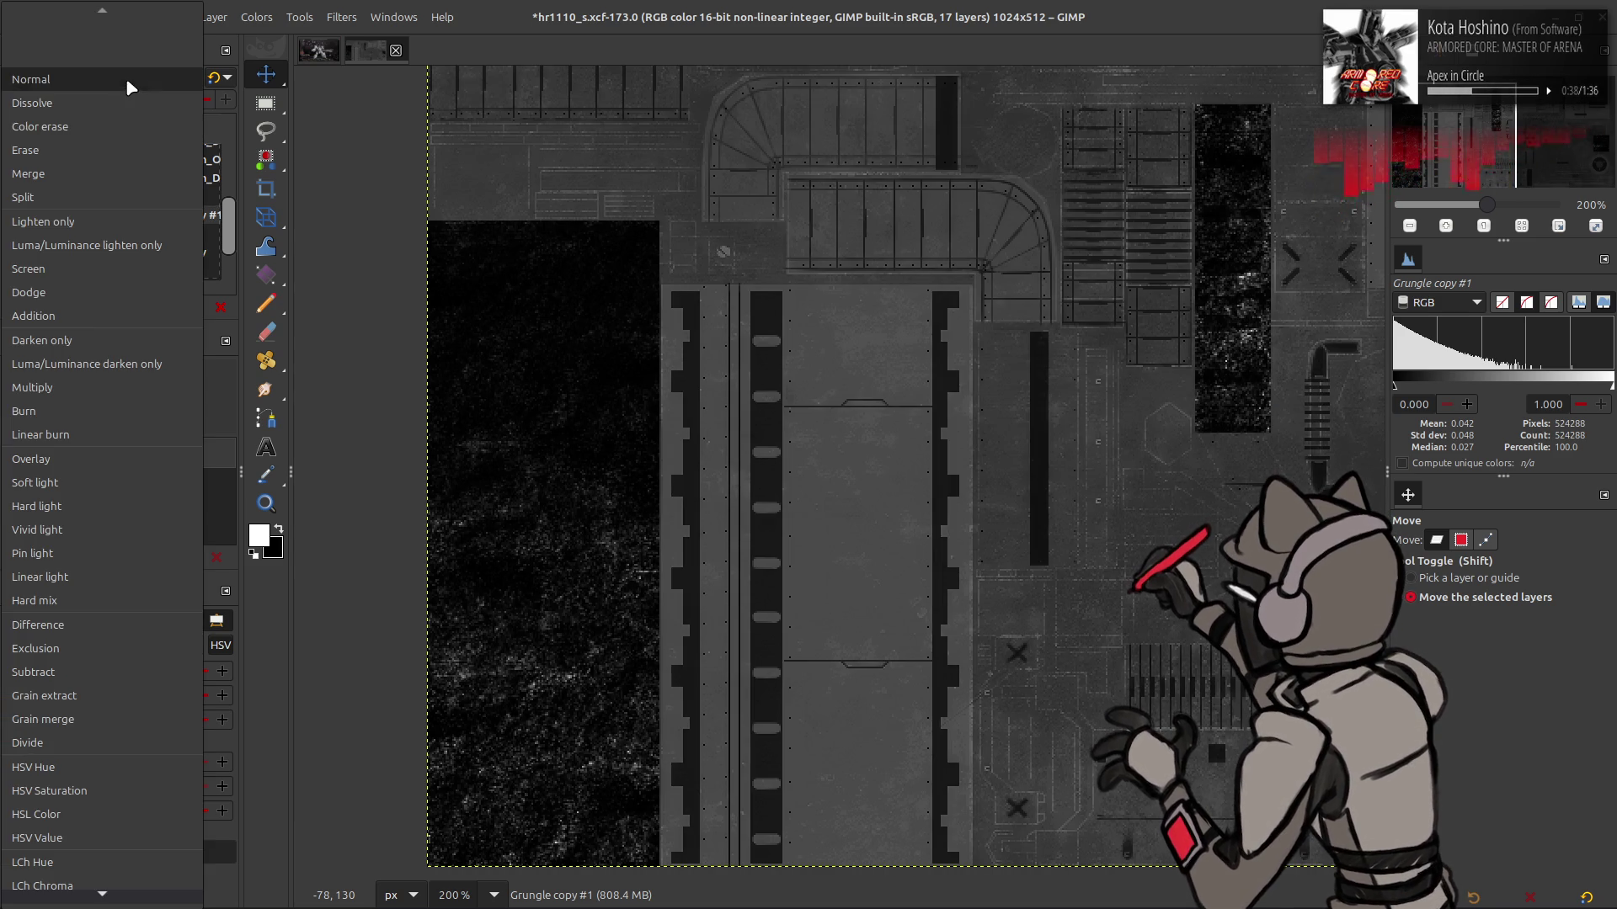
click(93, 307)
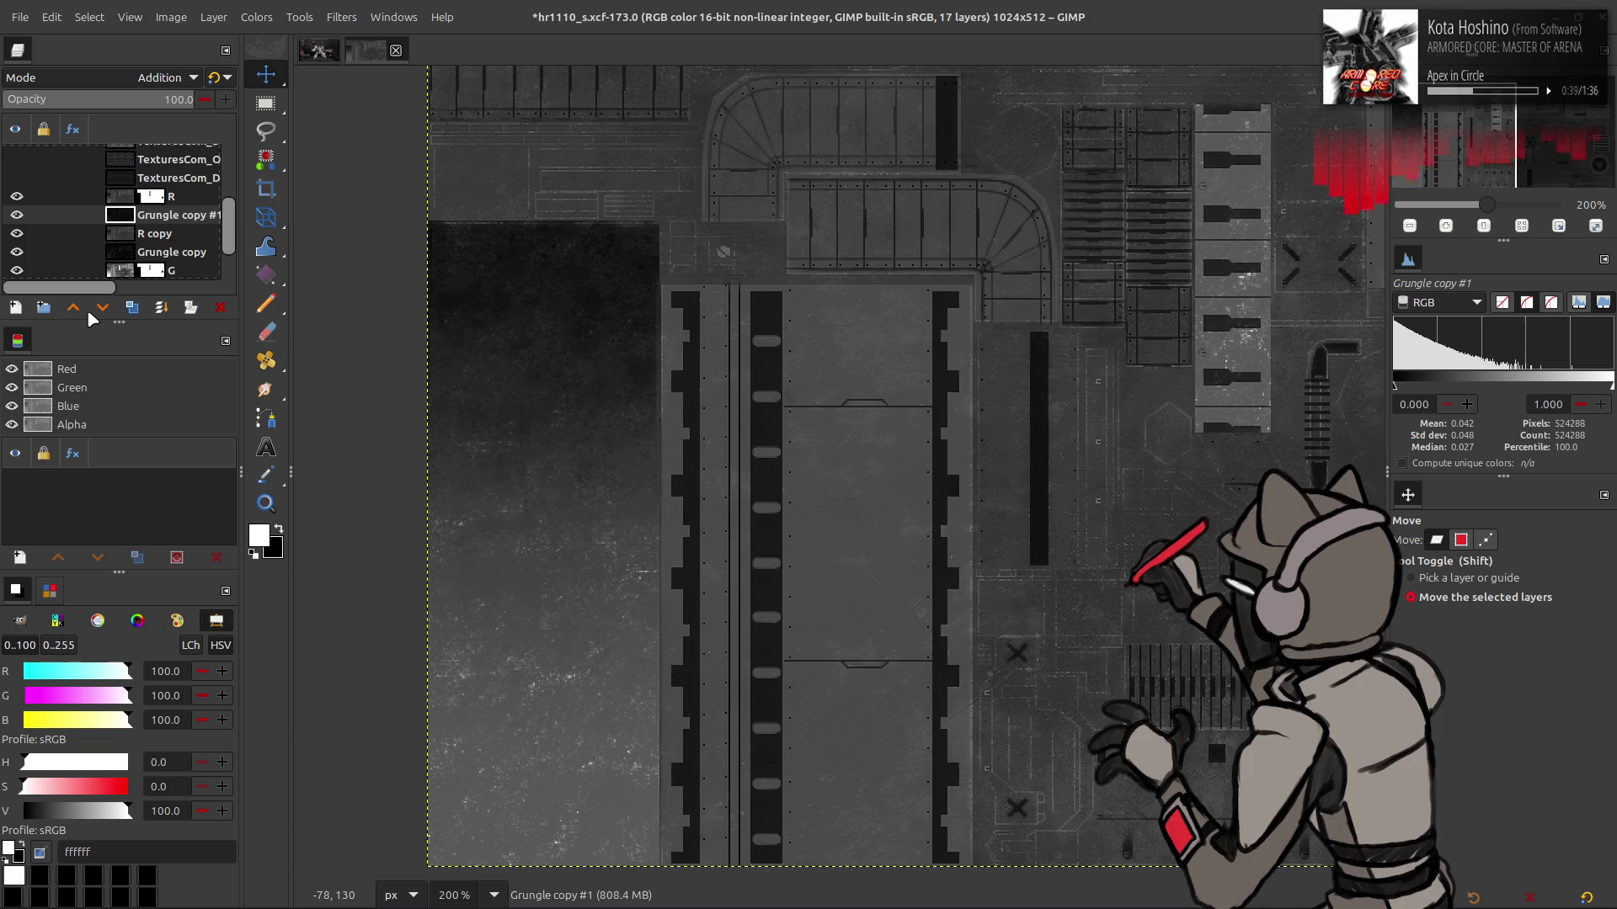
click(213, 78)
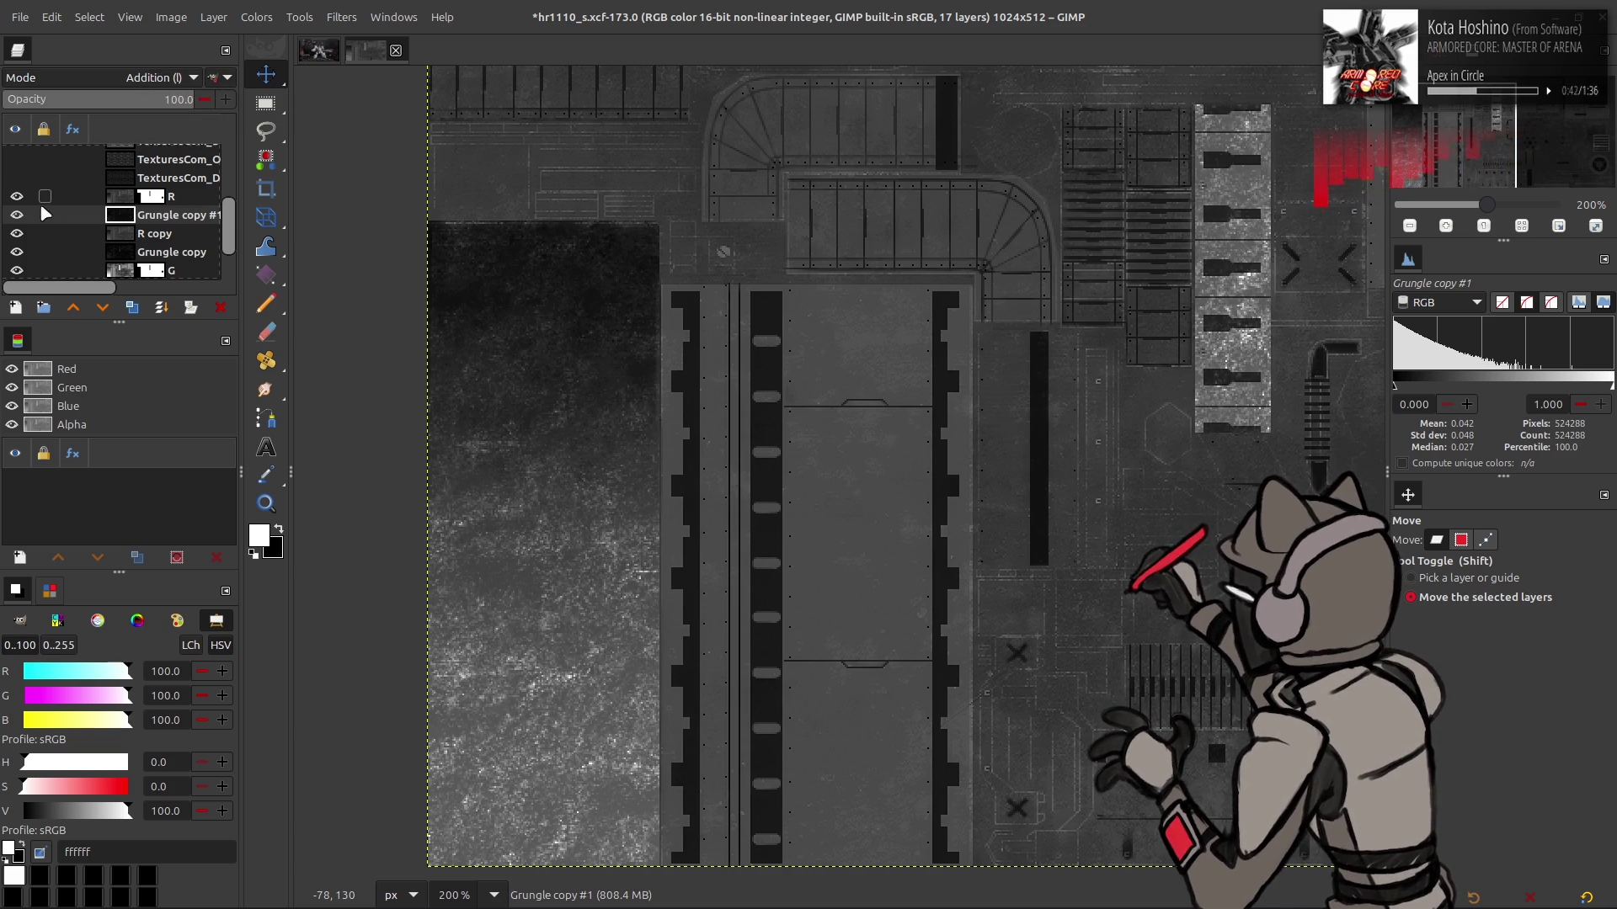
click(19, 216)
click(17, 216)
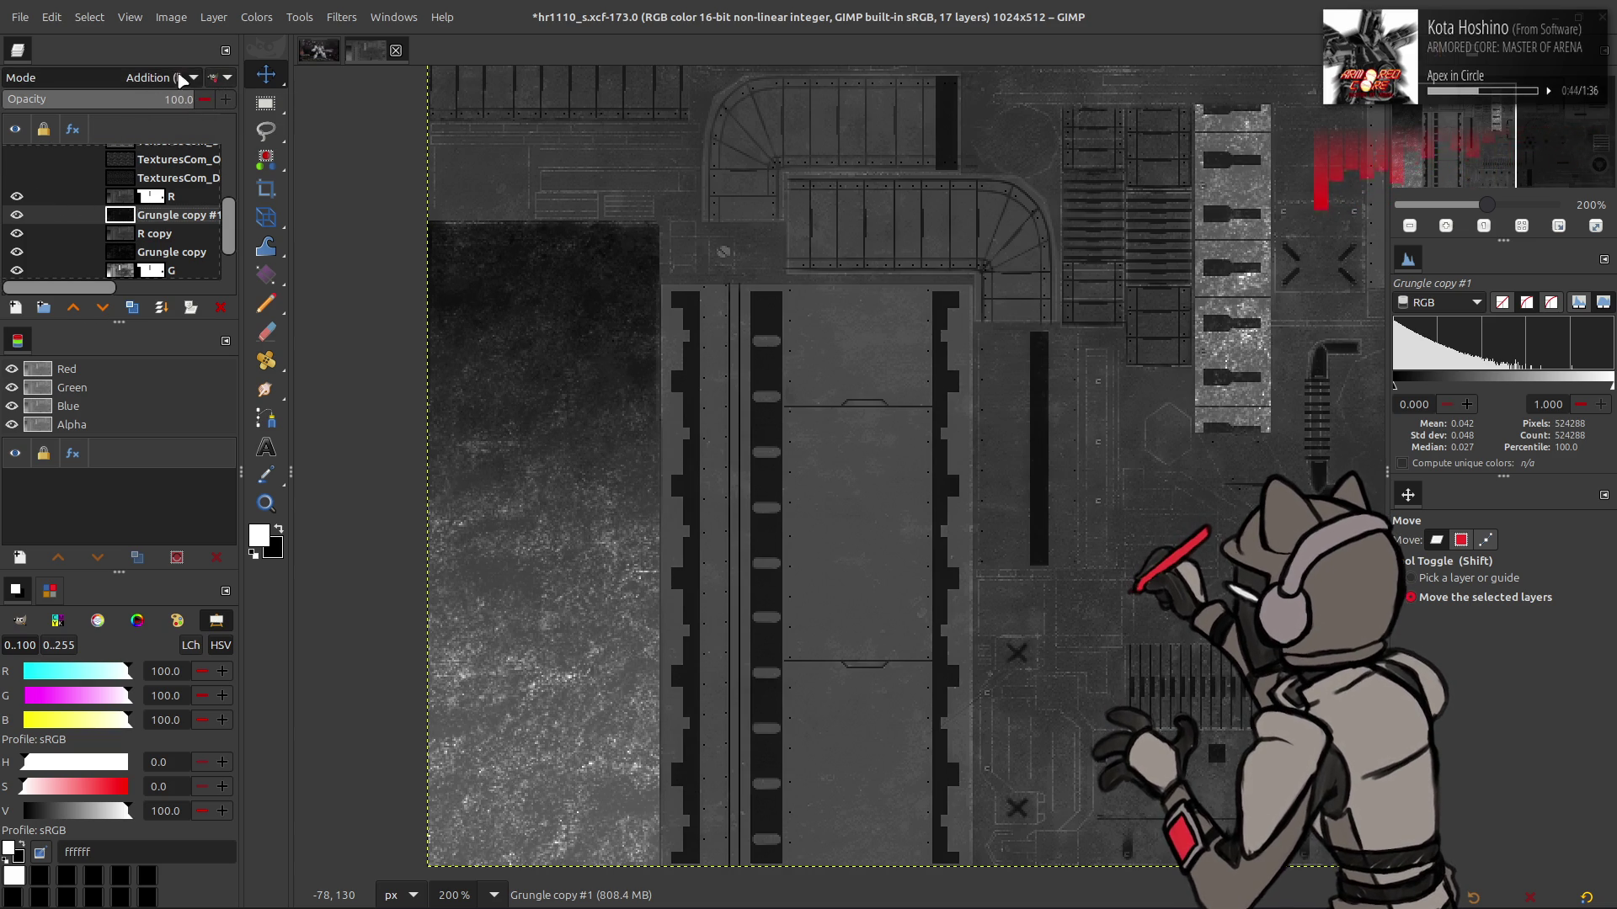
Try lowering Grungle copy #1's output highlights in Levels, then cancel
click(255, 17)
click(300, 196)
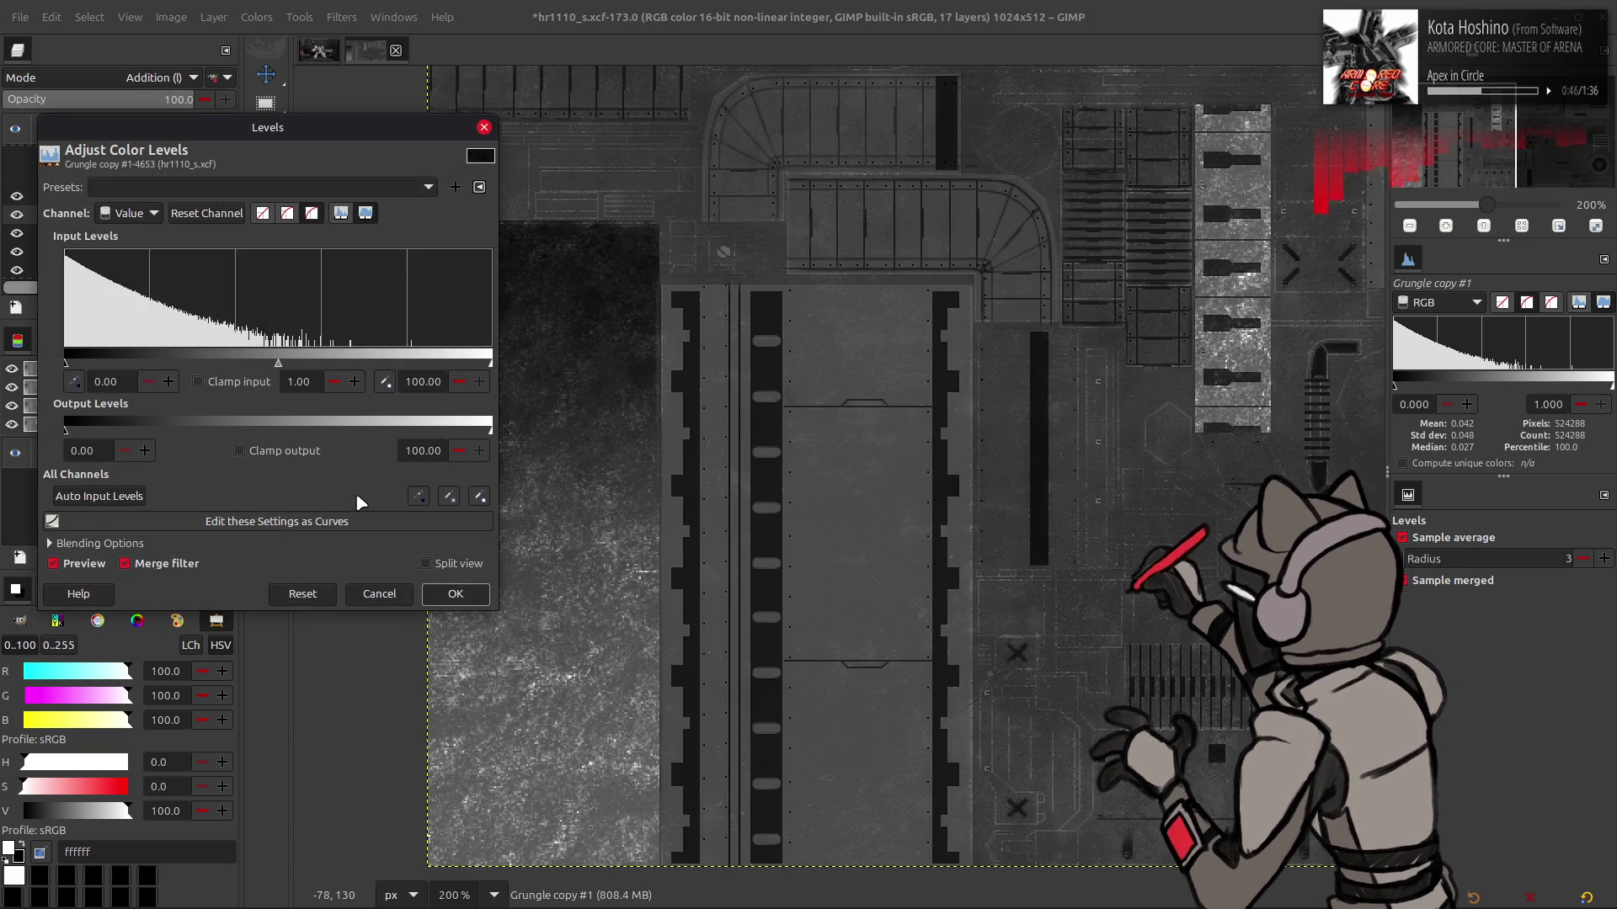
mouse_move(415, 439)
mouse_down()
mouse_move(82, 451)
mouse_move(147, 457)
mouse_up()
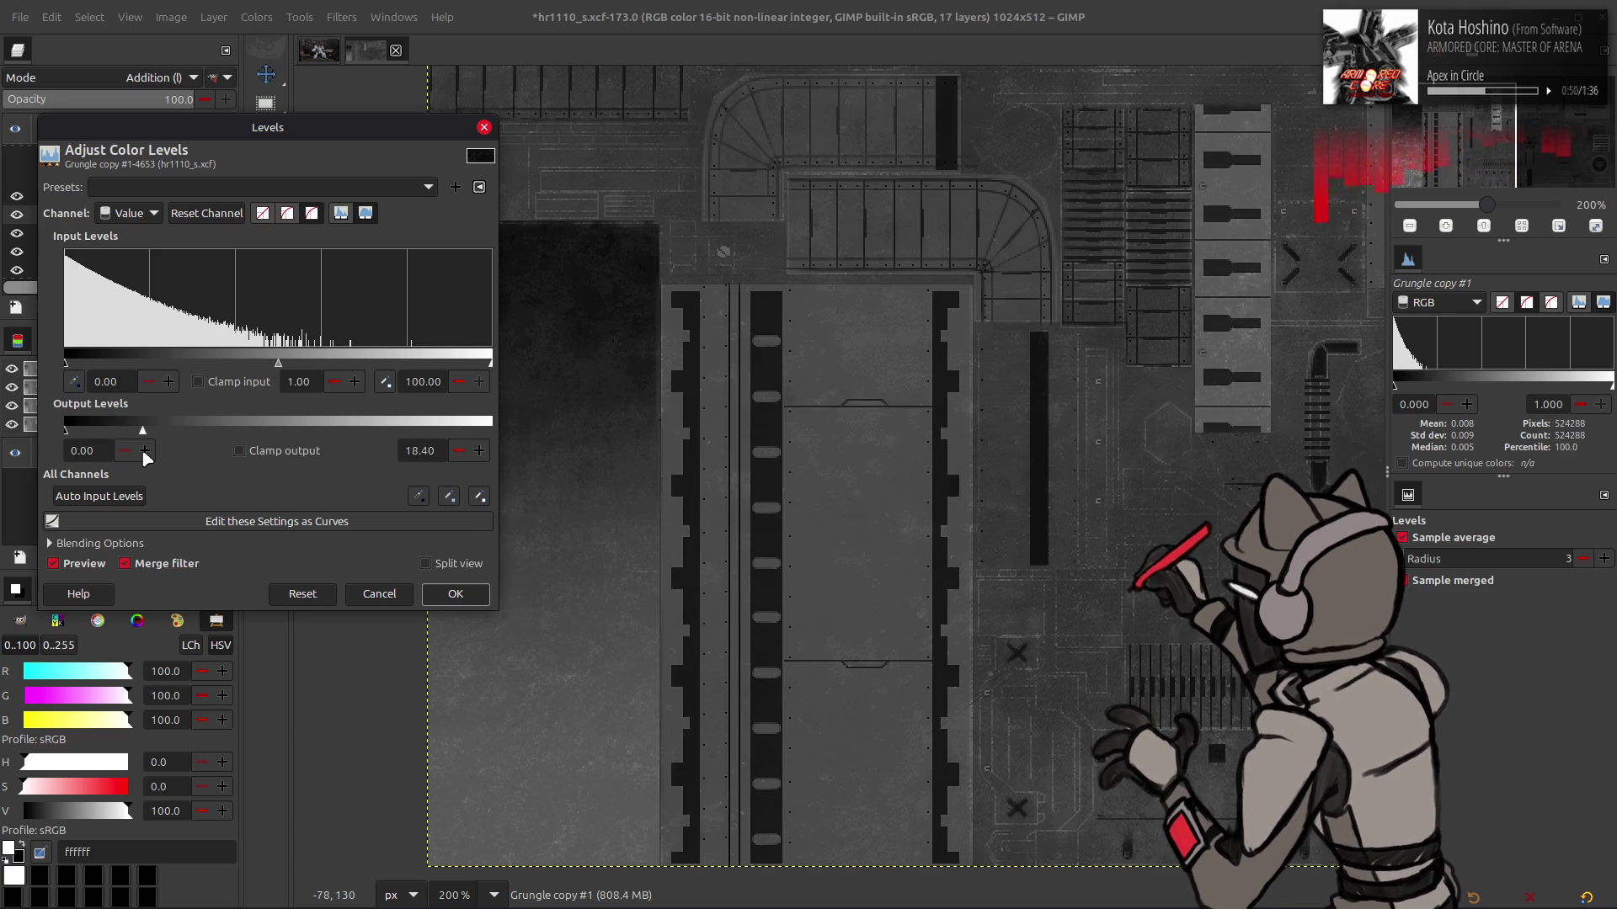
click(379, 593)
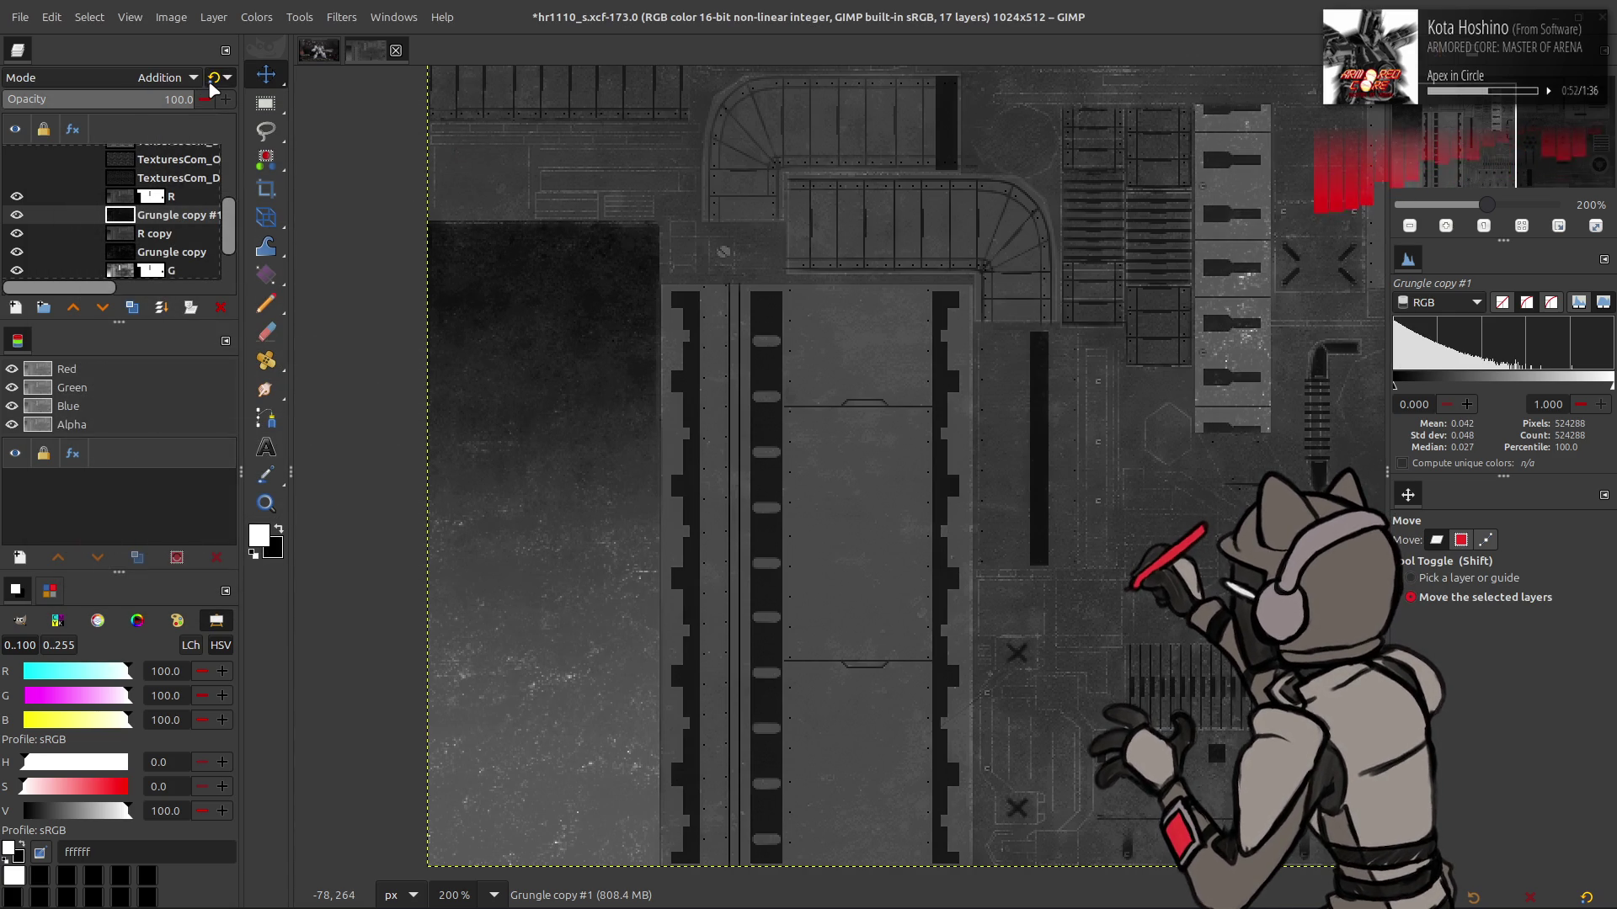
Retry the Levels darkening, cancel it, and delete the Grungle copy #1 layer
click(244, 19)
click(270, 206)
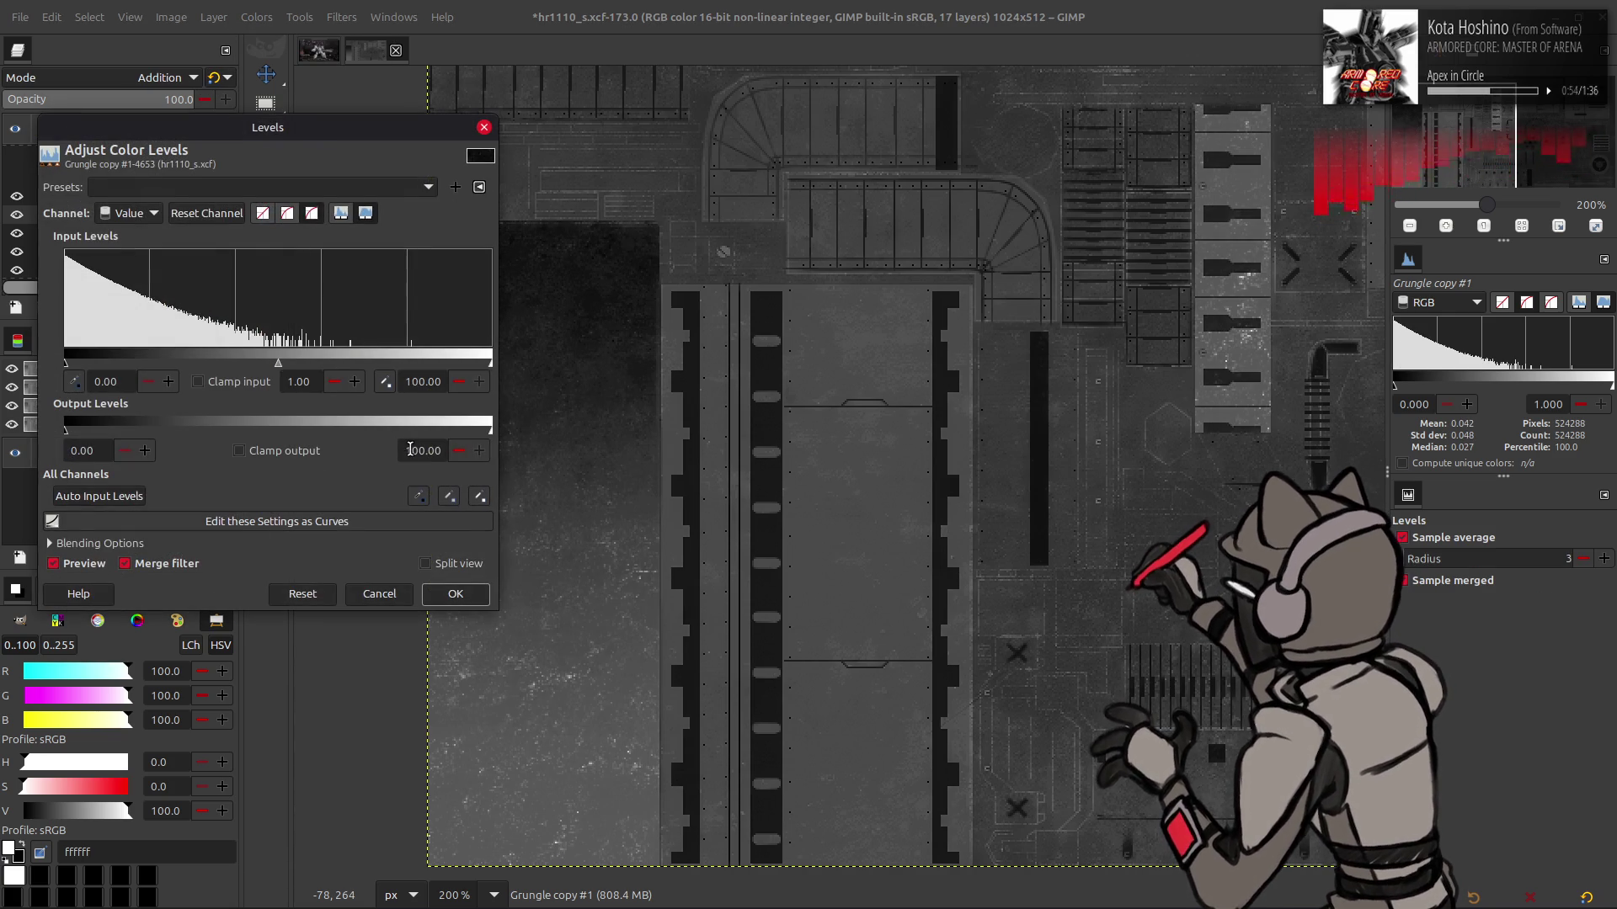
mouse_move(449, 424)
mouse_down()
mouse_move(165, 427)
mouse_move(306, 438)
mouse_up()
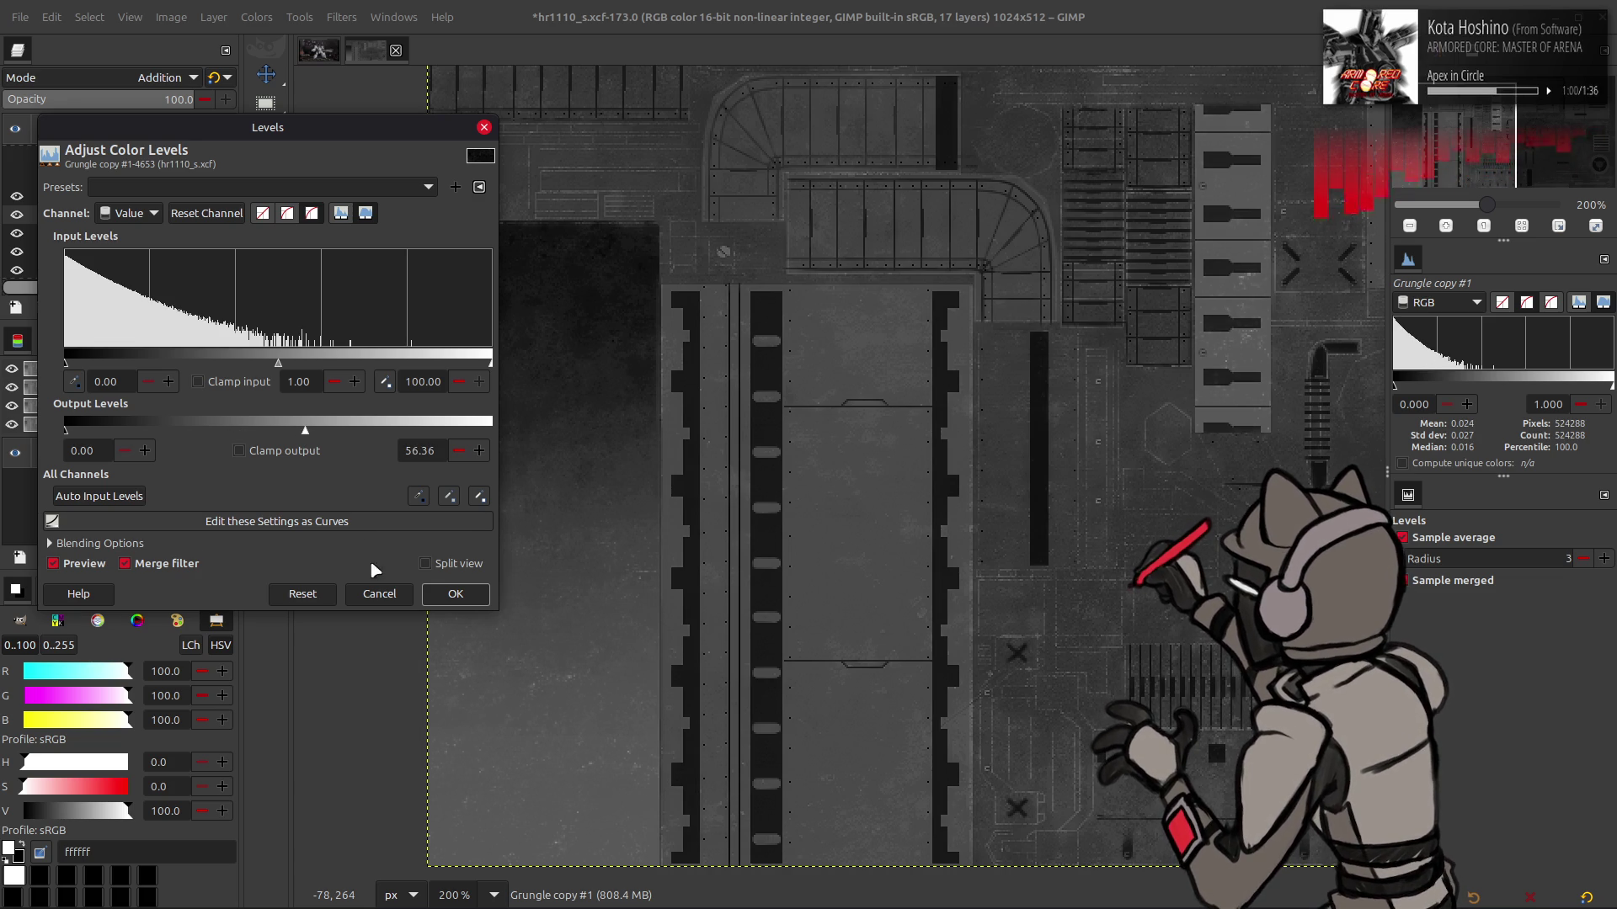
click(379, 593)
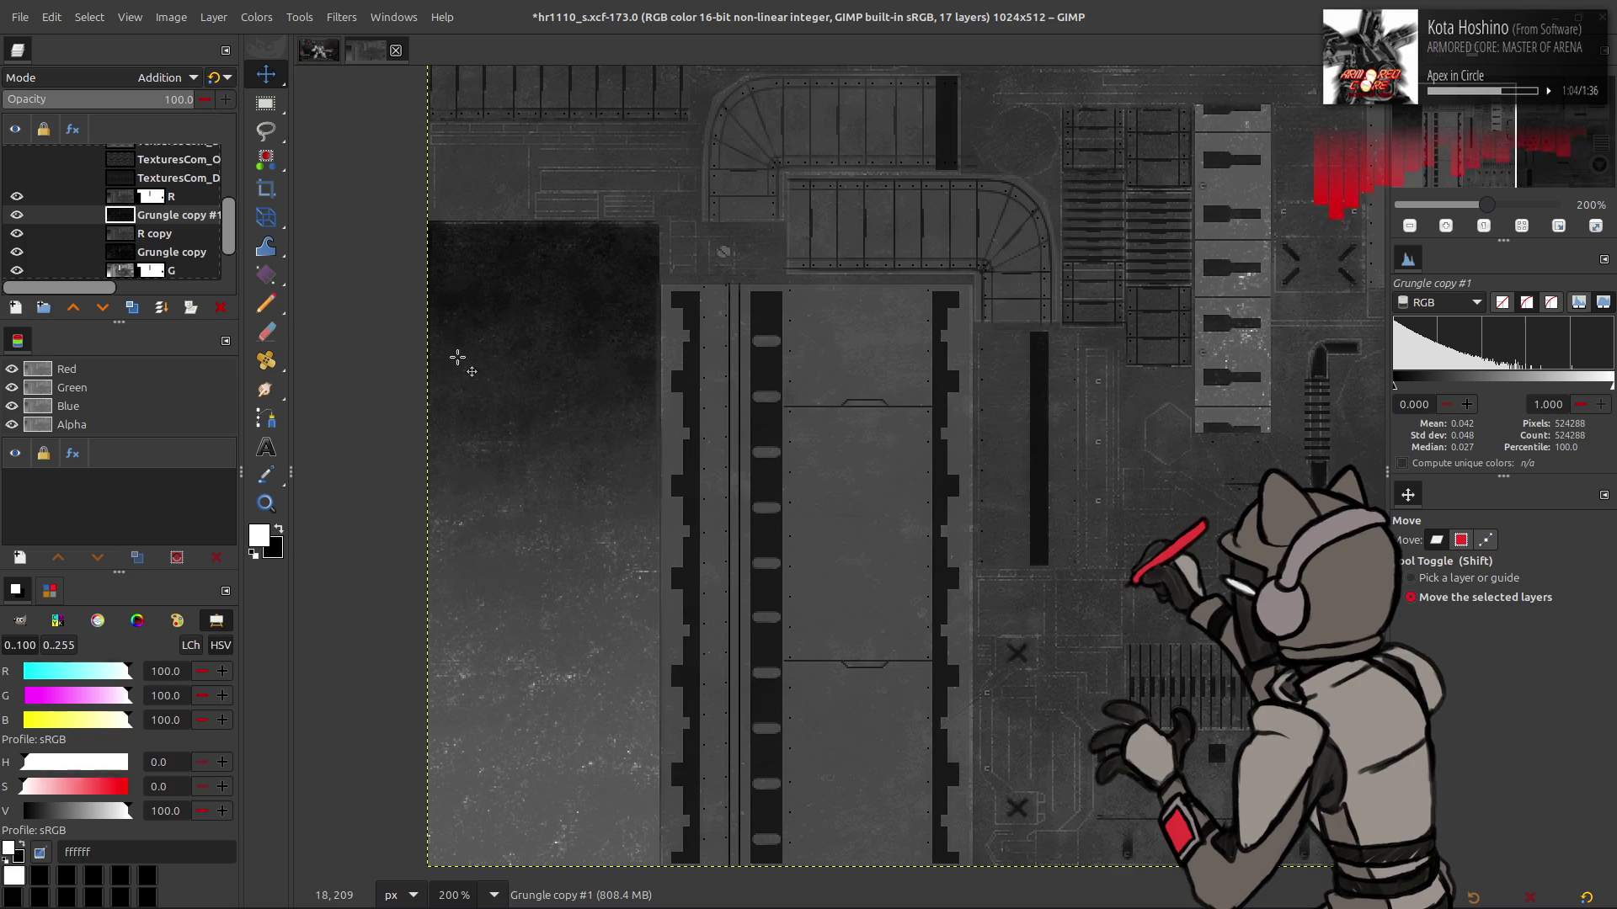
click(217, 308)
Duplicate R copy into R copy #1 and remove its mask
click(111, 200)
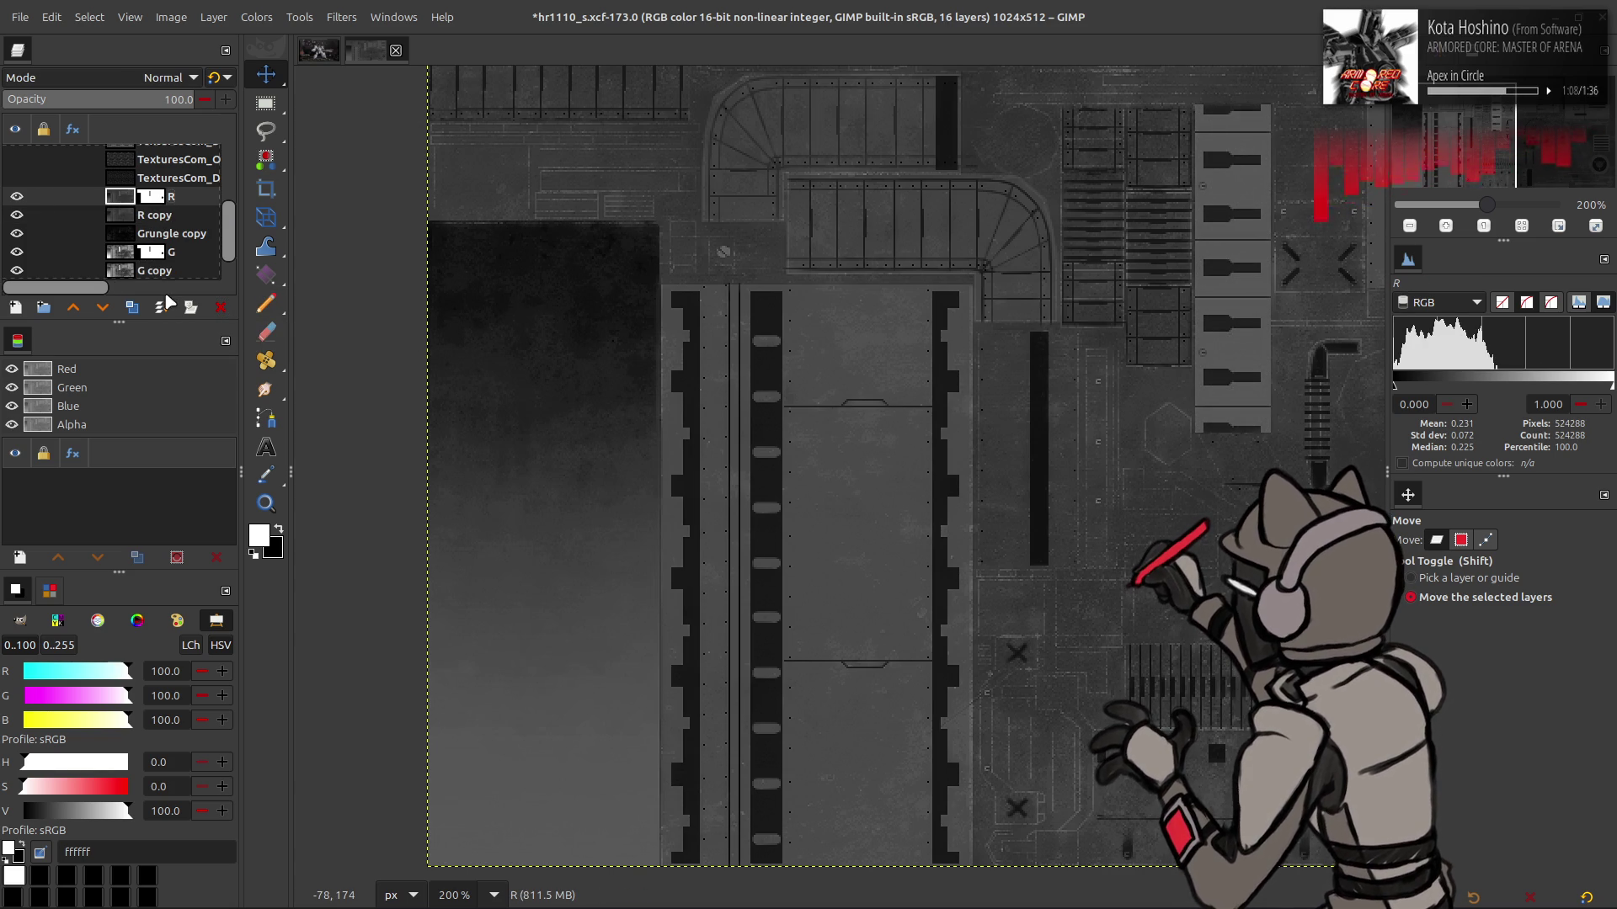
click(135, 309)
right_click(159, 213)
click(215, 535)
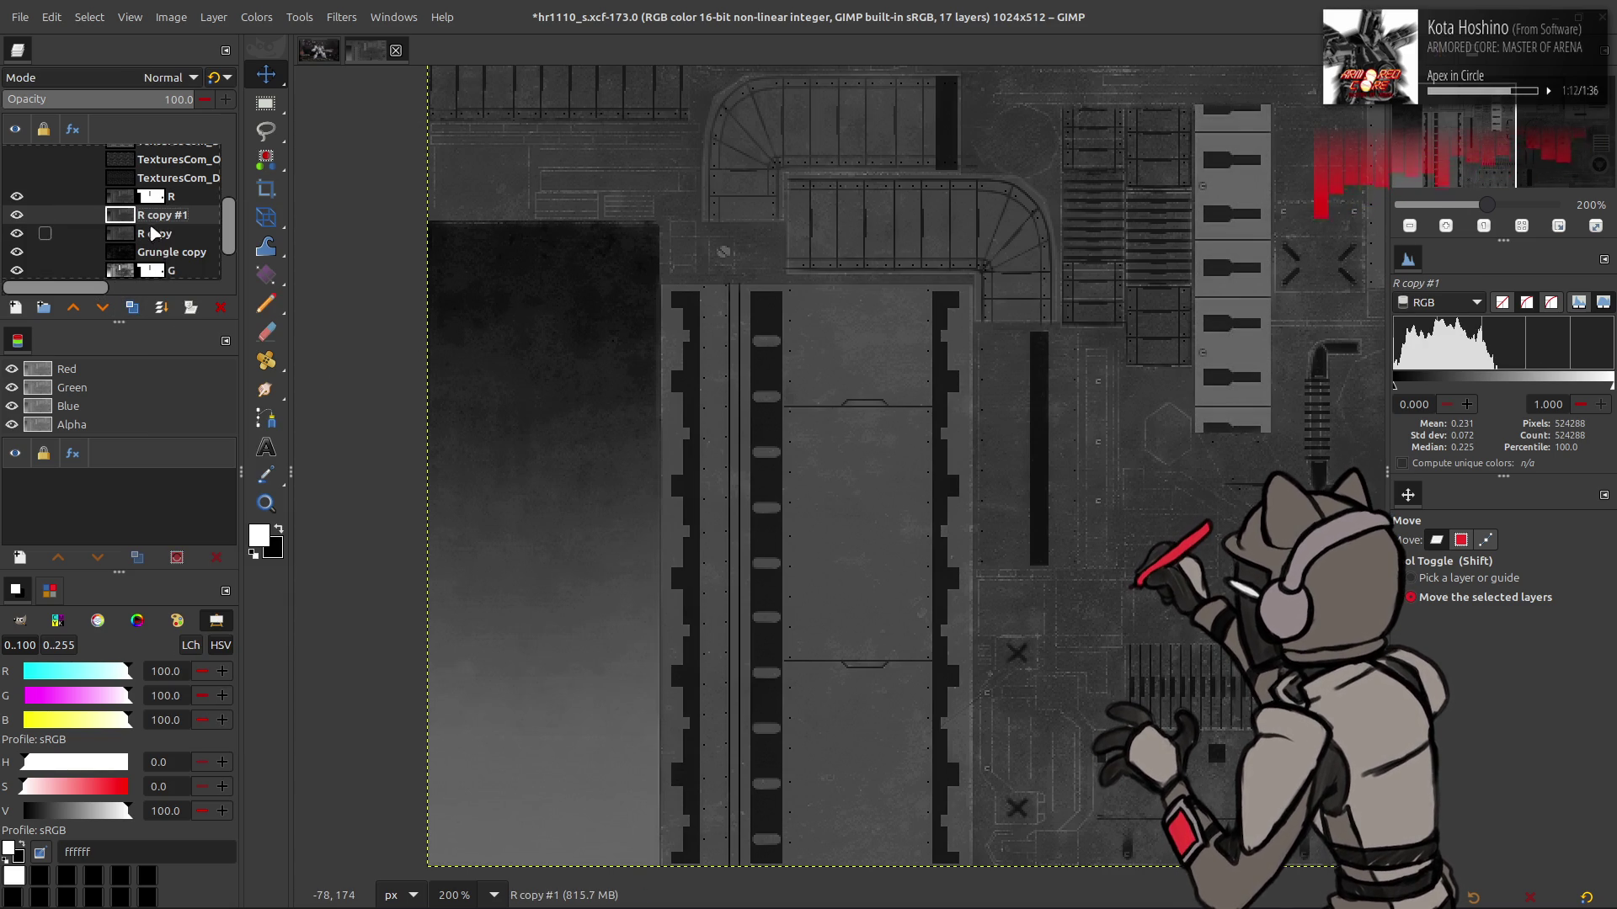
Duplicate Grungle and place a visible Grungle copy #1 above R
scroll(155, 234, up, 3)
click(165, 193)
click(133, 308)
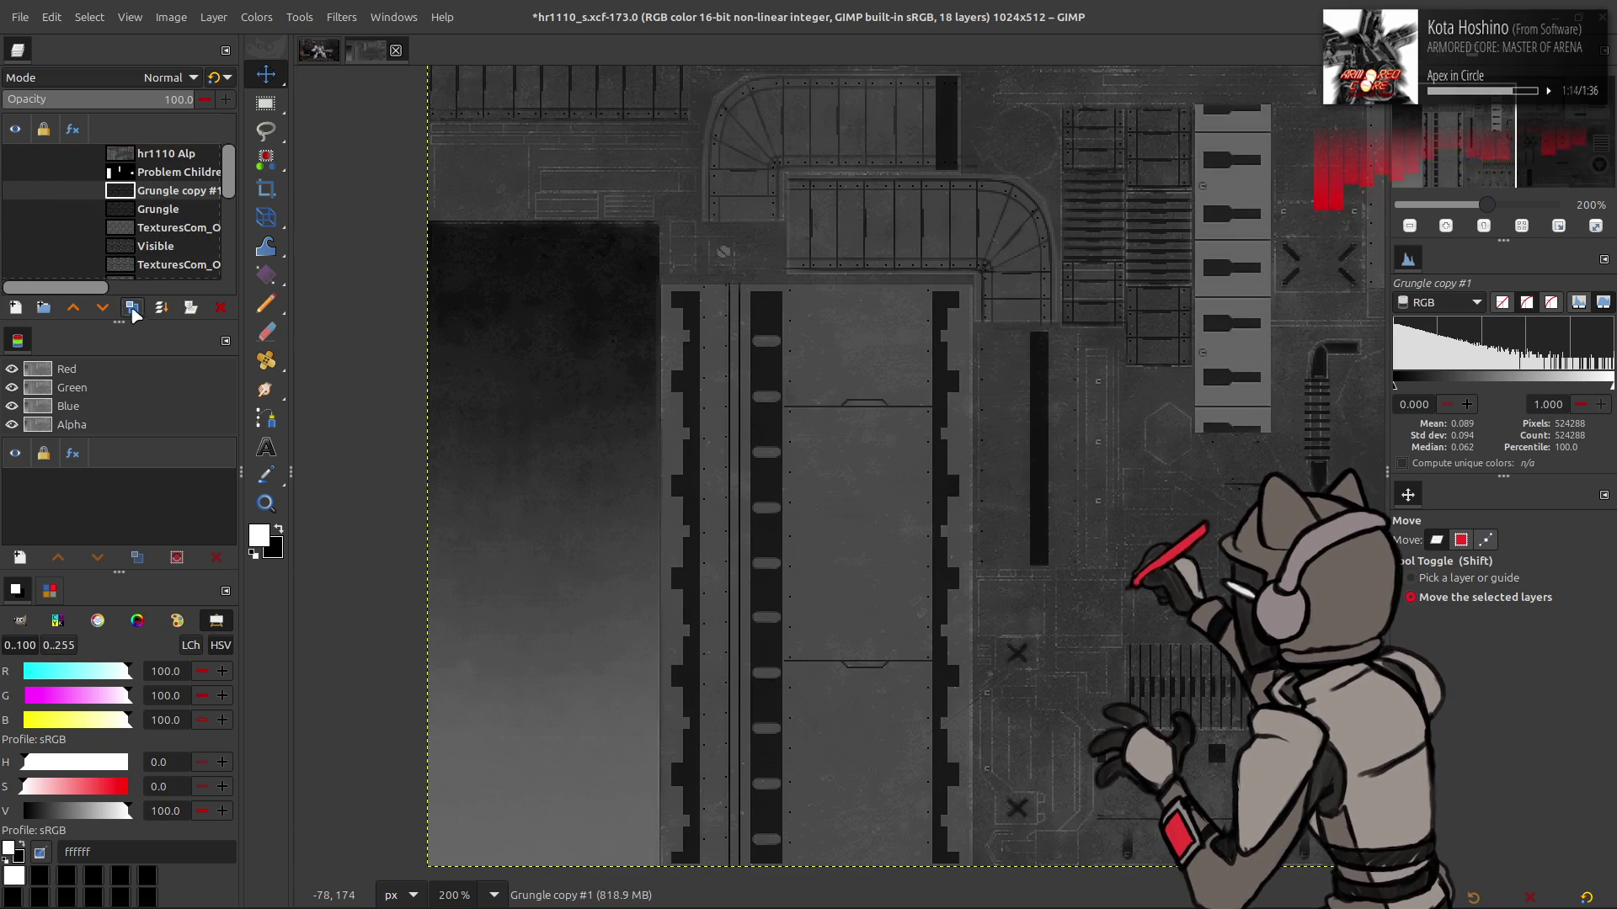
key(ctrl+z)
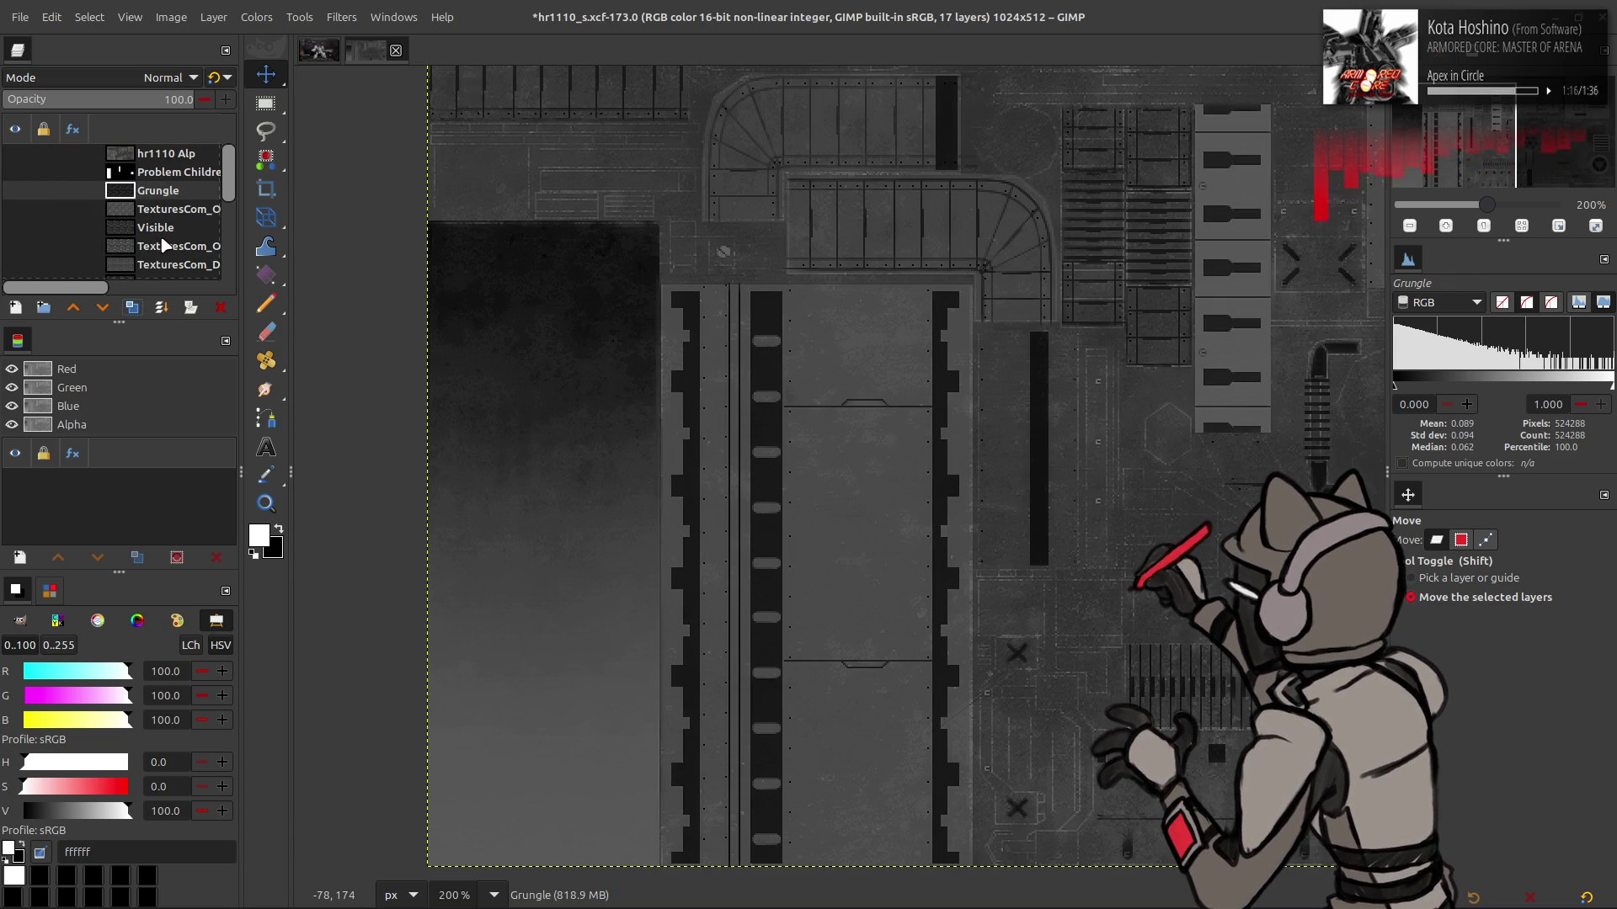
key(ctrl+y)
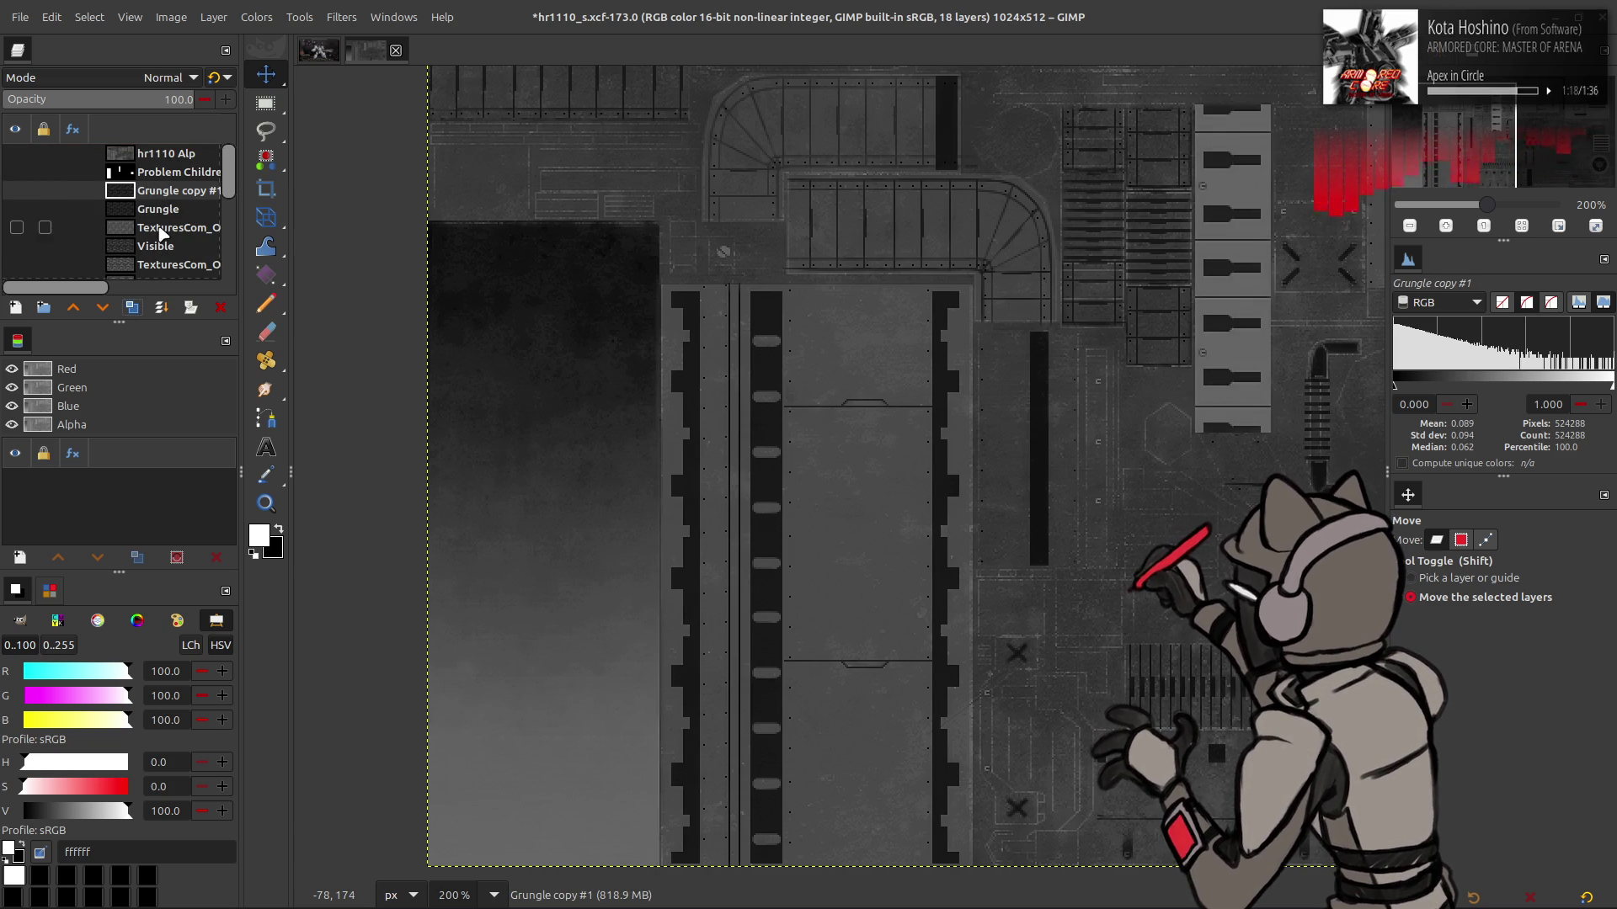
mouse_move(164, 198)
mouse_down()
mouse_move(171, 133)
mouse_move(163, 218)
mouse_up()
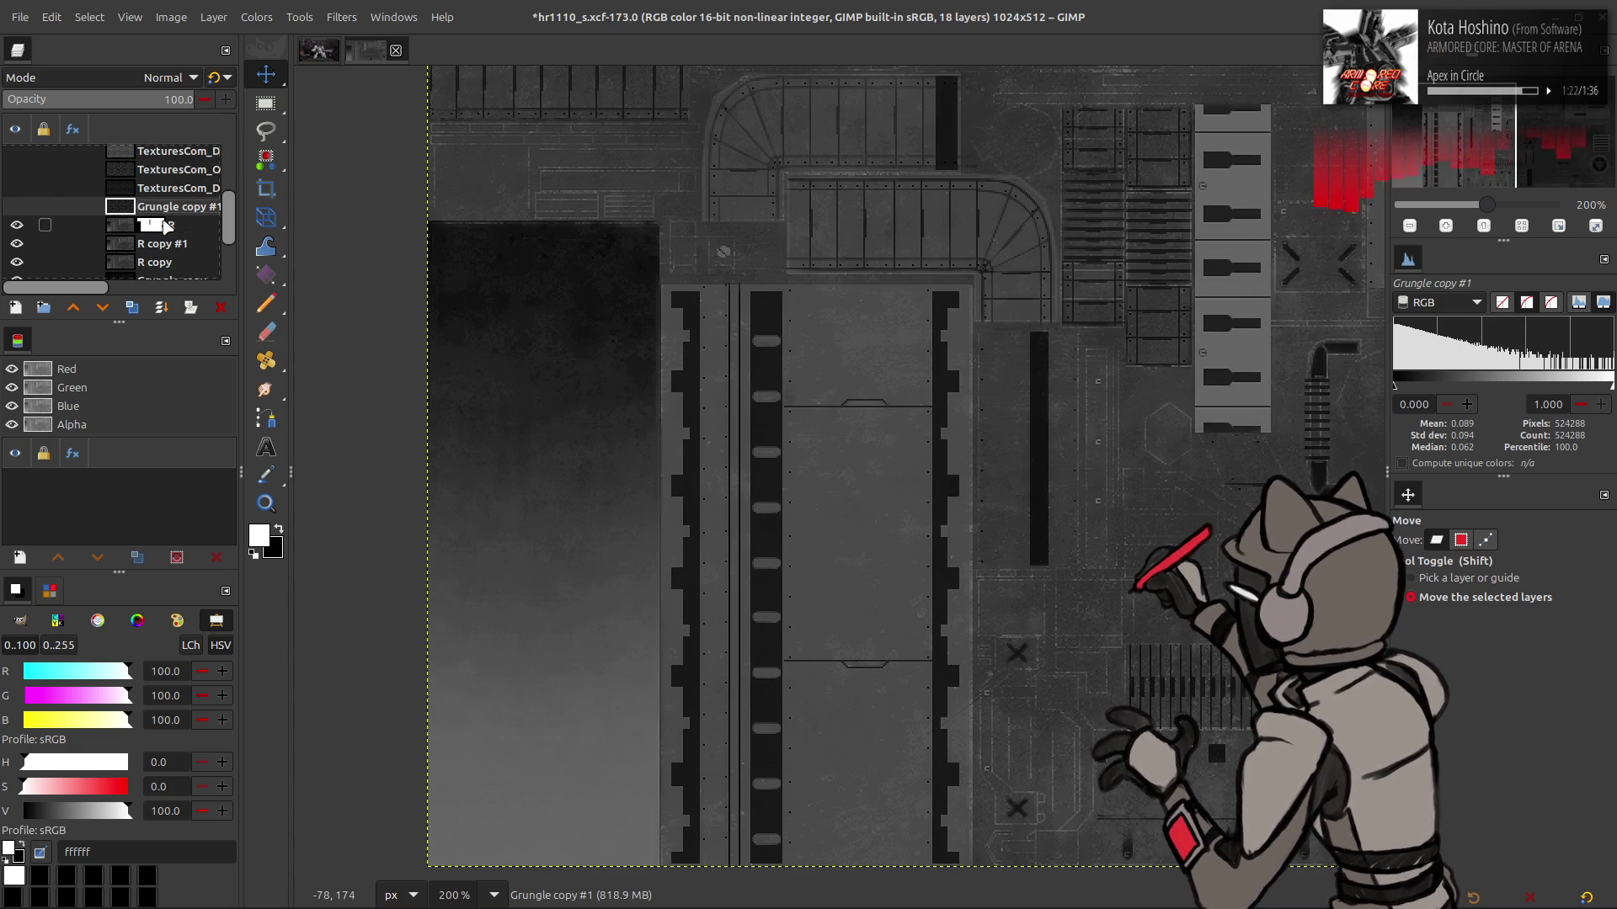
click(16, 207)
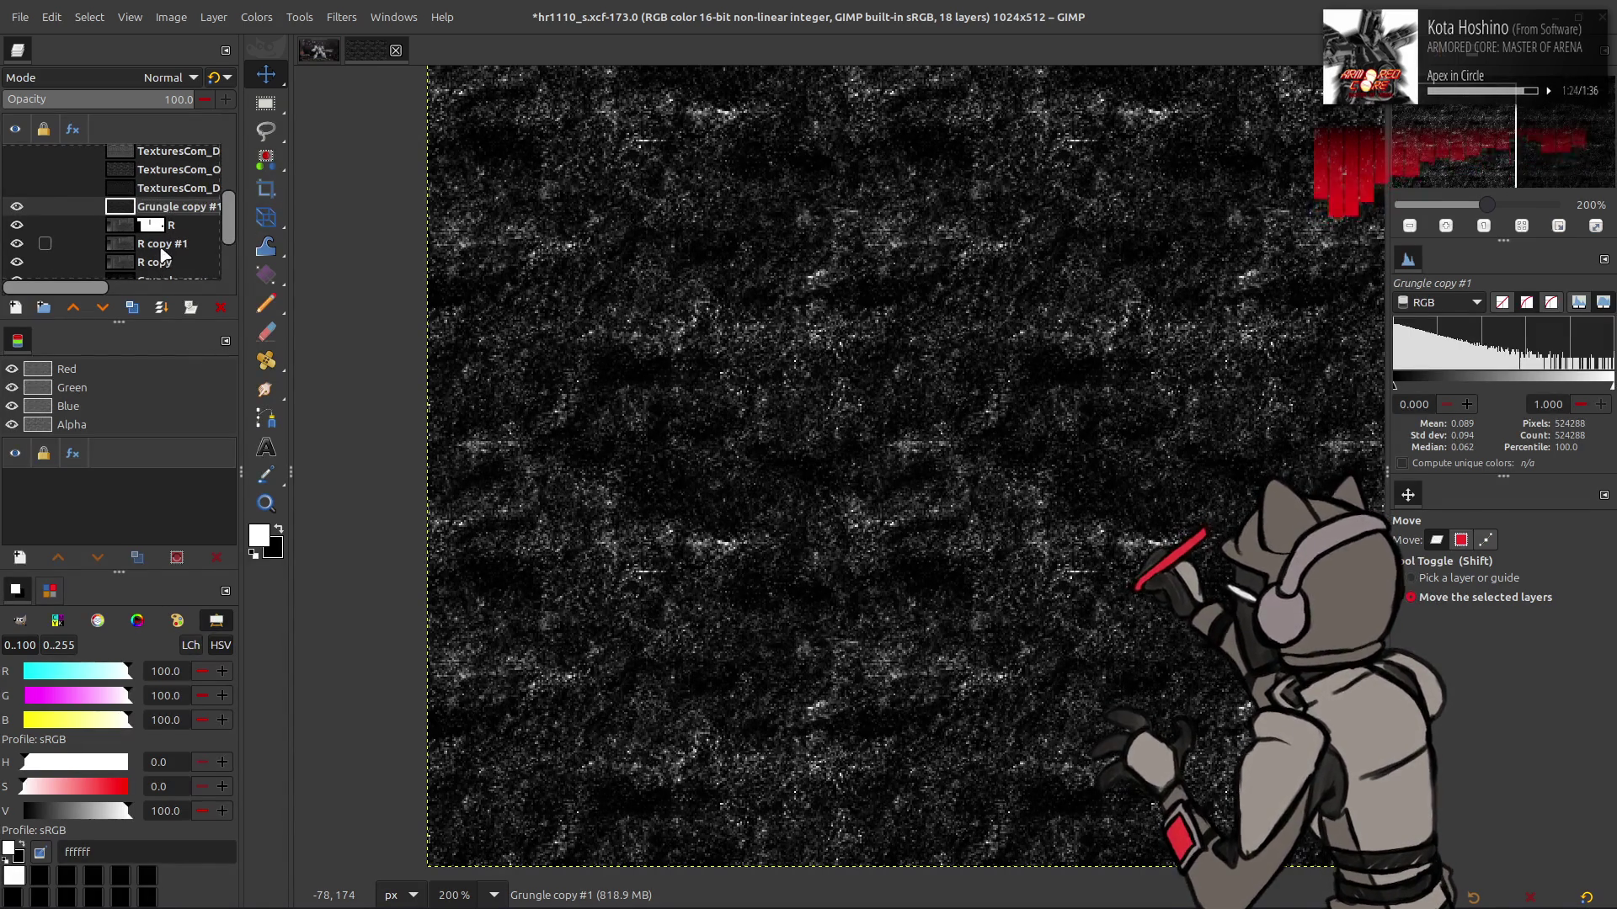
Duplicate R copy #1 into R copy #2 and try legacy Divide blending on it
click(162, 245)
click(132, 310)
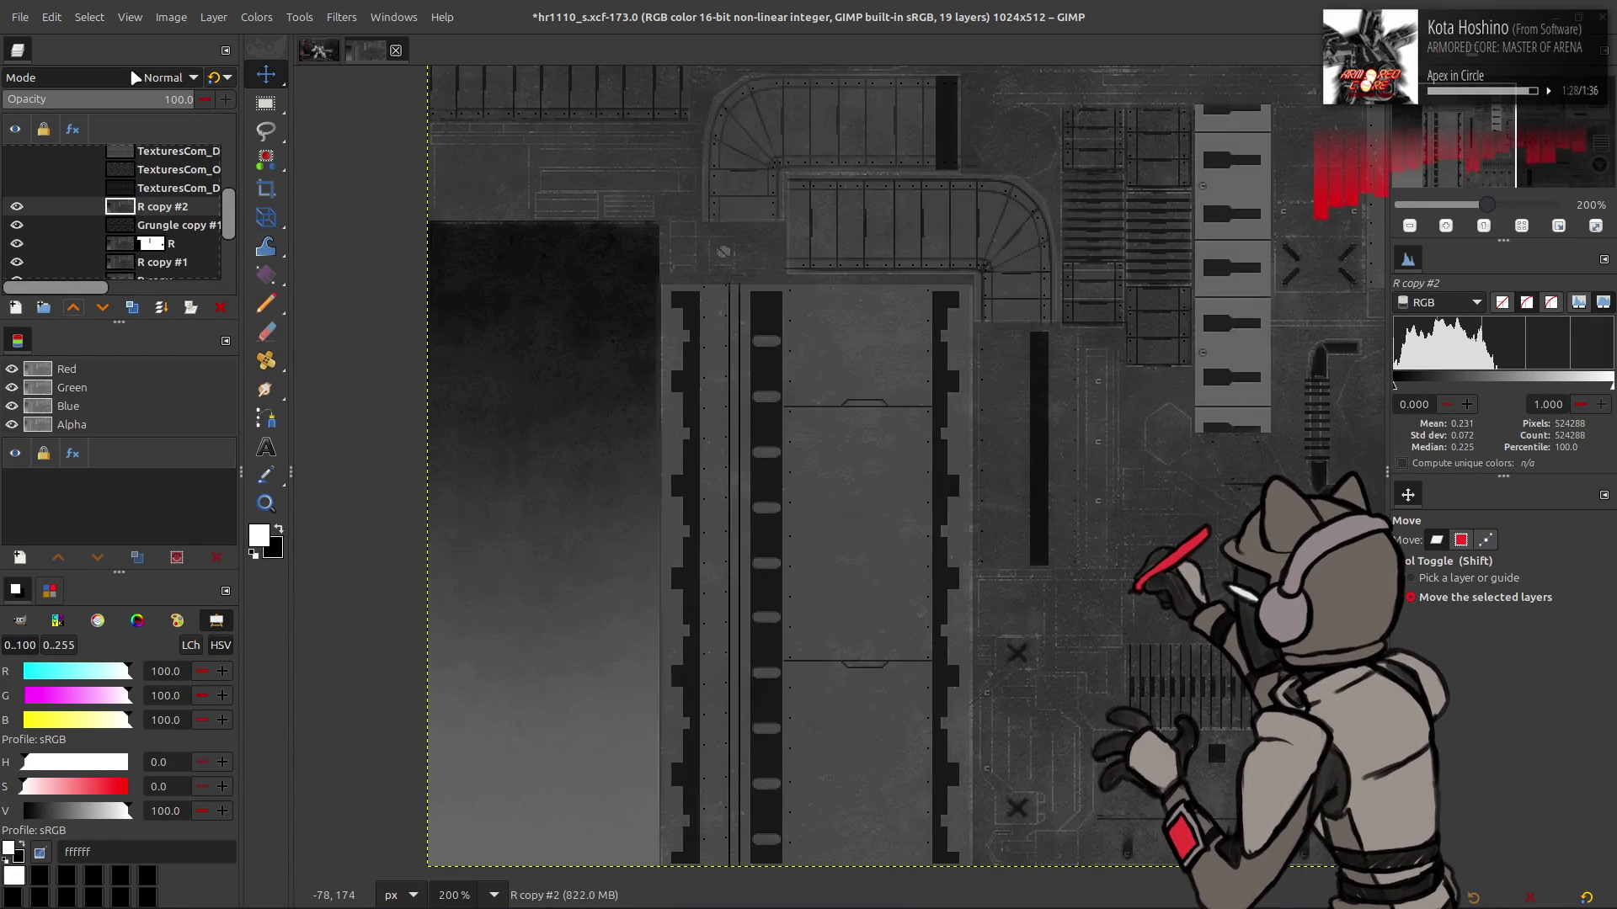
click(135, 81)
click(97, 740)
click(215, 79)
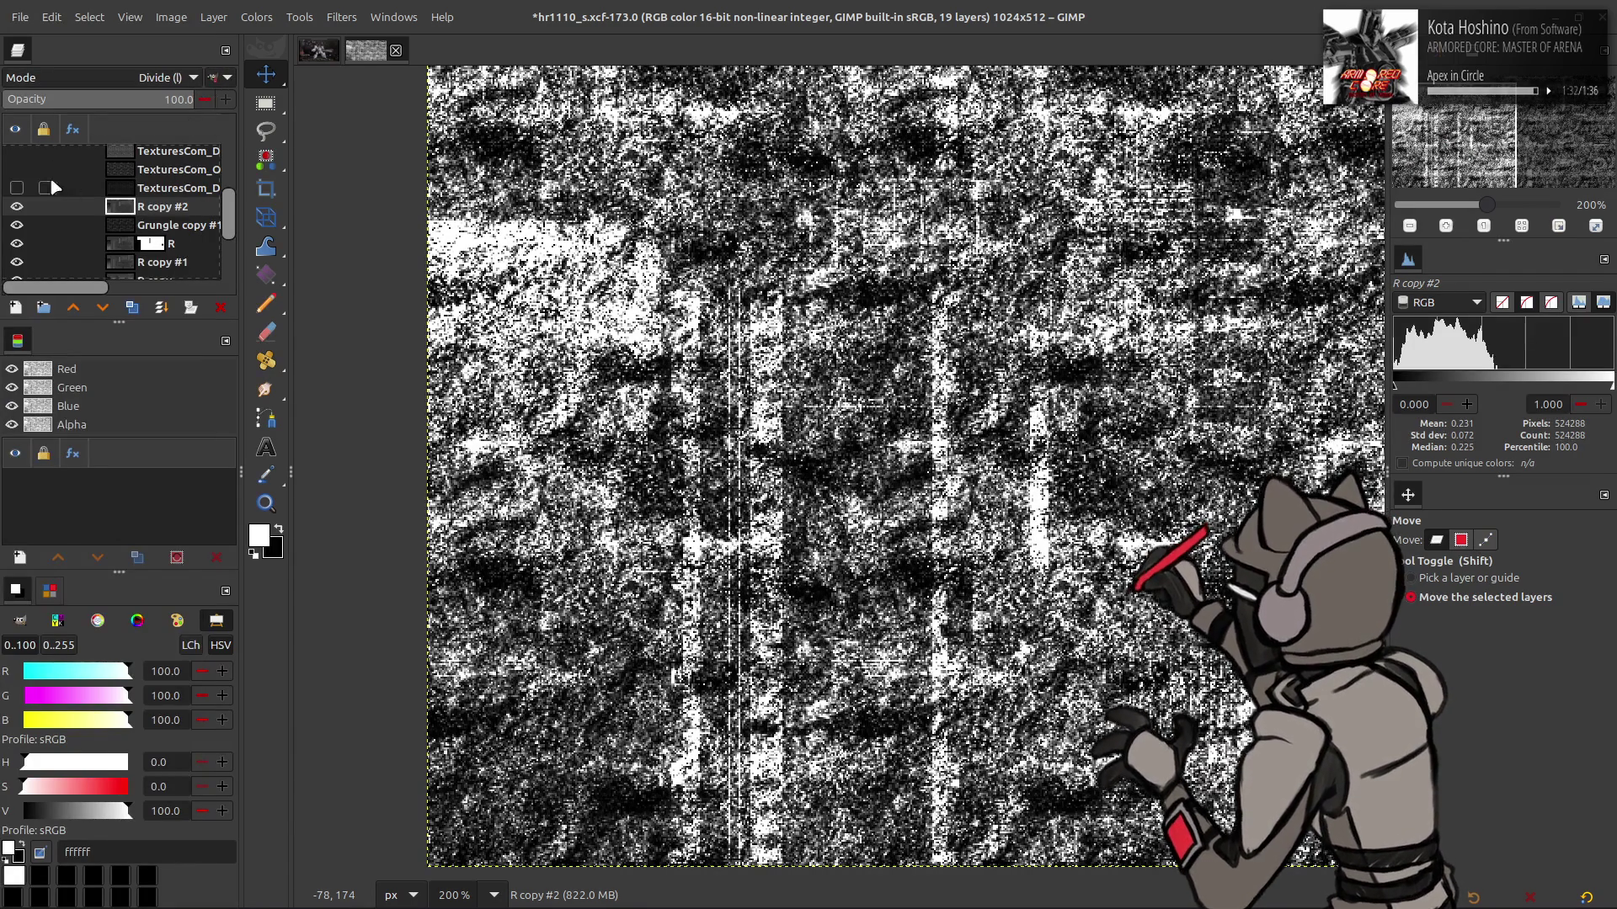
click(17, 207)
click(18, 213)
click(18, 212)
click(17, 212)
click(18, 212)
click(17, 212)
Switch R copy #2's blend mode to Screen
right_click(140, 212)
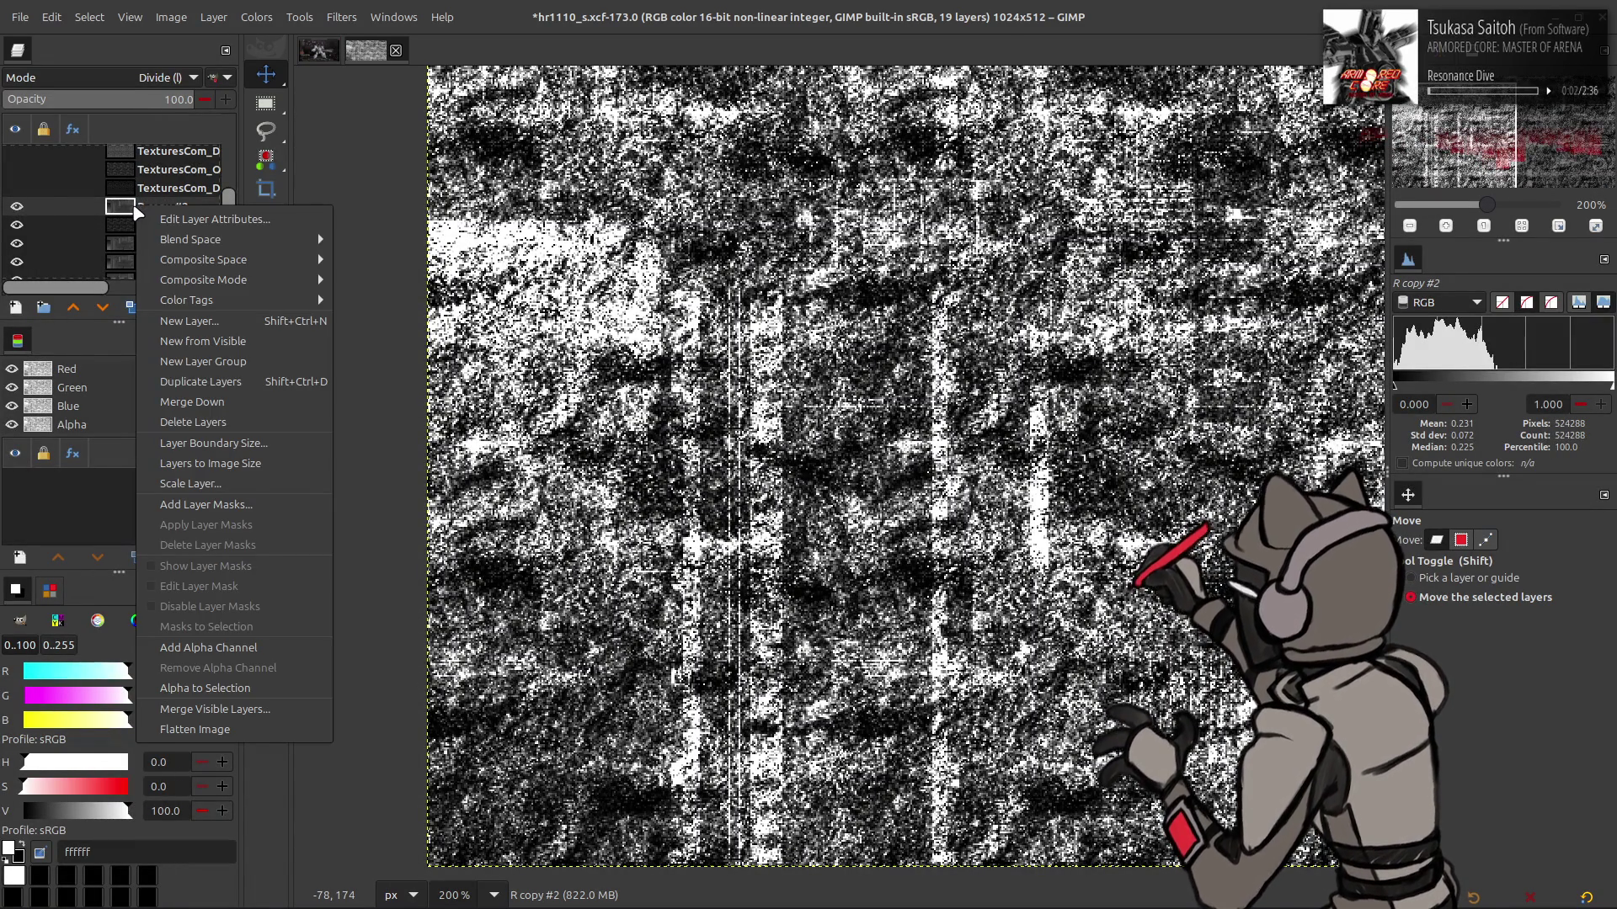
key(Escape)
click(215, 77)
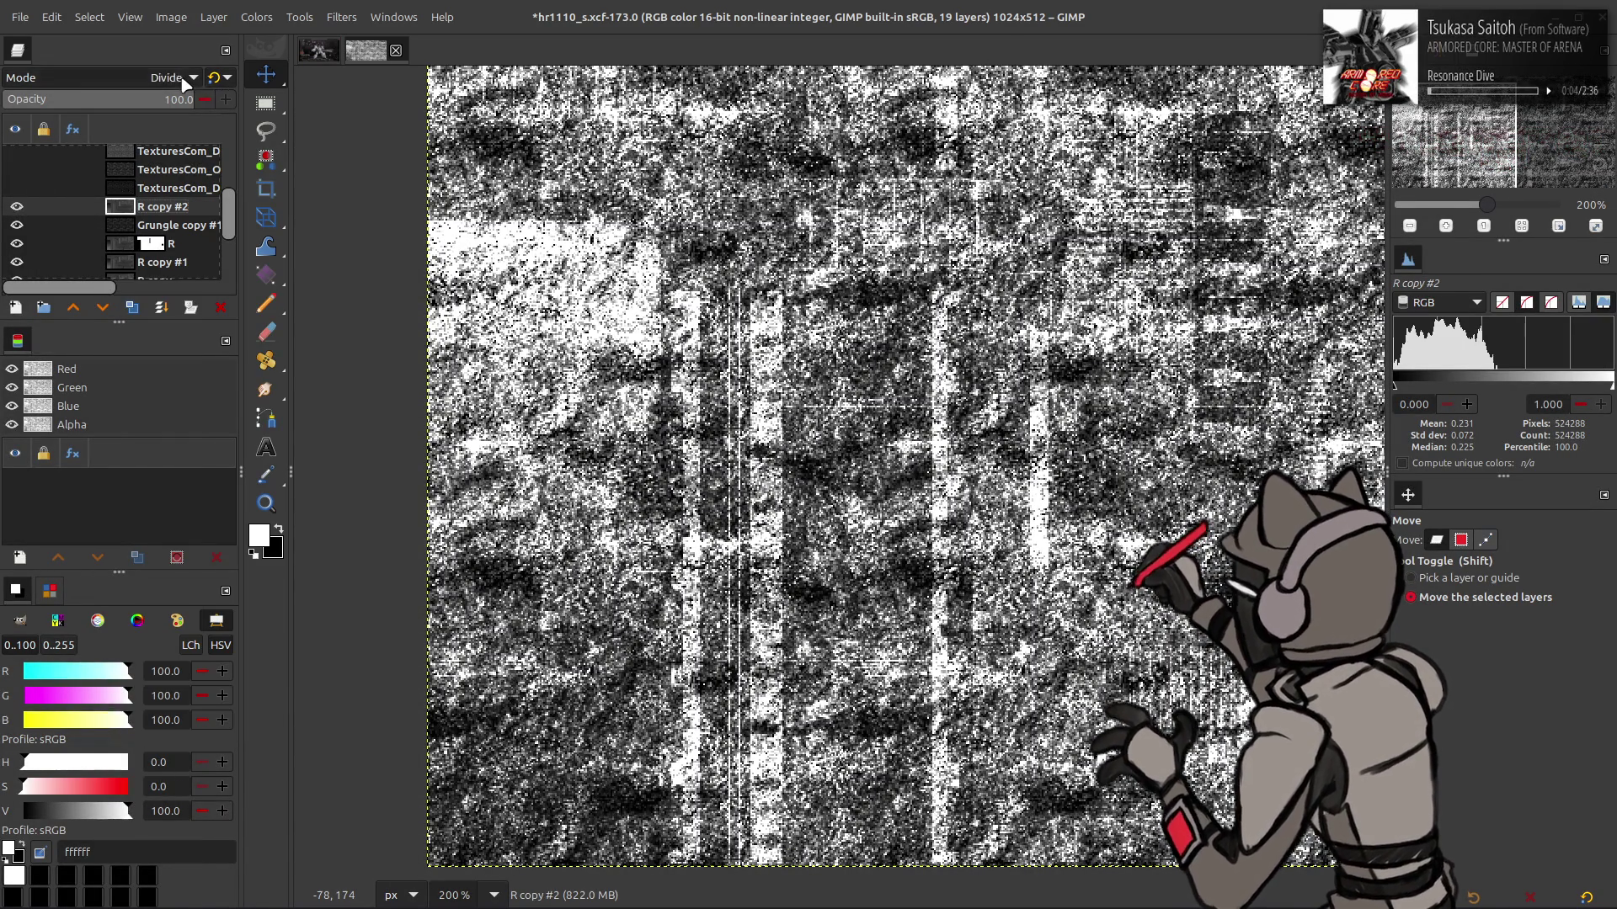
click(185, 77)
scroll(179, 74, up, 5)
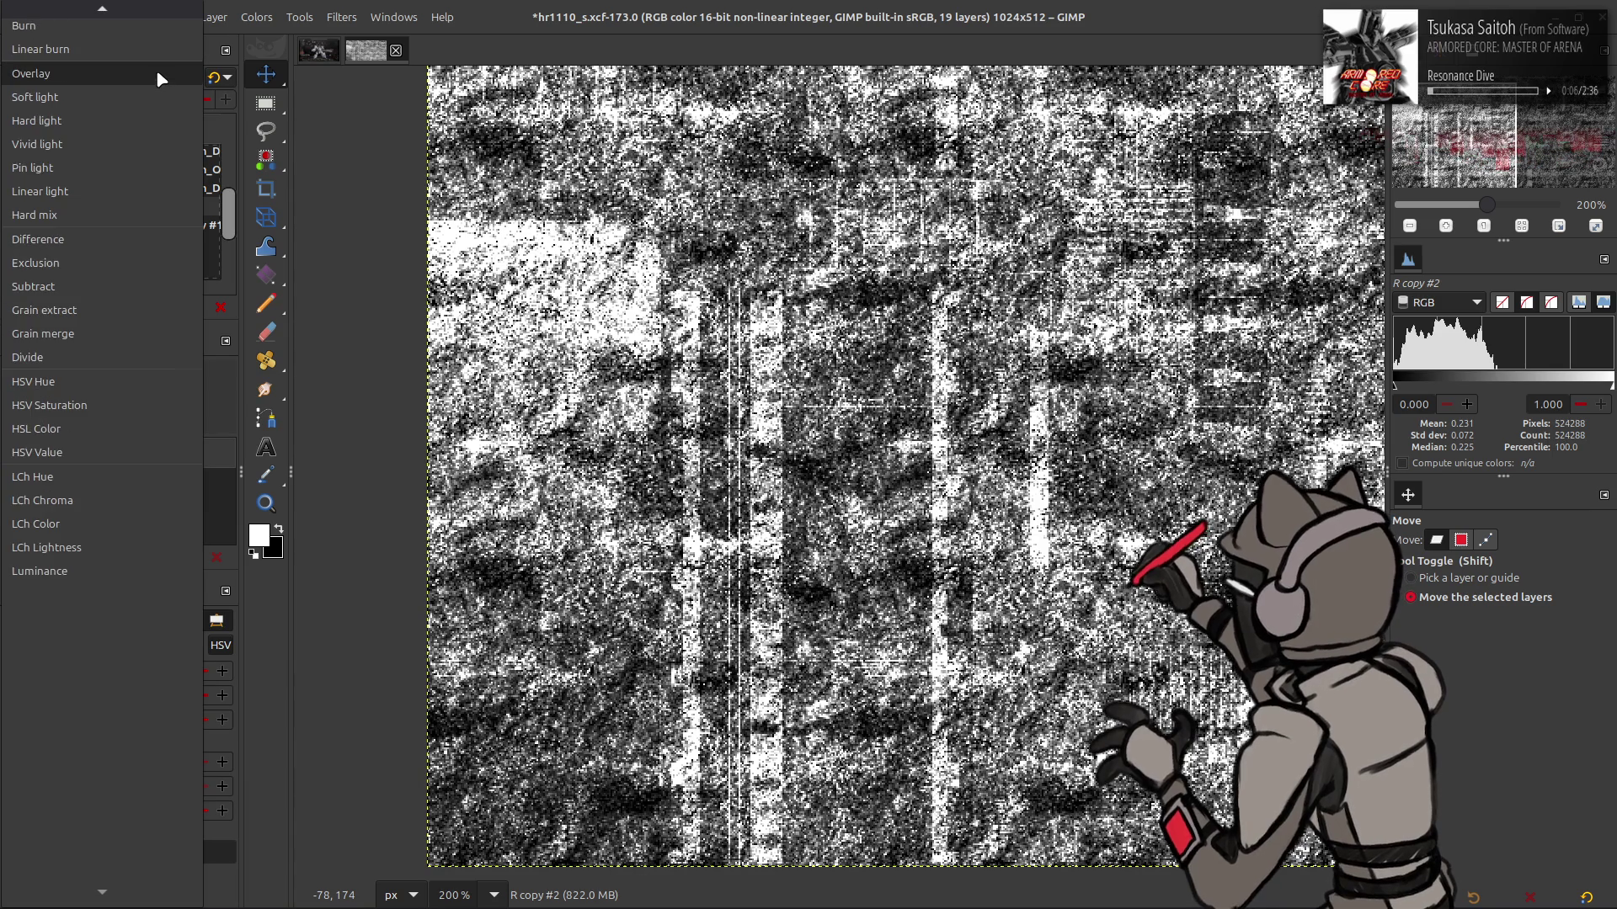
scroll(157, 78, up, 3)
scroll(64, 64, up, 3)
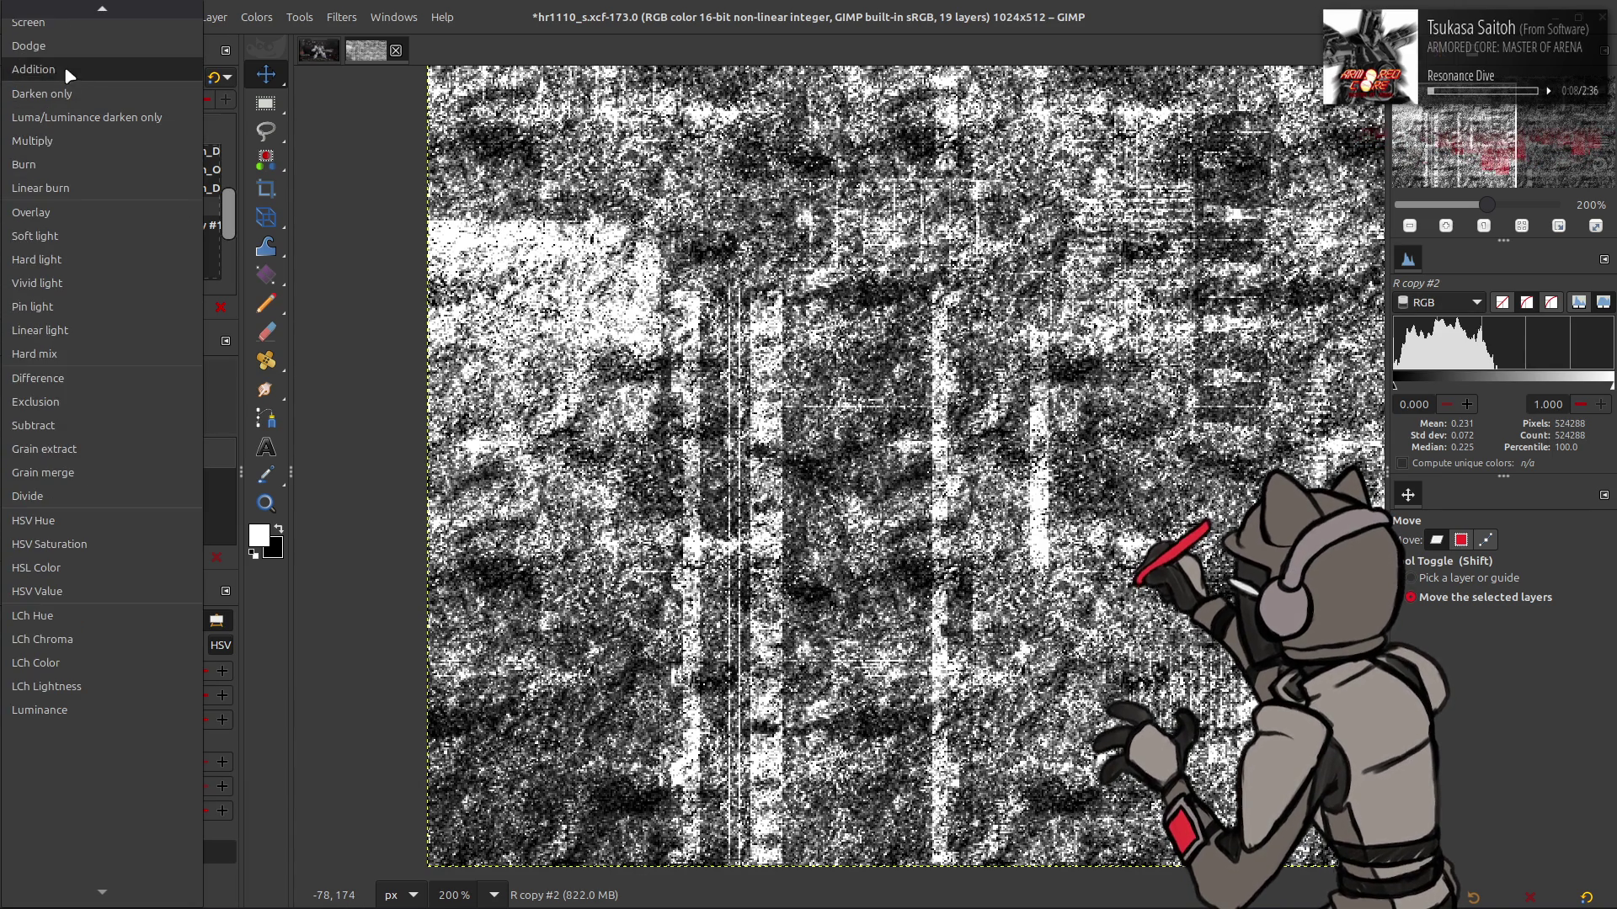
click(73, 78)
click(257, 16)
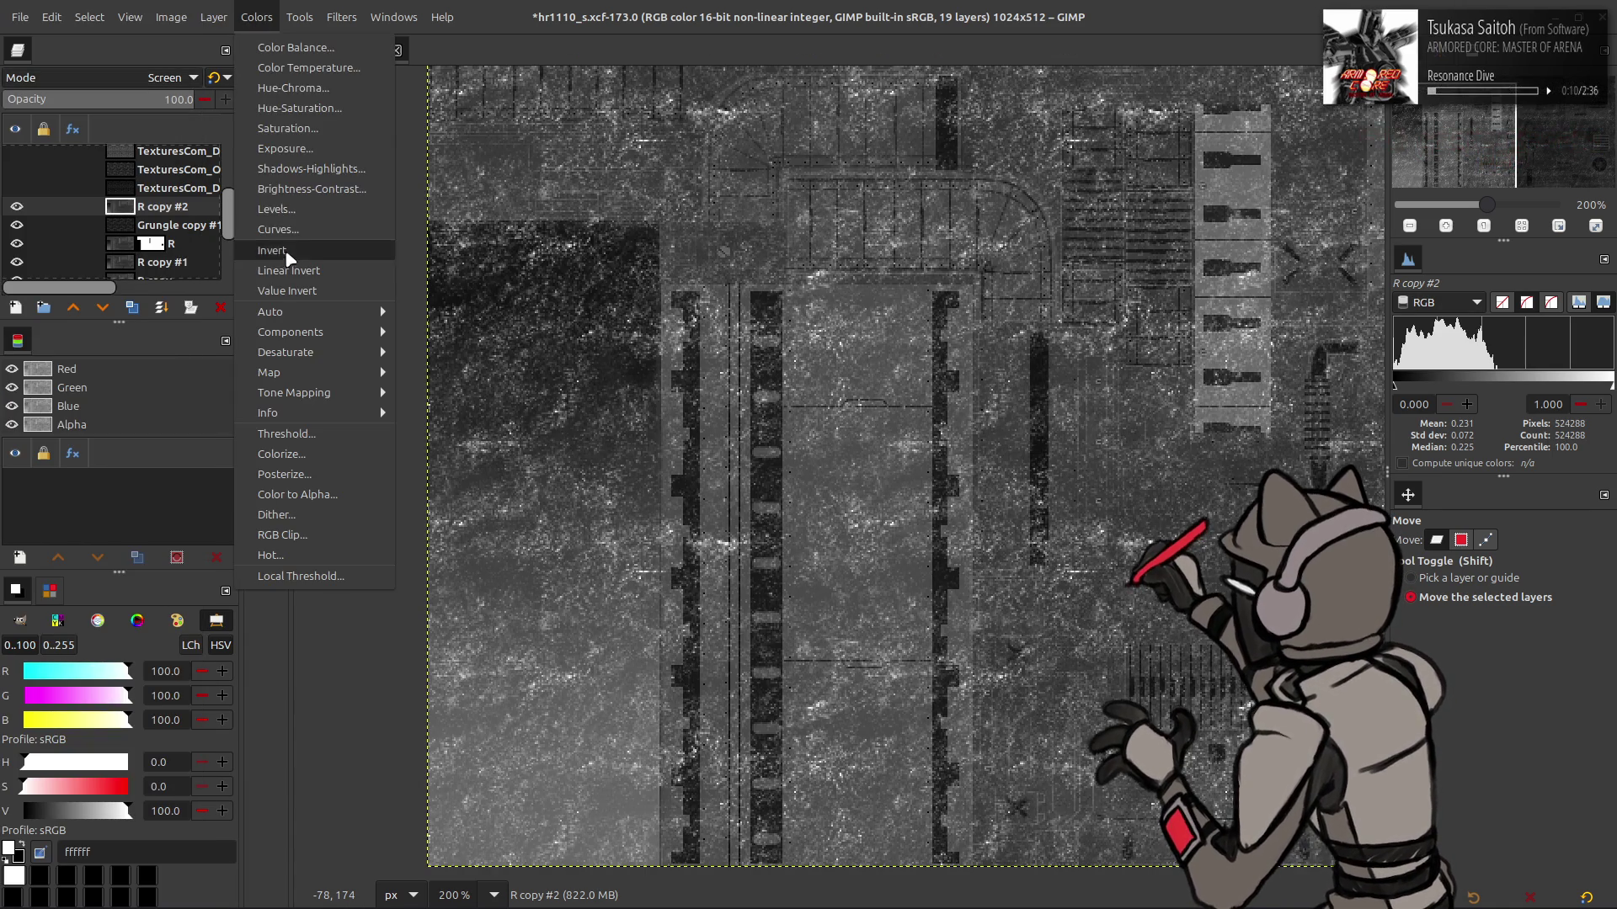
Invert R copy #2 and apply Levels with high input 50
click(272, 250)
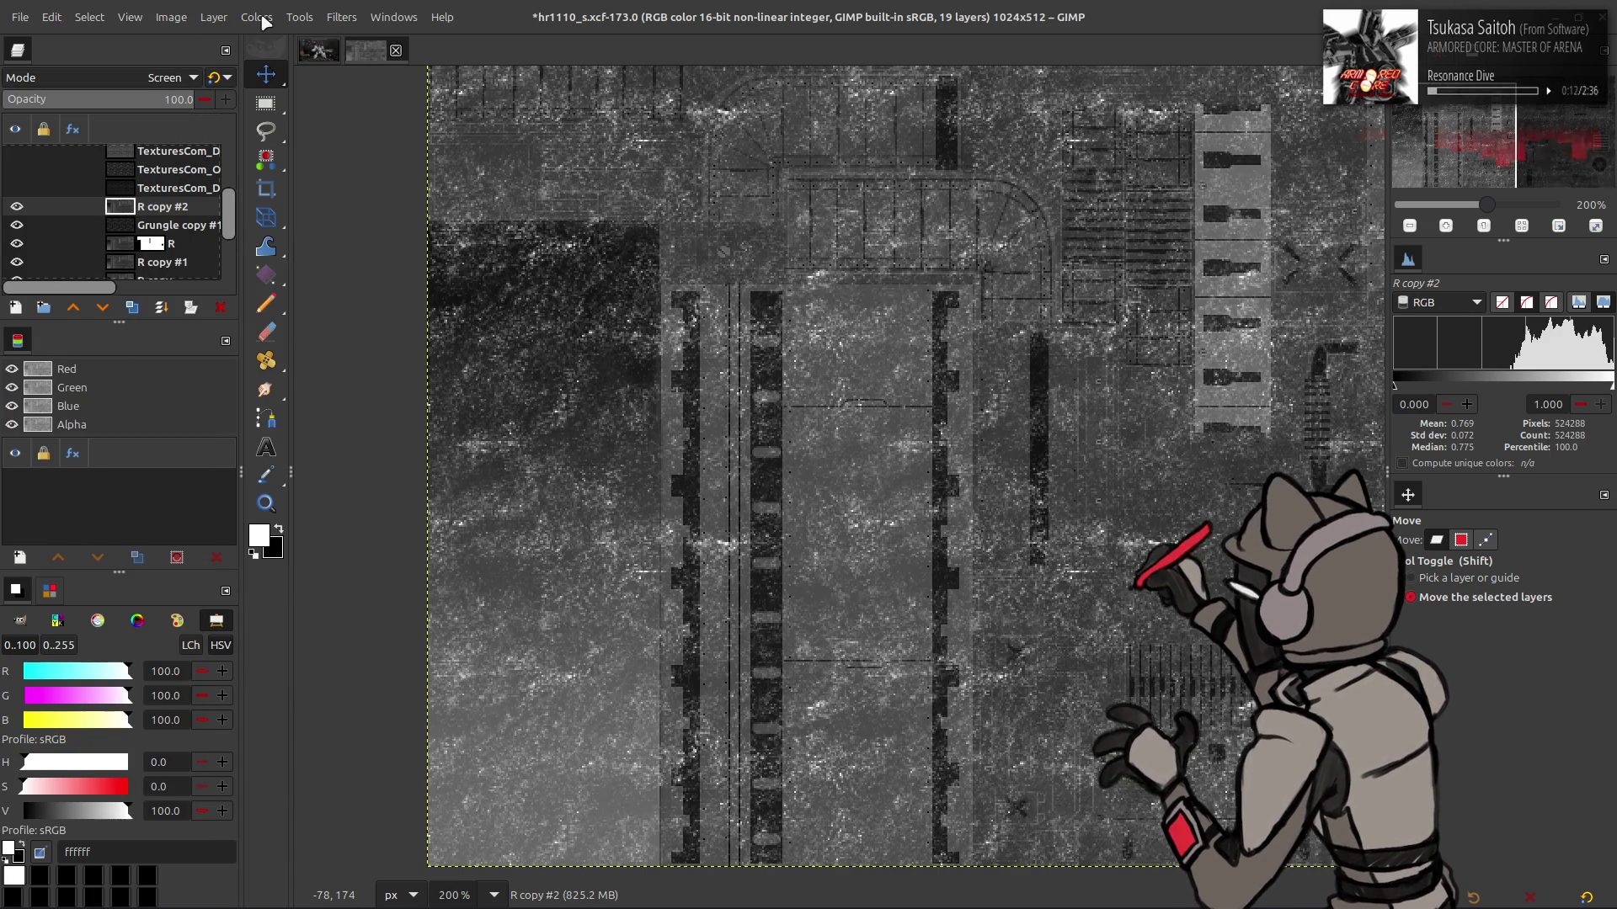
click(263, 18)
click(325, 227)
double_click(421, 381)
text(50)
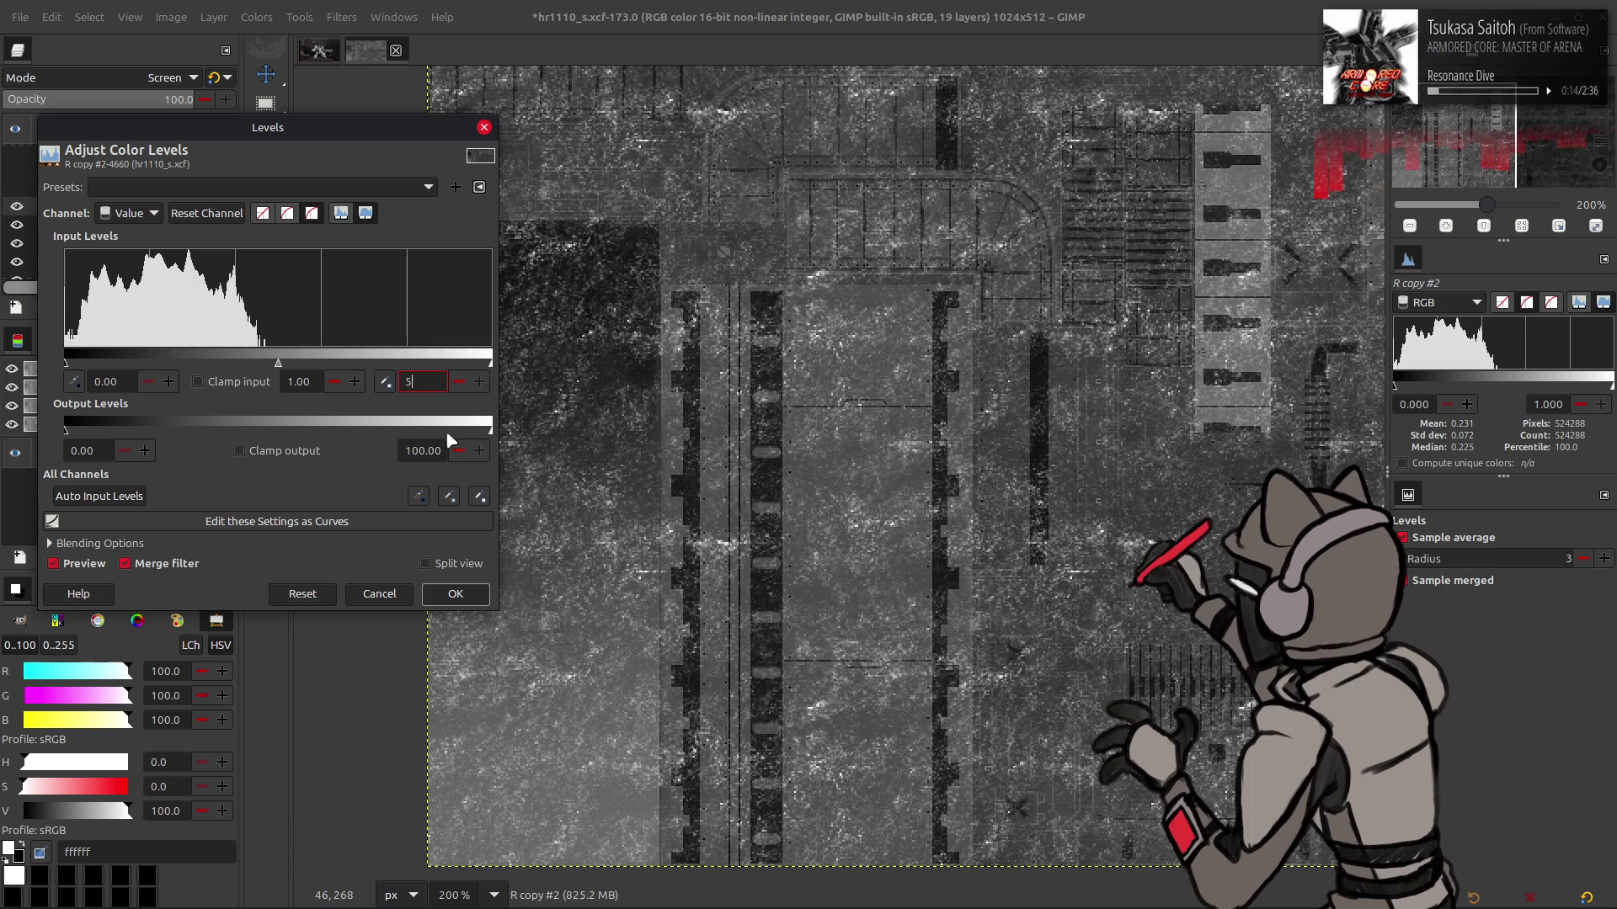
click(455, 594)
Apply Stretch Contrast to R copy #2 and invert it again
click(257, 17)
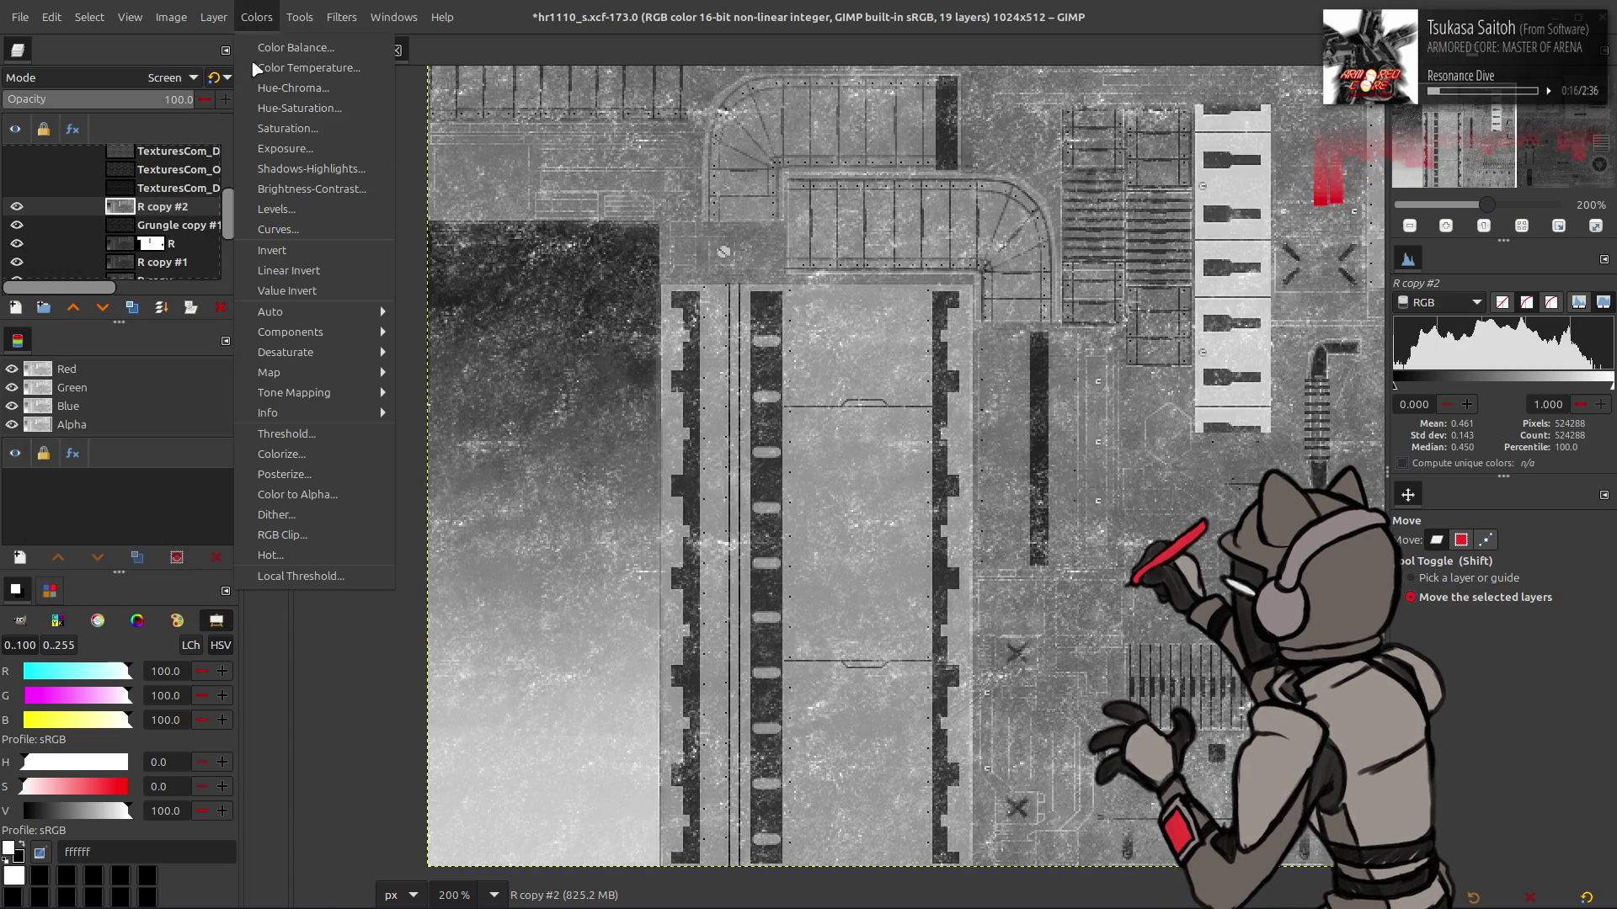
mouse_move(371, 312)
click(446, 352)
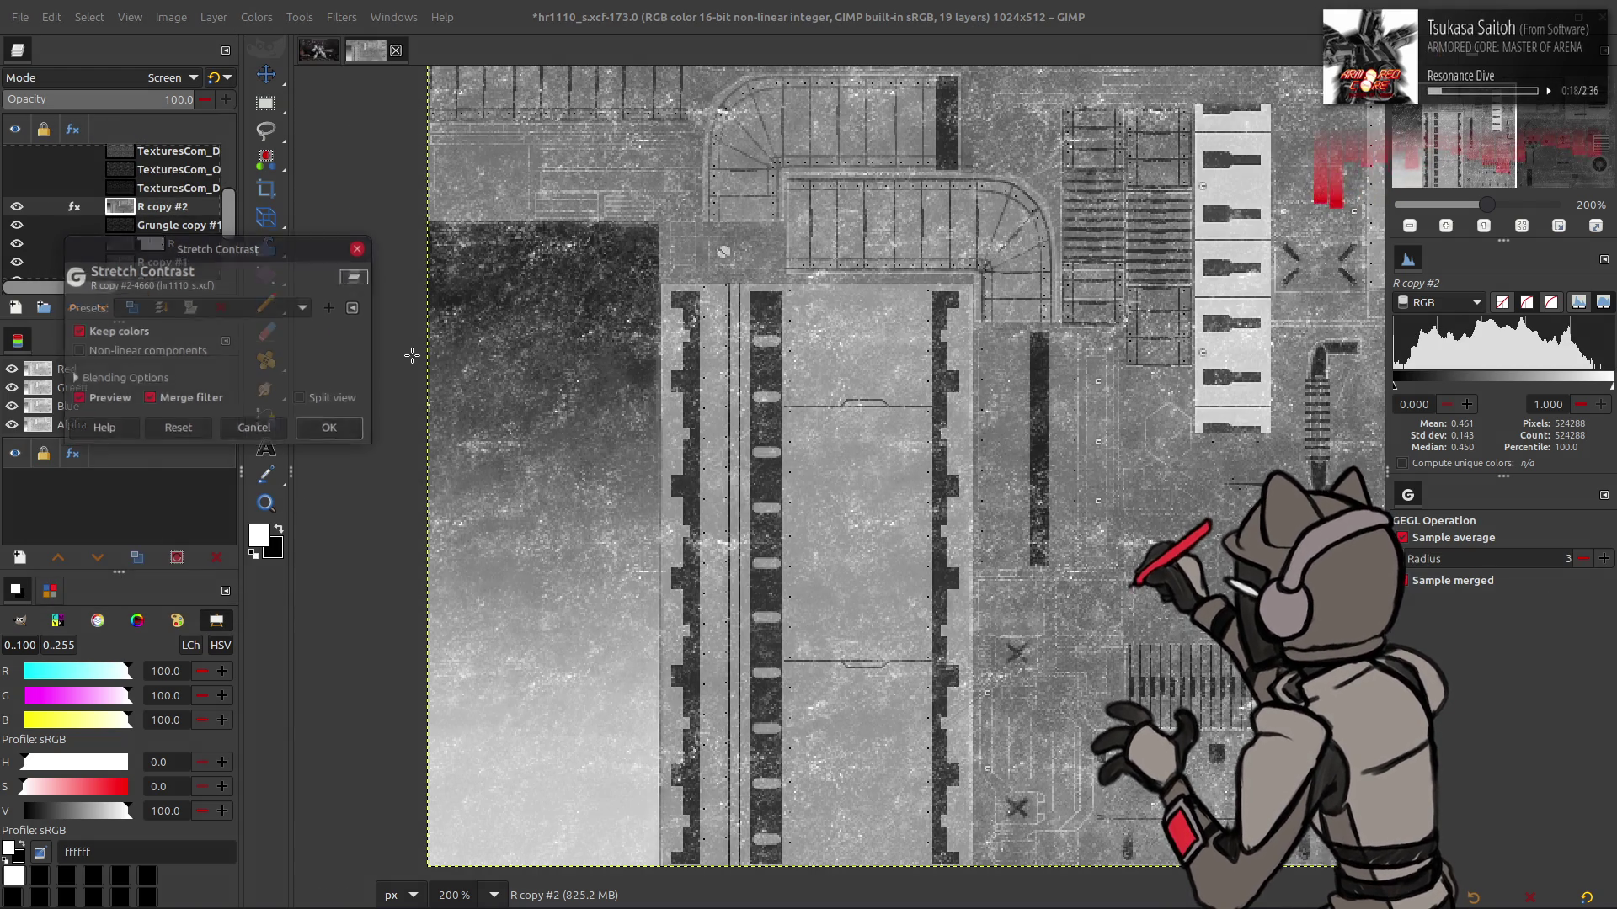
click(332, 431)
click(252, 18)
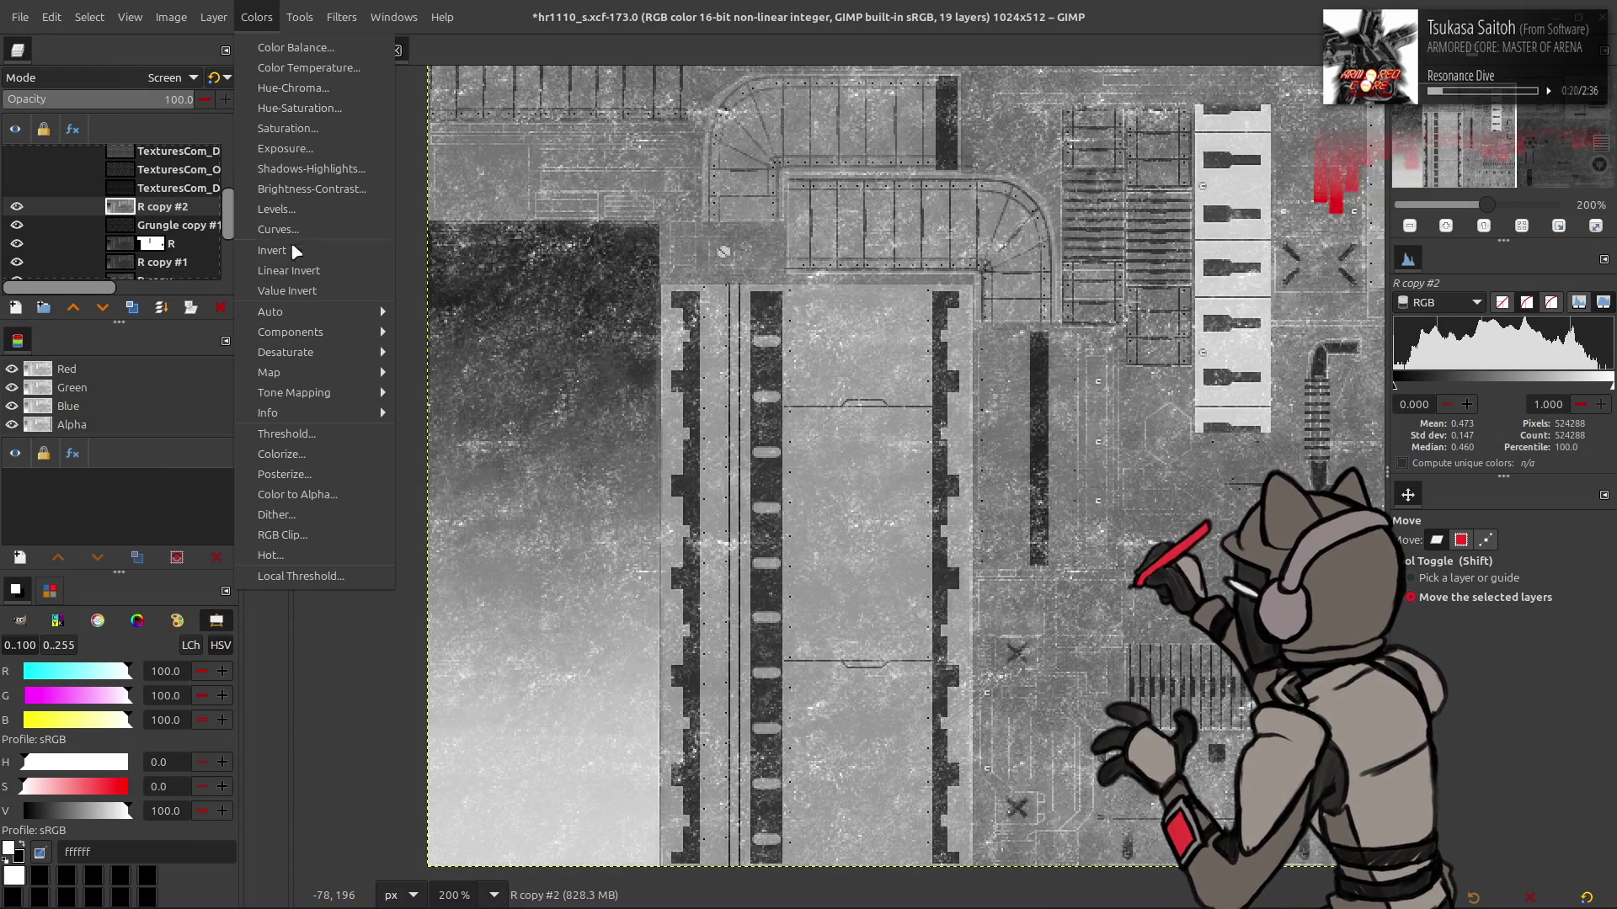
click(290, 243)
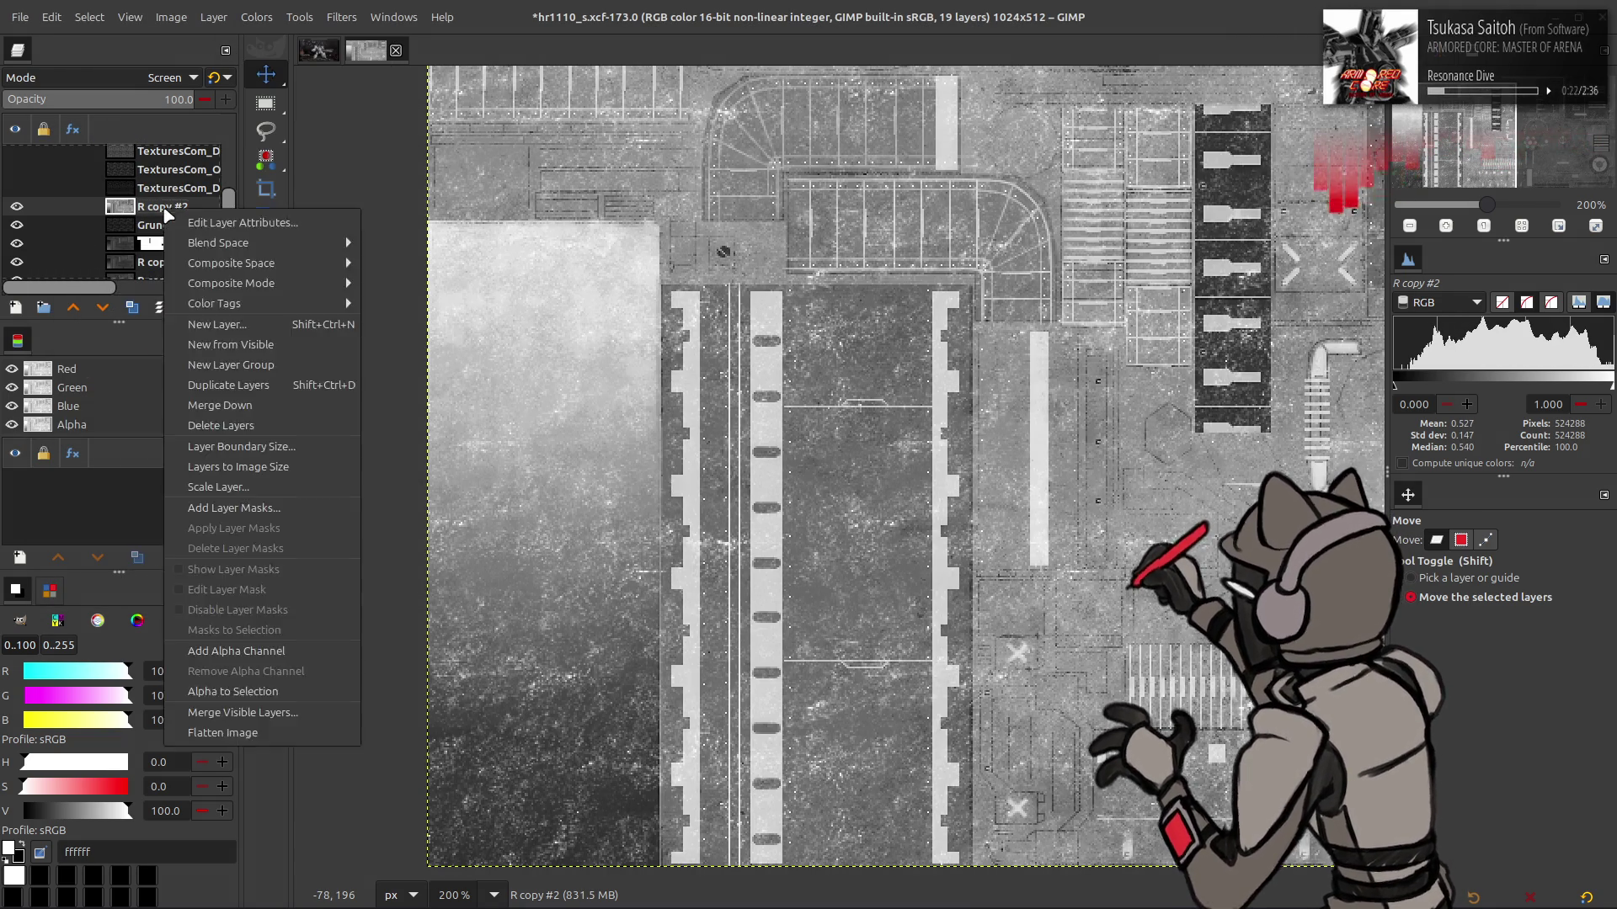
Merge down into Grungle copy #1, set Multiply, move it below R, opacity 50%
key(ctrl+m)
click(156, 78)
click(93, 387)
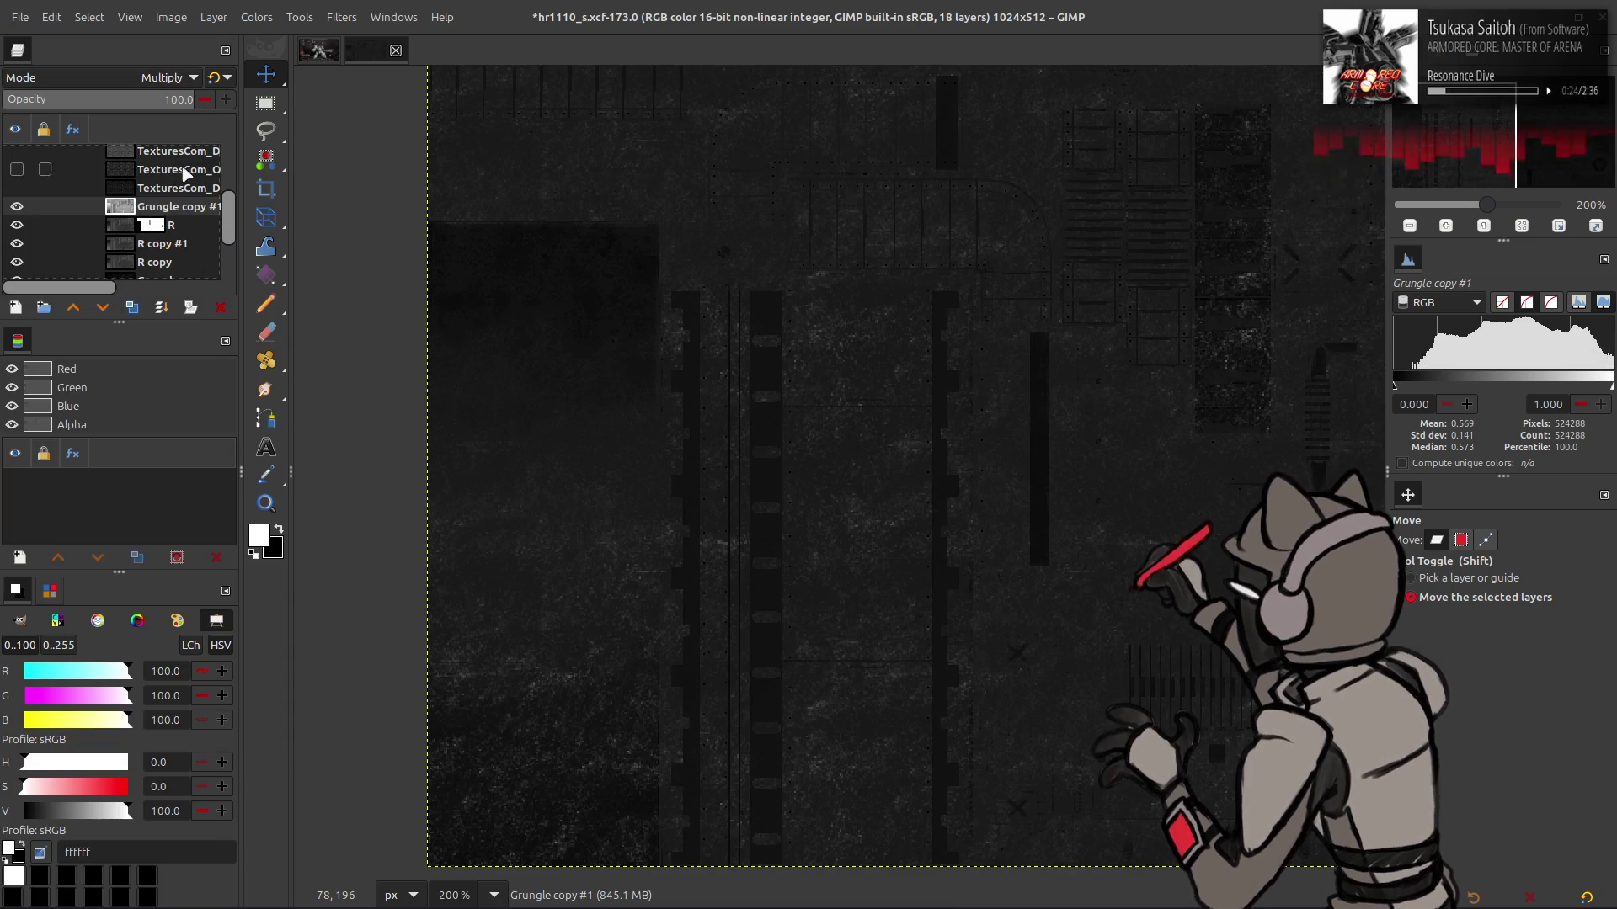
drag(145, 206, 144, 236)
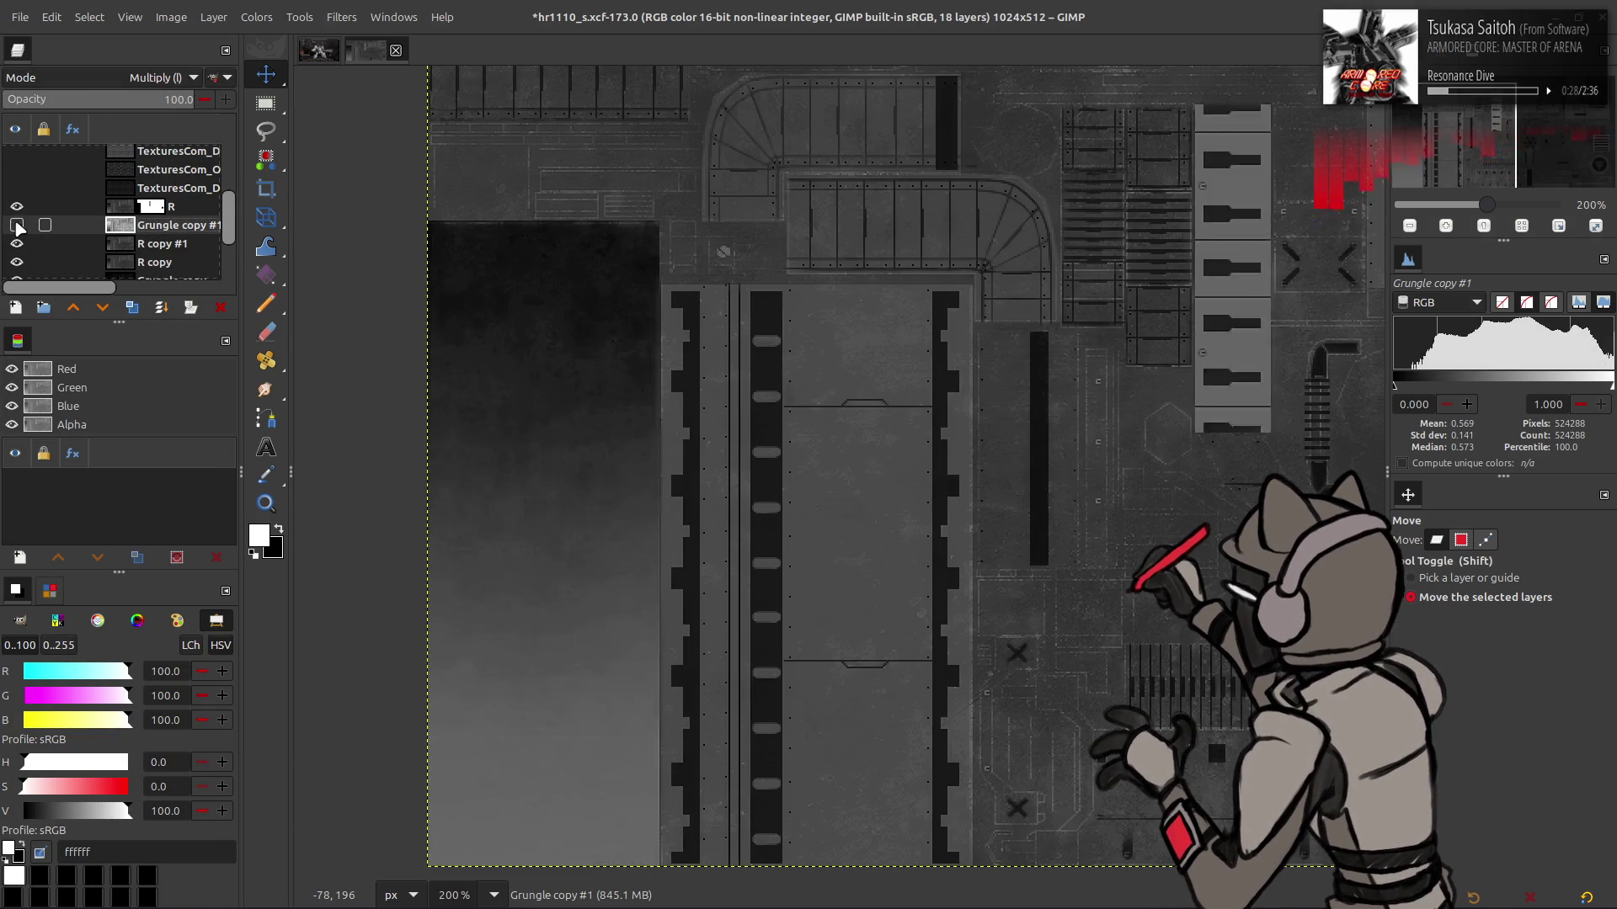
click(180, 99)
text(50)
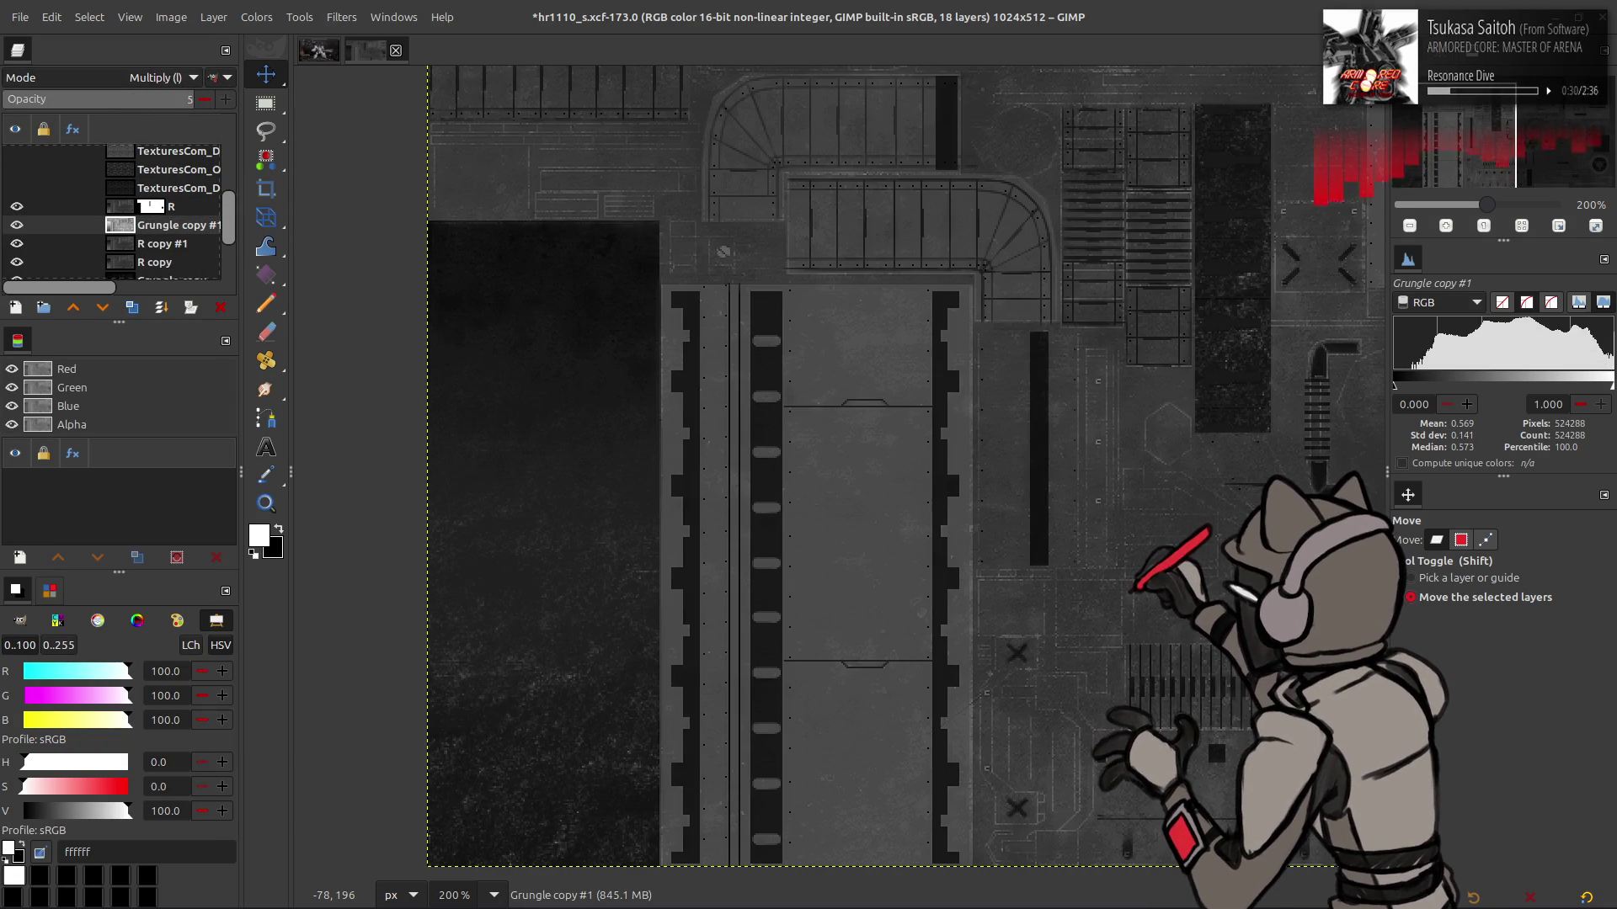
key(Return)
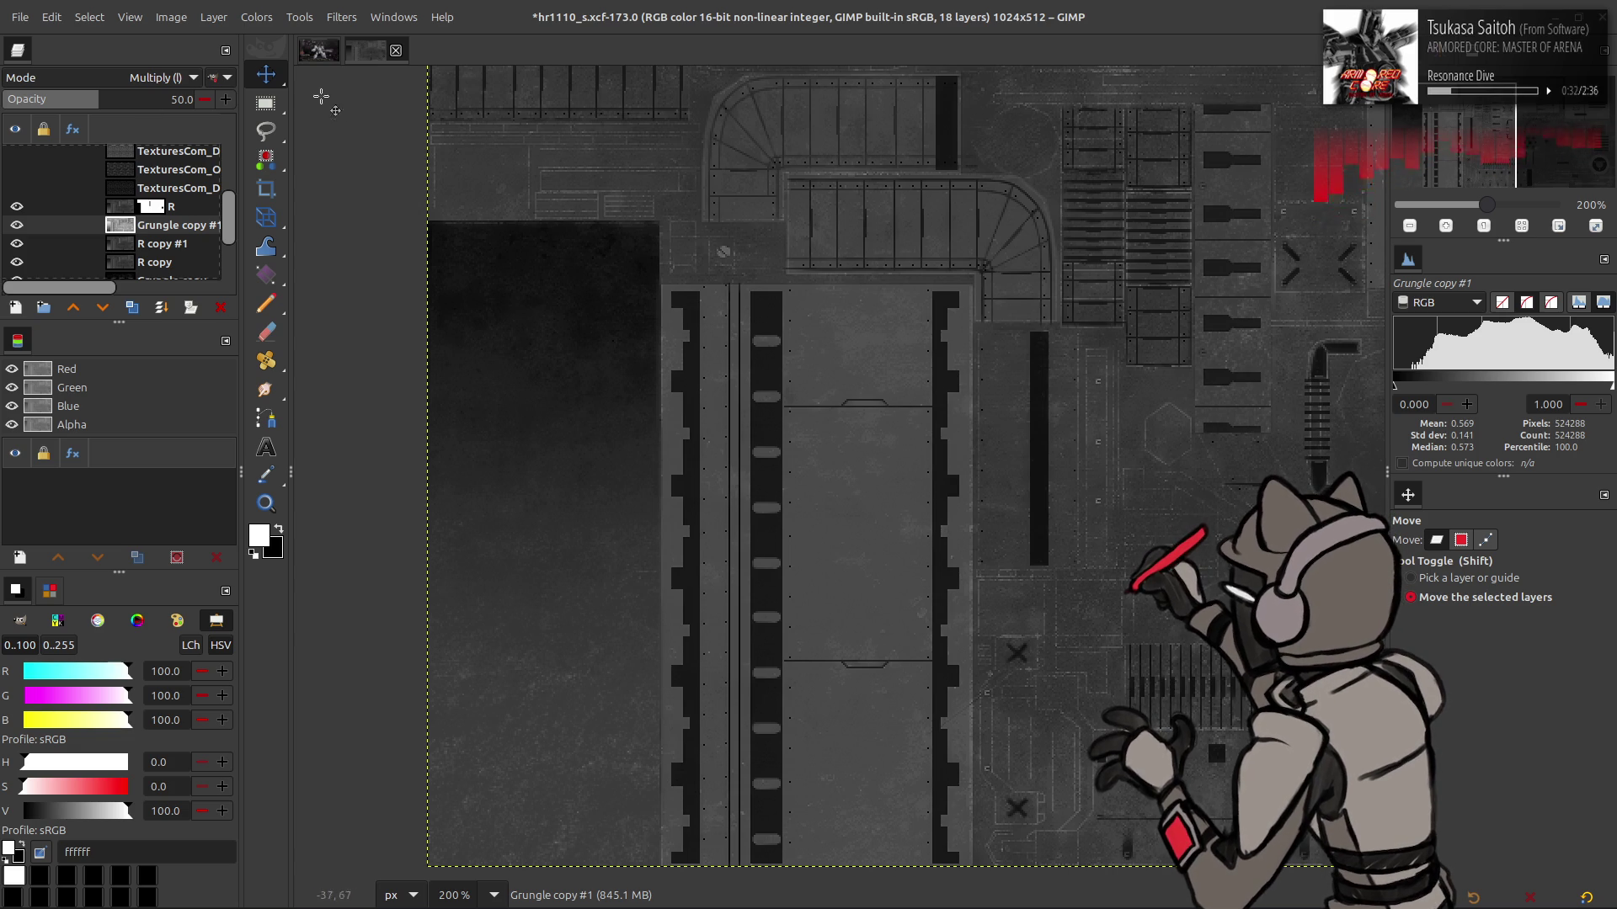
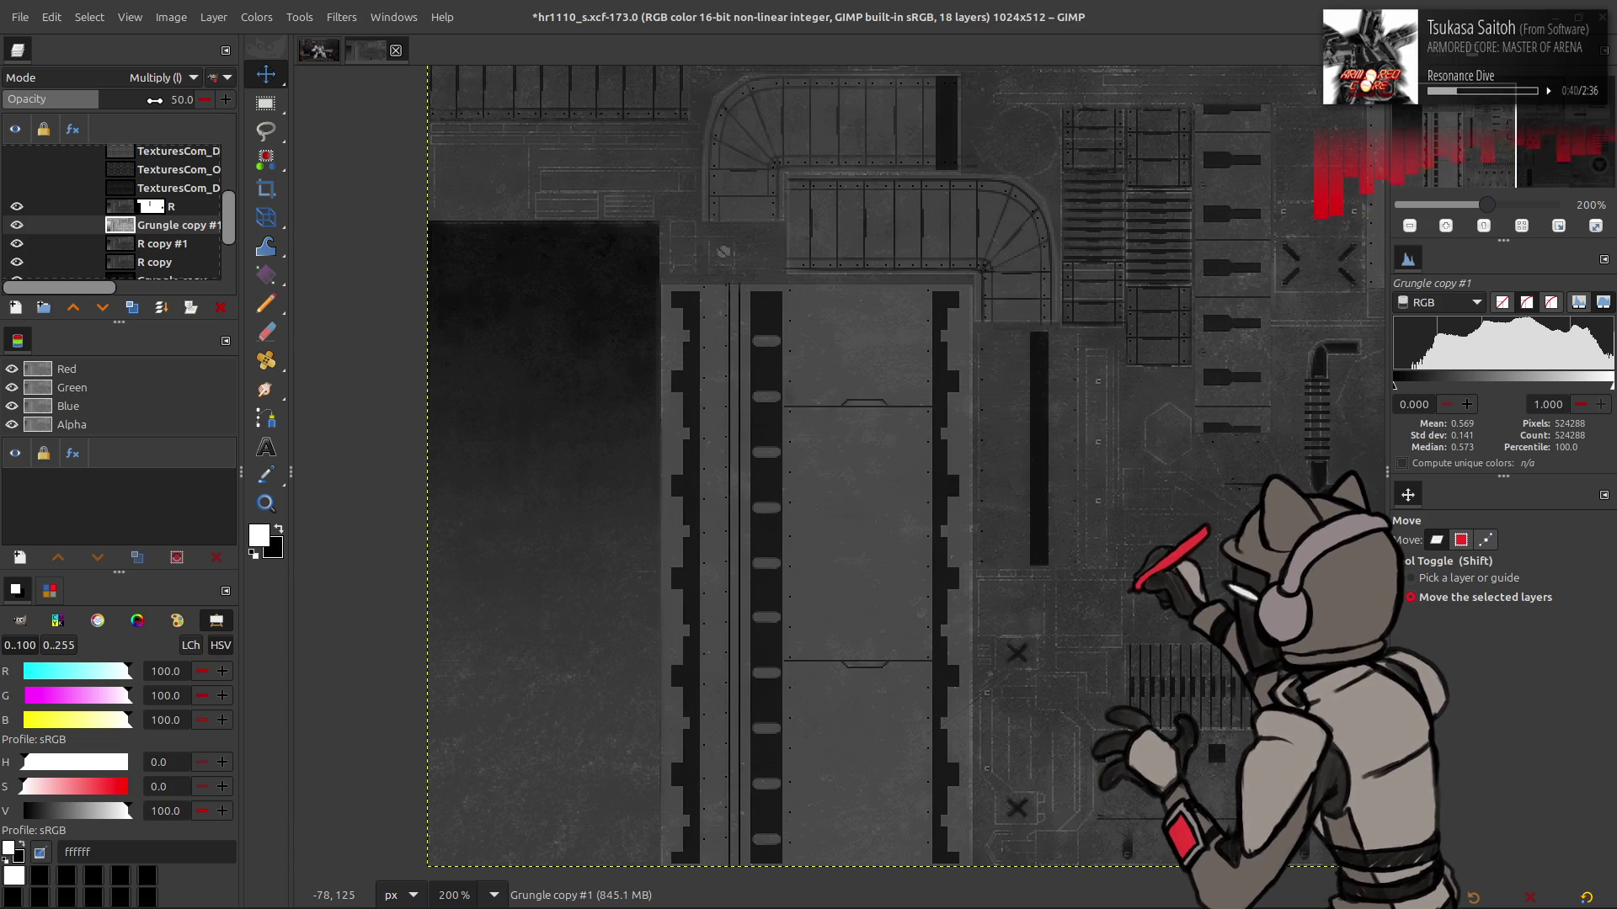
Lower Grungle copy #1's opacity to 33.3, comparing the layer hidden and shown
drag(155, 99, 118, 100)
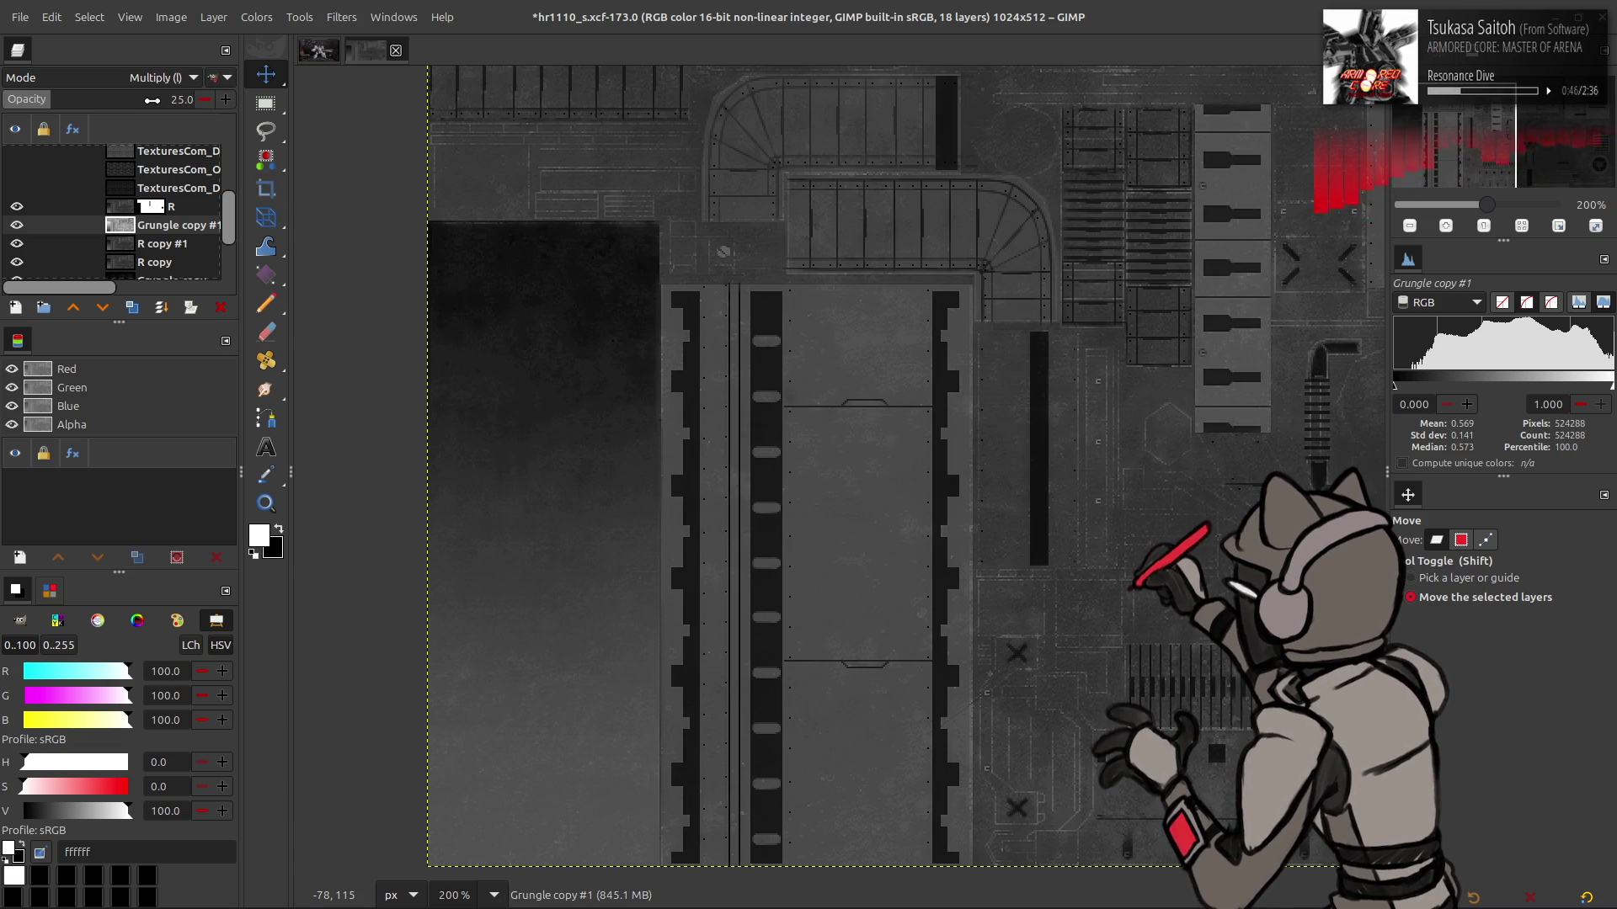
scroll(326, 126, up, 5)
scroll(362, 236, right, 3)
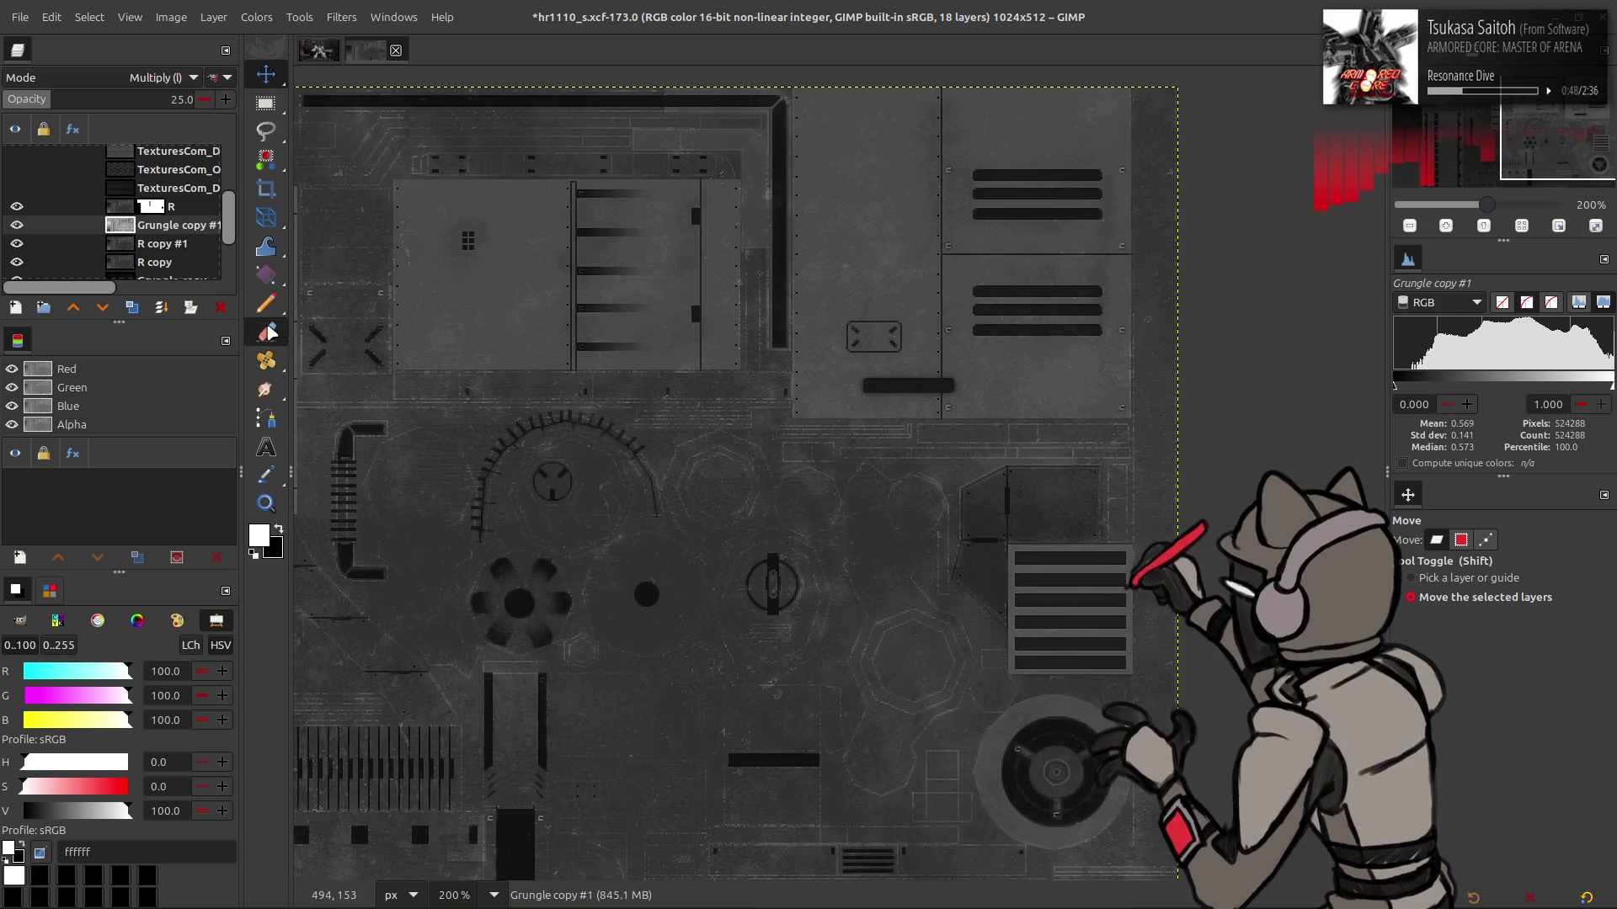
click(17, 225)
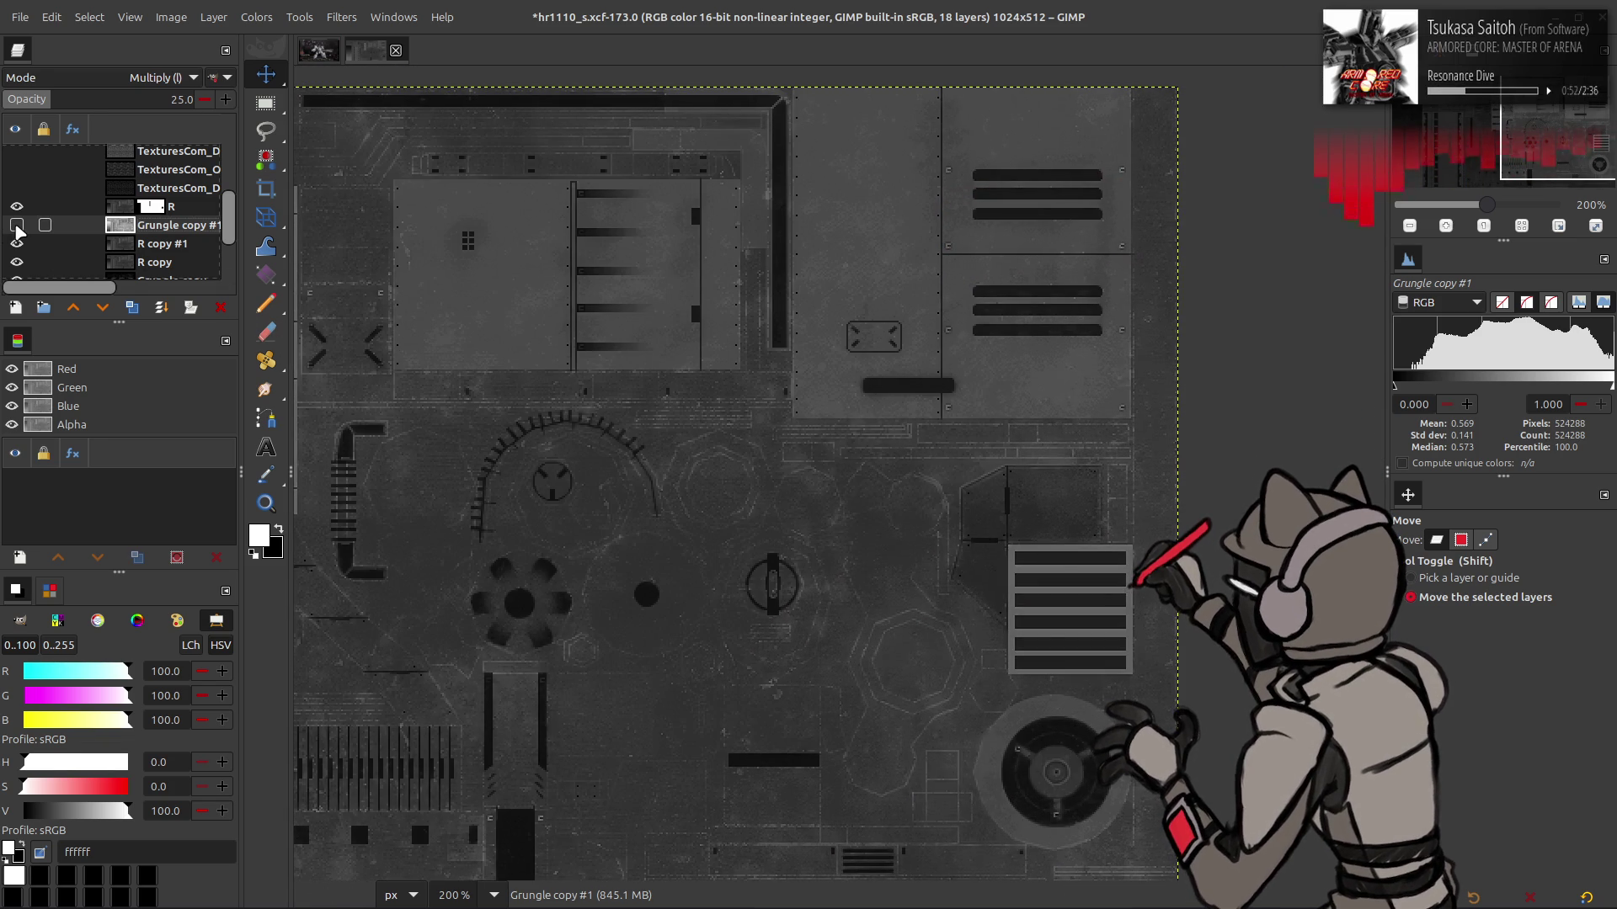
click(17, 225)
scroll(758, 282, left, 10)
scroll(758, 282, down, 2)
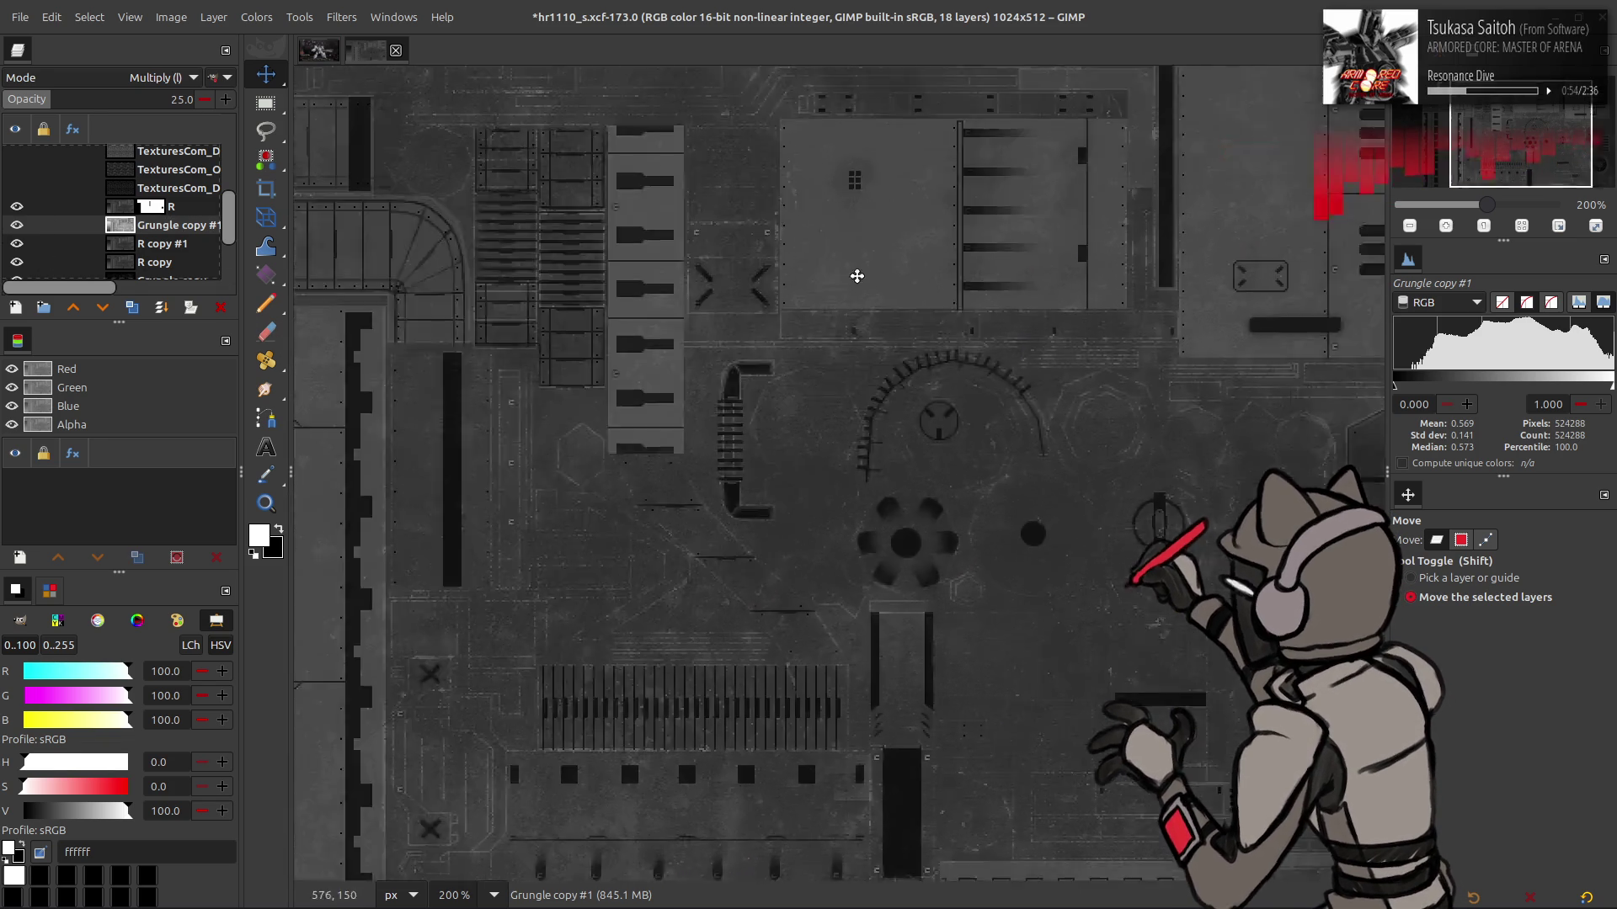
scroll(837, 252, left, 2)
scroll(837, 253, down, 1)
text(33.3)
key(Return)
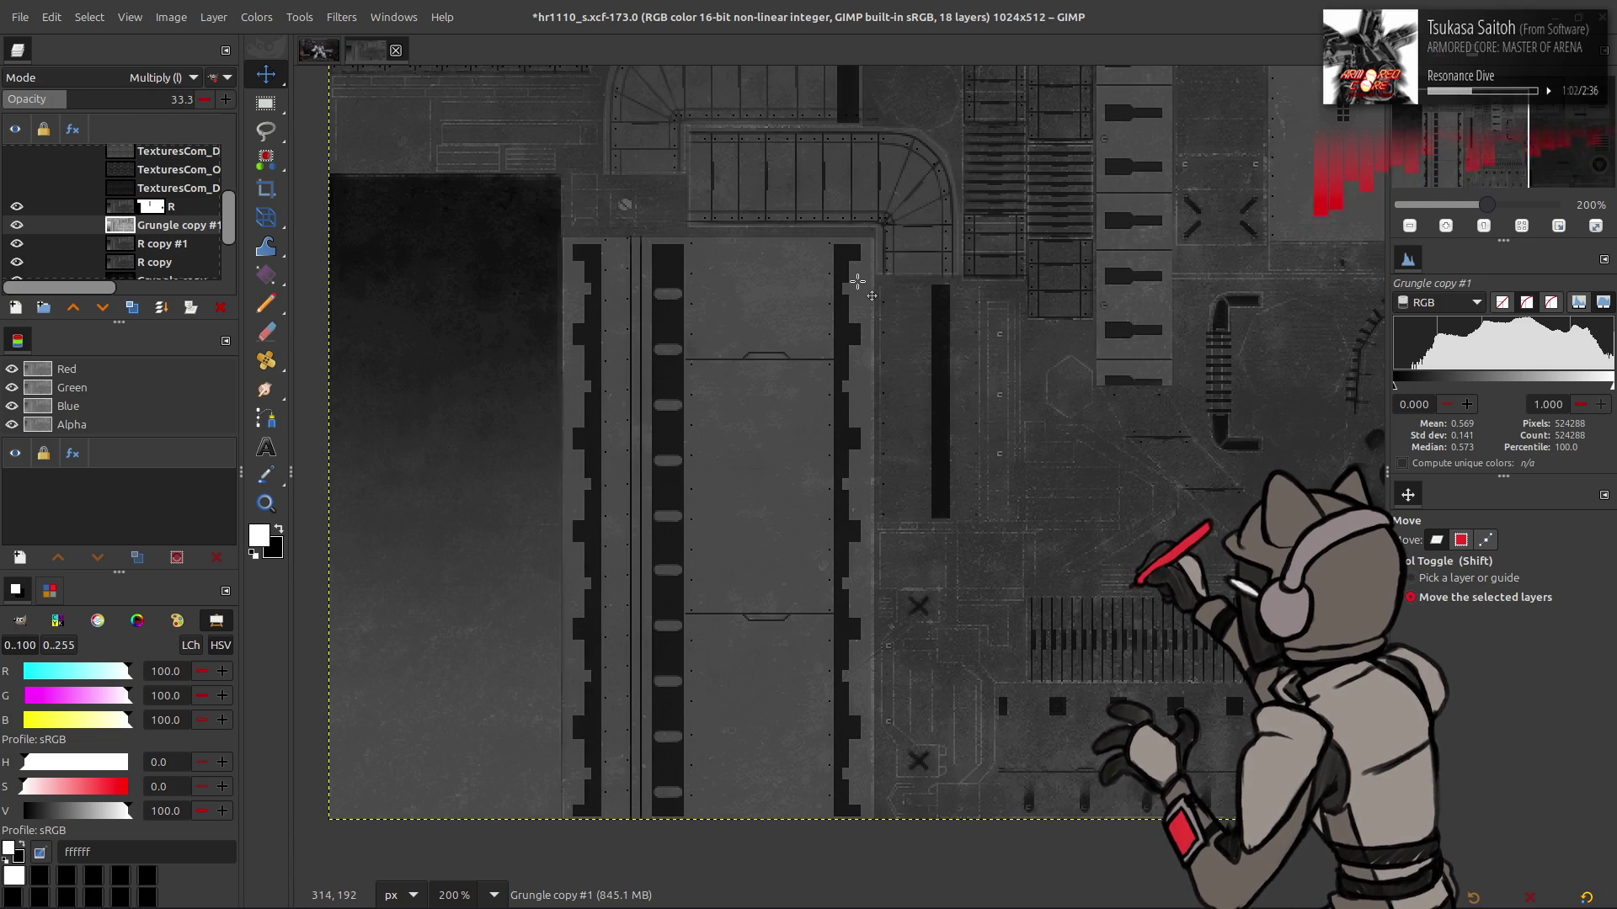
Toggle R copy #1's visibility to compare, then solo a single grunge layer
scroll(812, 280, up, 2)
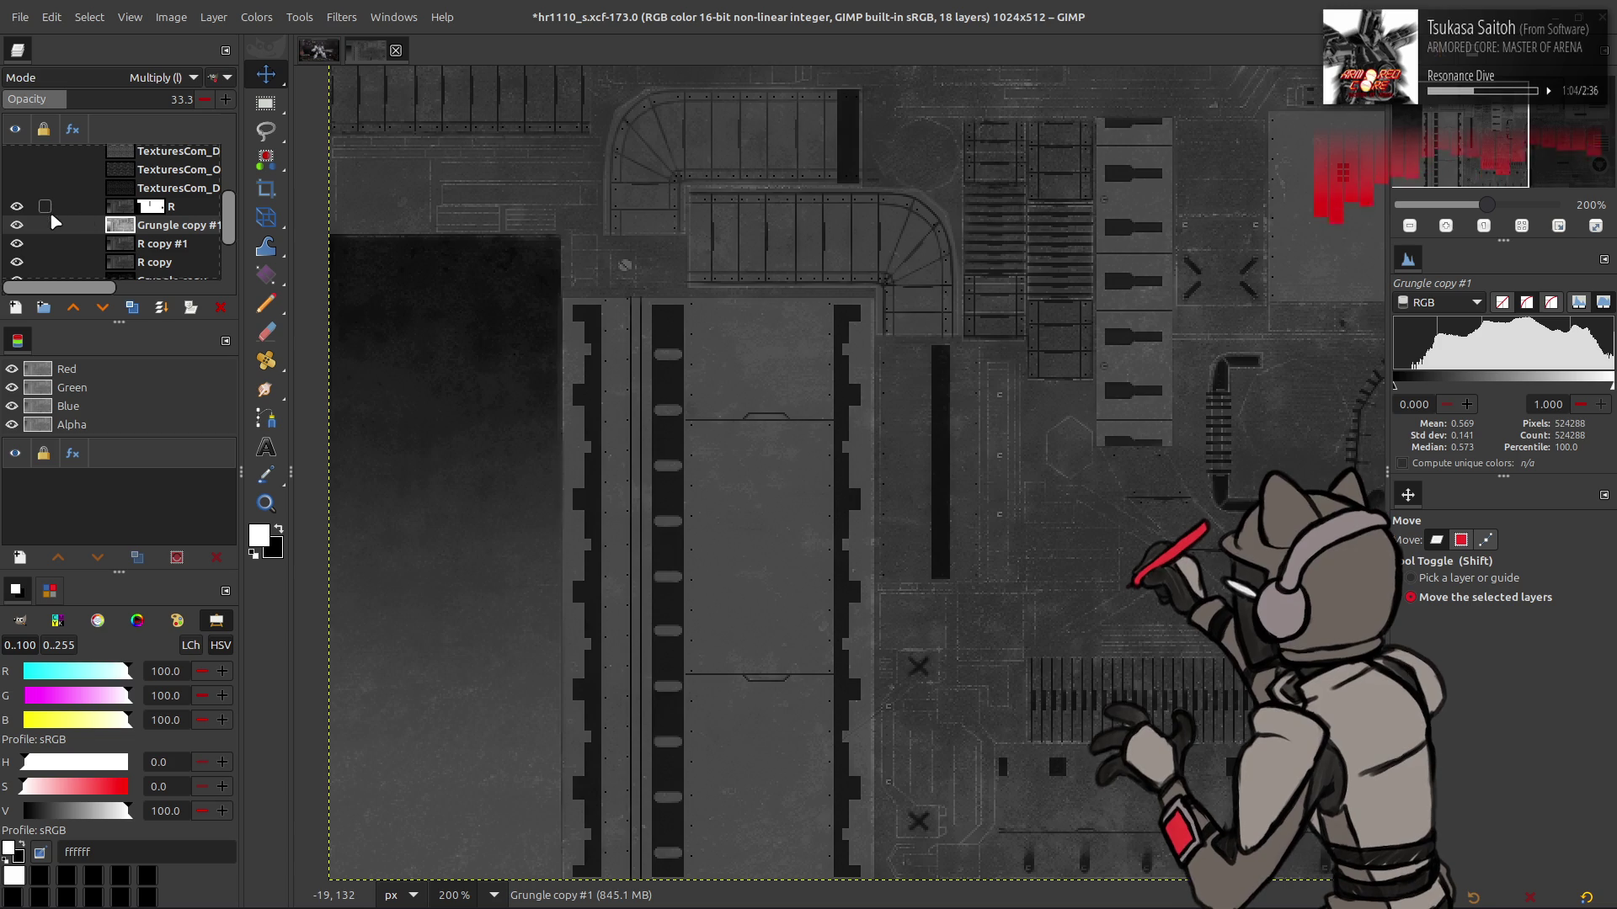
click(19, 245)
click(19, 246)
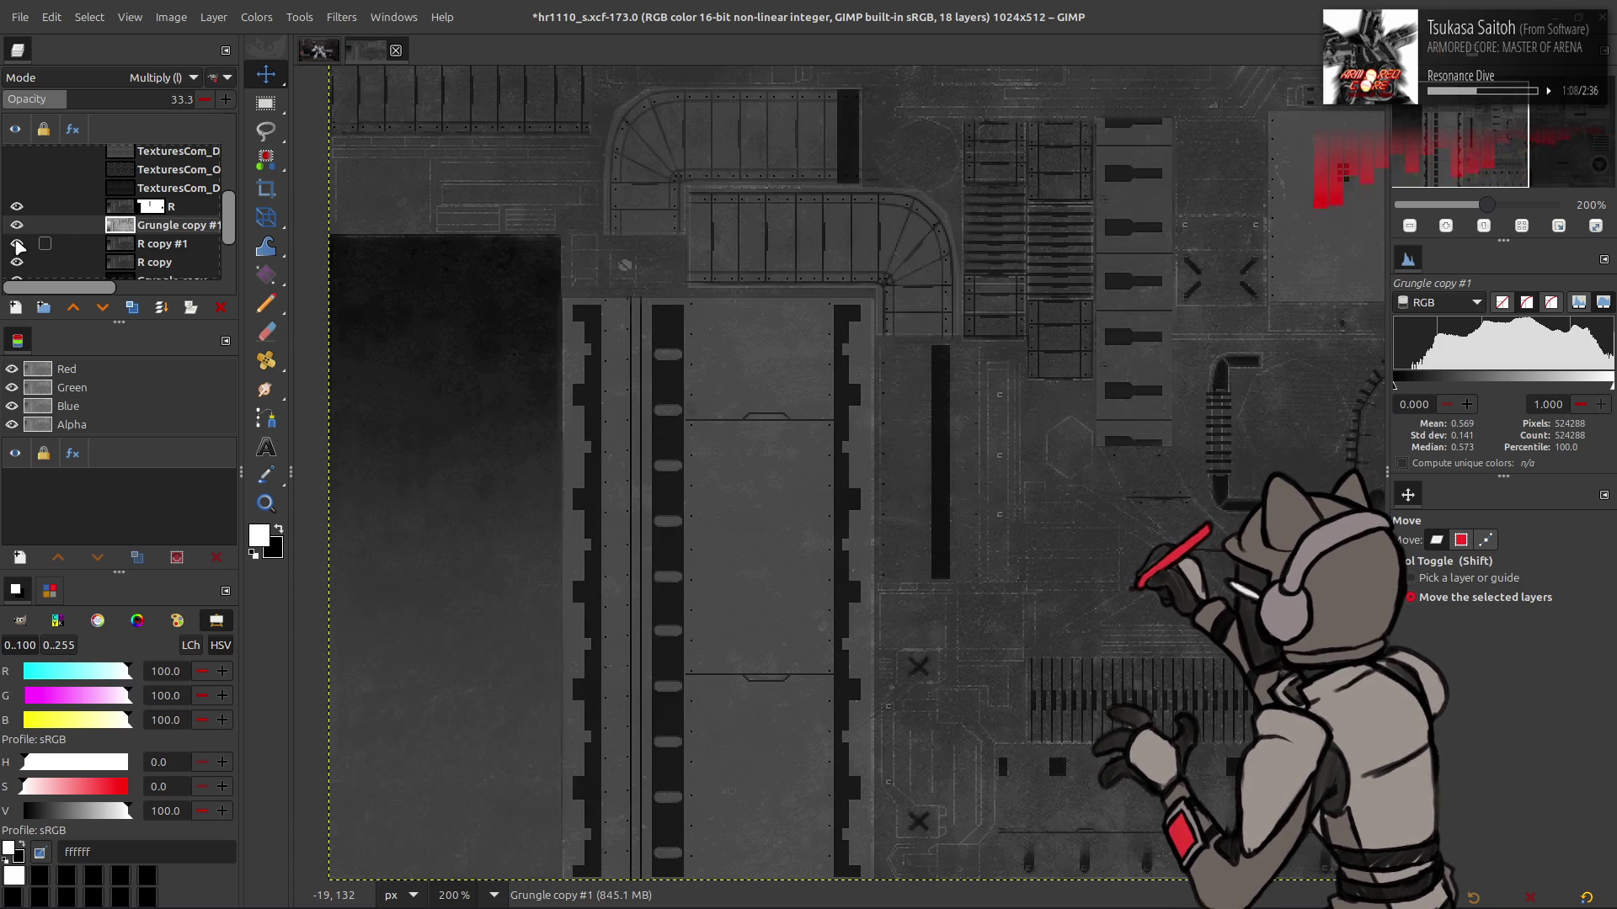
click(18, 246)
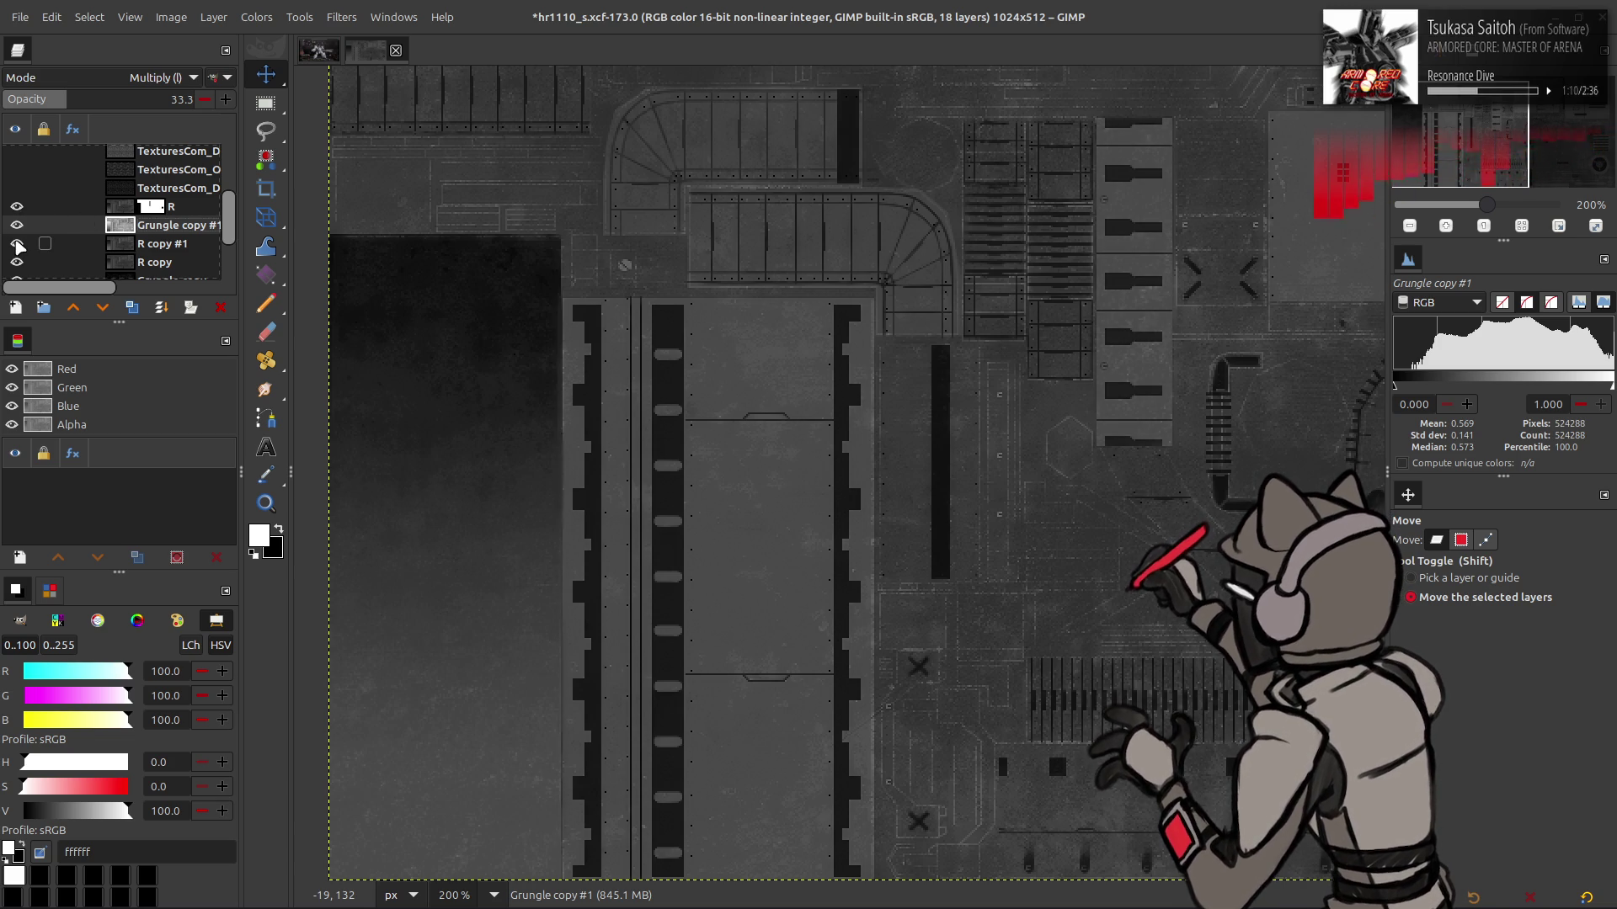
shift+click(19, 246)
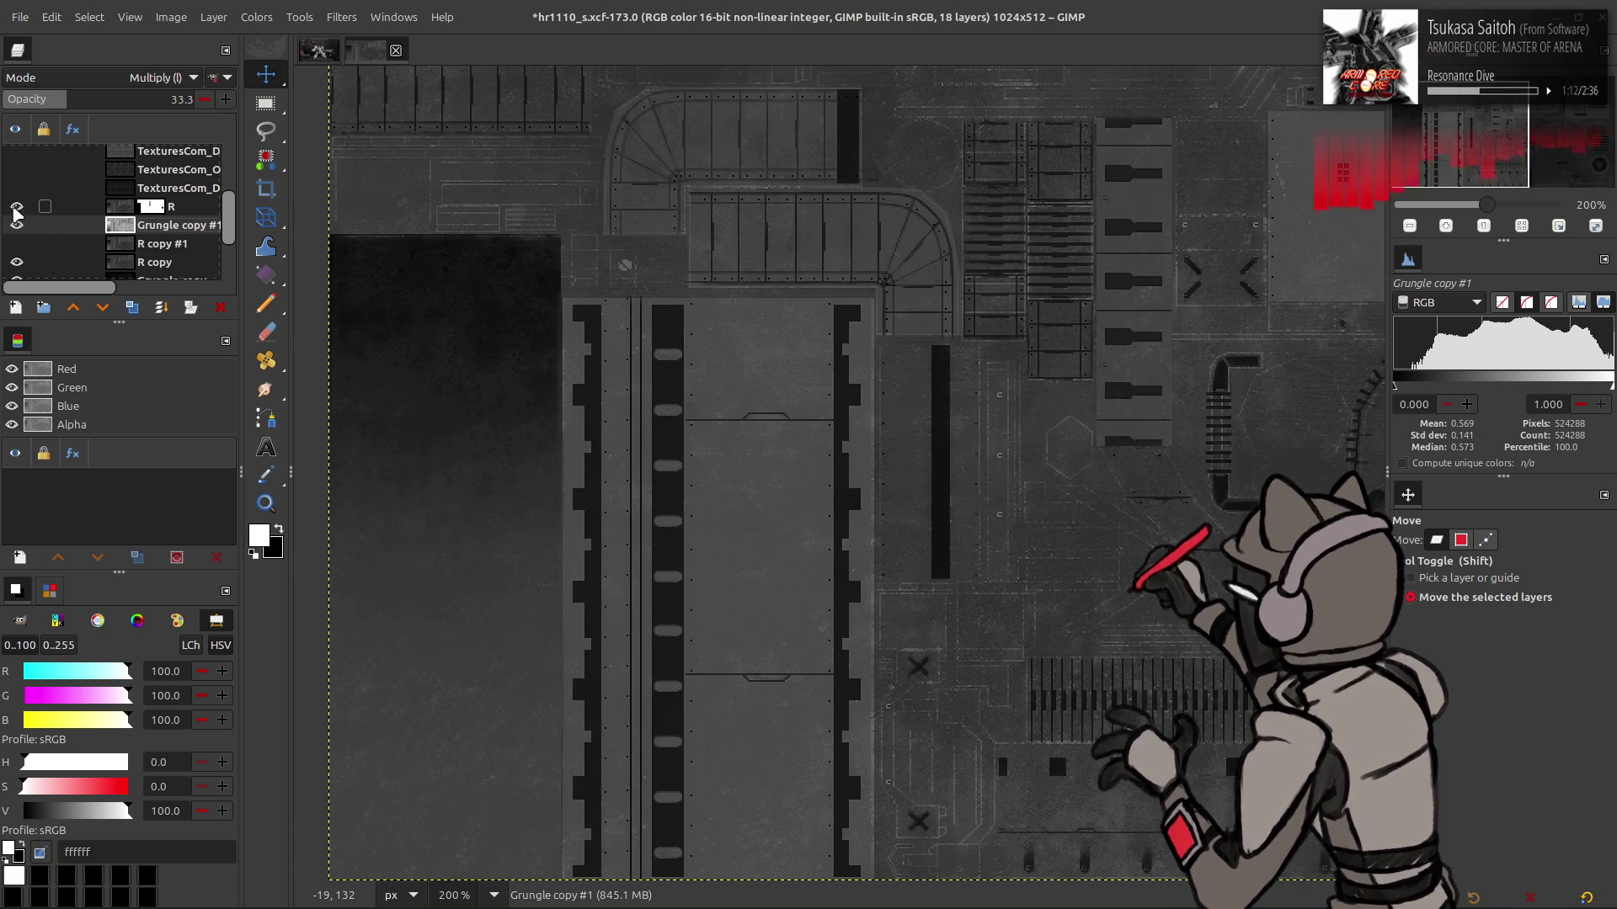
scroll(40, 254, down, 2)
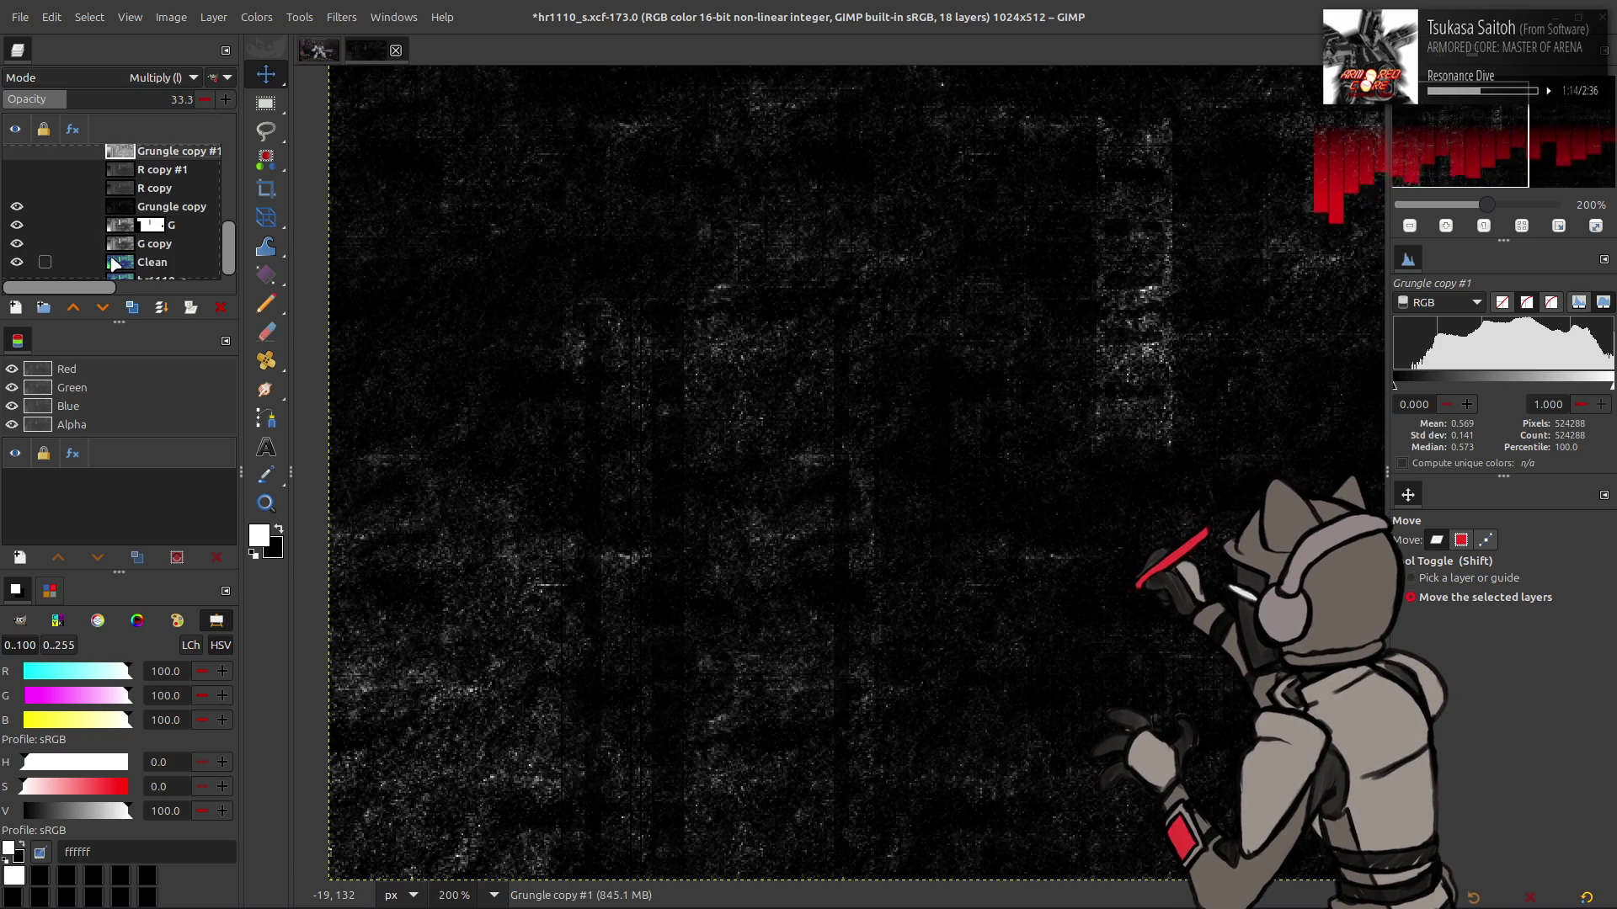
Restore all layers' visibility and duplicate the G layer
click(159, 213)
key(ctrl+z)
scroll(160, 229, up, 3)
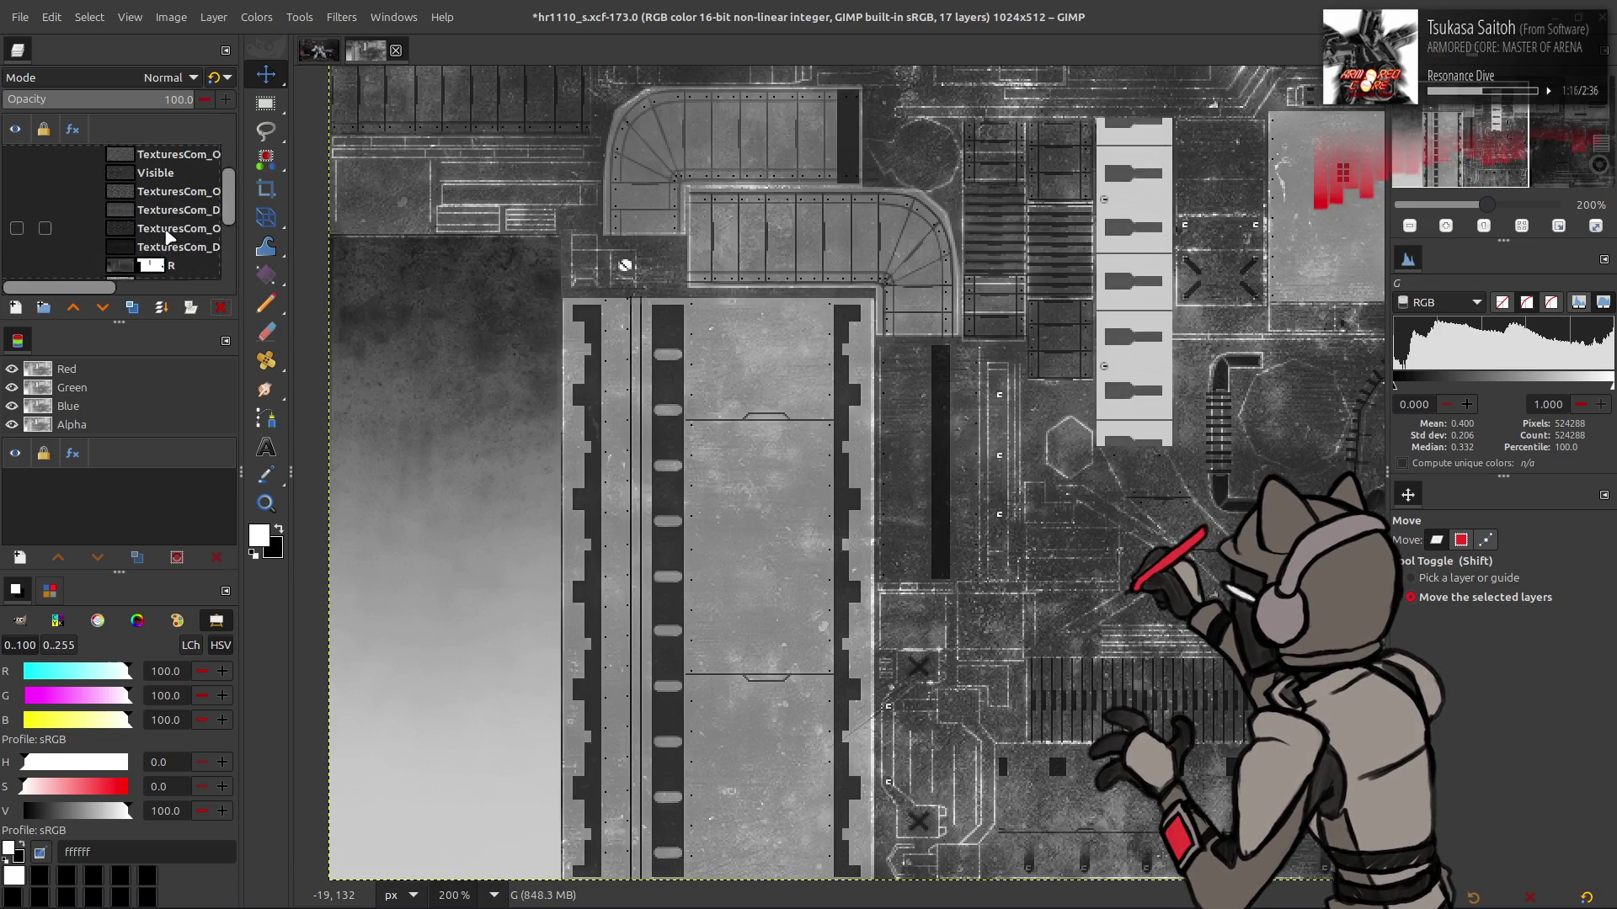
mouse_move(164, 192)
mouse_down()
mouse_move(169, 287)
mouse_move(168, 234)
mouse_move(167, 252)
mouse_up()
click(126, 265)
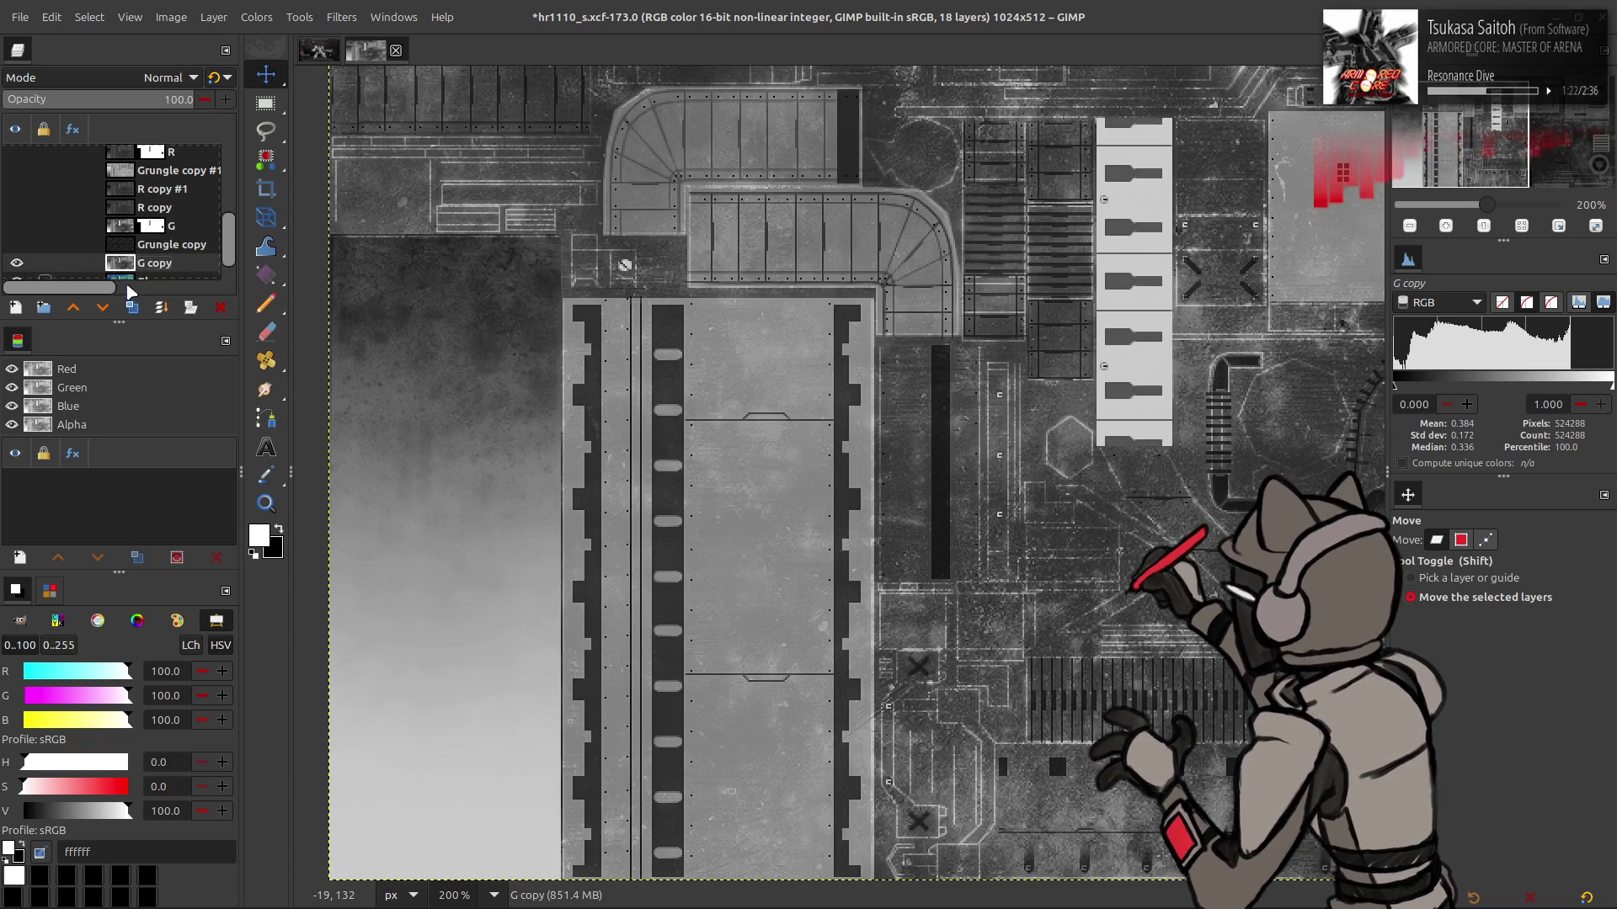
click(123, 228)
click(135, 308)
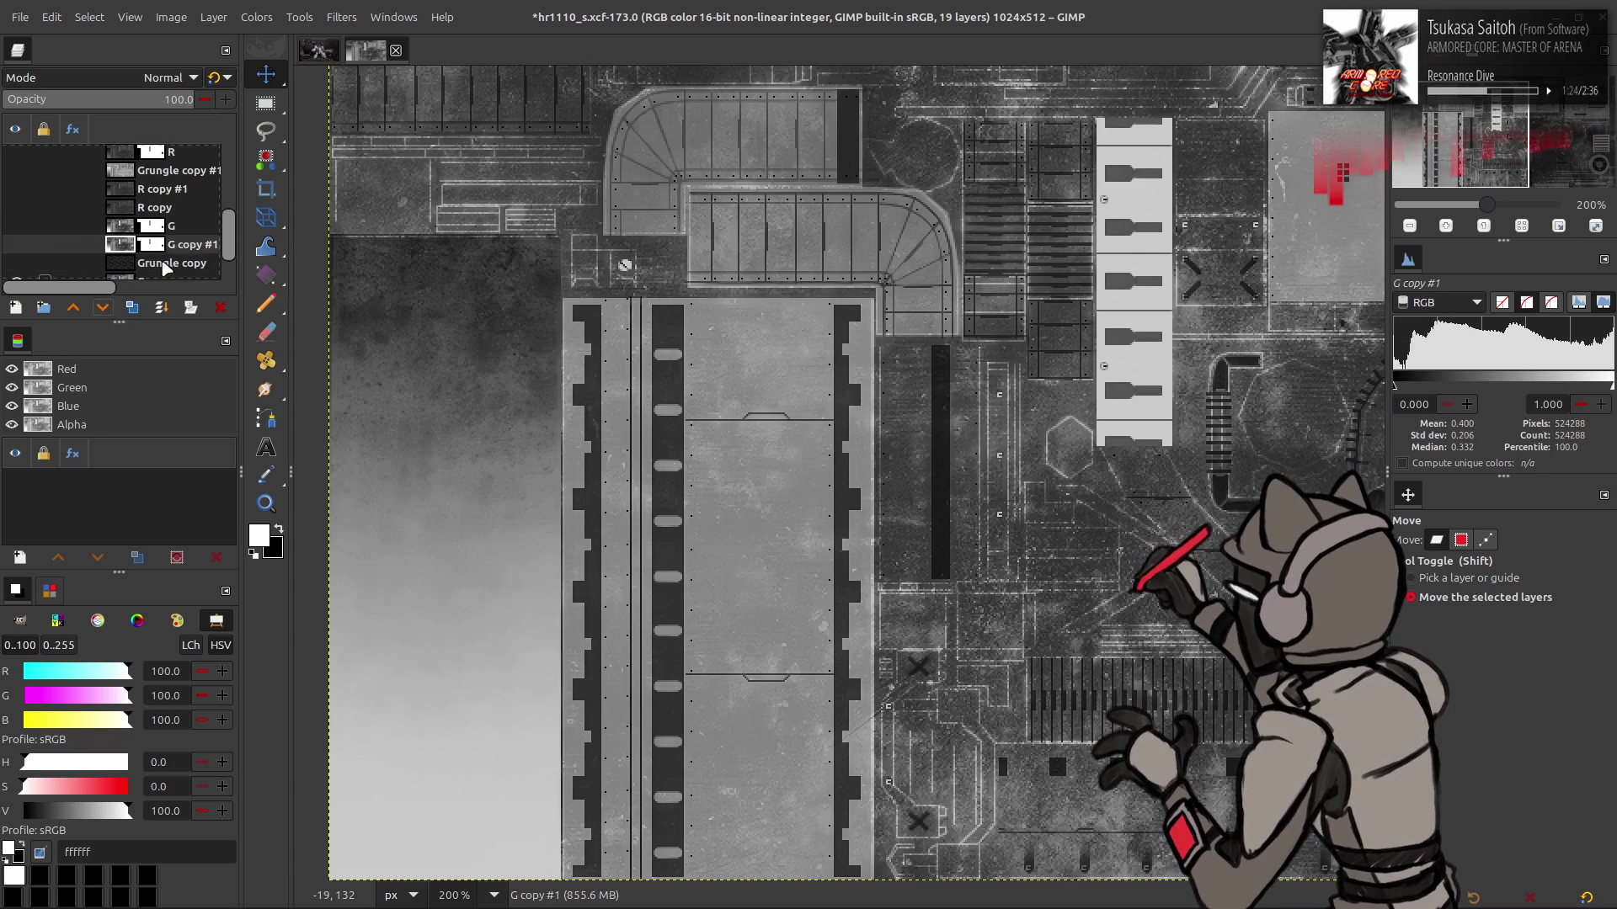
right_click(166, 246)
click(145, 430)
scroll(68, 259, down, 1)
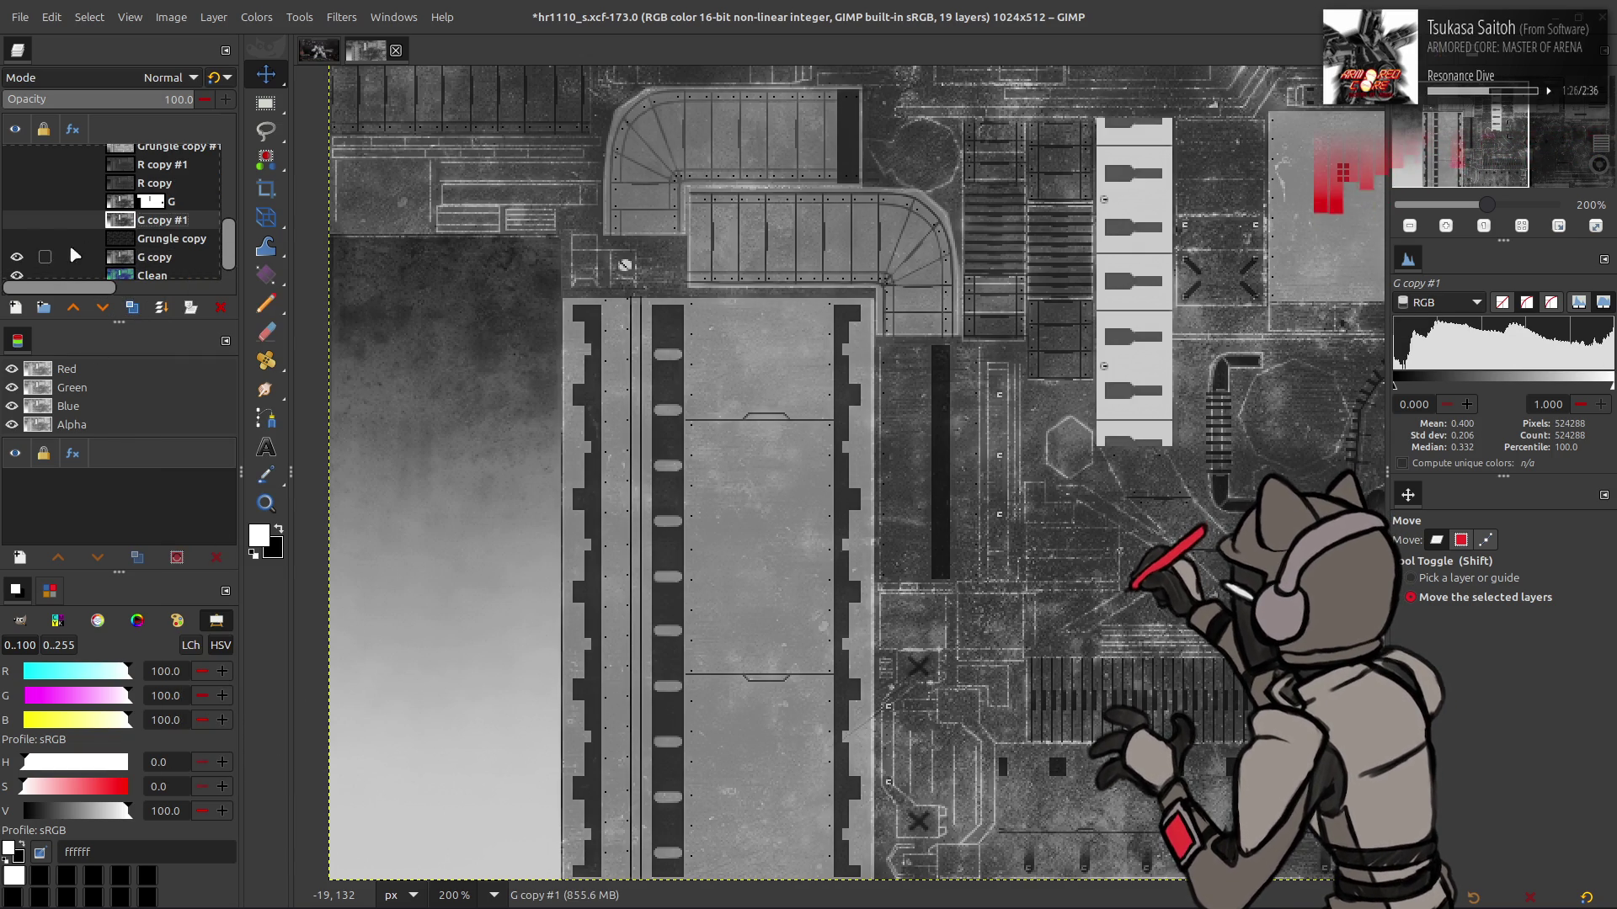
click(160, 256)
Show G copy #1, hide G, and invert G copy #1's colours
click(131, 307)
click(17, 239)
click(17, 201)
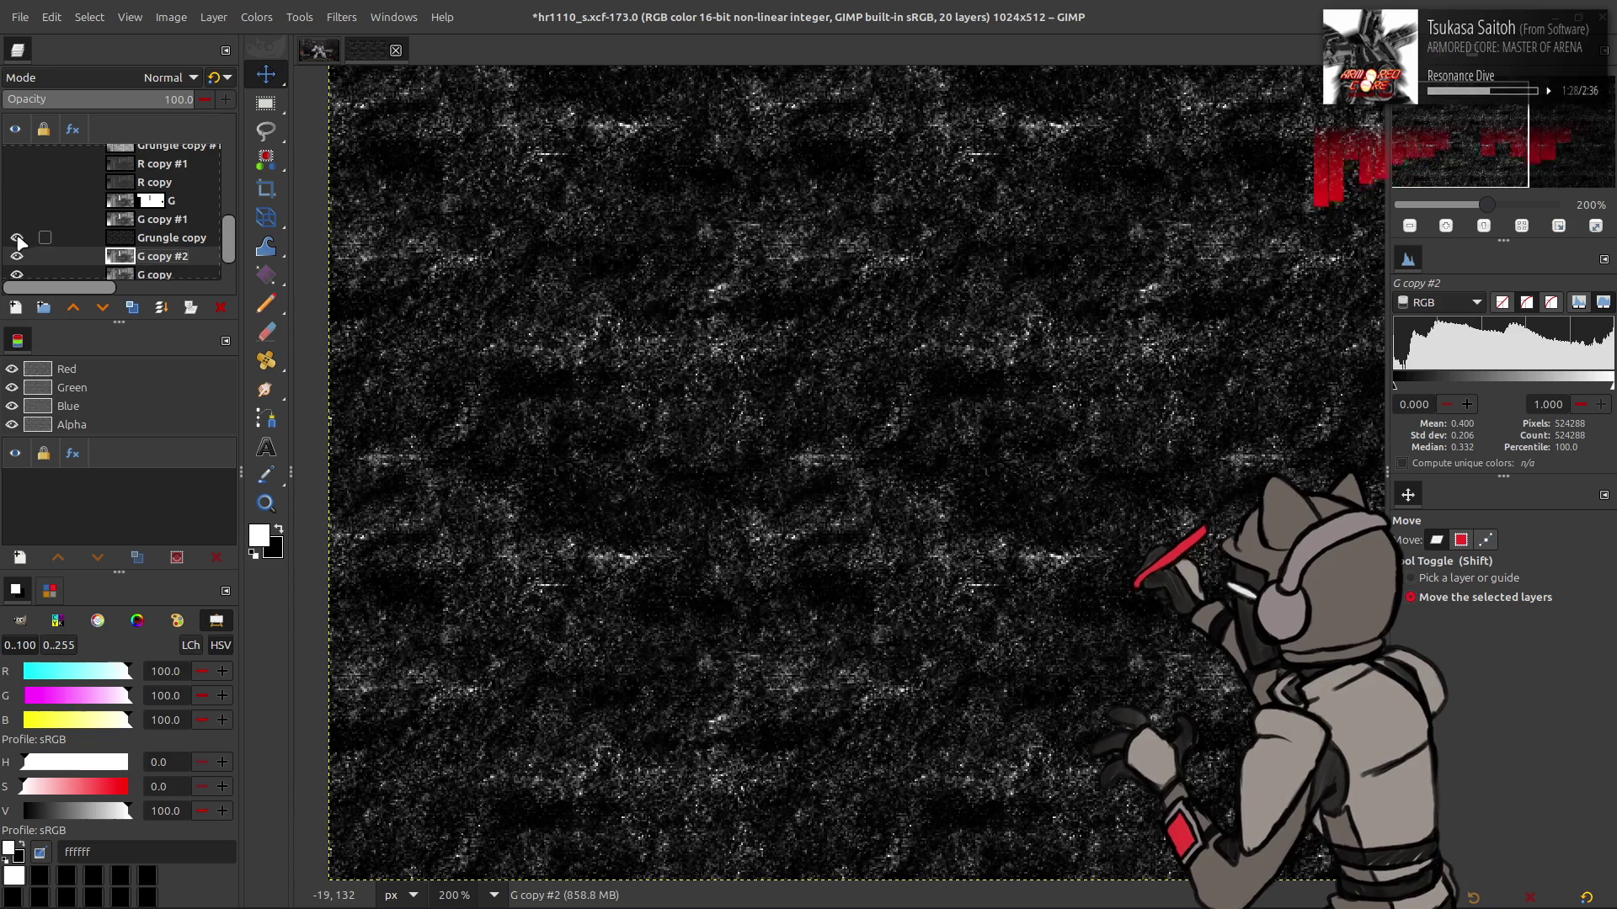
click(160, 219)
click(17, 200)
click(17, 219)
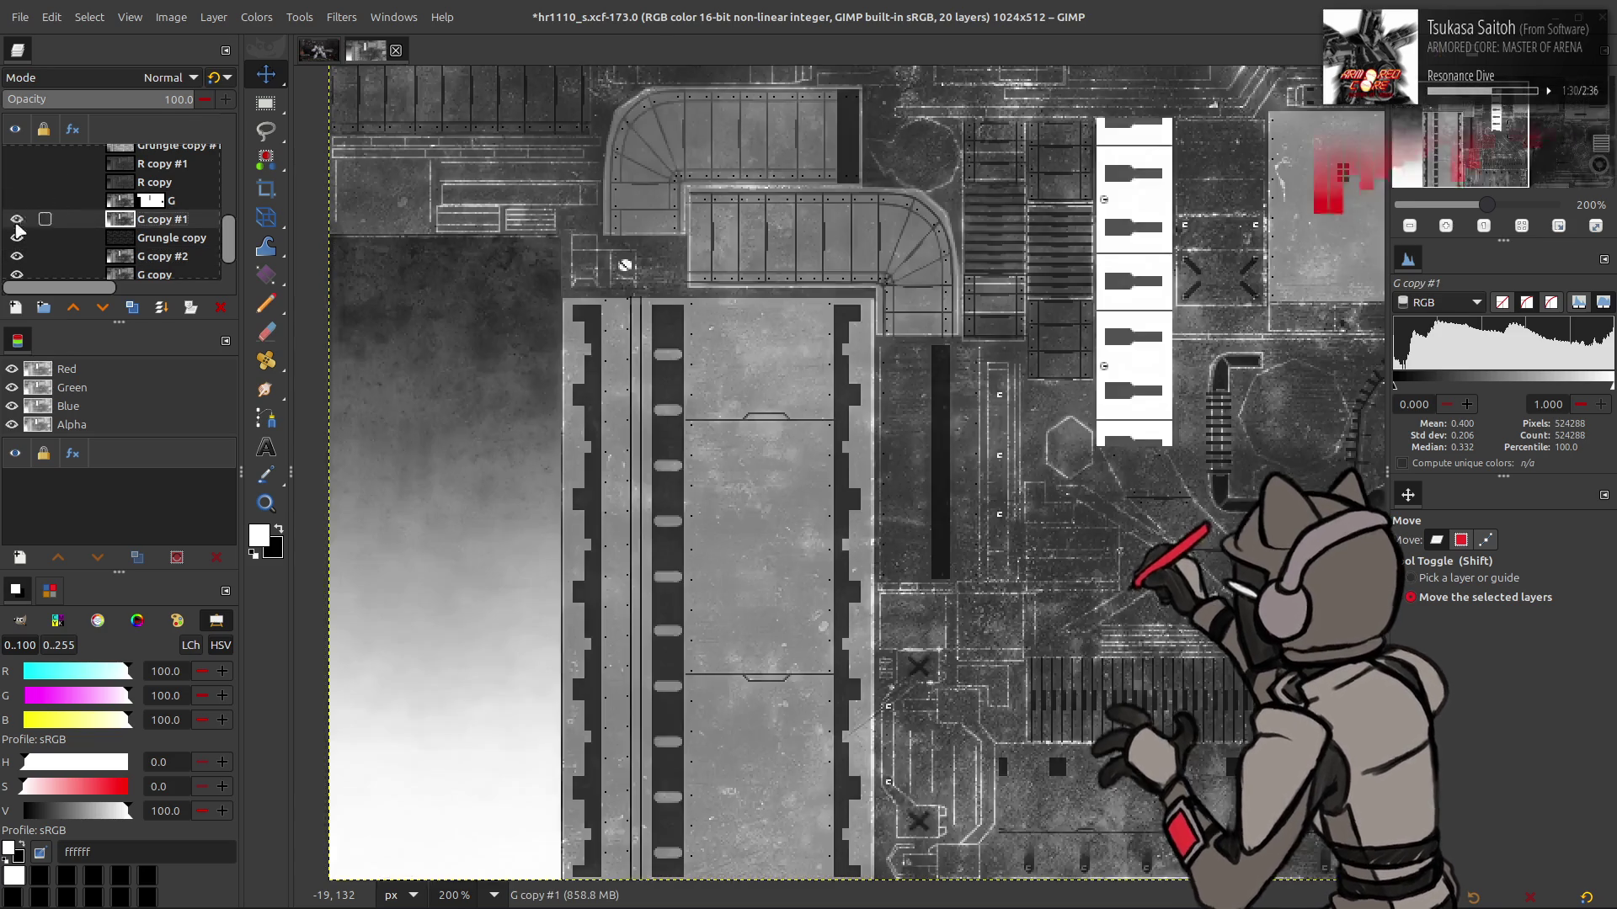
click(257, 17)
click(300, 275)
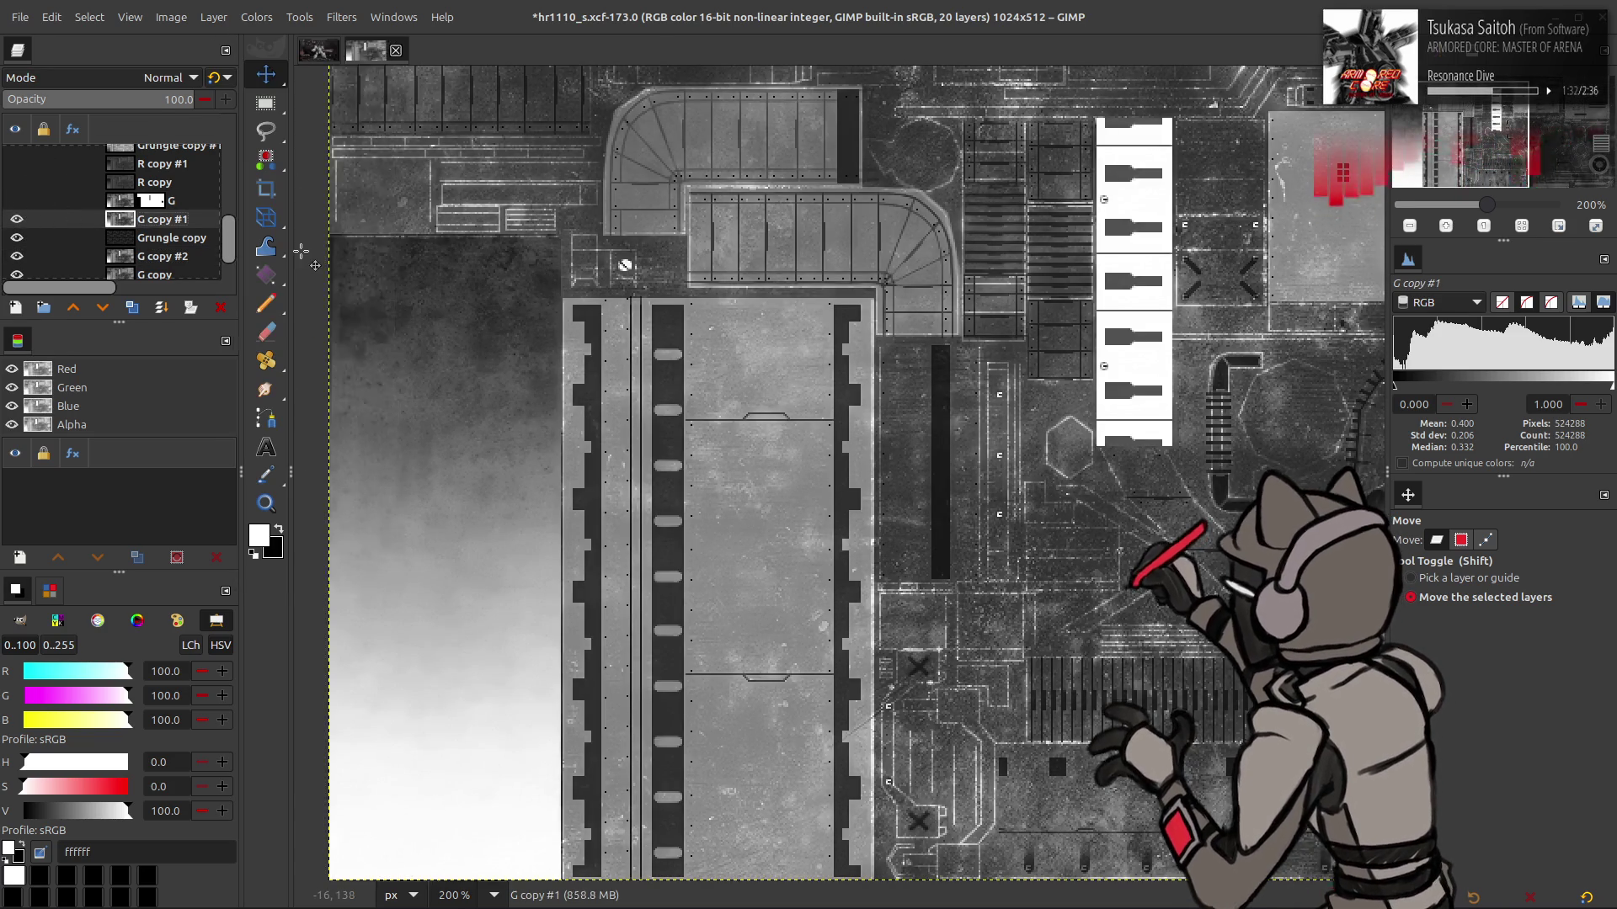
Set G copy #1 to Screen mode and merge it down into Grungle copy
click(168, 77)
click(114, 261)
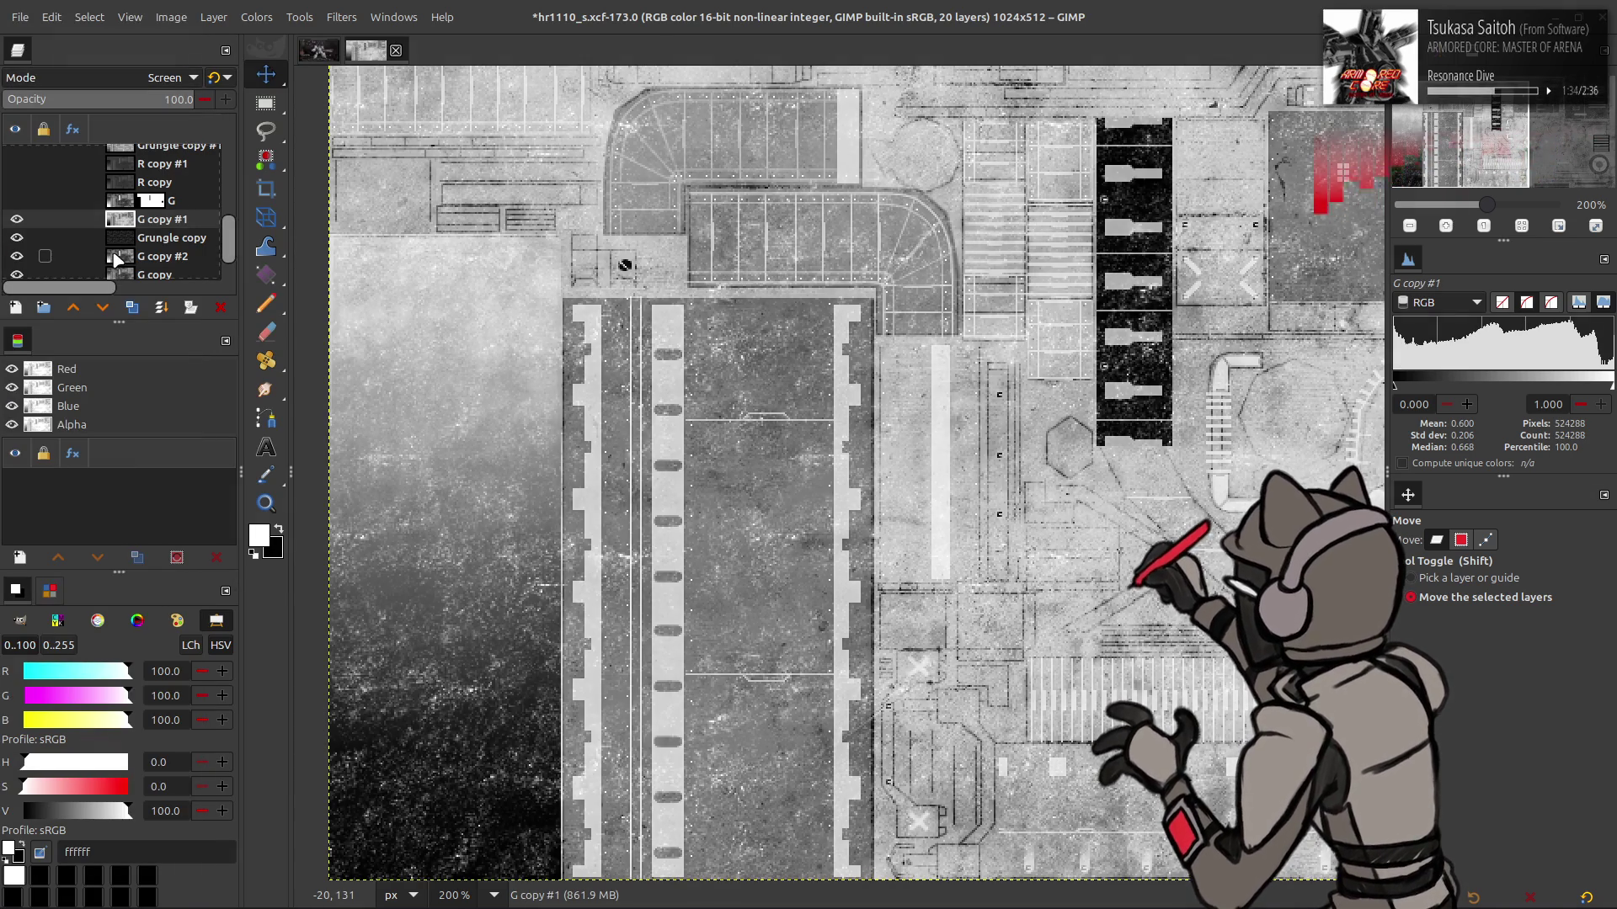
right_click(140, 220)
click(168, 387)
Blend Grungle copy with legacy Multiply at 50 opacity
click(135, 77)
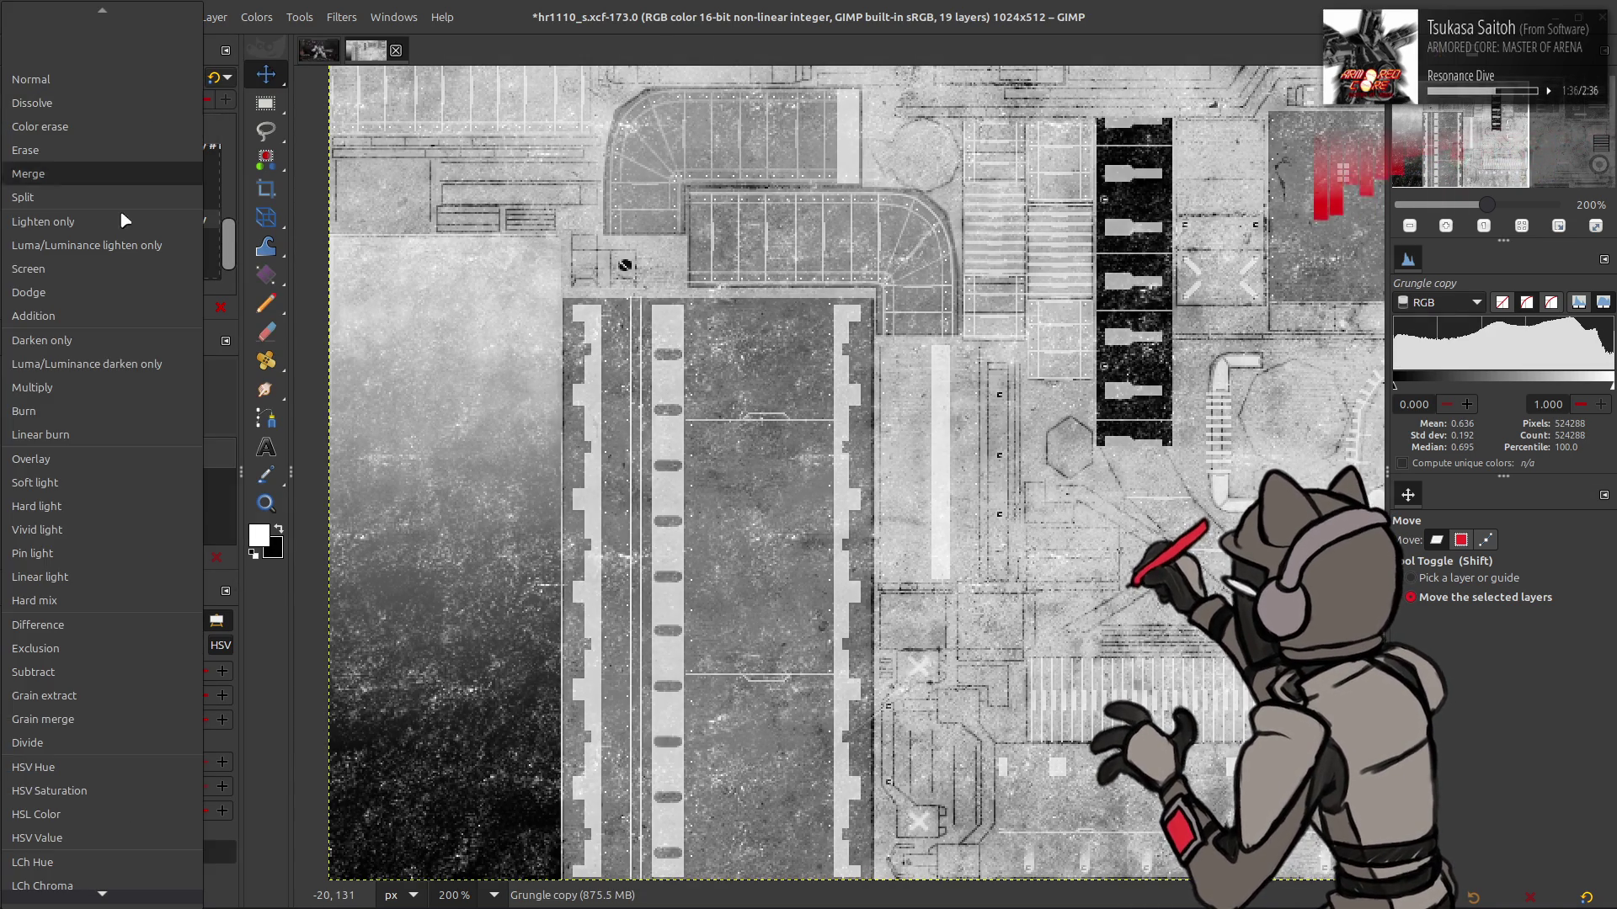
click(100, 387)
click(215, 77)
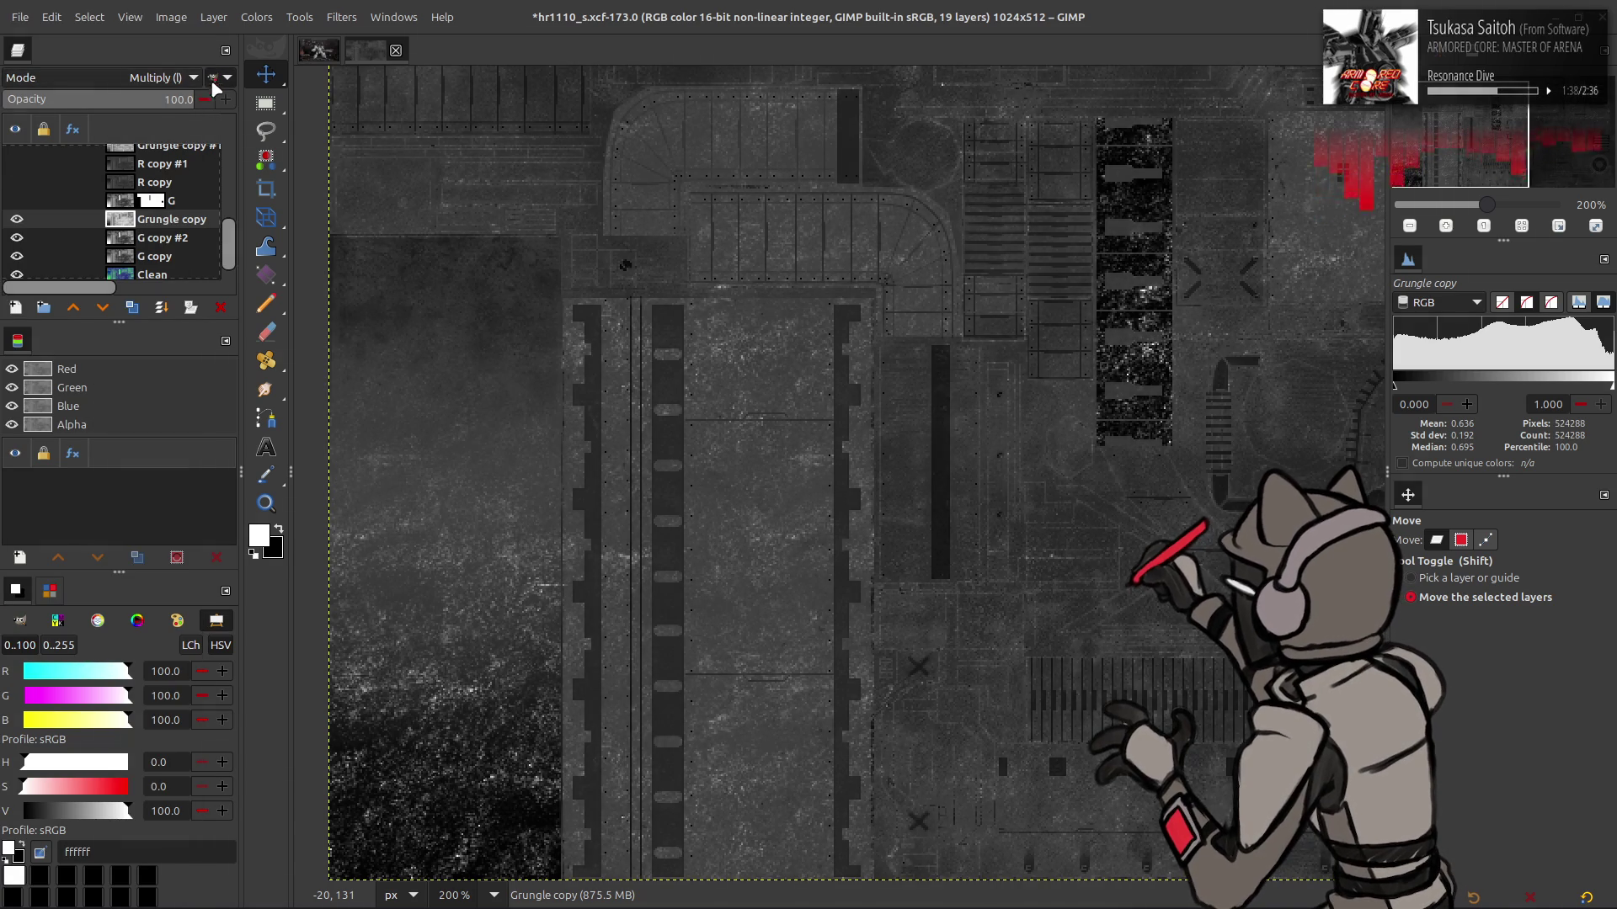
triple_click(179, 99)
text(50)
key(Return)
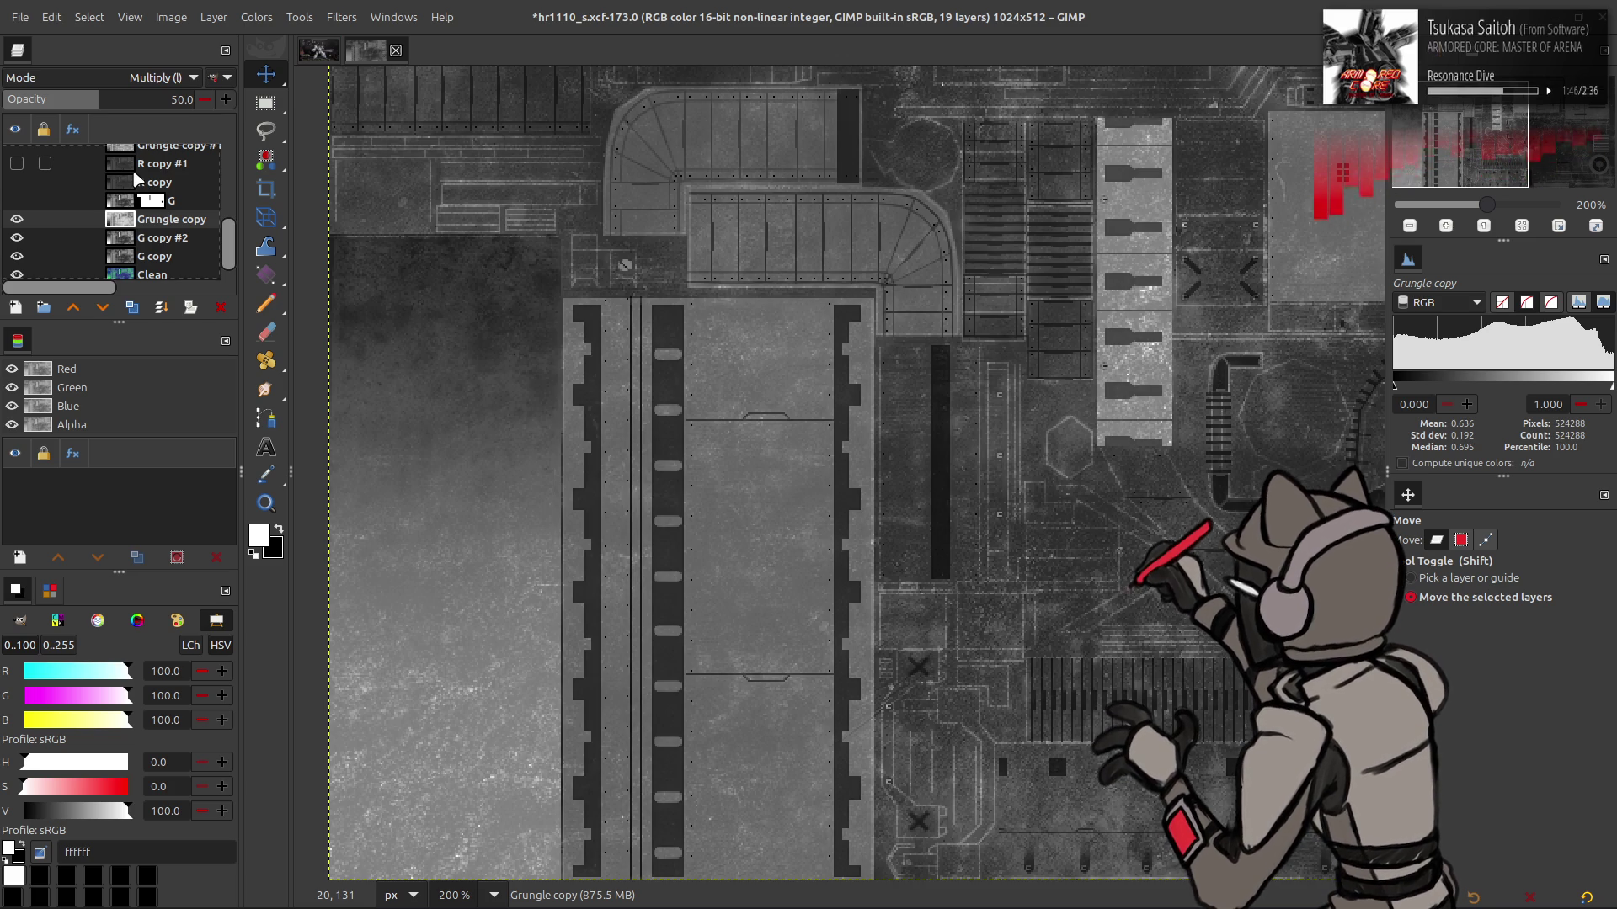
click(261, 20)
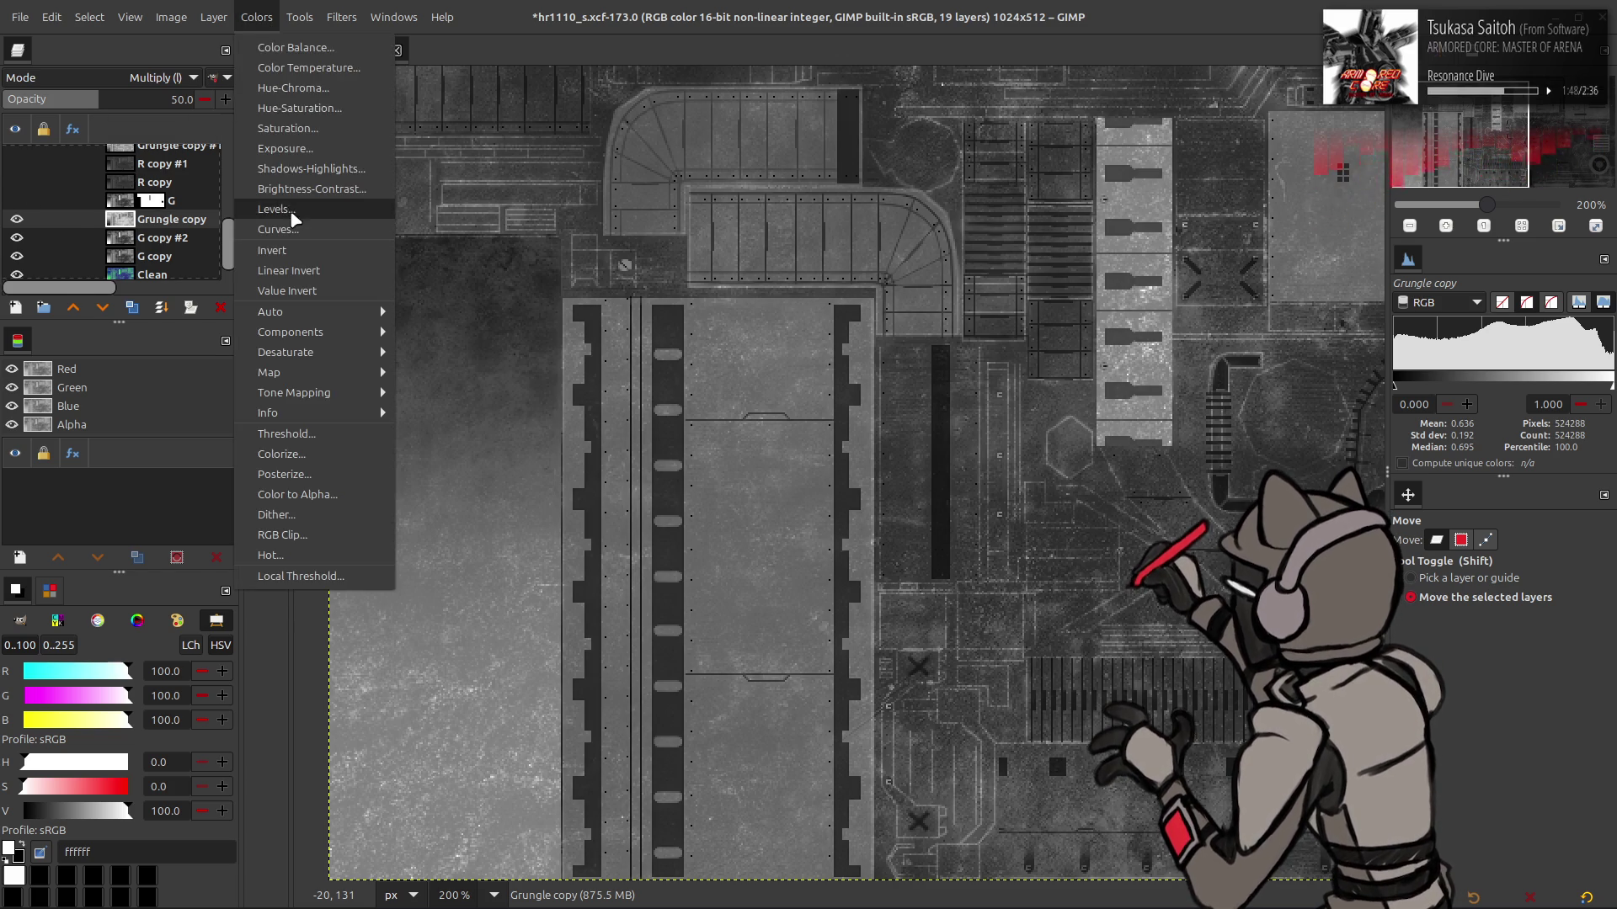
Apply Levels to Grungle copy with output high tried at 75, then 50
click(286, 211)
triple_click(429, 447)
text(75)
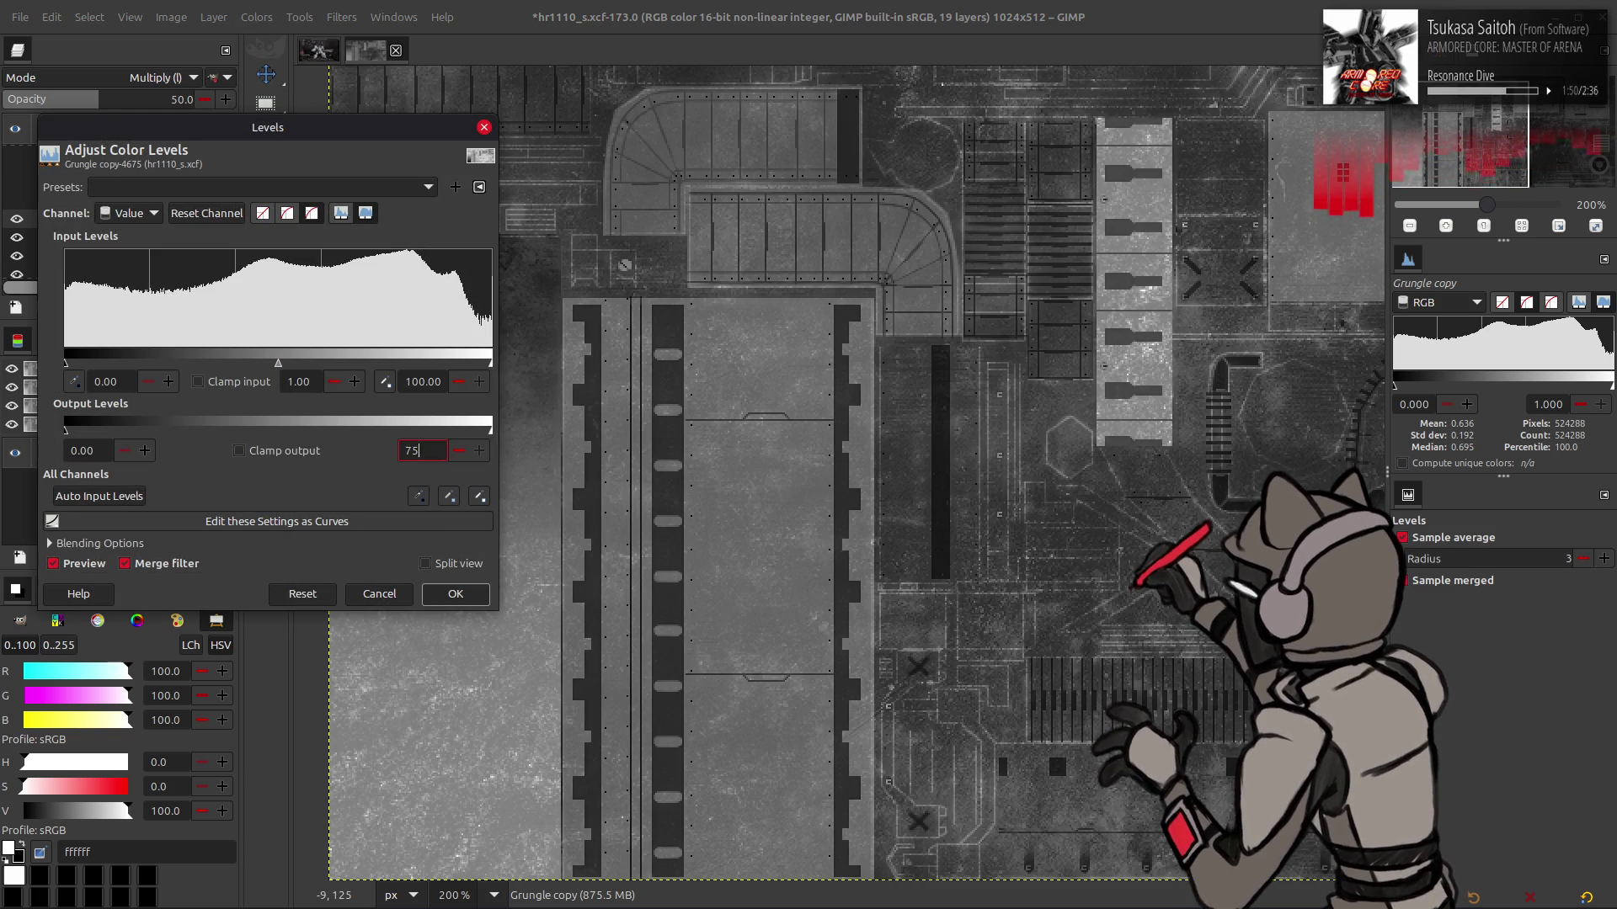
key(Return)
key(BackSpace)
key(BackSpace)
key(BackSpace)
text(50)
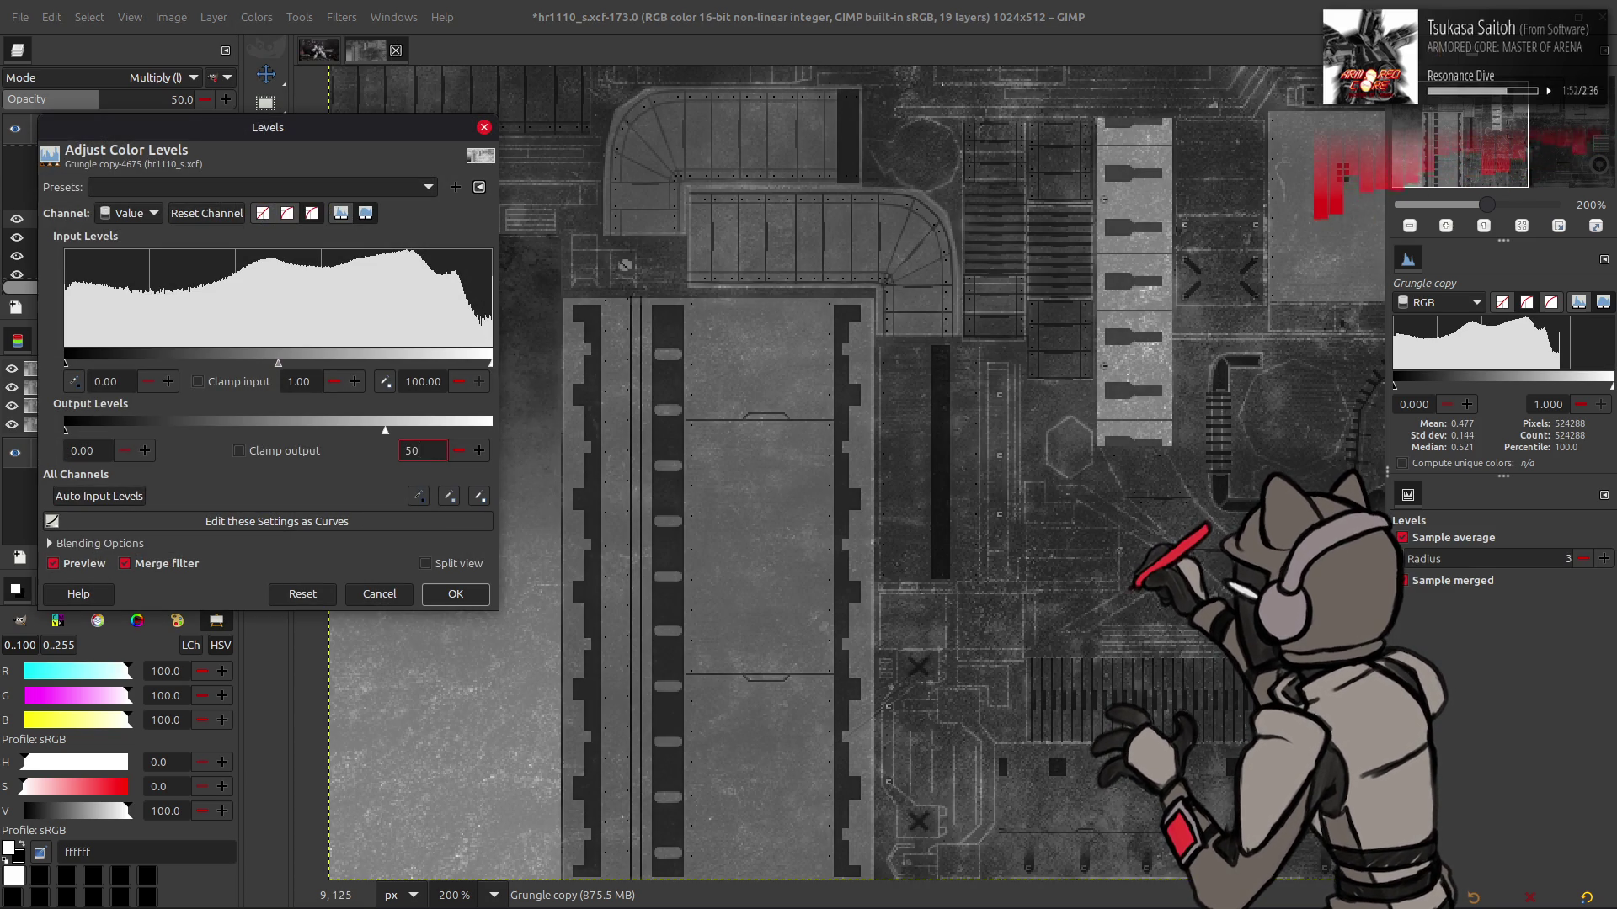
key(Return)
click(481, 602)
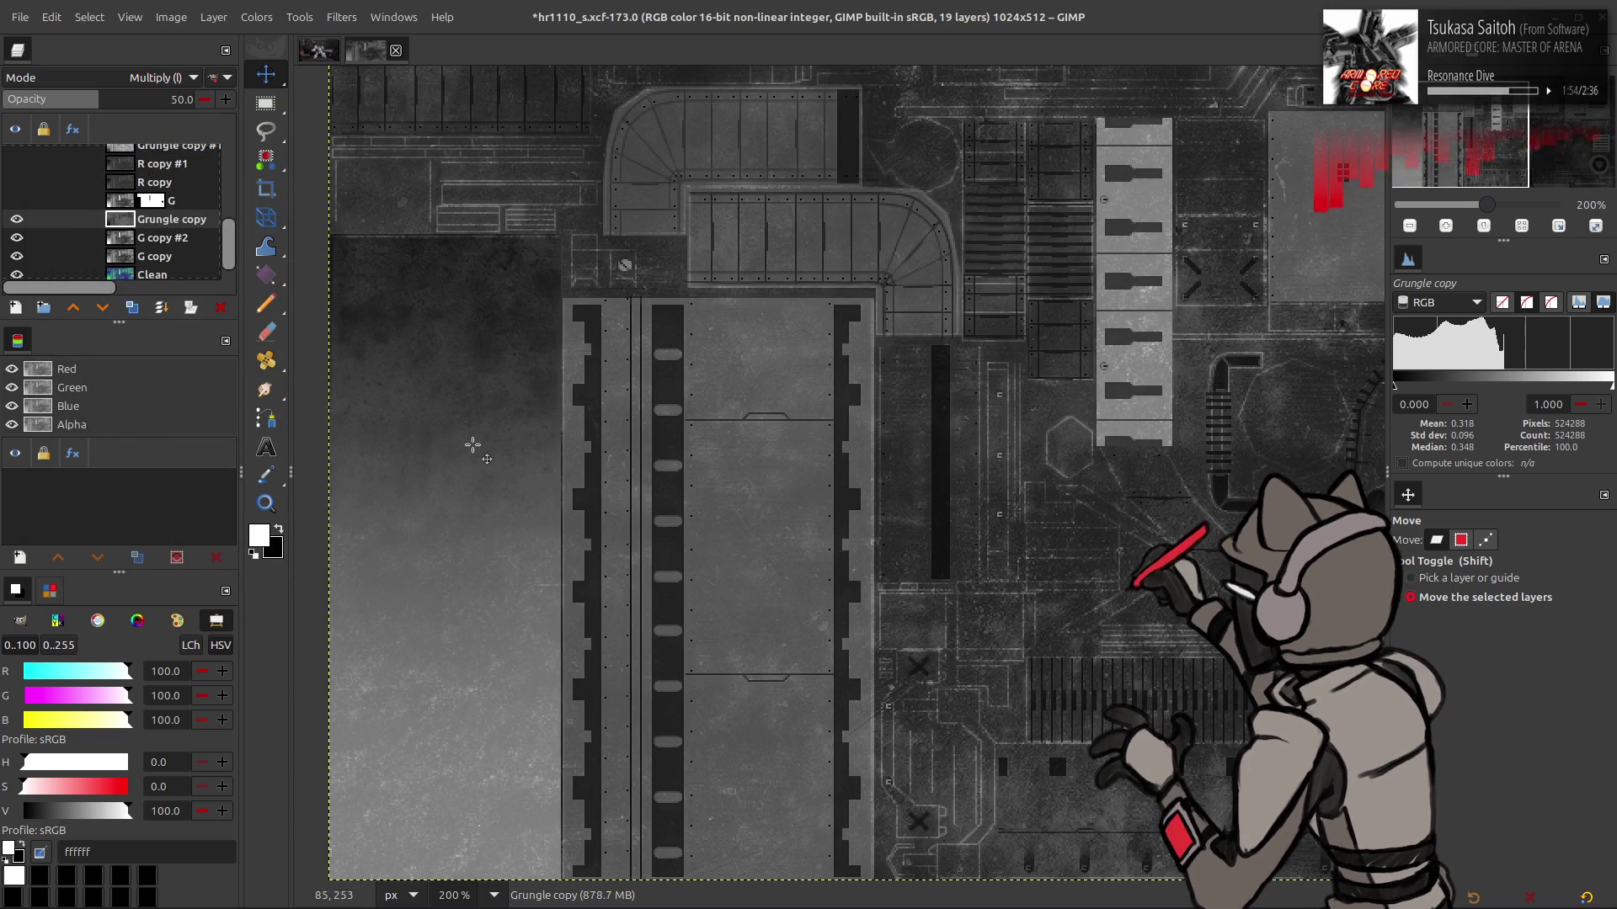
Show the G layer, try 25 opacity, then undo the recent adjustments
click(17, 200)
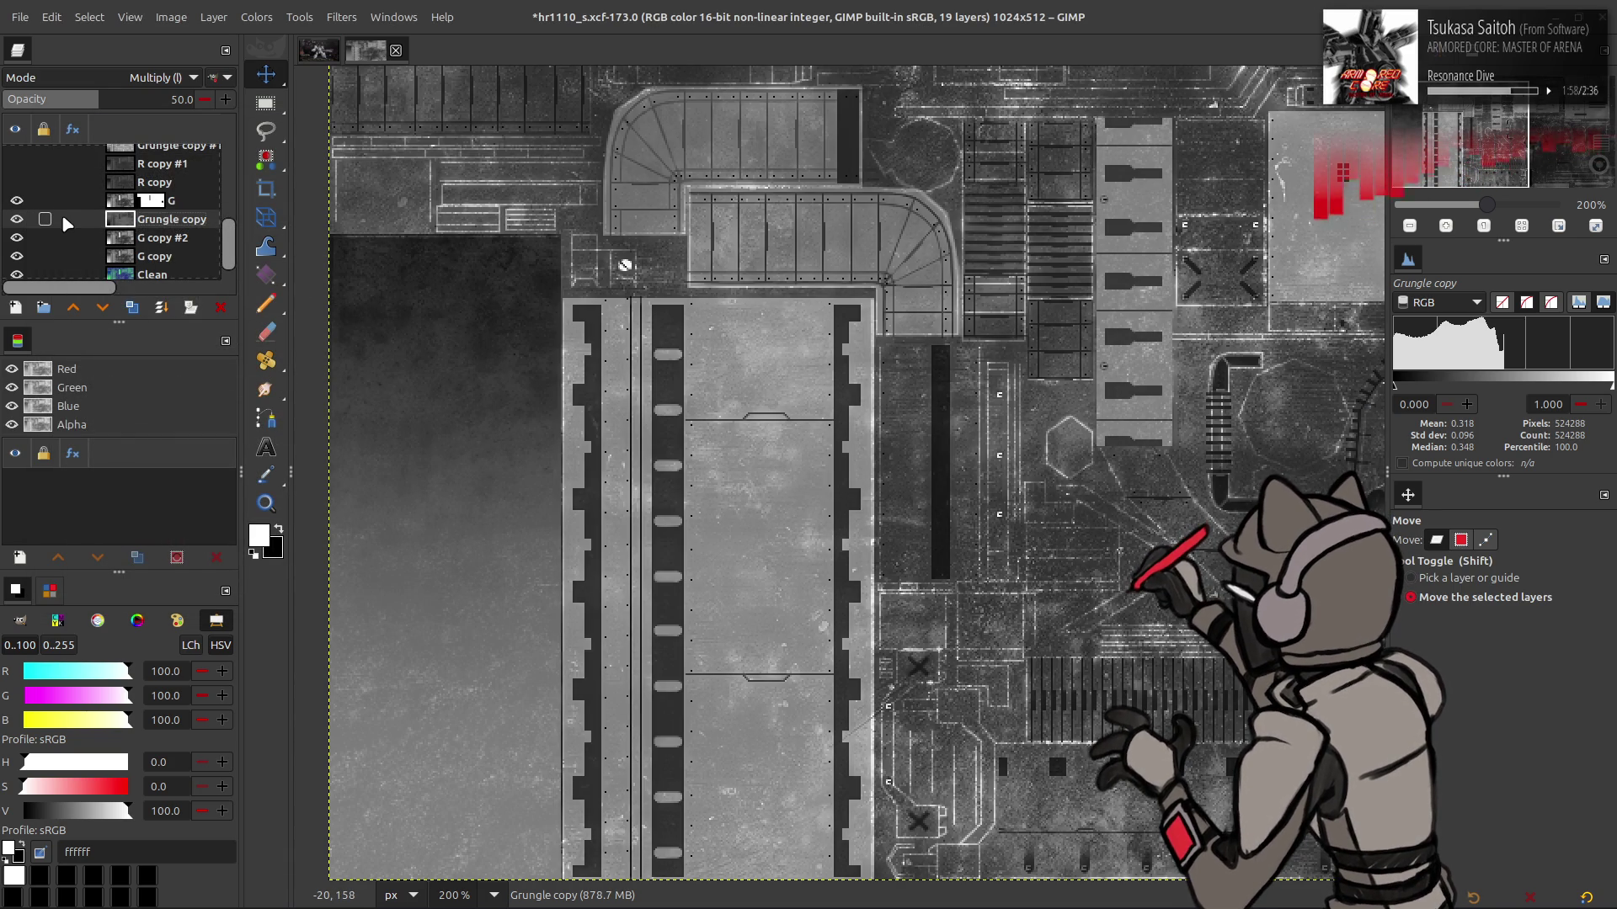
click(139, 105)
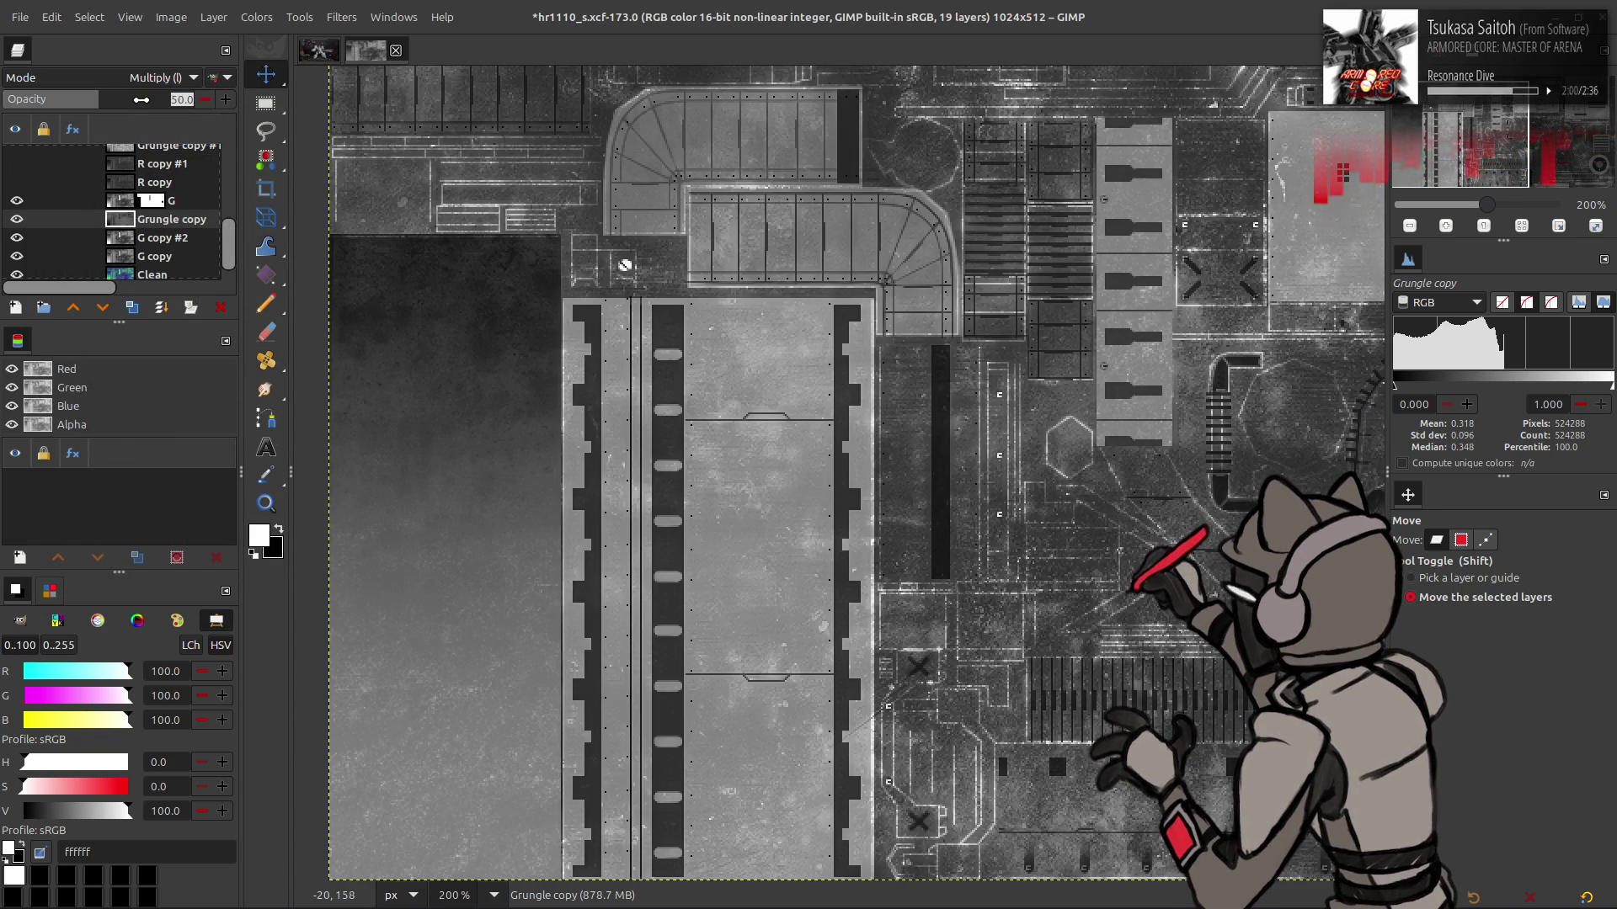
text(25)
key(Return)
key(ctrl+z)
key(ctrl+z)
key(ctrl+z)
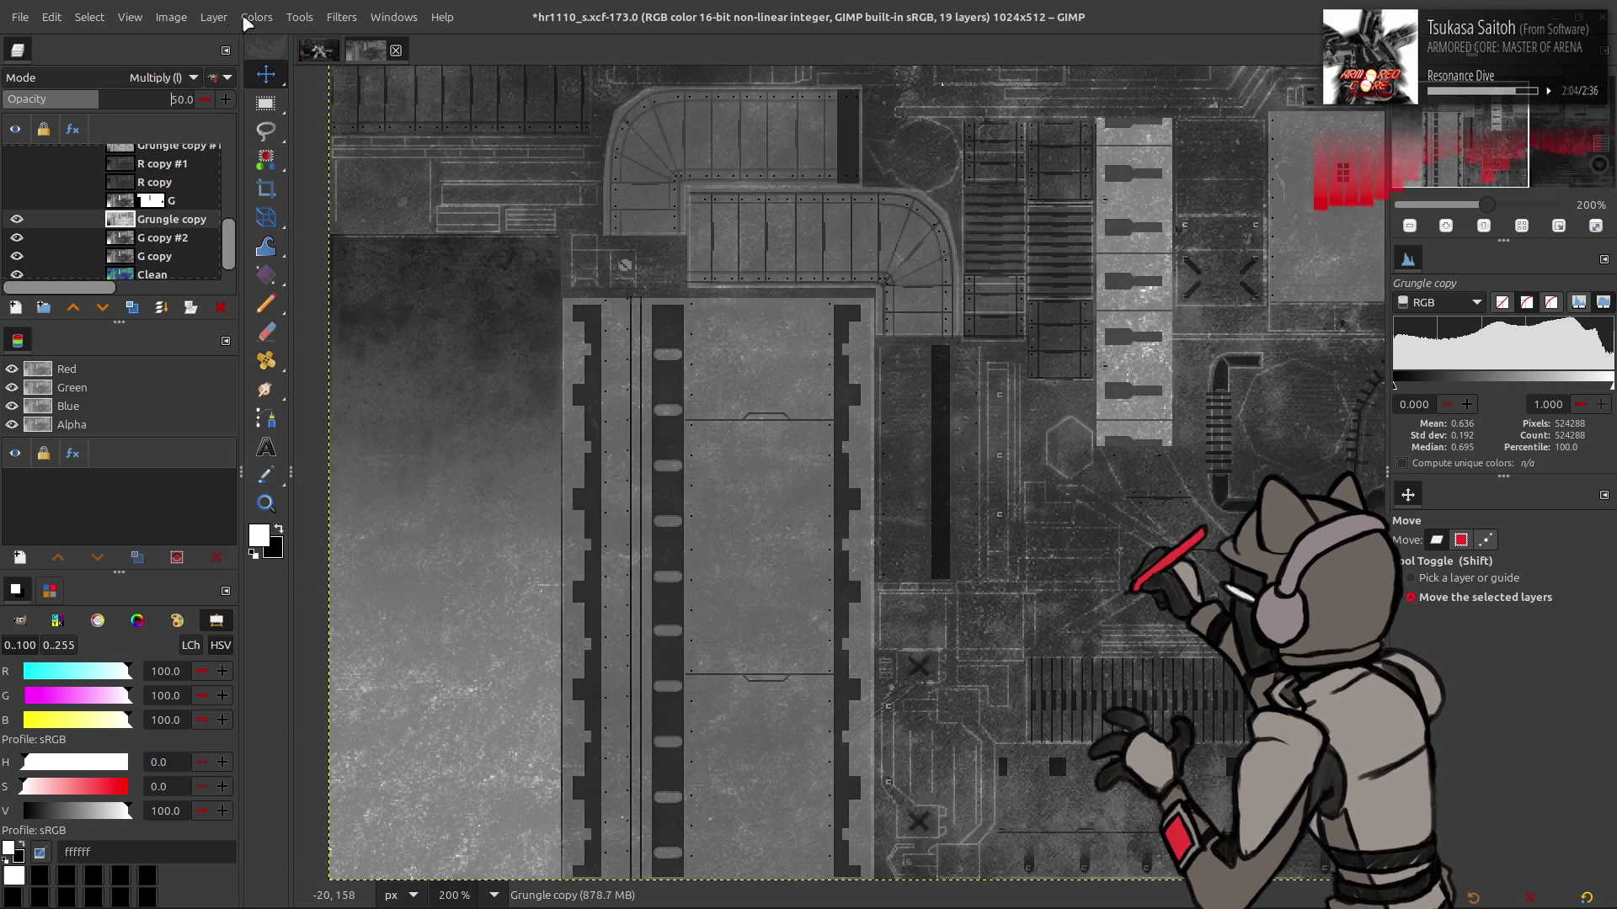
Reapply Levels with output high 75 and raise the grunge layer's opacity to 80
click(17, 201)
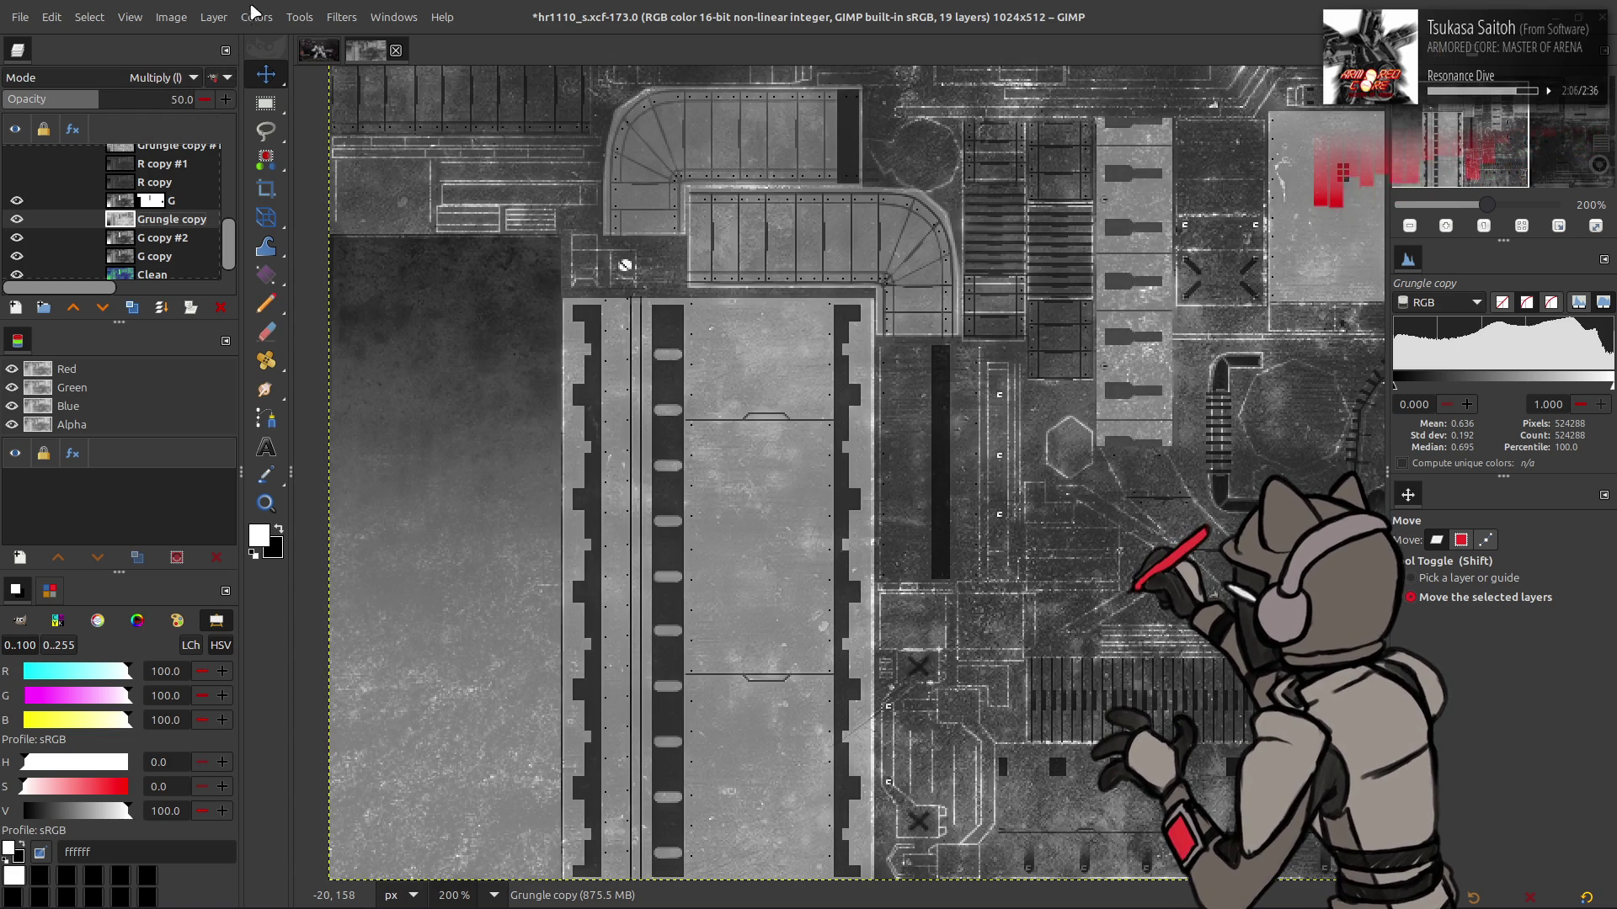
click(253, 12)
click(278, 210)
text(75)
key(Tab)
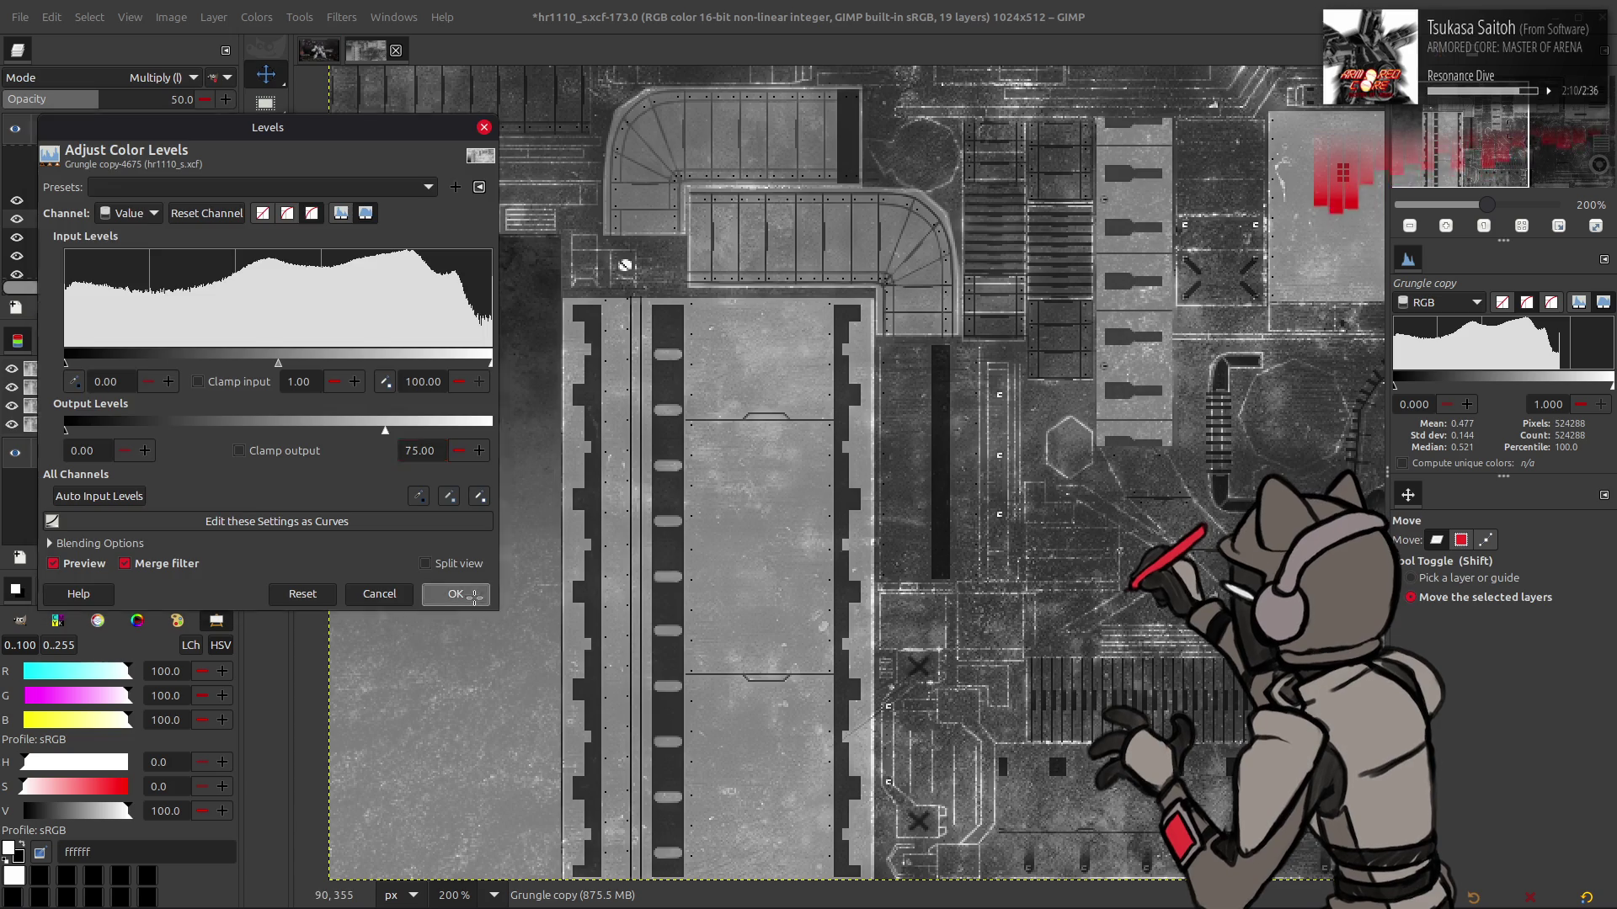
click(456, 594)
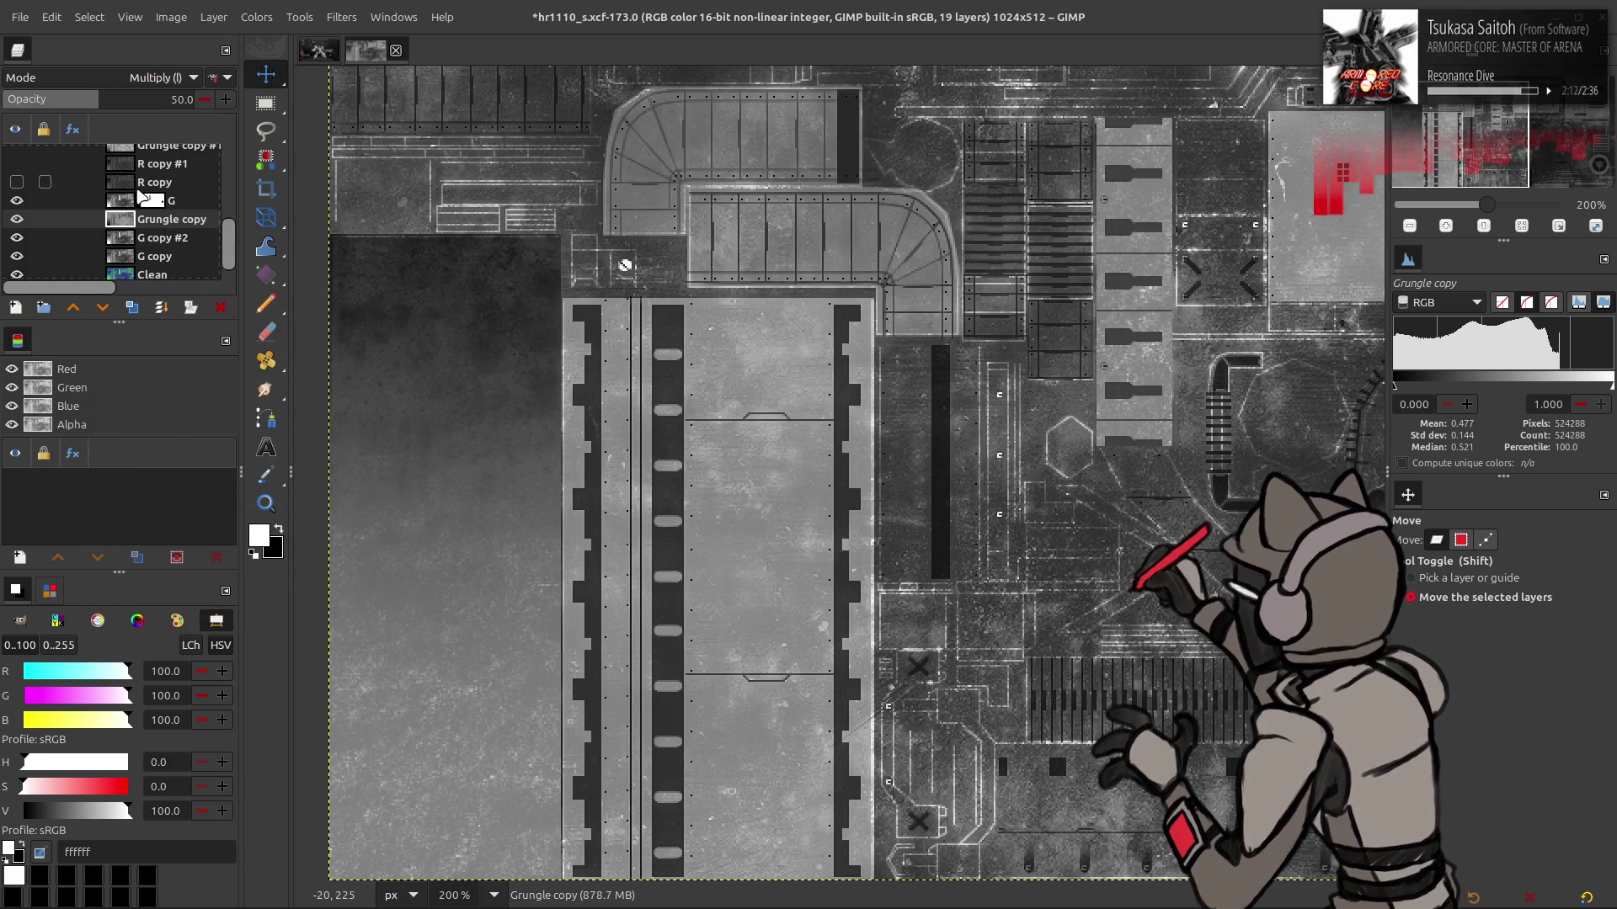
click(155, 106)
text(80)
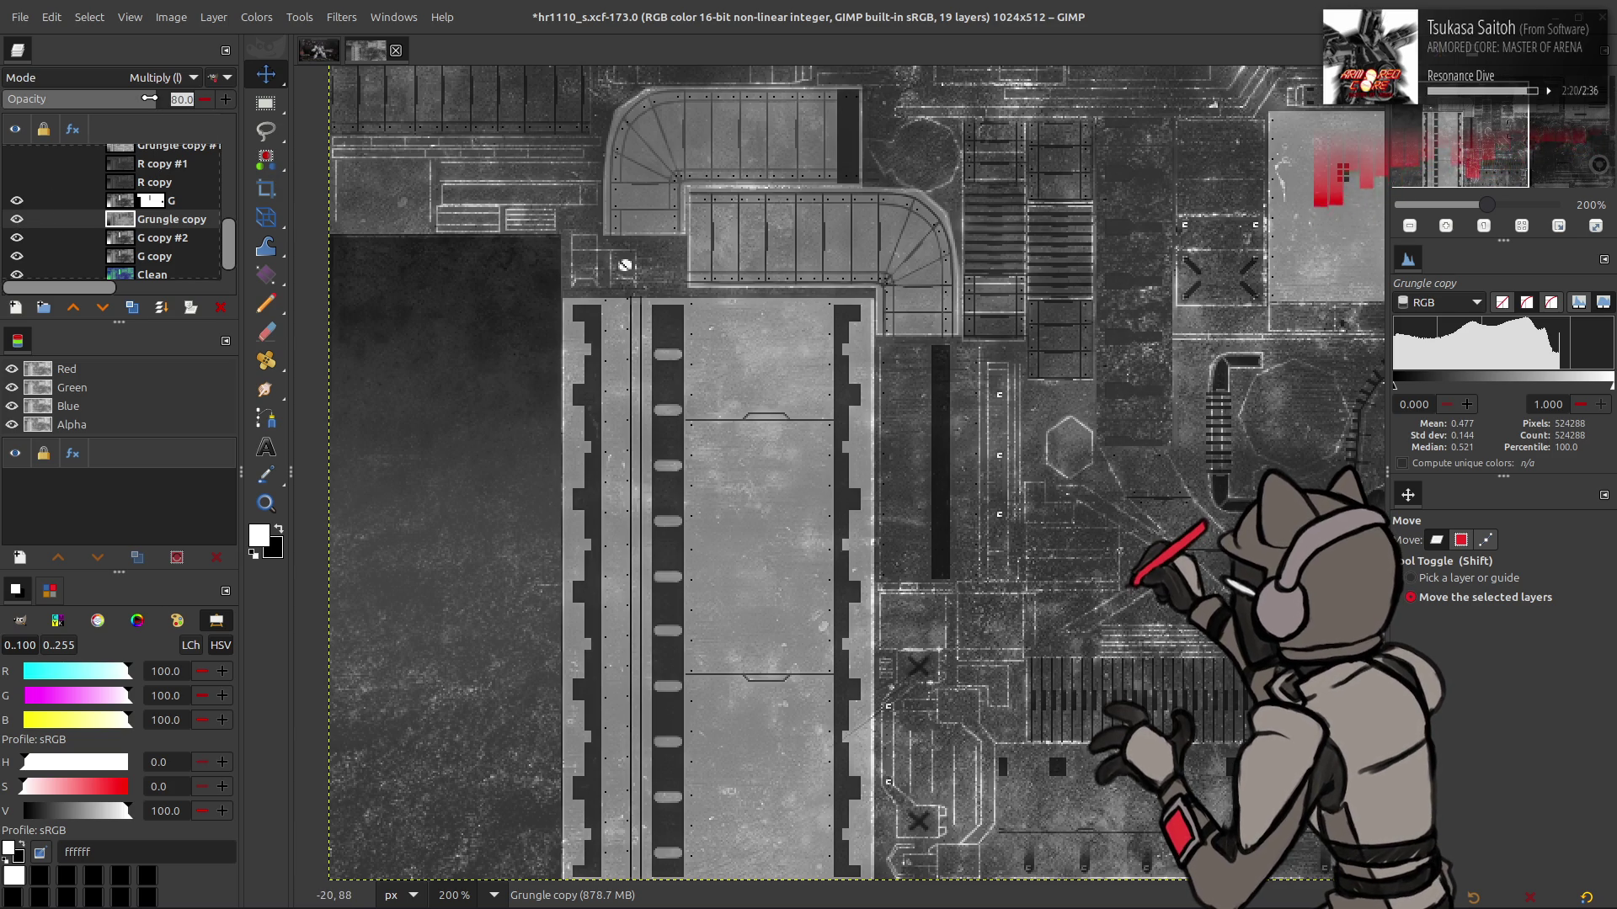
drag(149, 98, 129, 97)
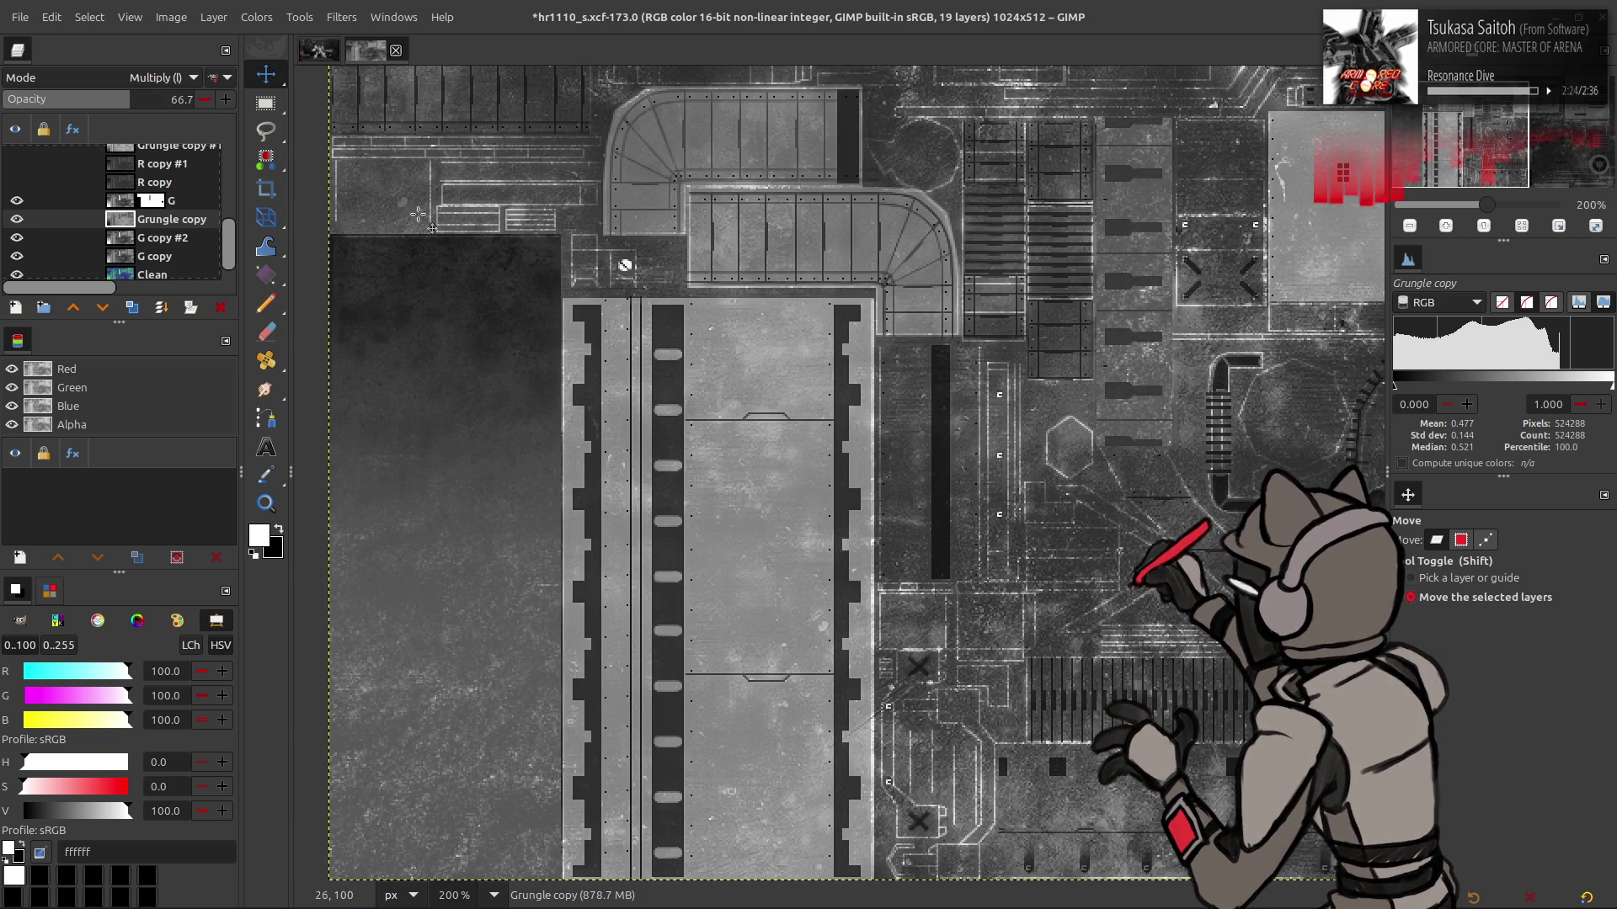
scroll(501, 251, up, 1)
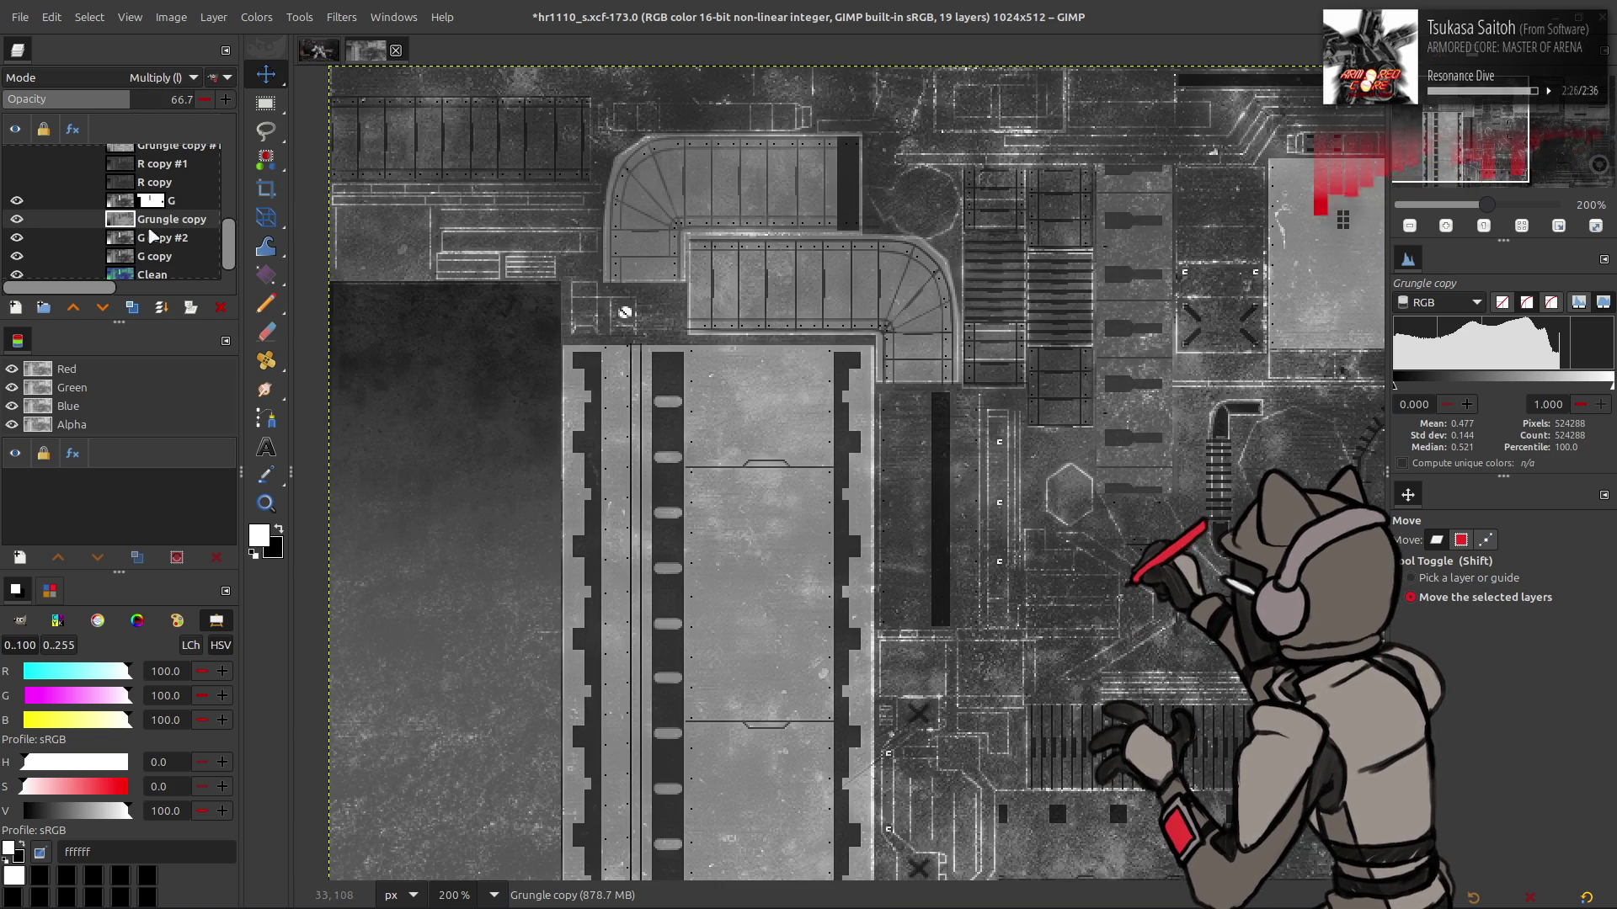
click(17, 182)
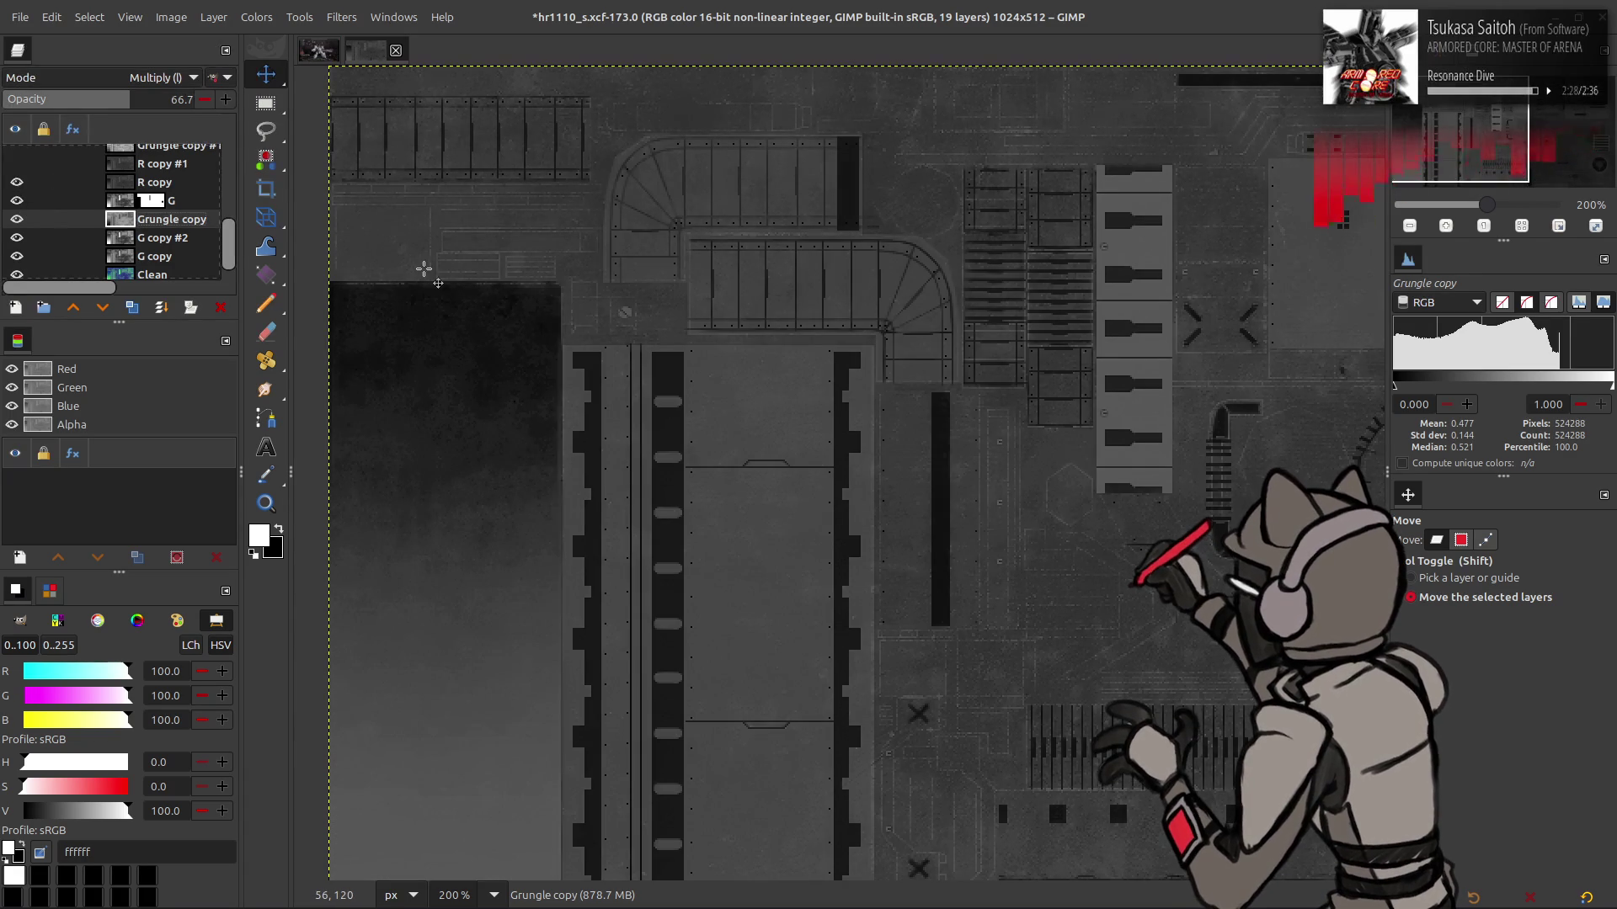
scroll(425, 268, down, 1)
click(16, 182)
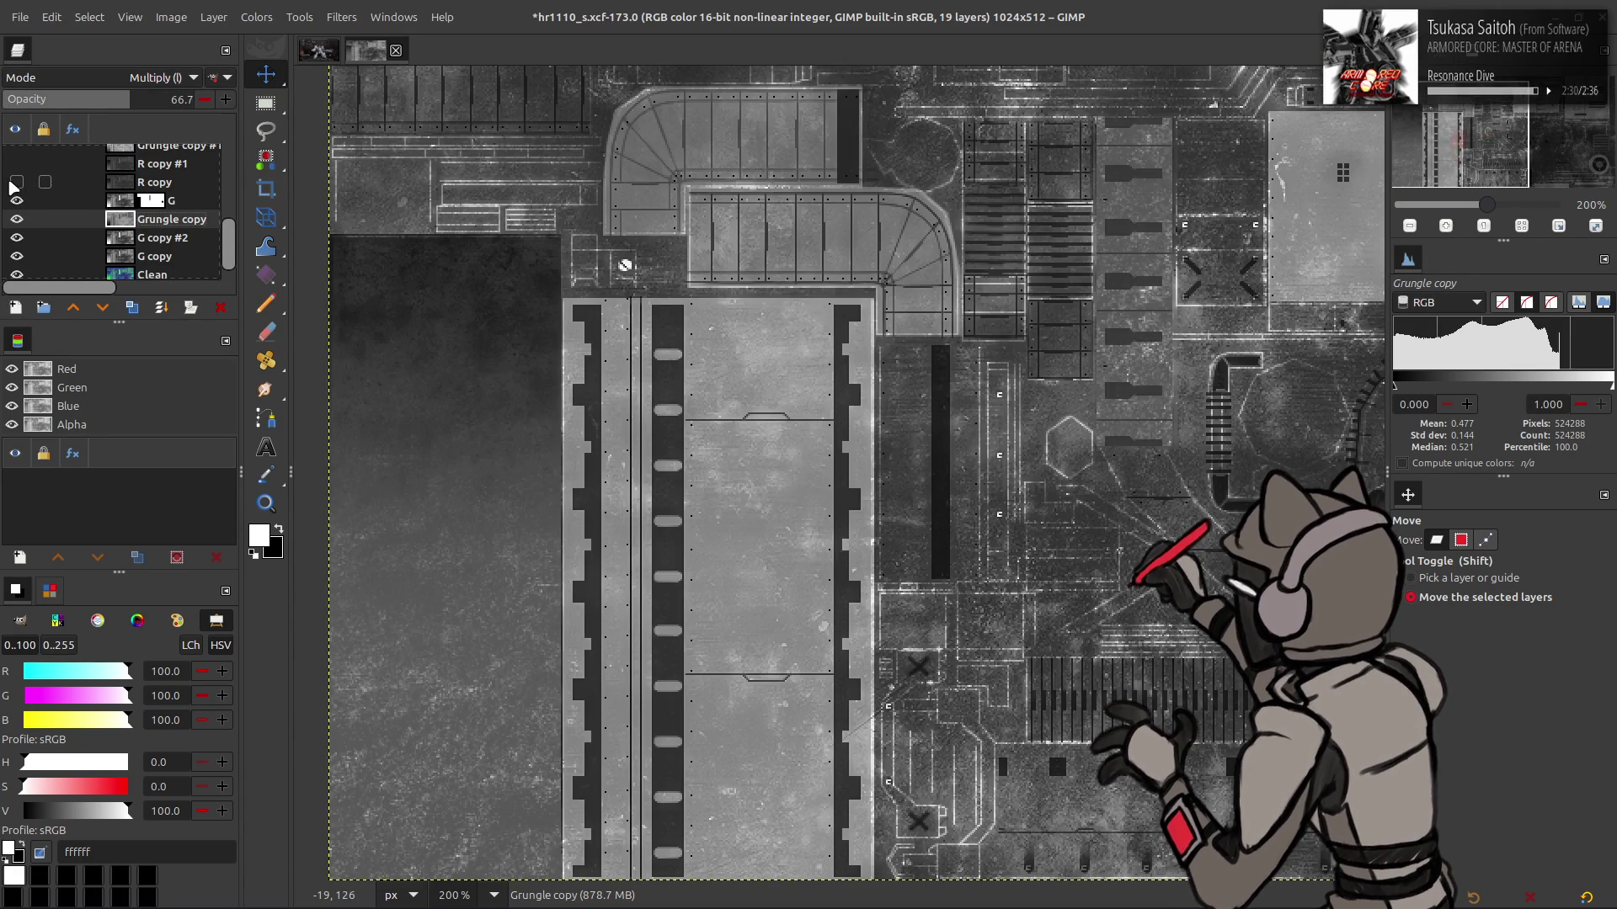
drag(143, 98, 146, 98)
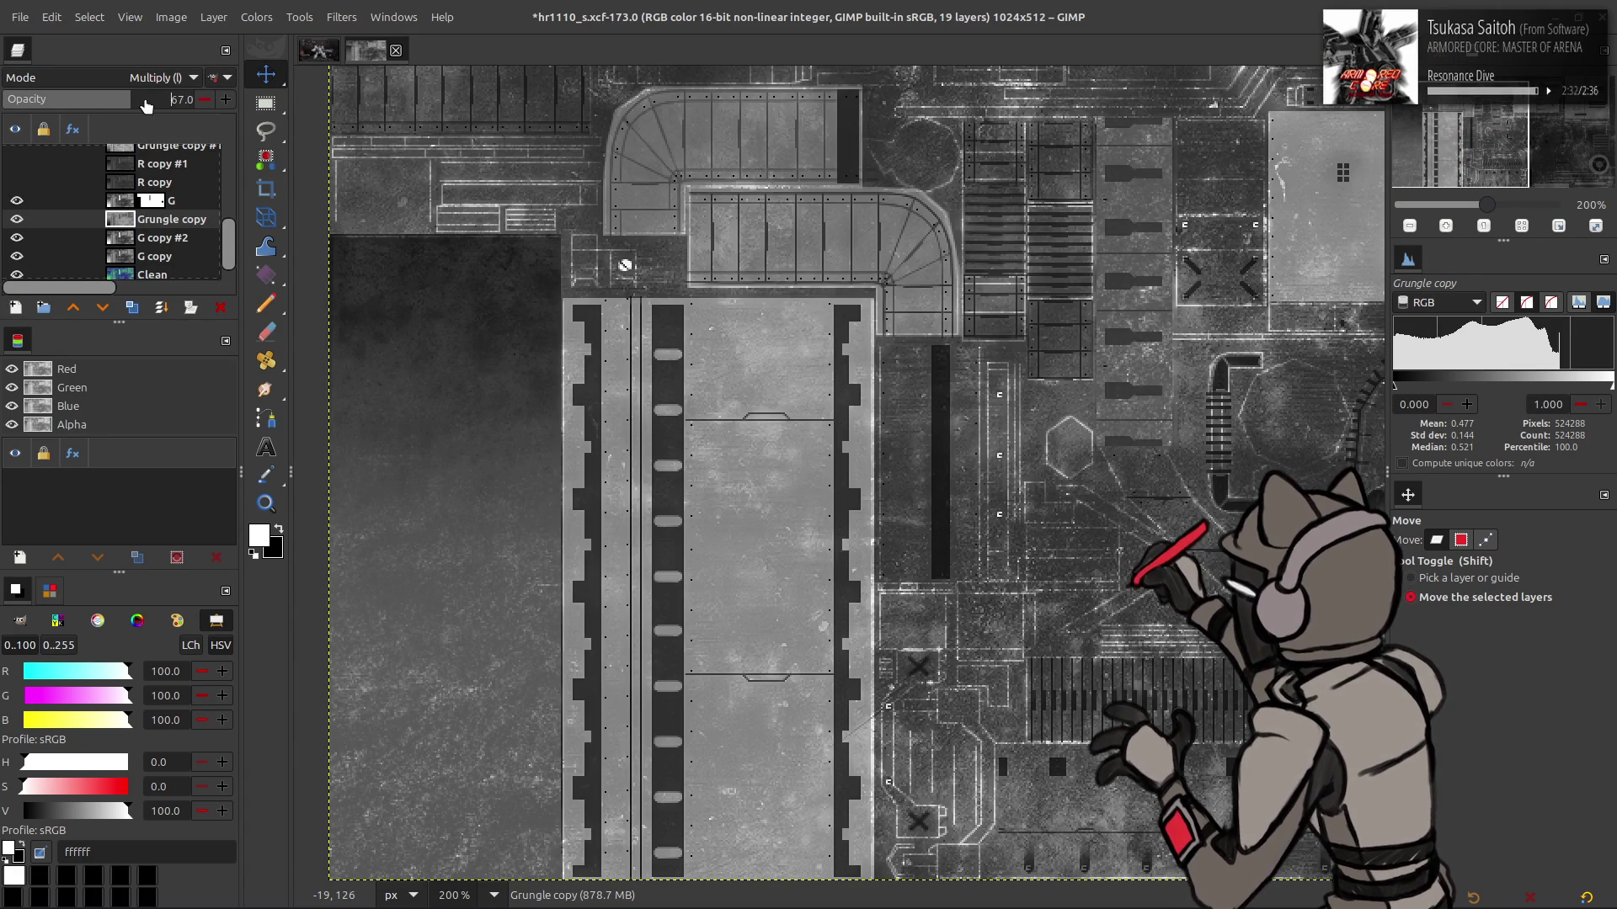
text(50)
key(Return)
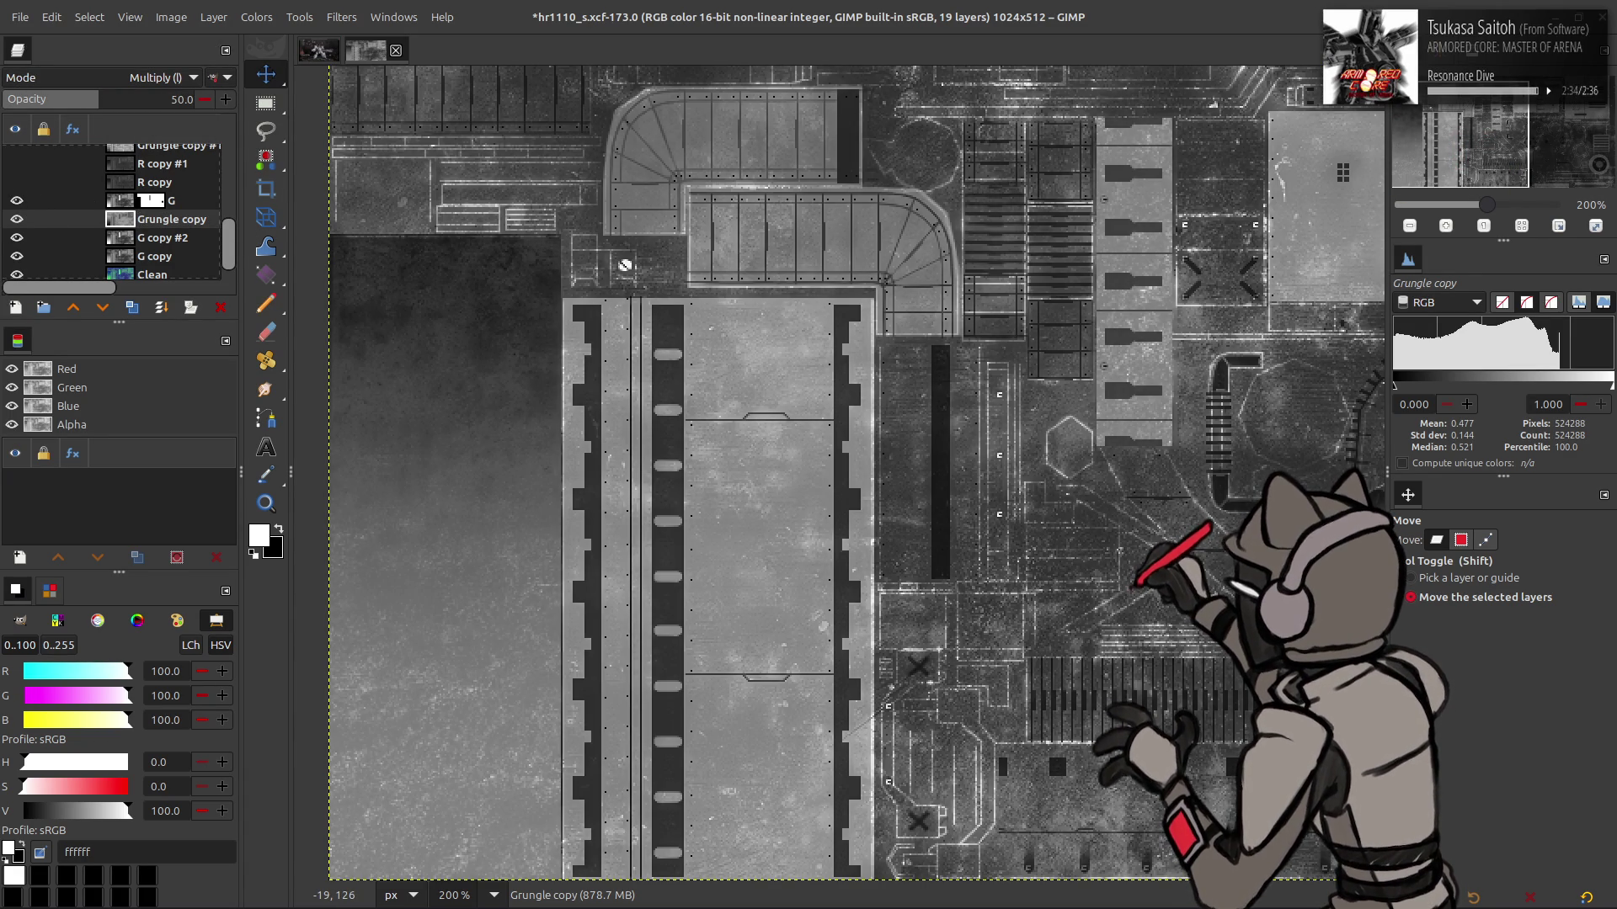
text(62.5)
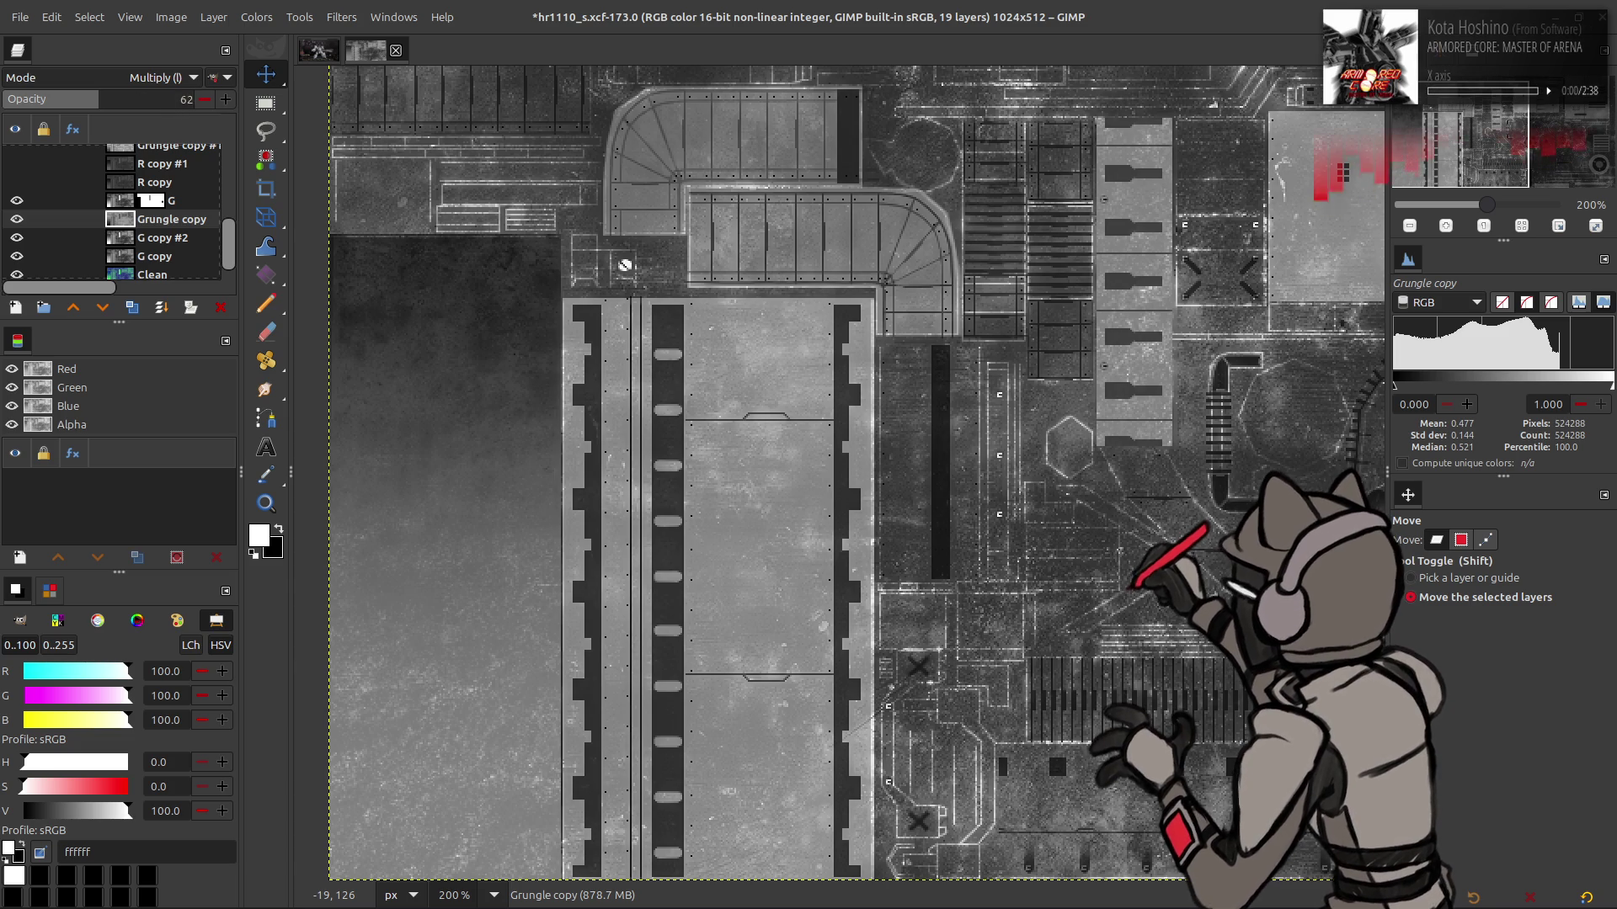
key(Return)
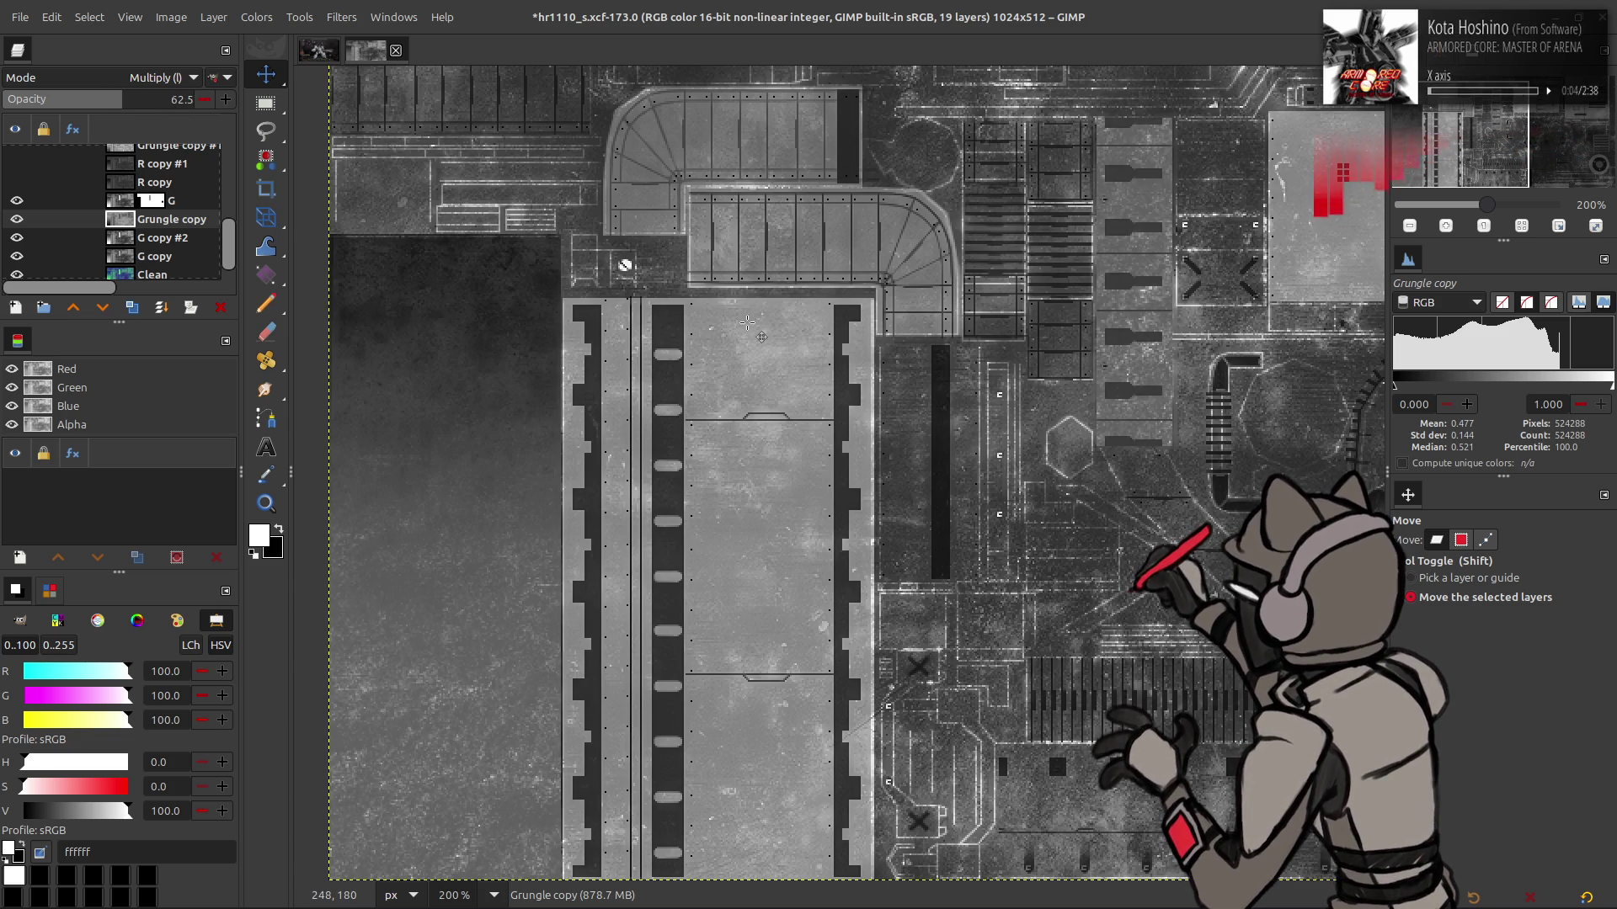
scroll(554, 359, right, 10)
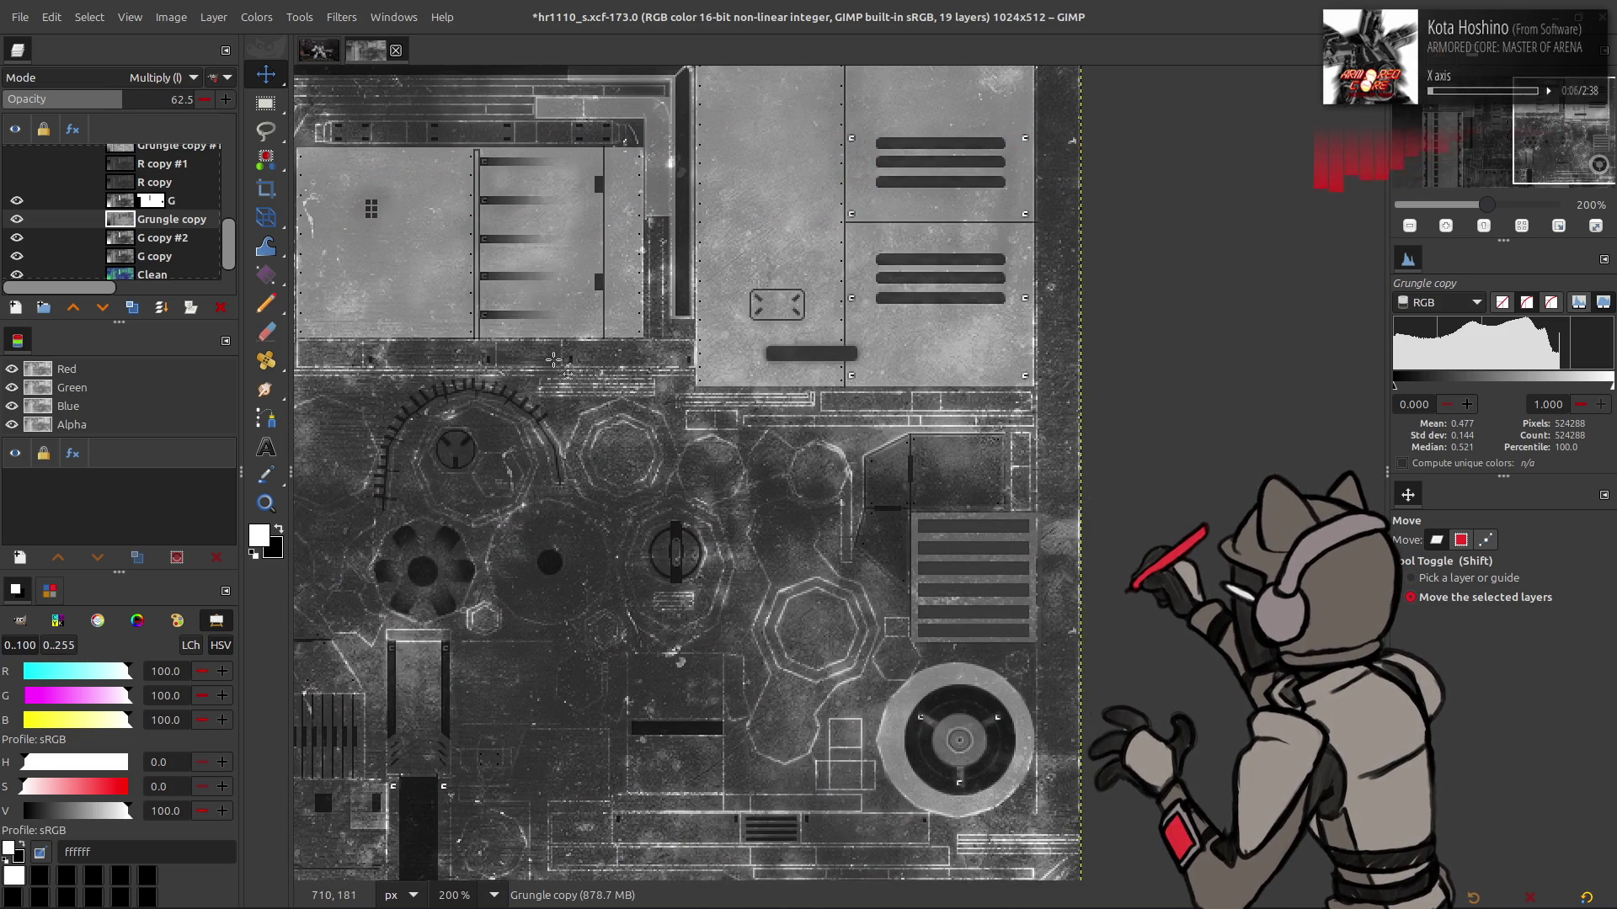
scroll(554, 360, left, 12)
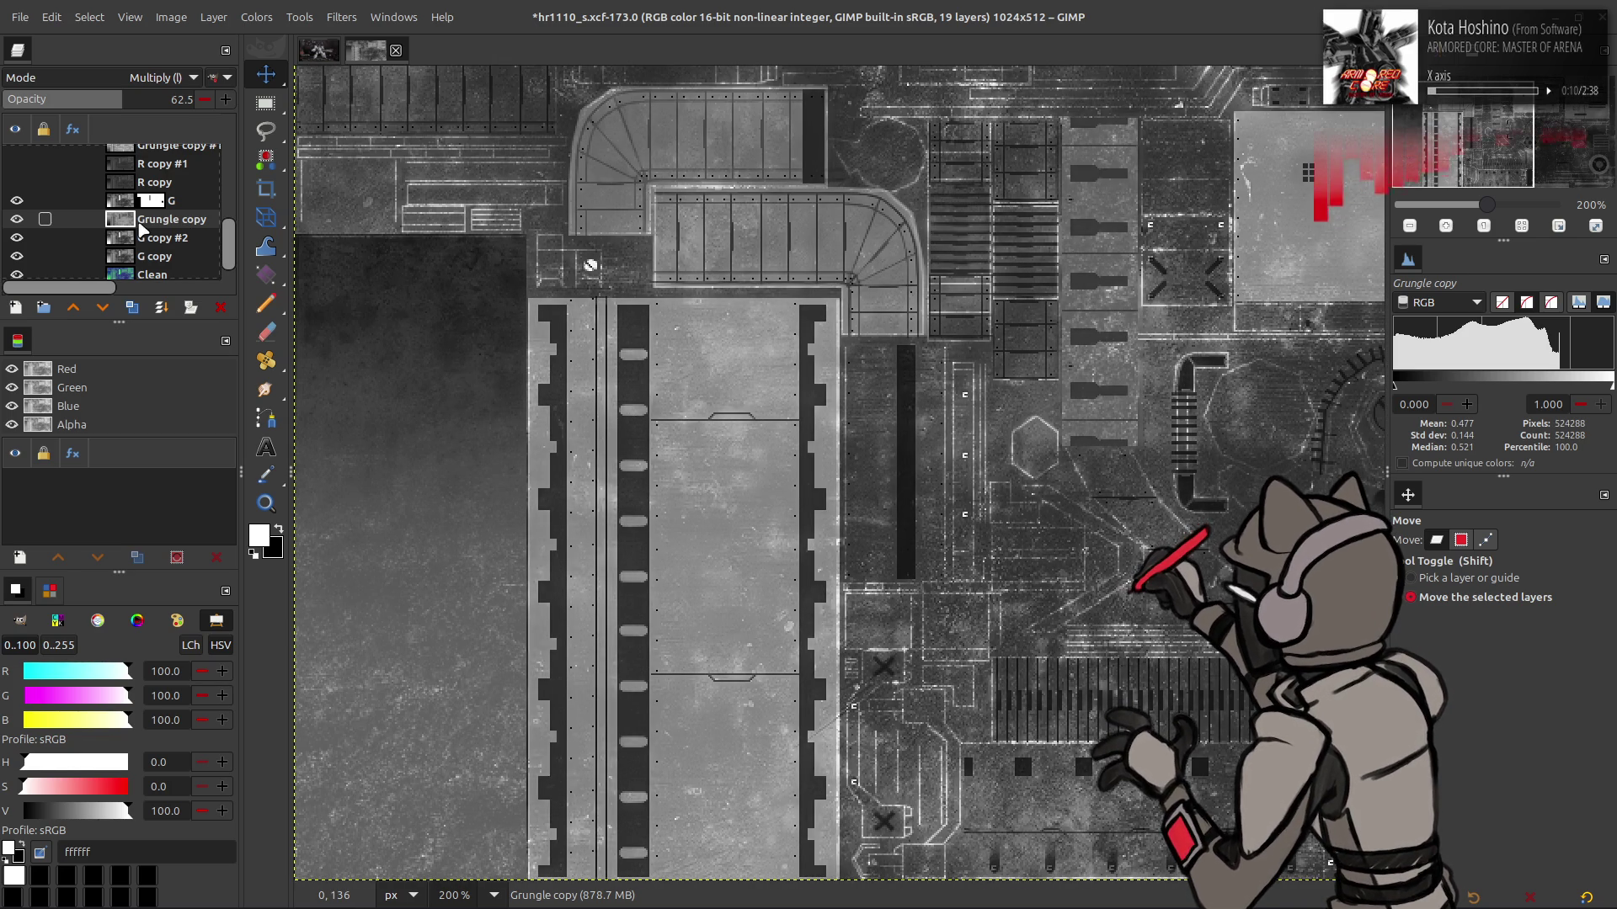
click(172, 100)
key(Delete)
key(Delete)
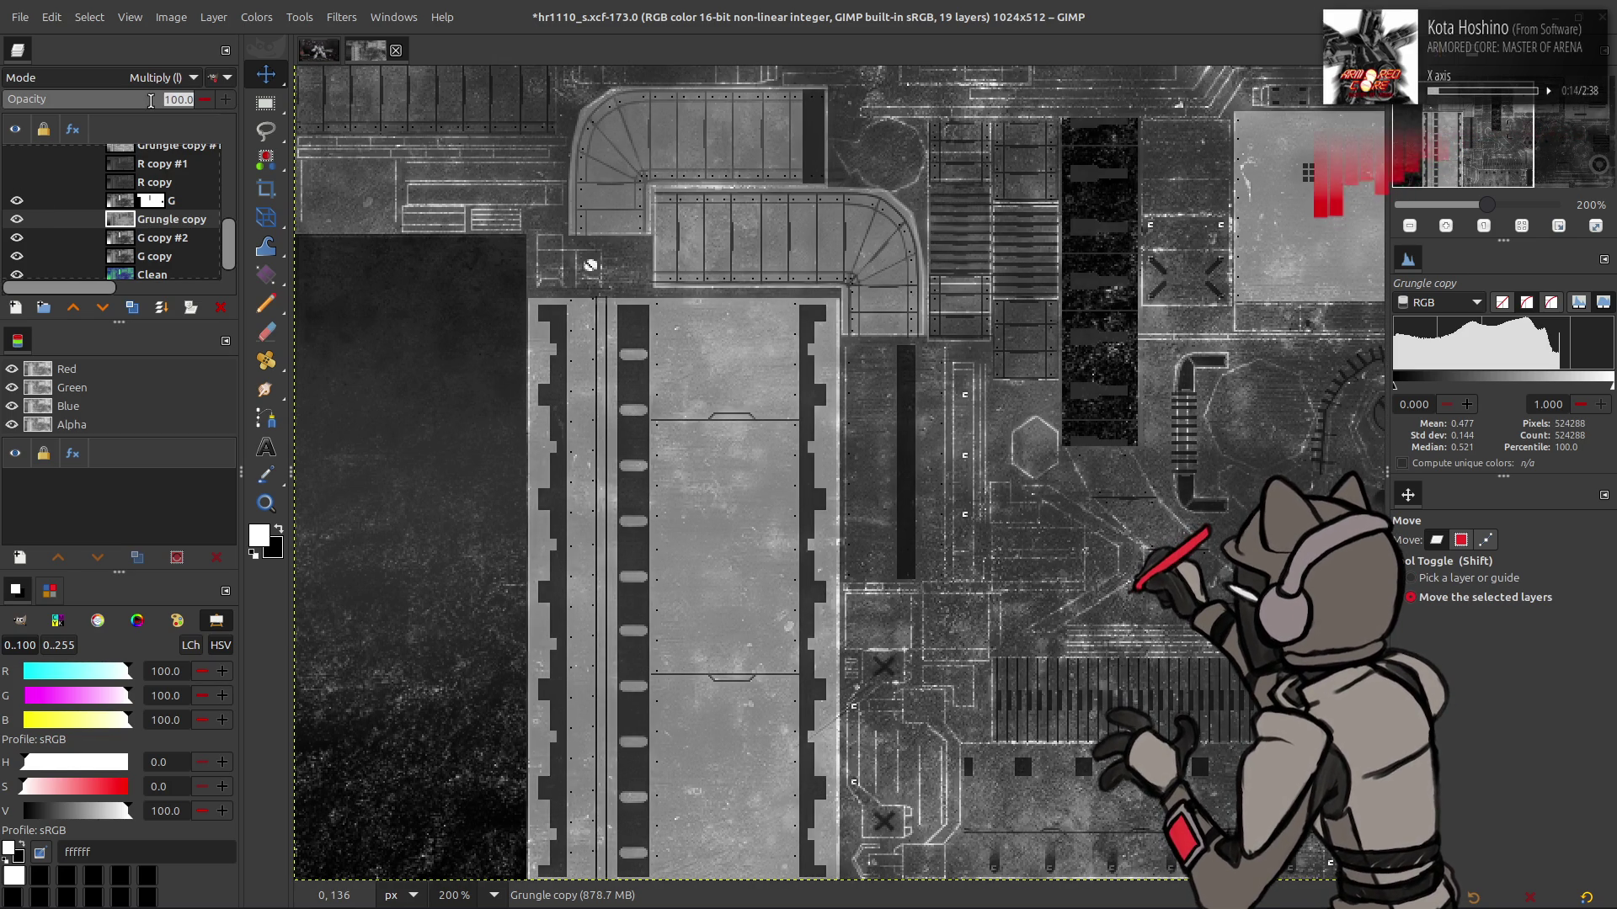
text(50)
key(Return)
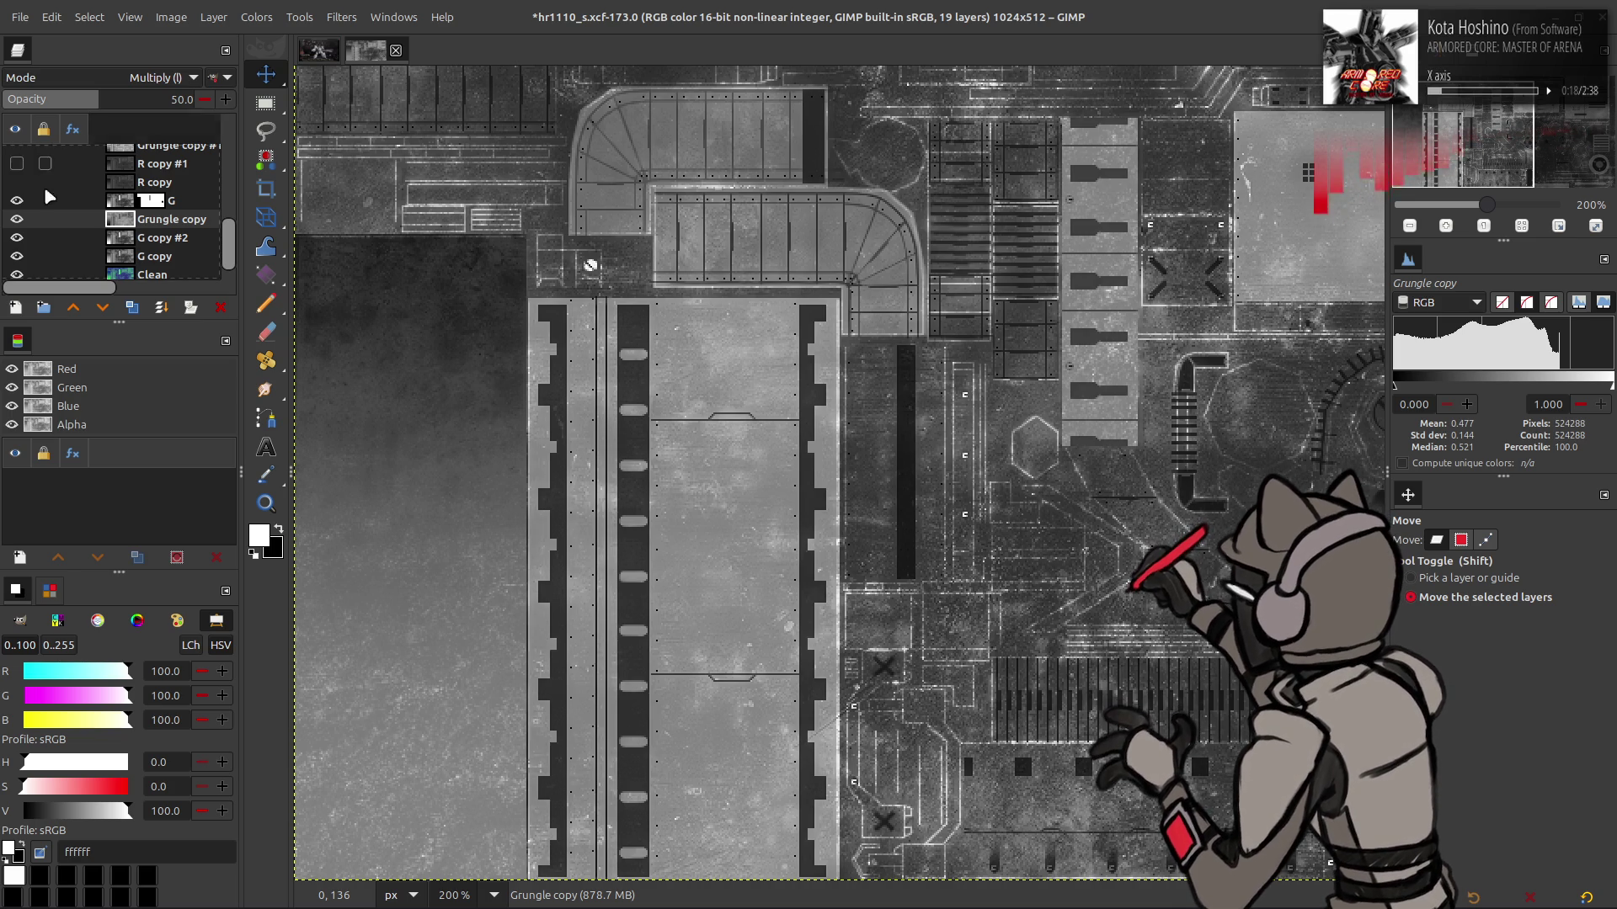
click(17, 220)
click(17, 219)
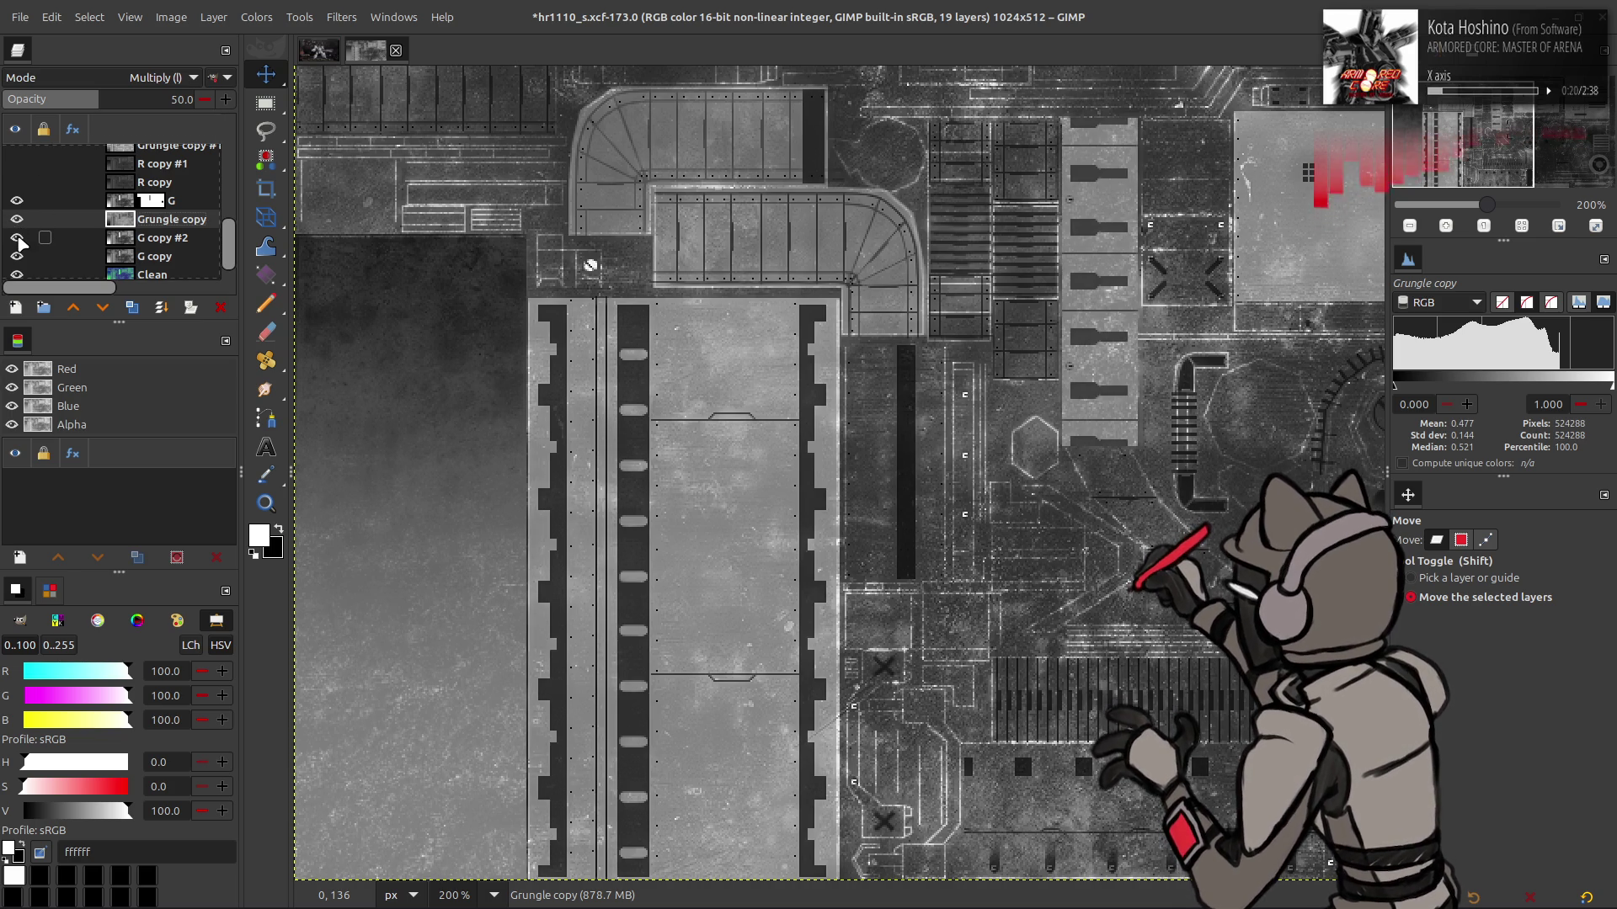
click(180, 241)
Delete the G copy #2 layer and rename G copy to 'G New'
key(shift+ctrl+Delete)
double_click(154, 237)
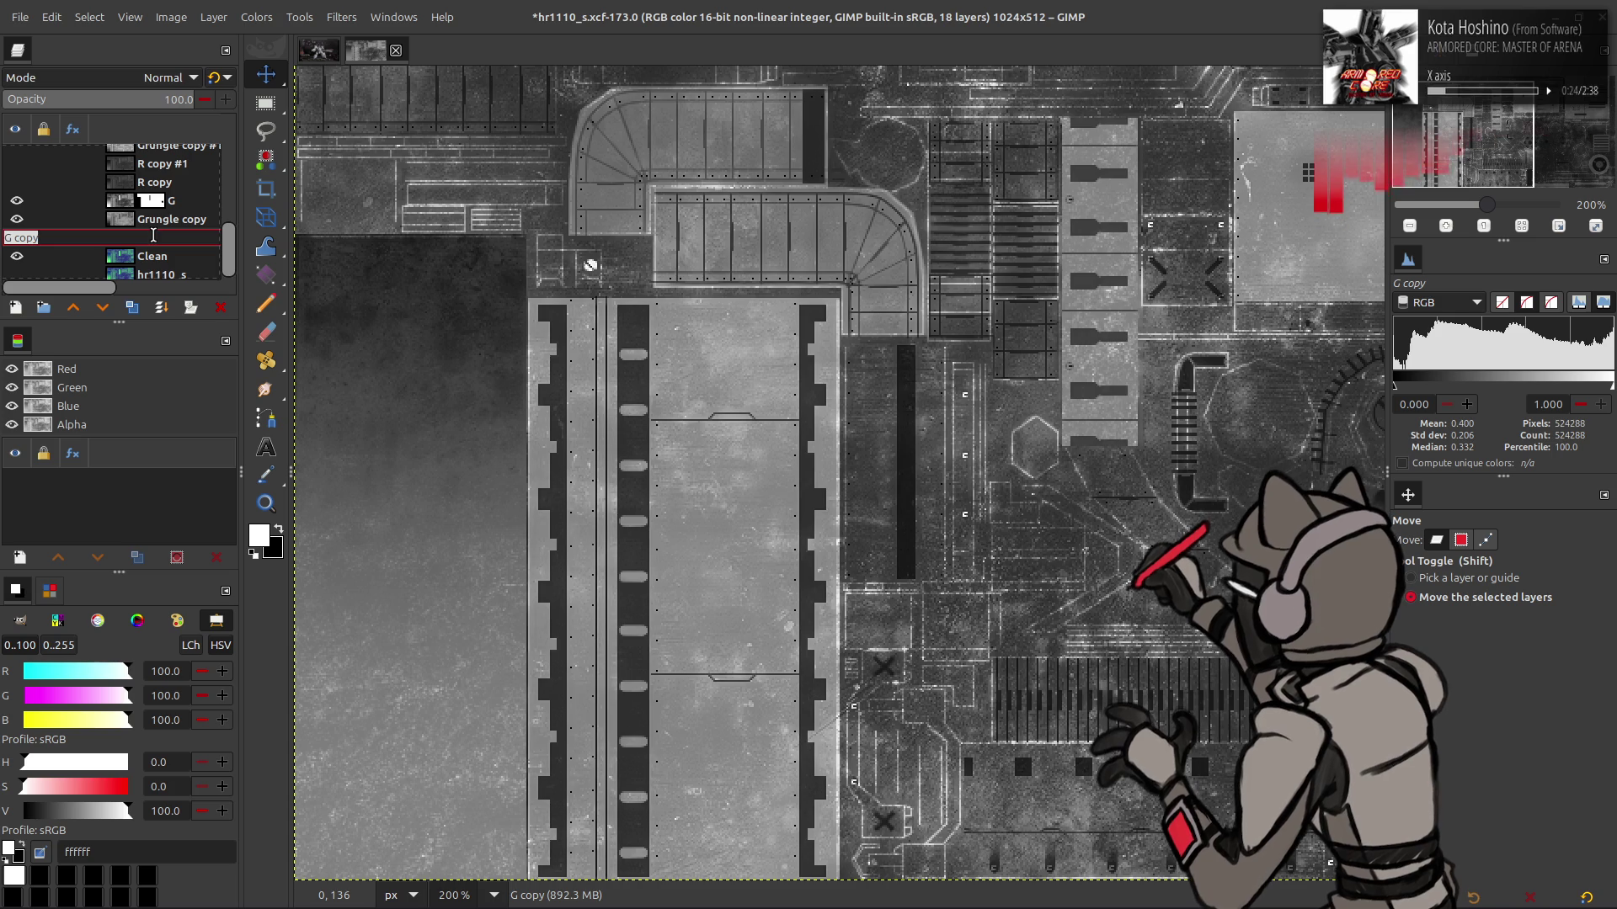
text(G New)
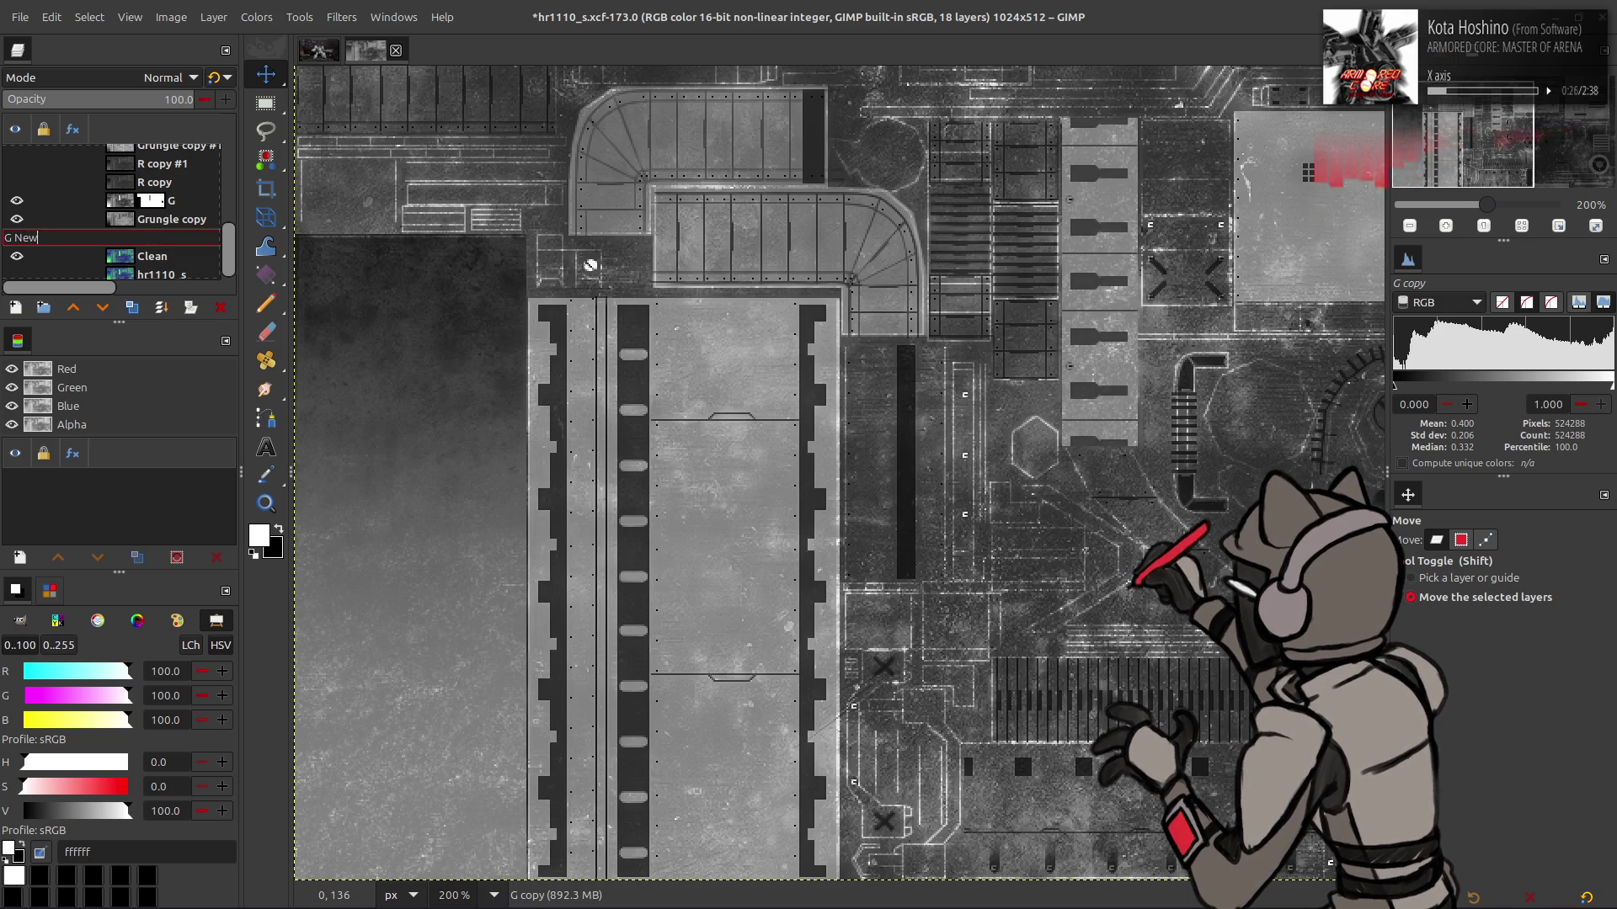
key(Return)
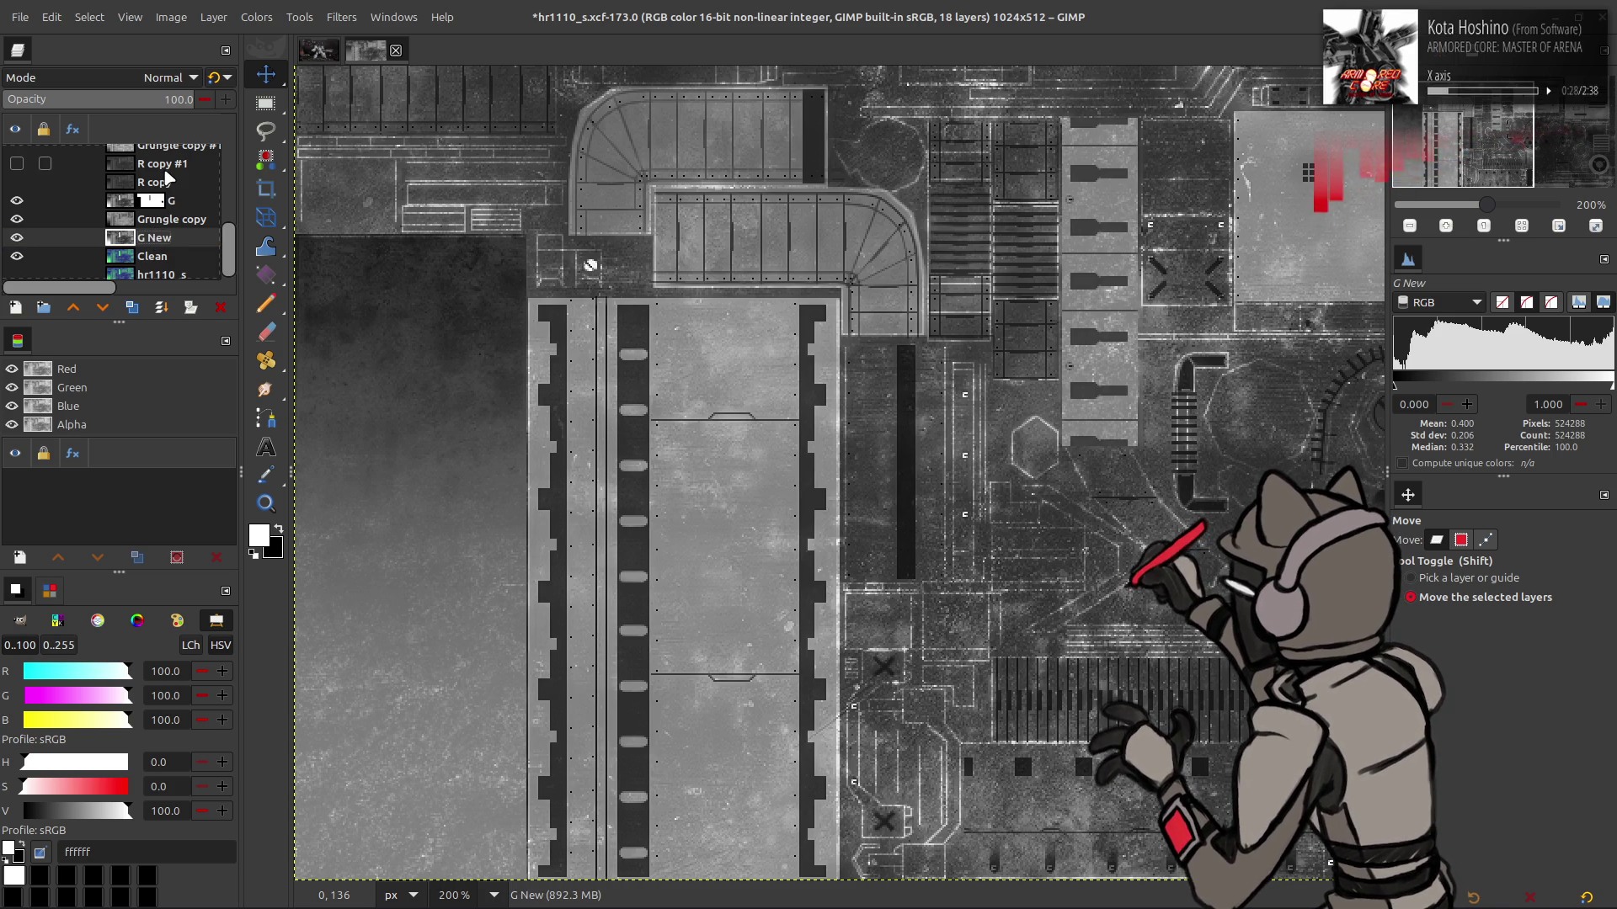
Delete the R copy layer and rename R copy #1 to 'R New'
click(161, 182)
click(20, 181)
click(18, 163)
click(220, 309)
double_click(102, 178)
key(BackSpace)
text(w)
key(Return)
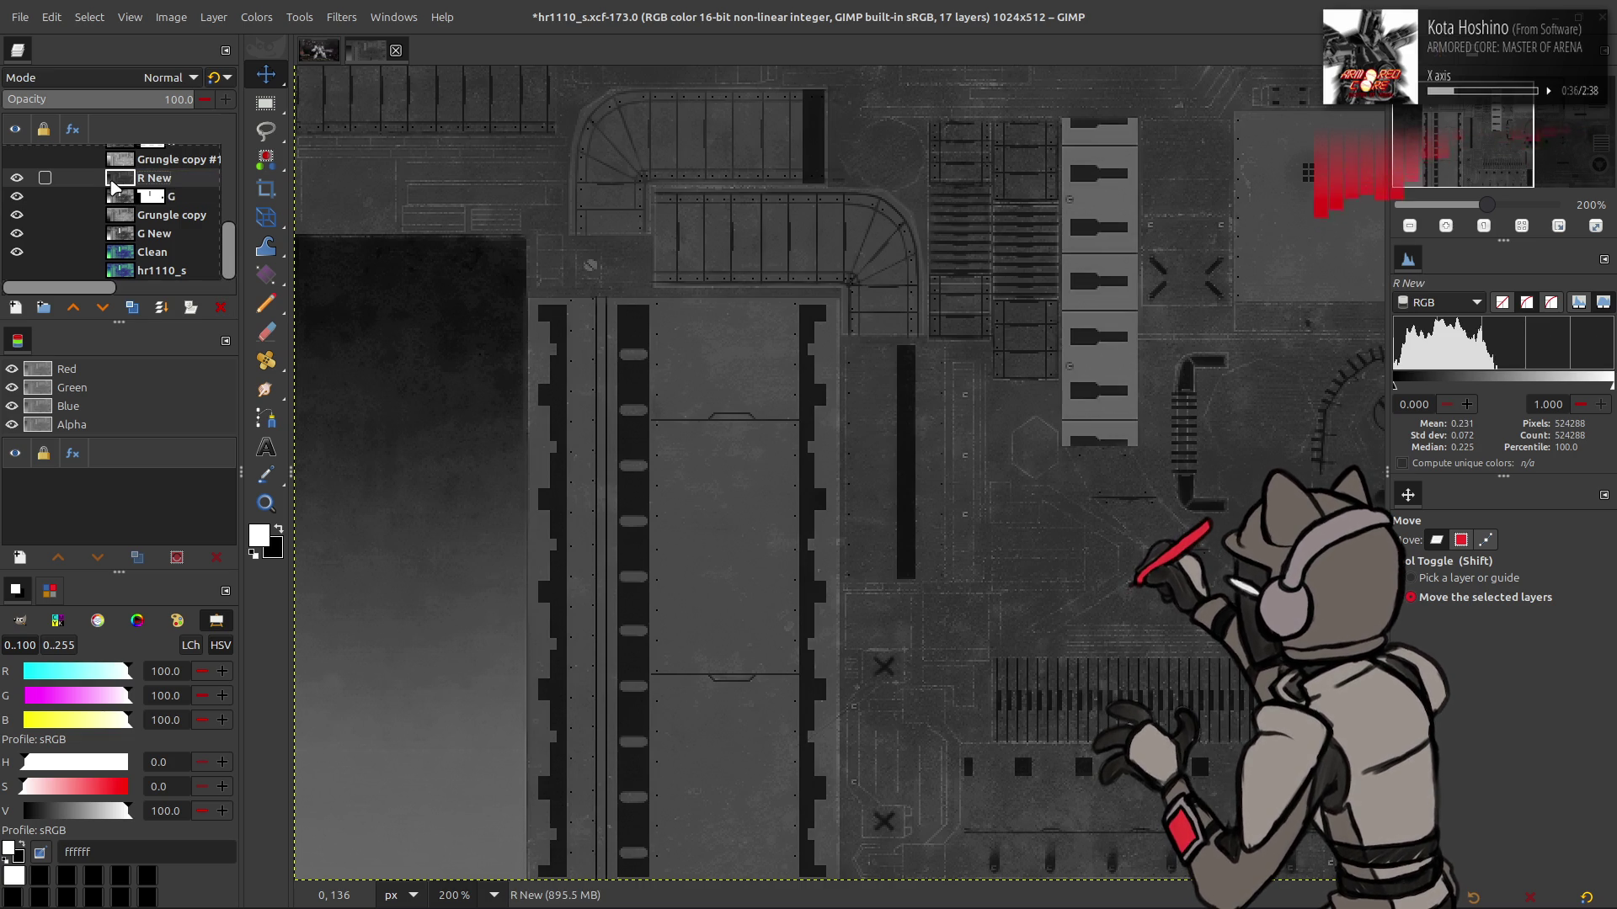
Compare R New, G and Grungle copy by toggling visibility, viewing at full and 200% zoom
click(17, 178)
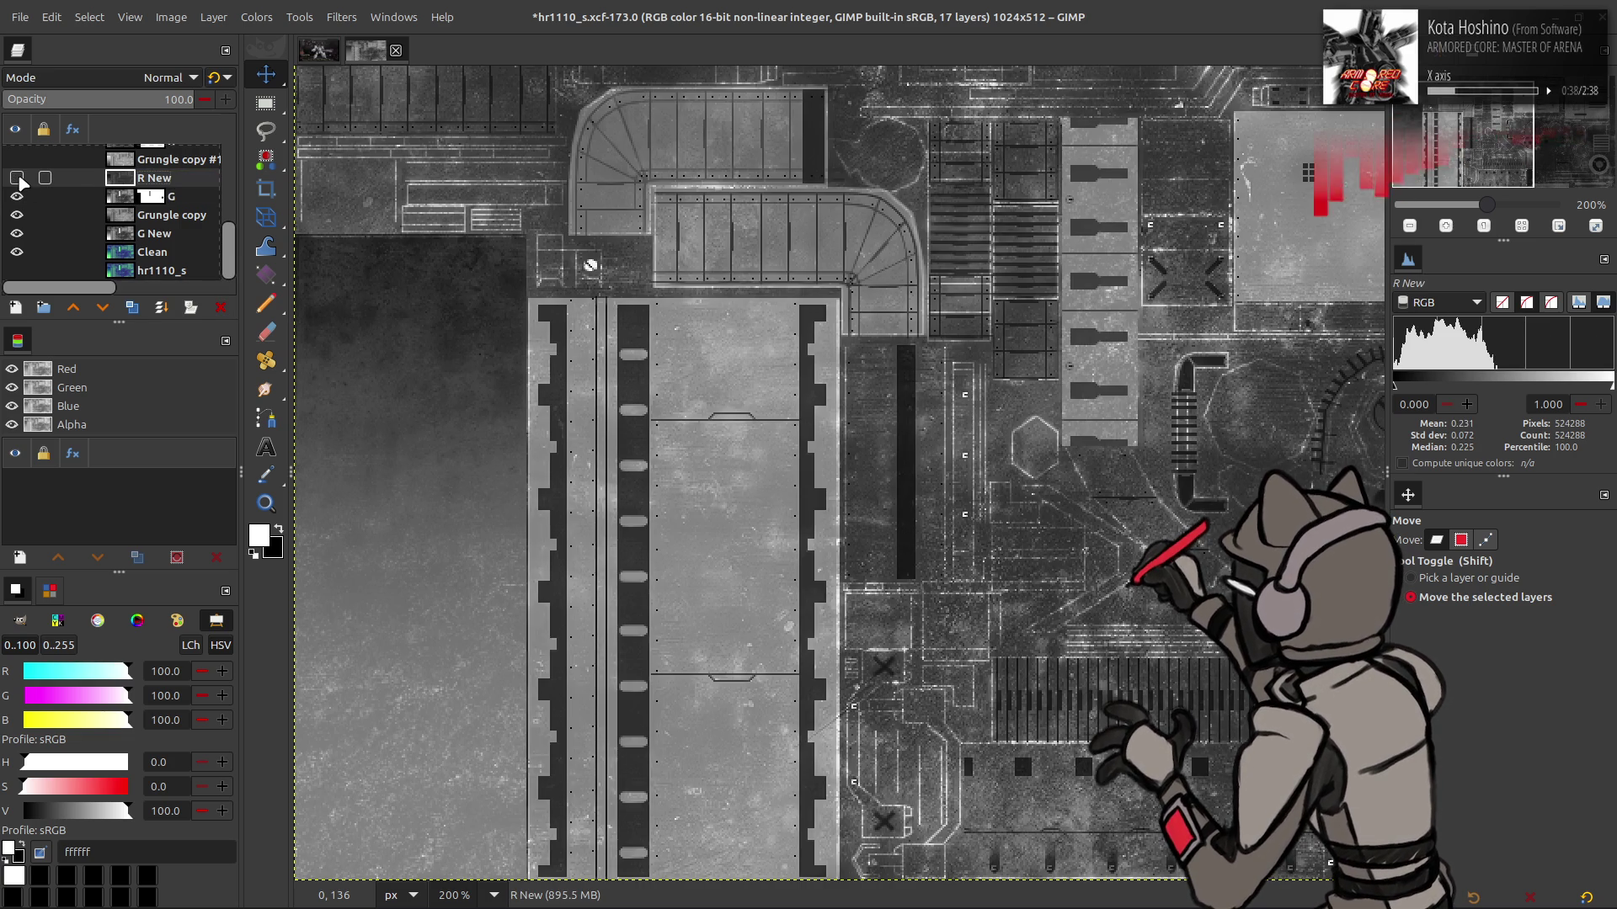
click(18, 197)
click(17, 196)
click(16, 214)
click(17, 215)
key(1)
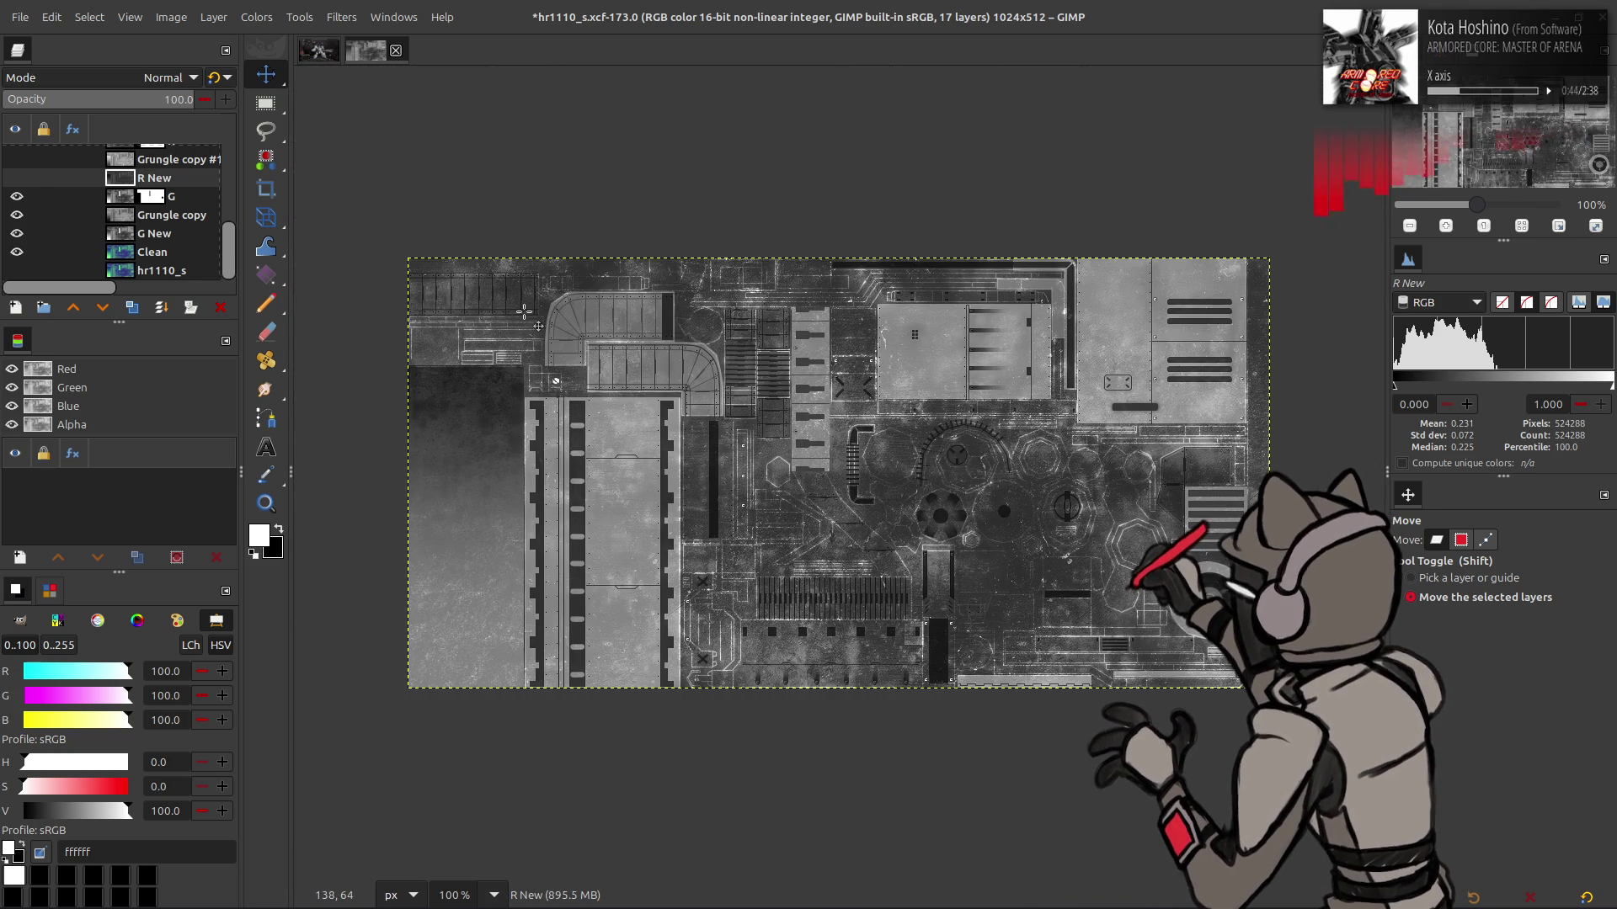
key(2)
scroll(421, 239, left, 5)
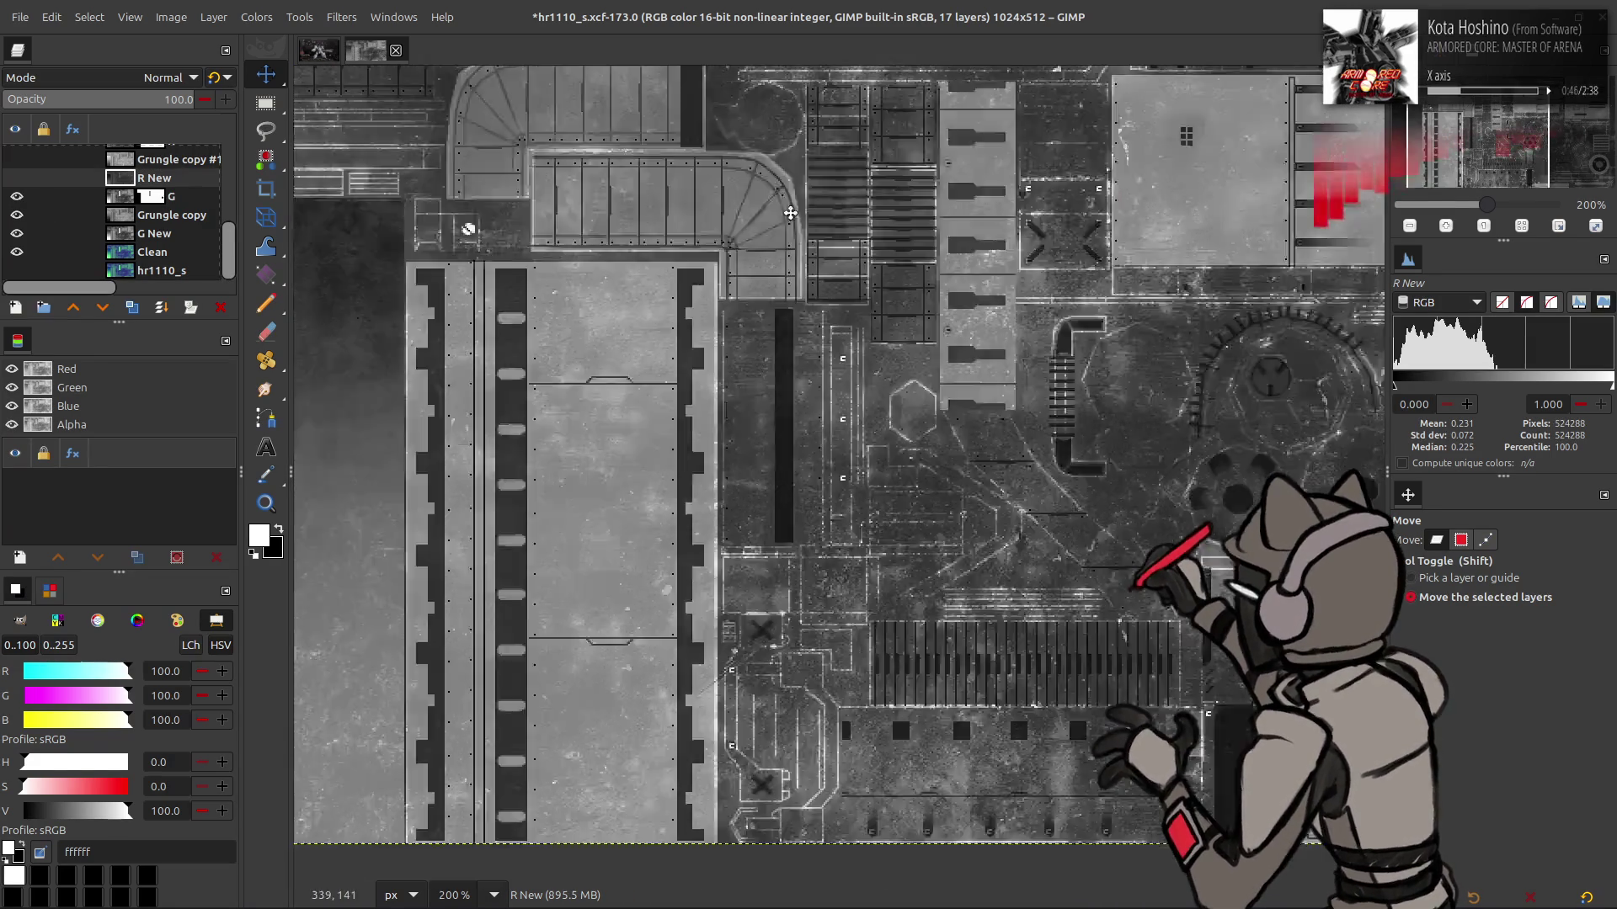
Select Grungle copy and toggle its visibility repeatedly to compare
click(157, 217)
click(16, 216)
click(16, 216)
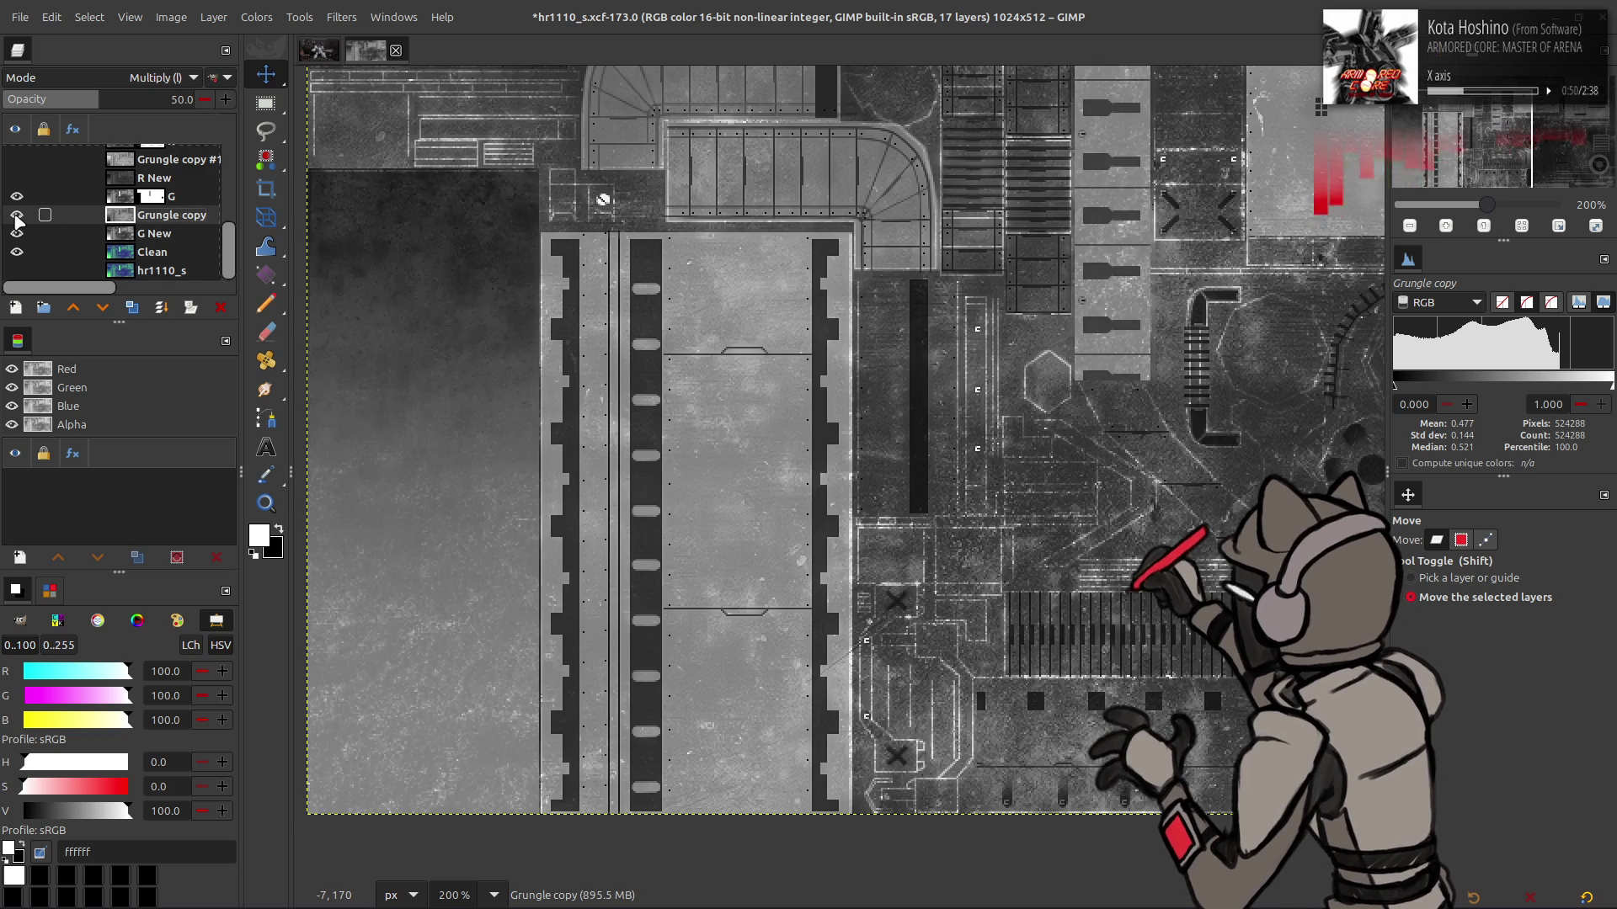
click(16, 215)
click(16, 215)
click(16, 216)
click(16, 215)
click(16, 216)
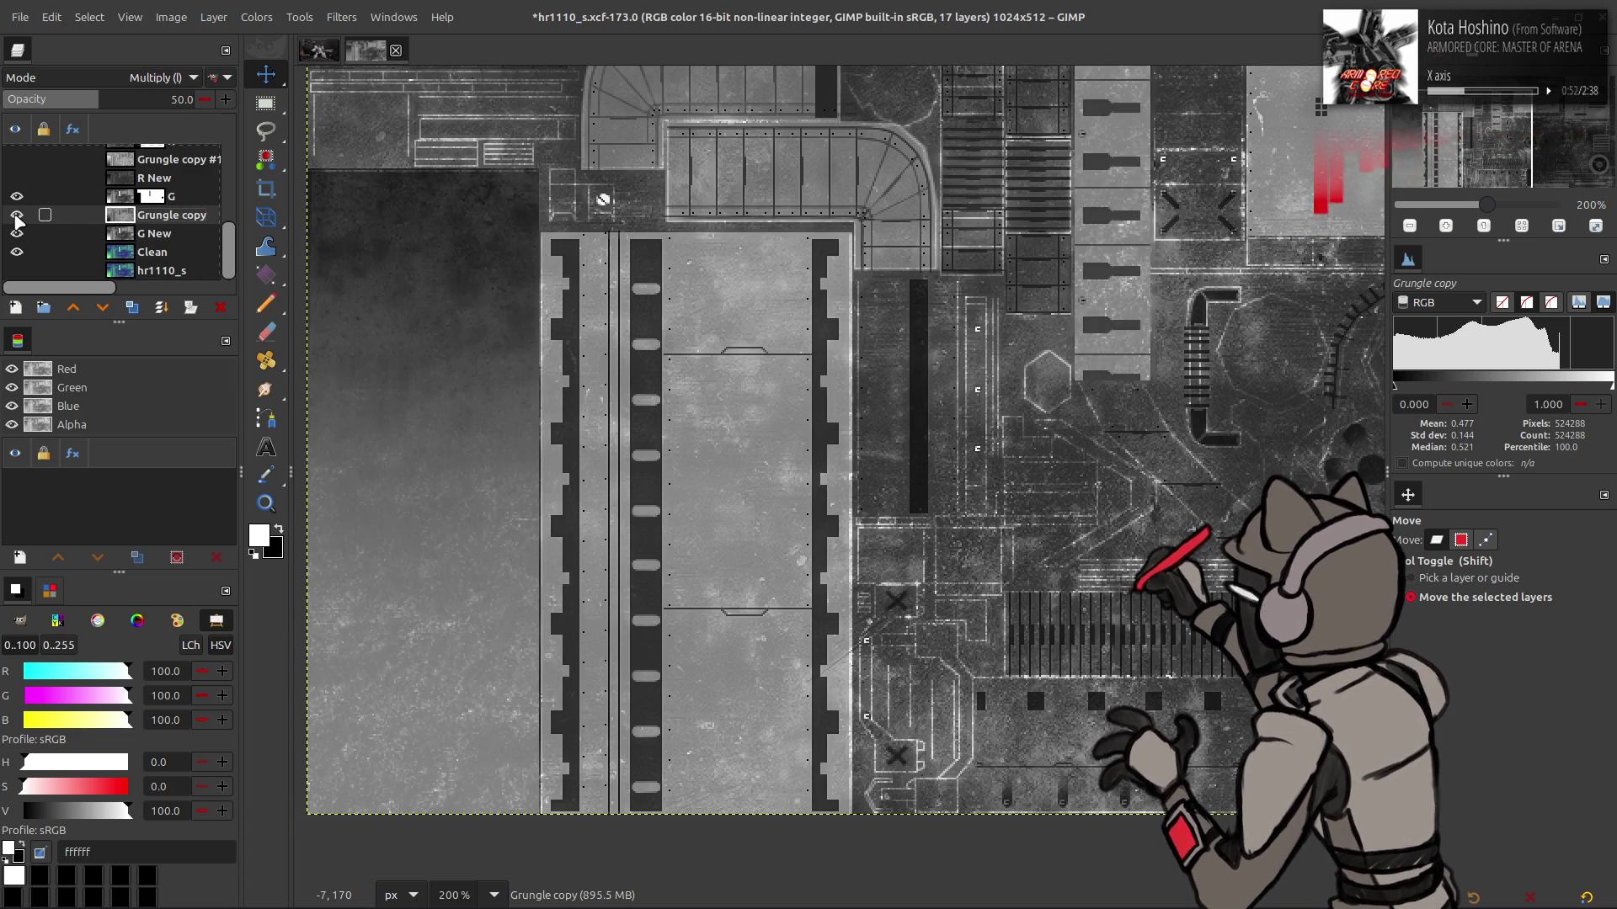
click(17, 216)
click(17, 217)
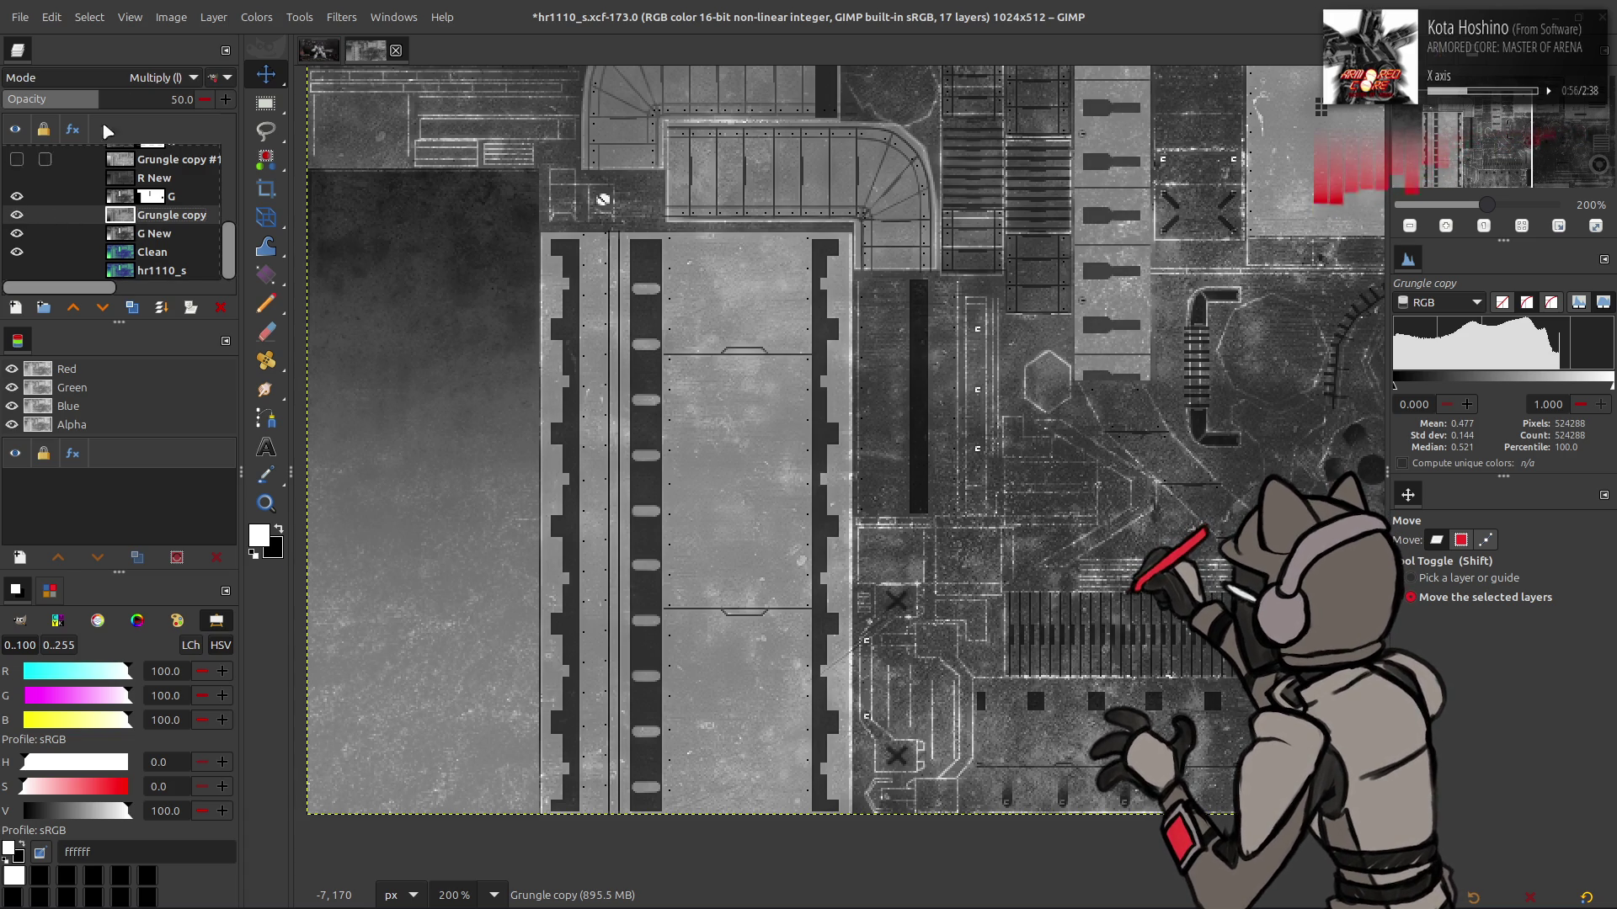
Switch Grungle copy to standard Multiply, comparing it against legacy Multiply
click(213, 80)
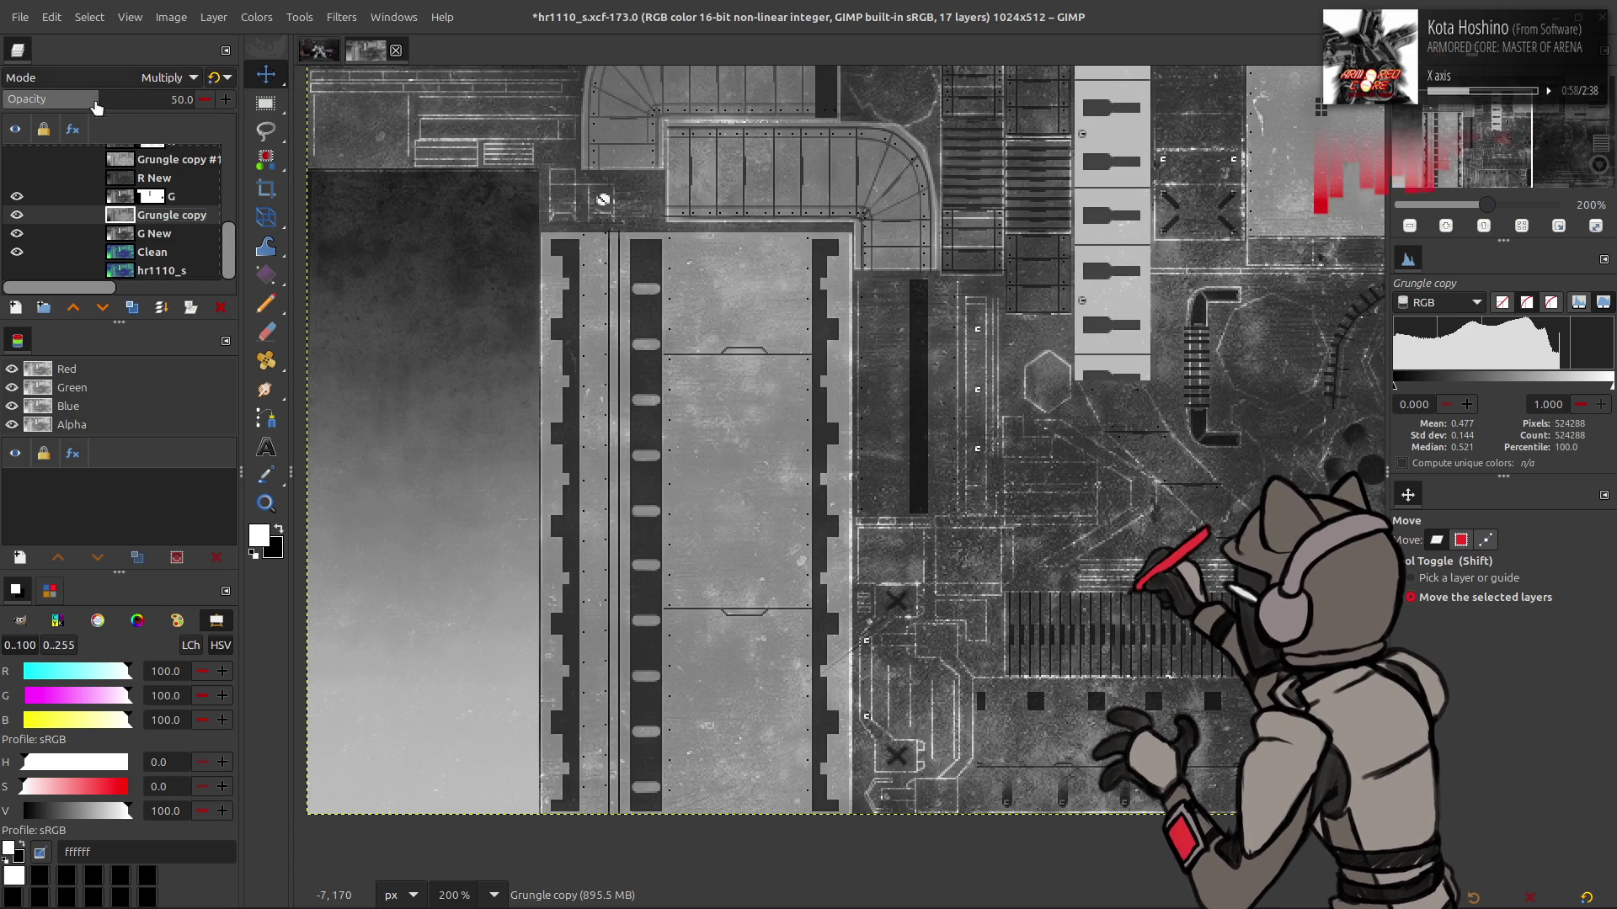
click(128, 102)
key(ctrl+z)
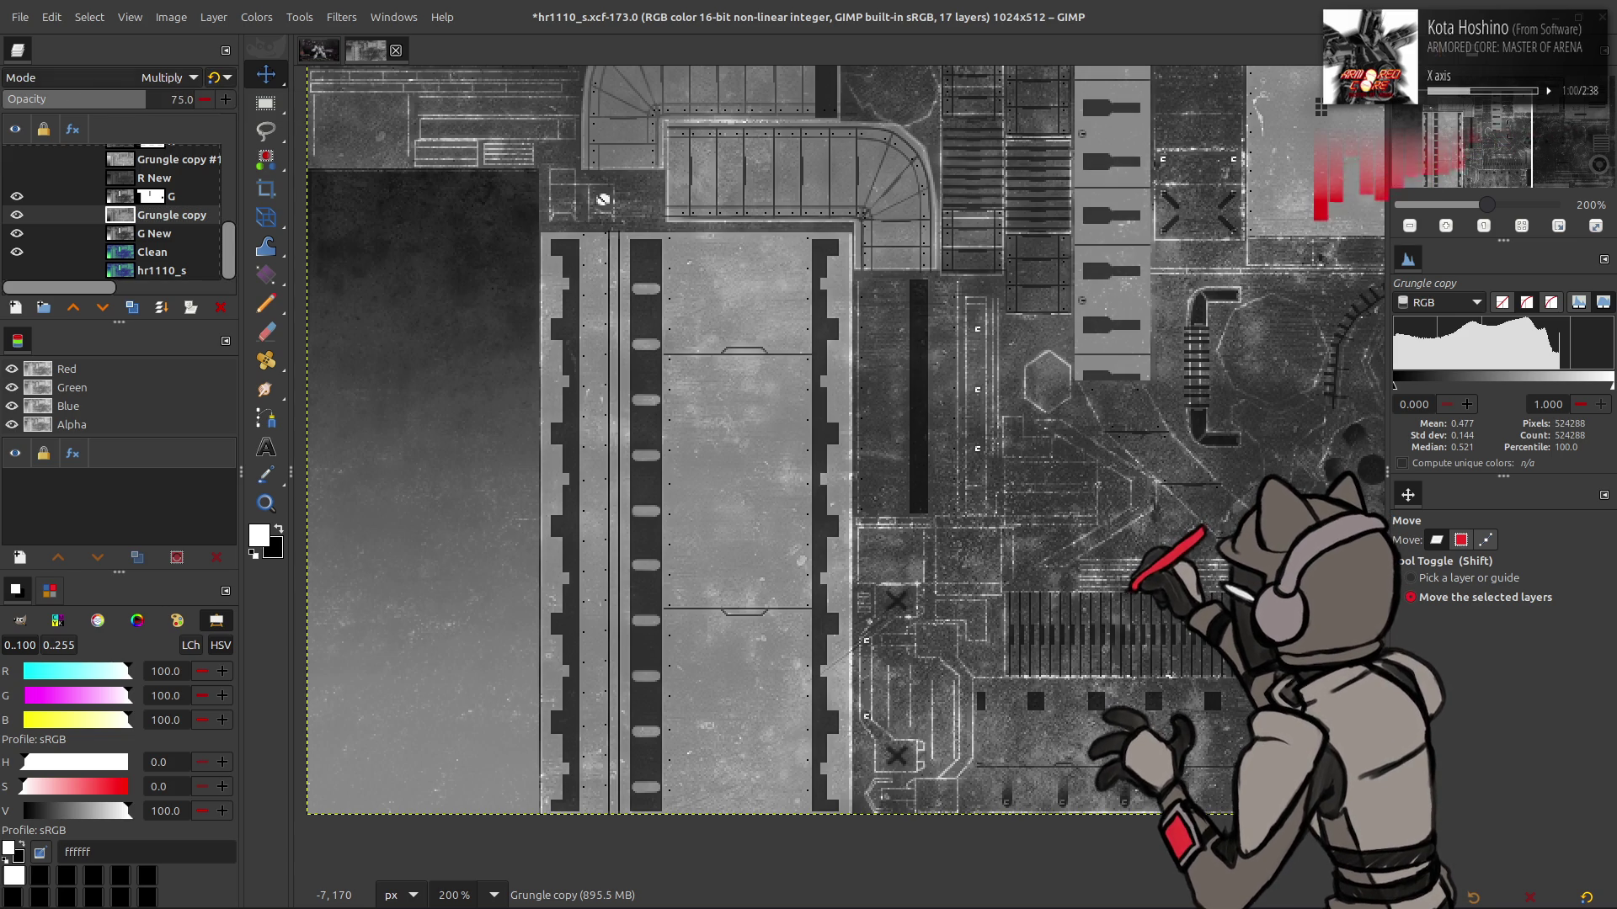
key(ctrl+y)
key(ctrl+z)
key(ctrl+y)
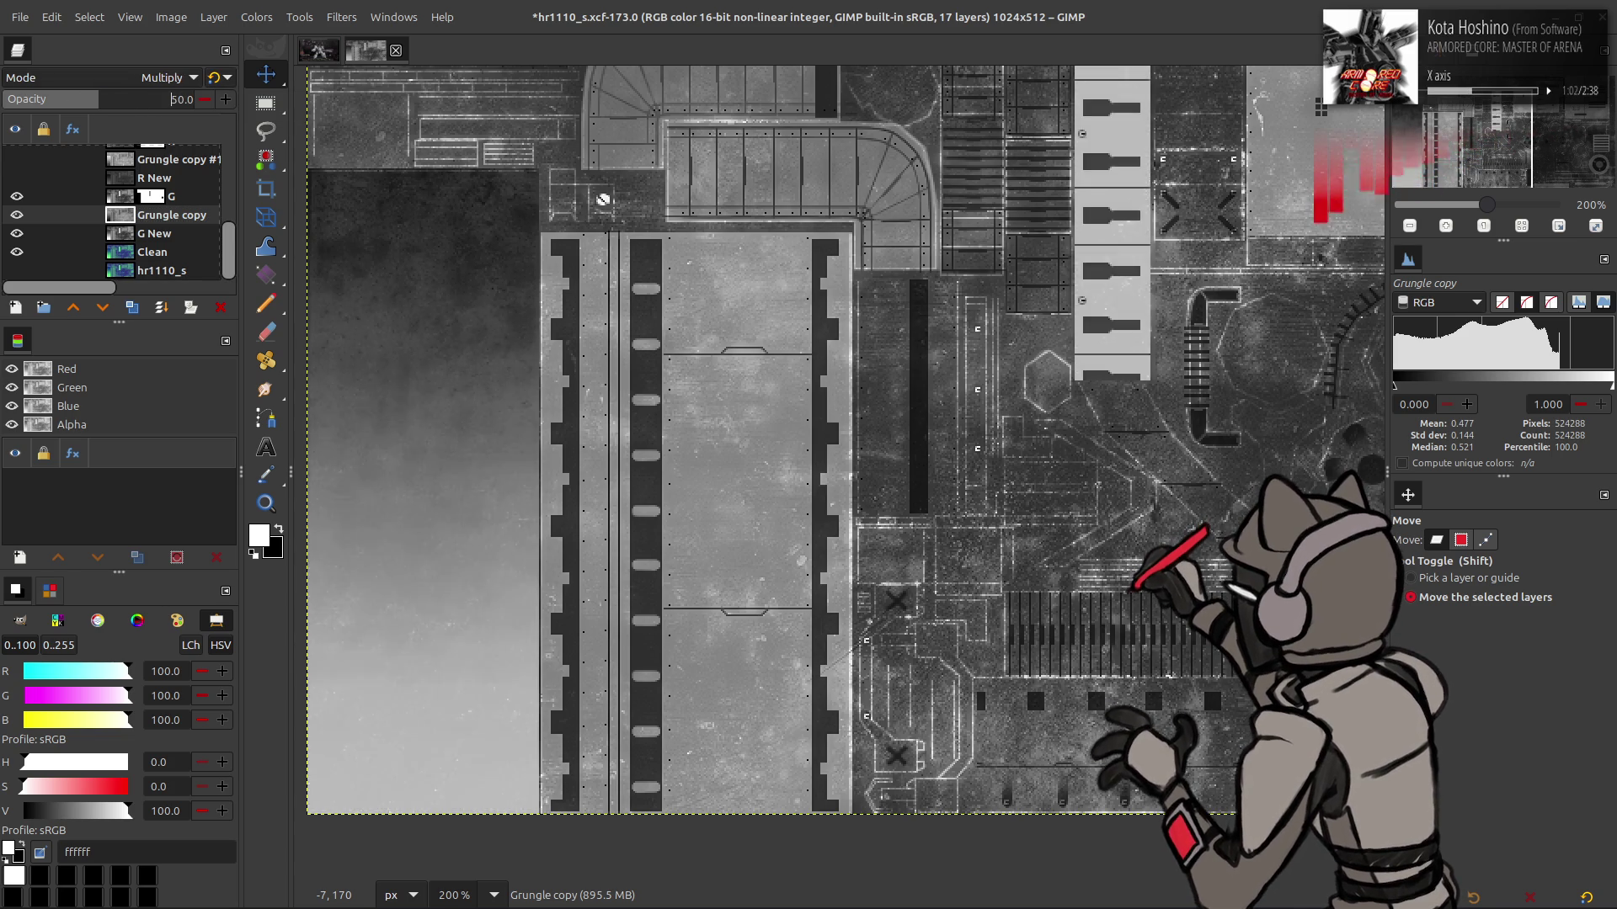
Try opacities 75, 80 and 62.5, reverting each back to legacy Multiply at 50
text(75)
key(Return)
click(153, 104)
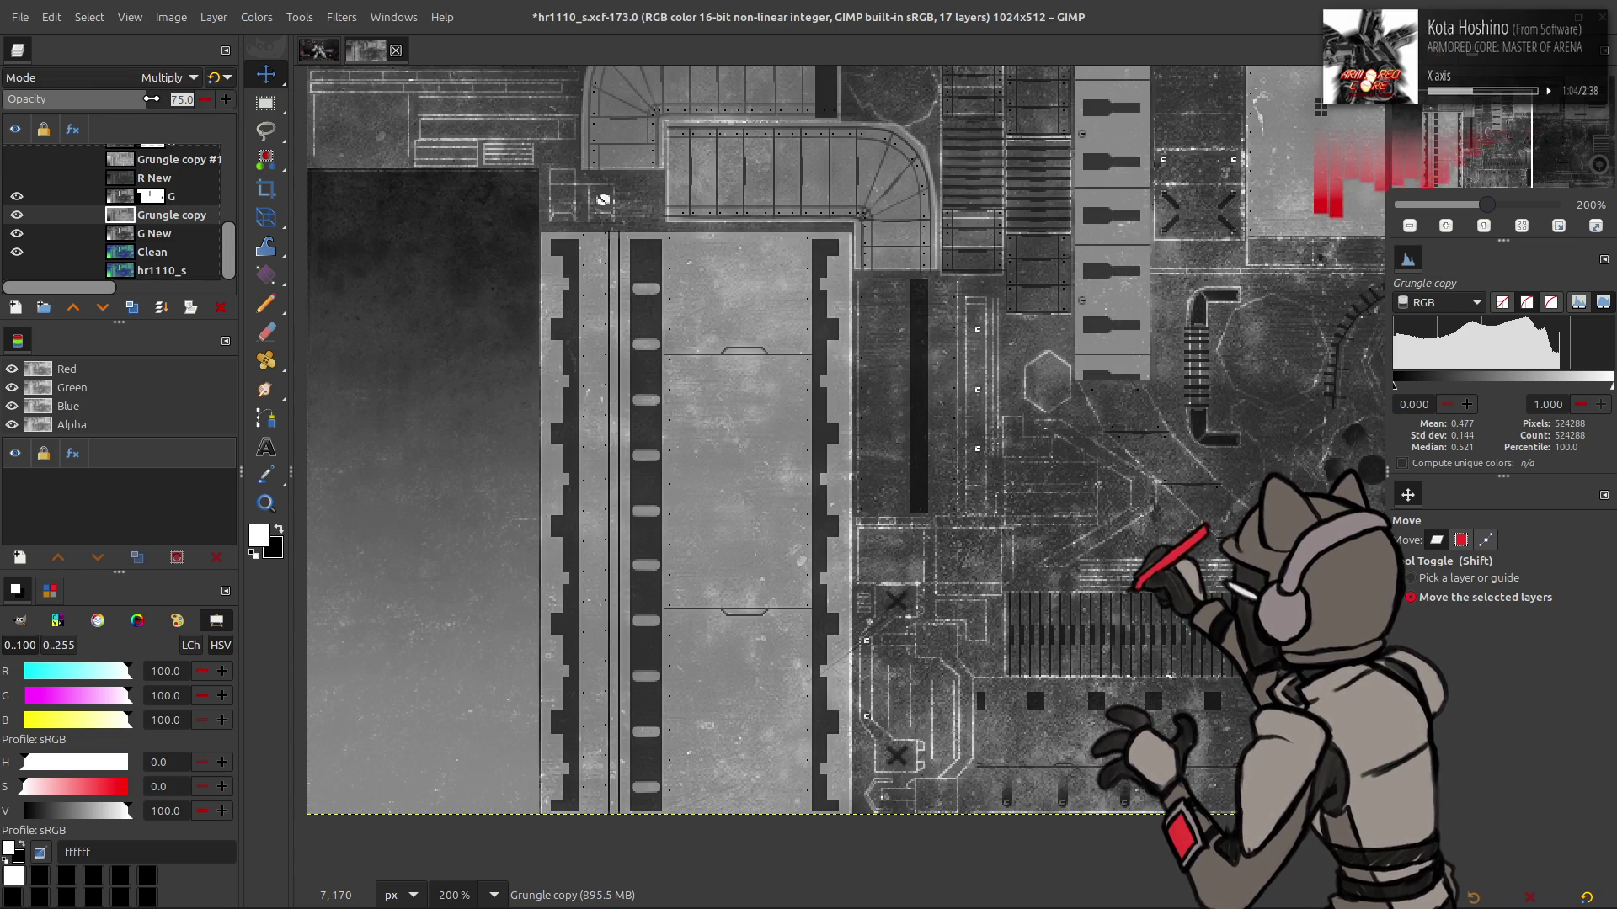
text(80)
key(Return)
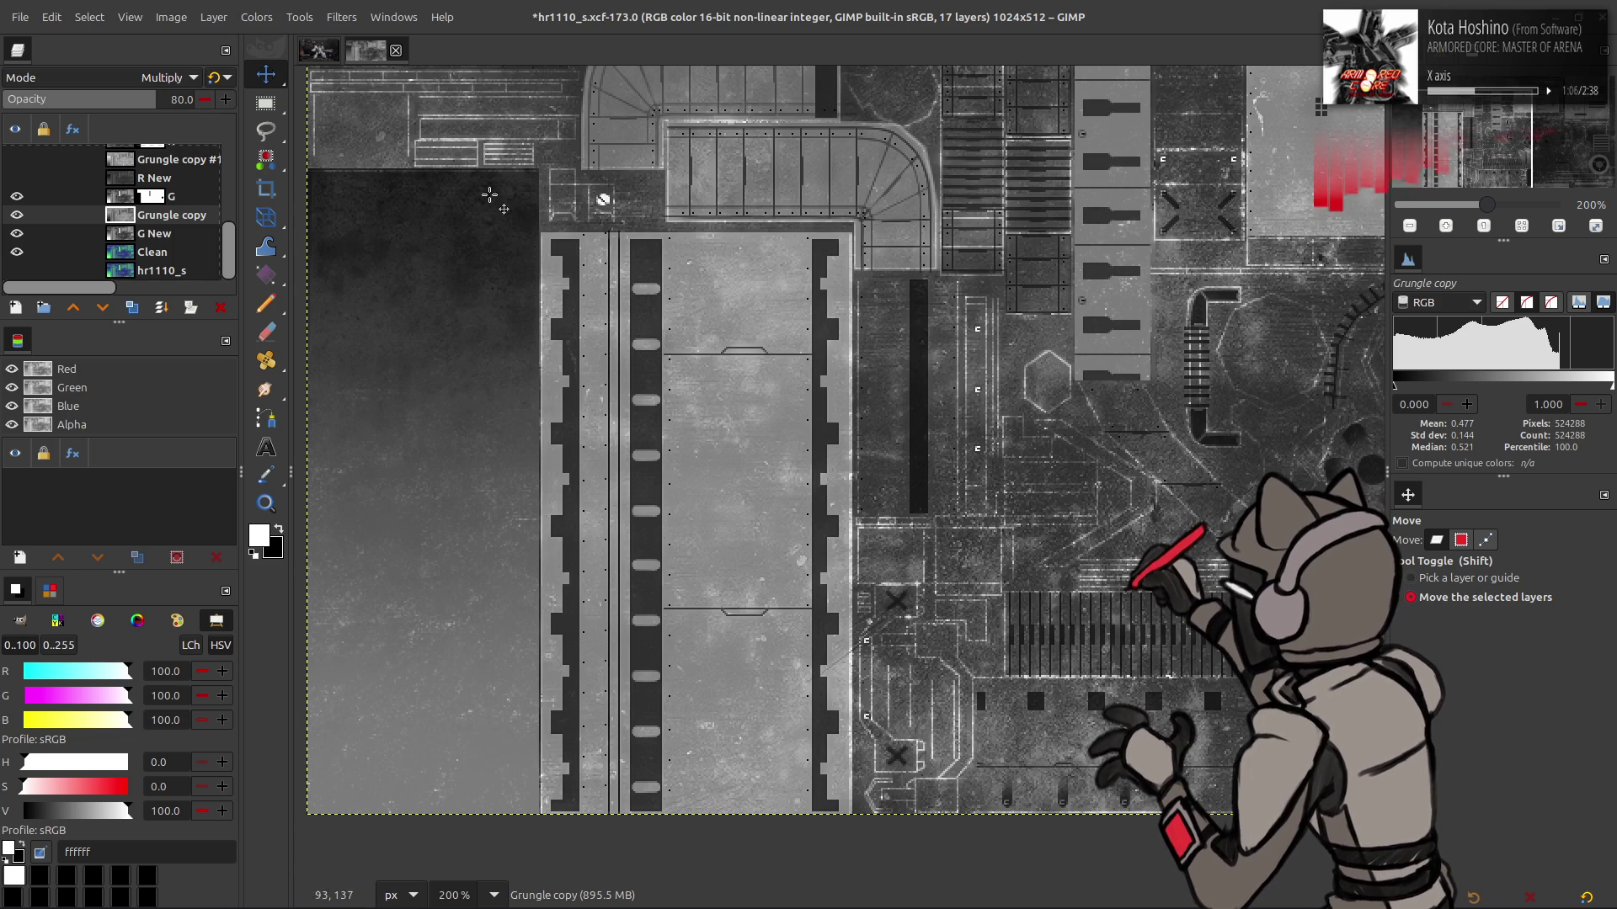
key(ctrl+z)
key(ctrl+z)
key(ctrl+z)
key(m)
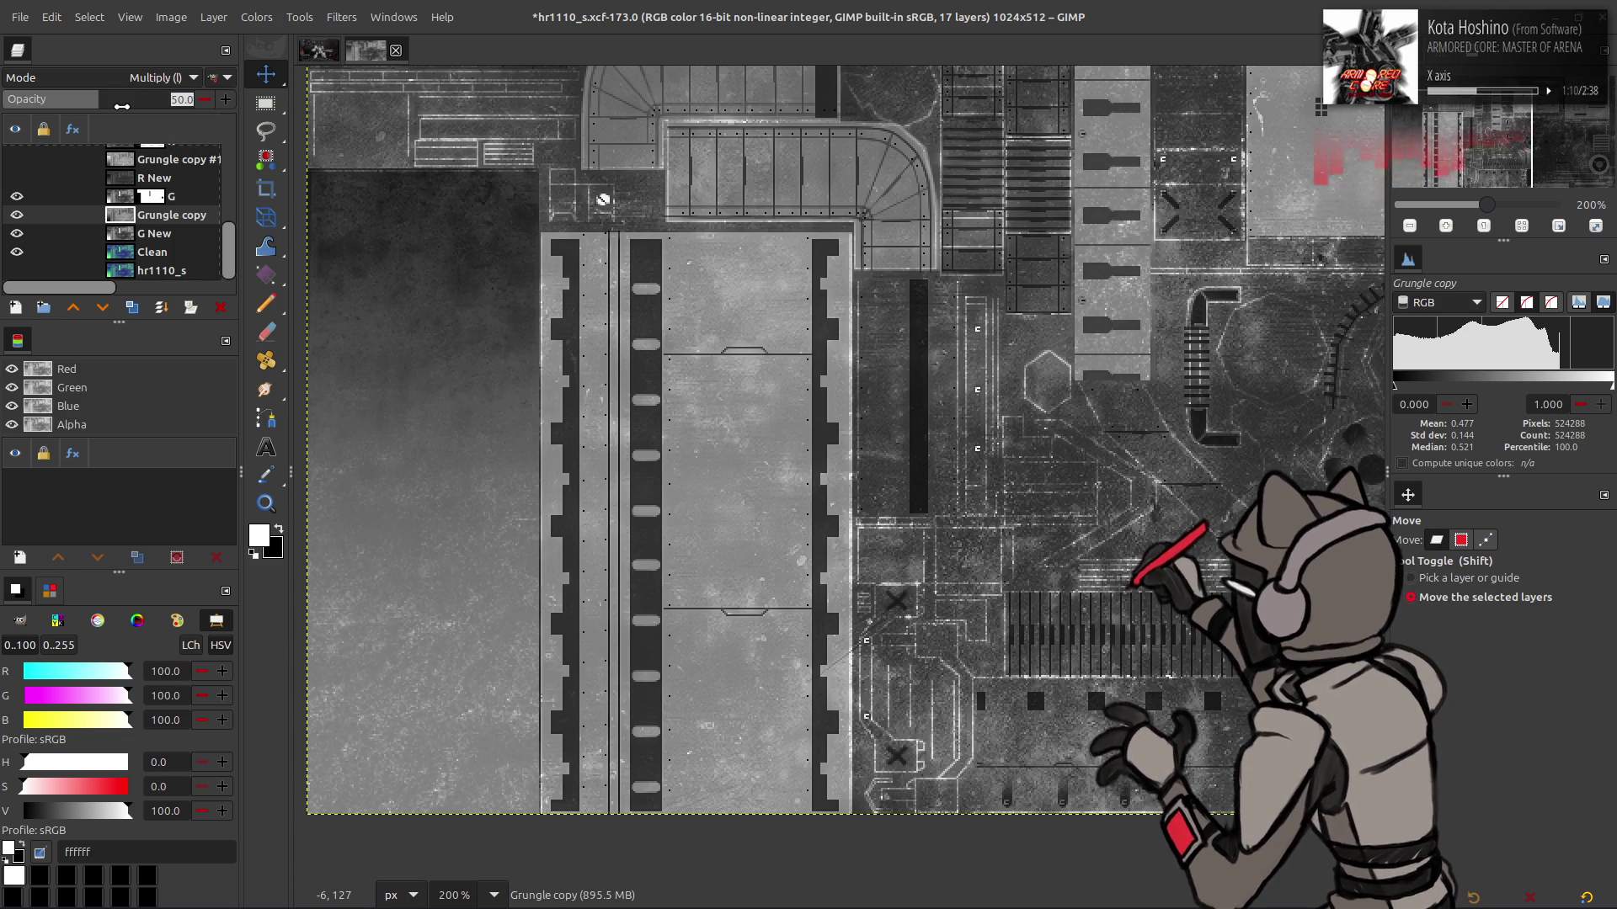
click(122, 106)
text(2.5)
key(Return)
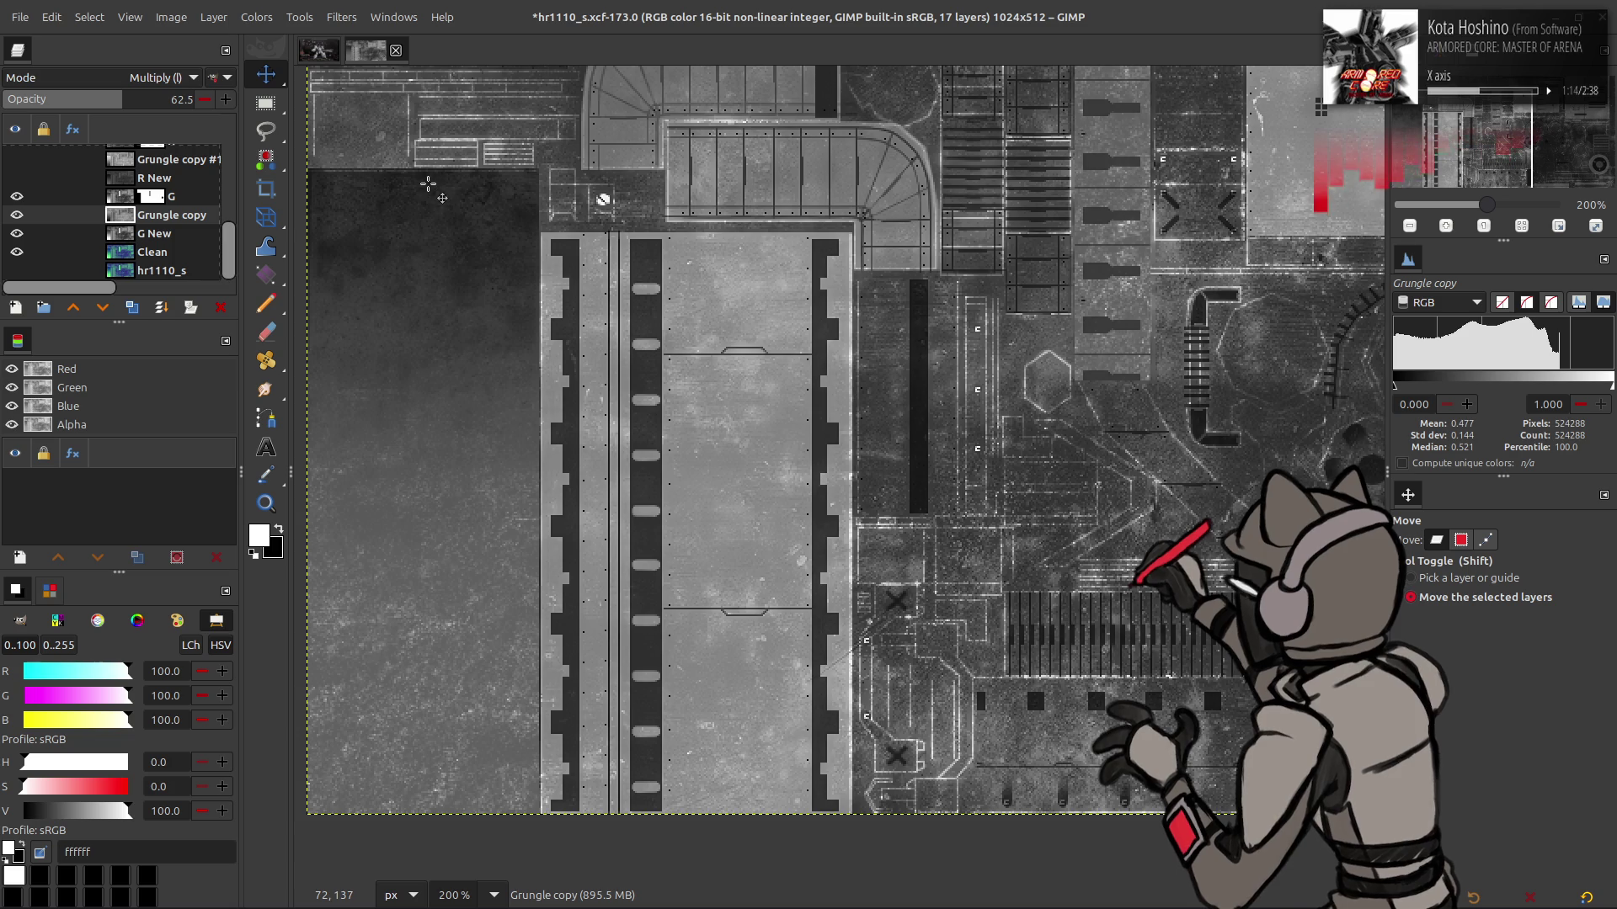
key(ctrl+z)
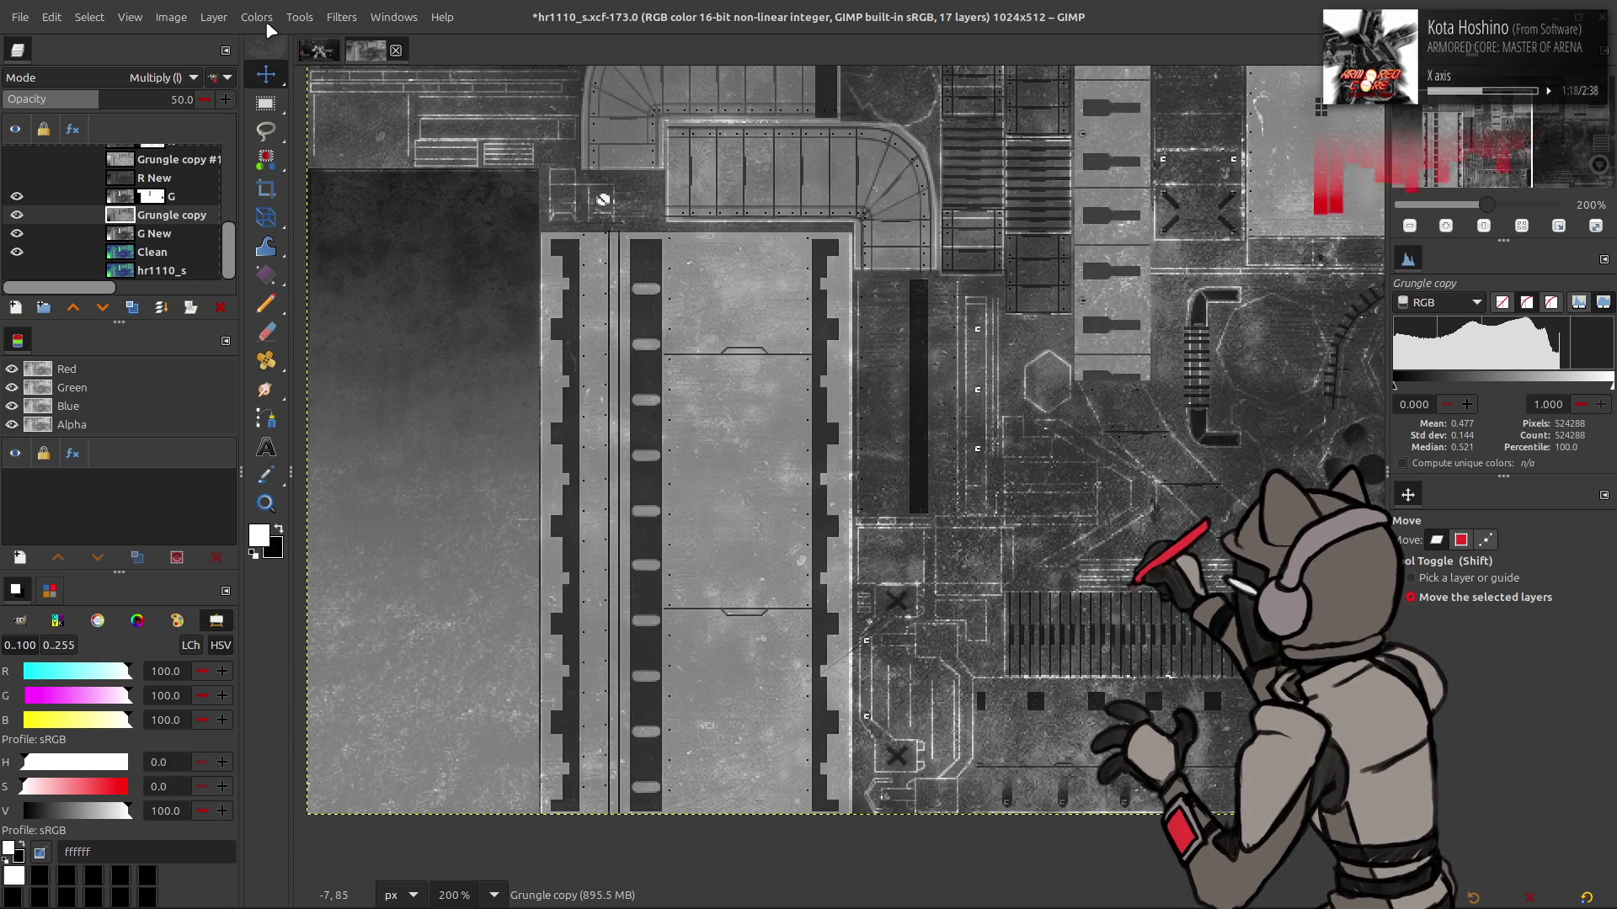
click(267, 25)
Preview Levels with output low 25 and input high 75, then cancel it
click(278, 195)
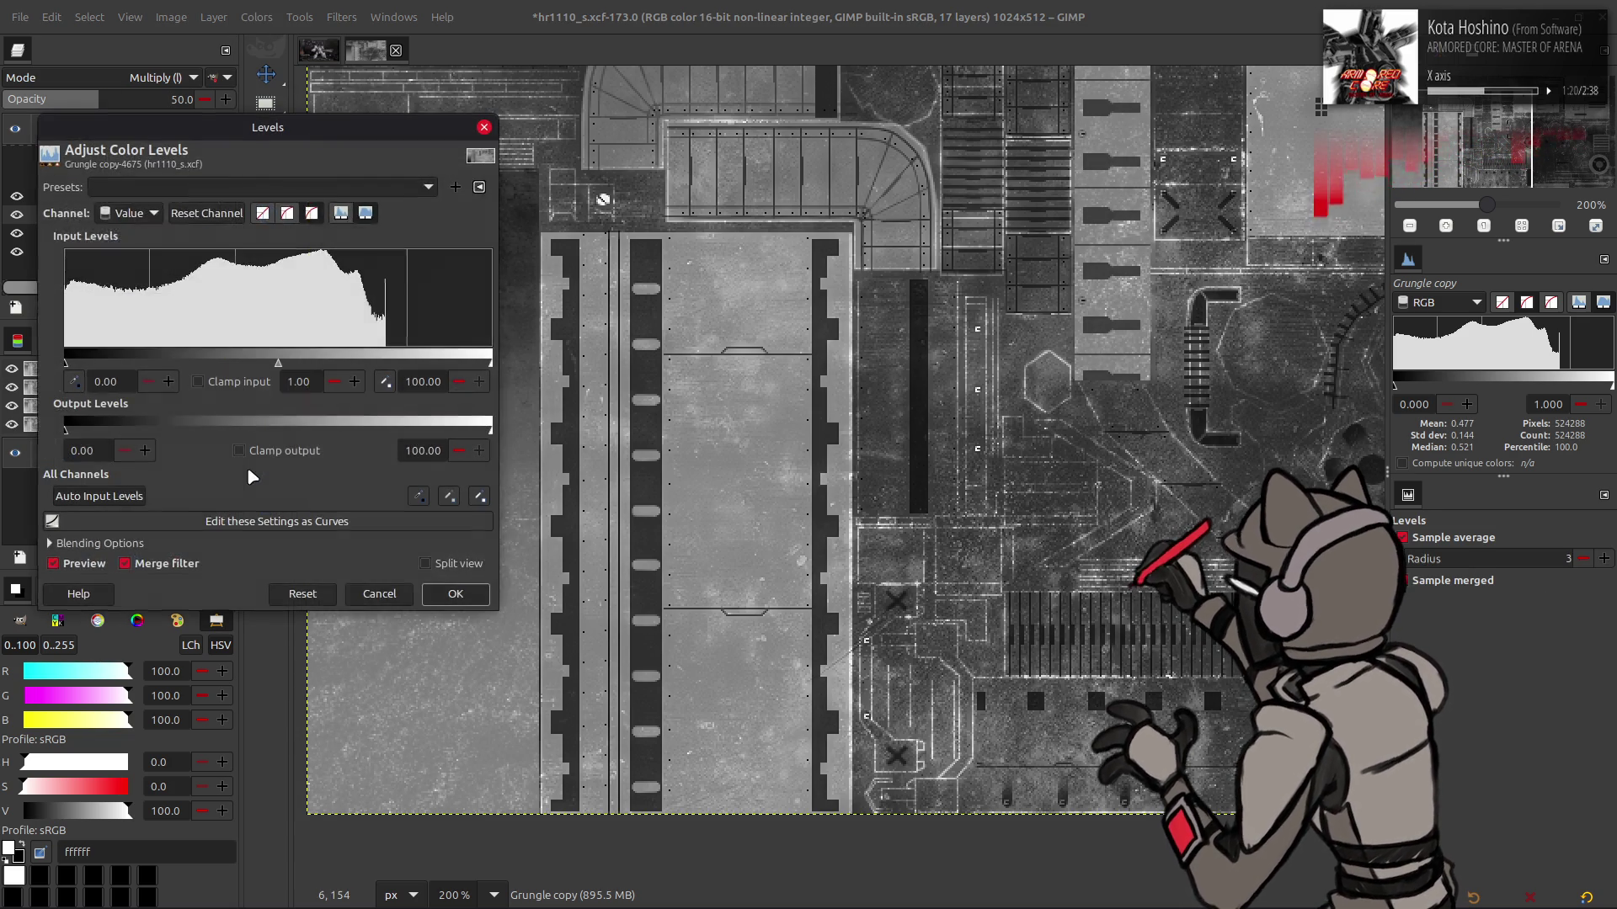
triple_click(84, 450)
text(25)
key(Return)
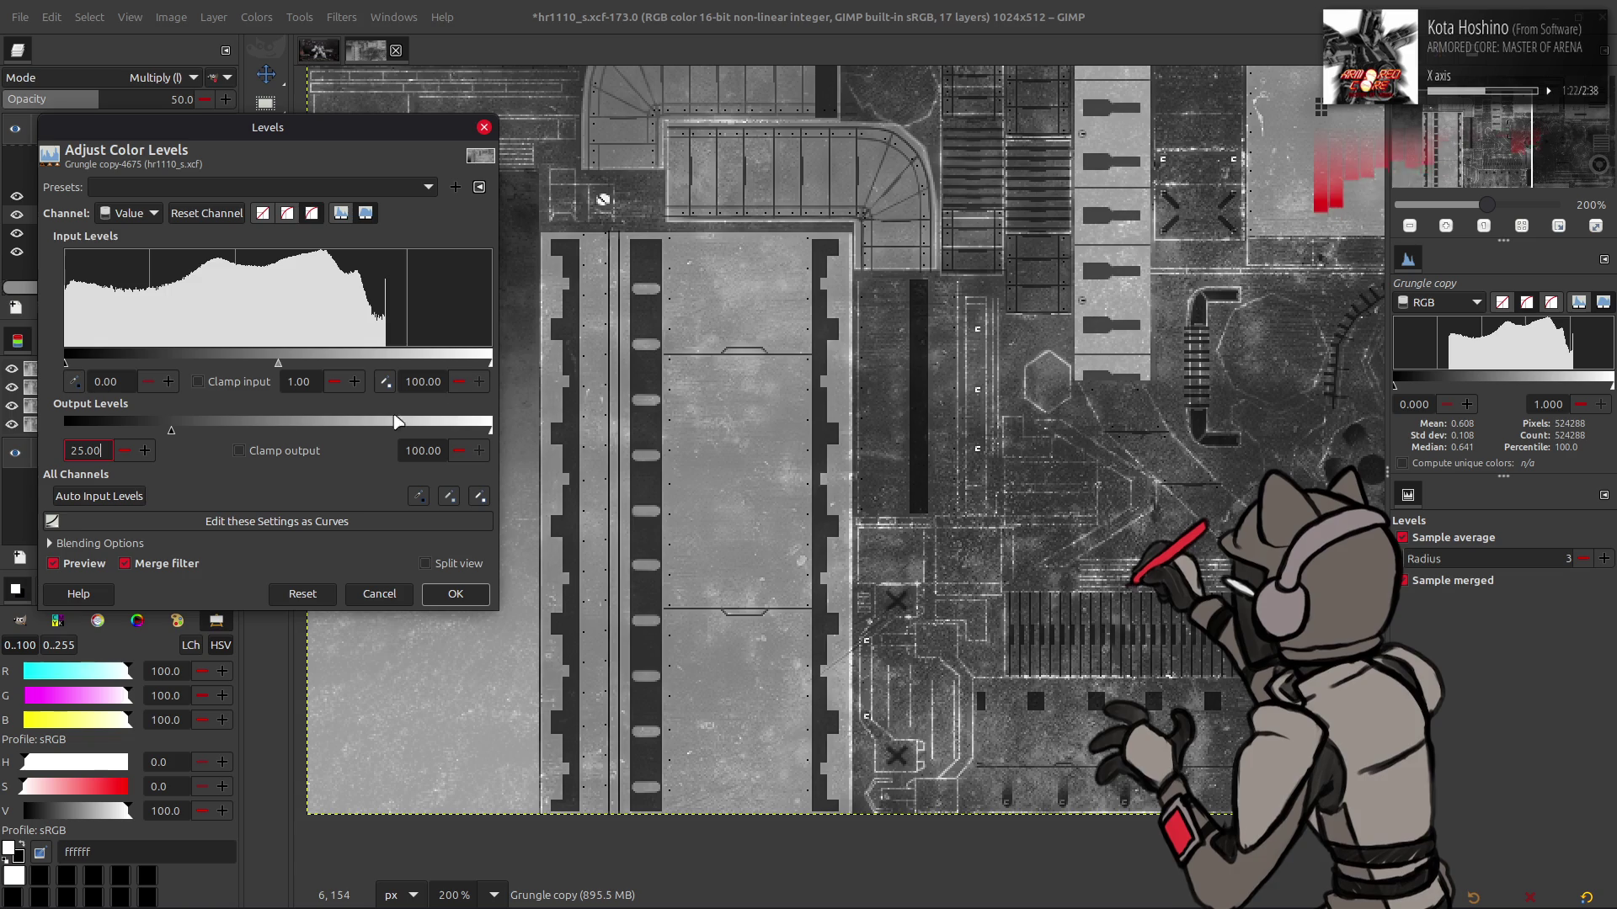
triple_click(425, 382)
text(75)
key(Return)
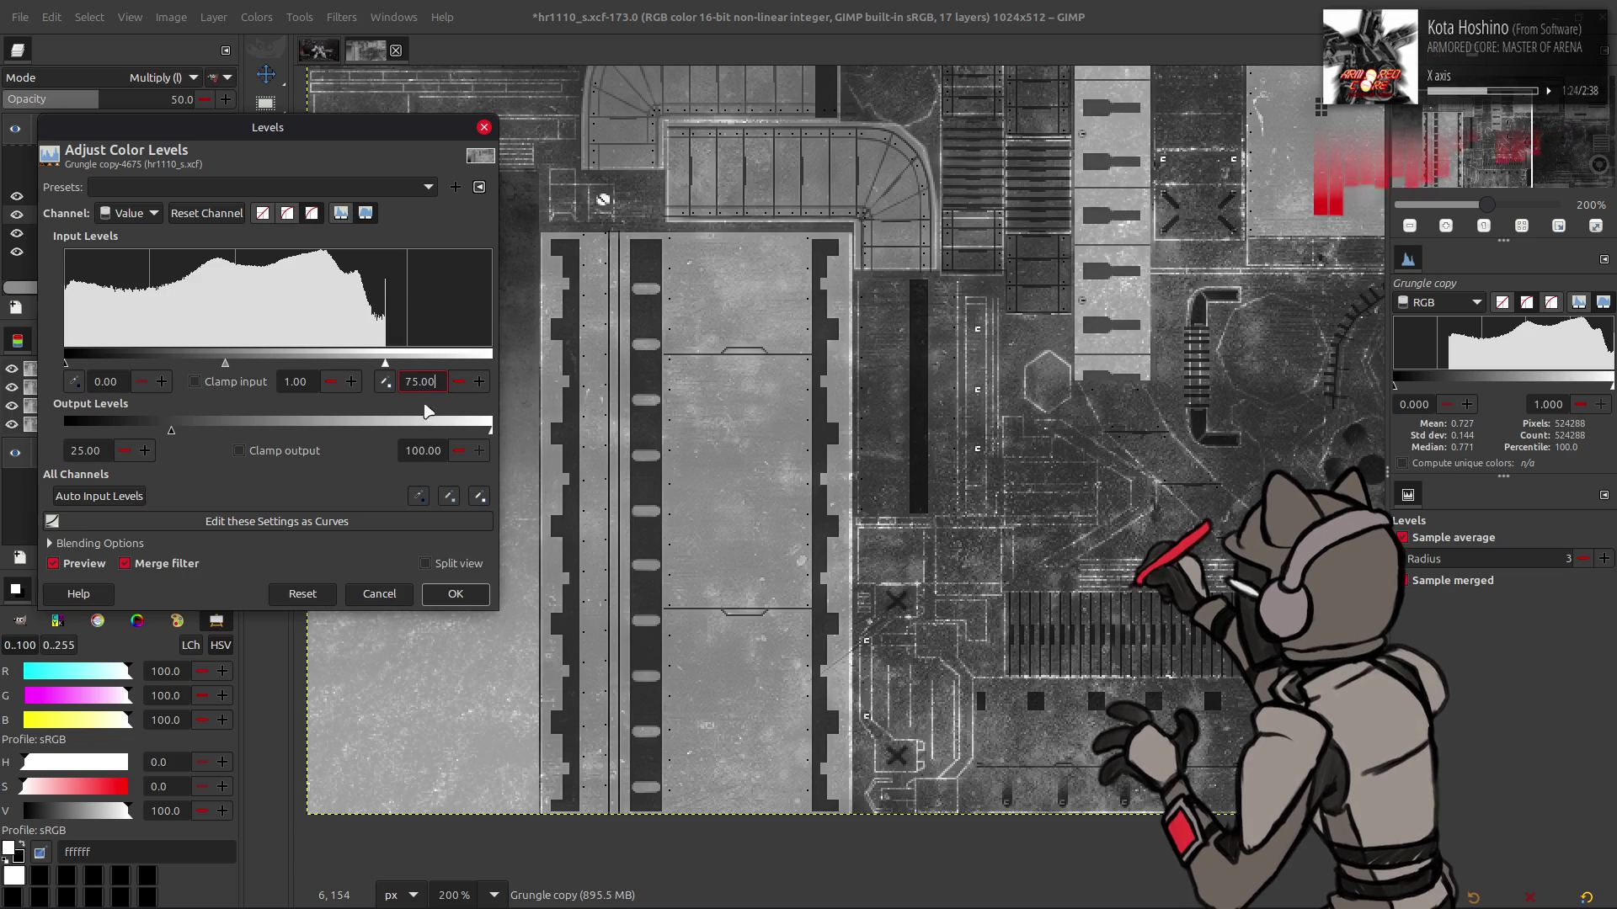
click(69, 564)
click(69, 564)
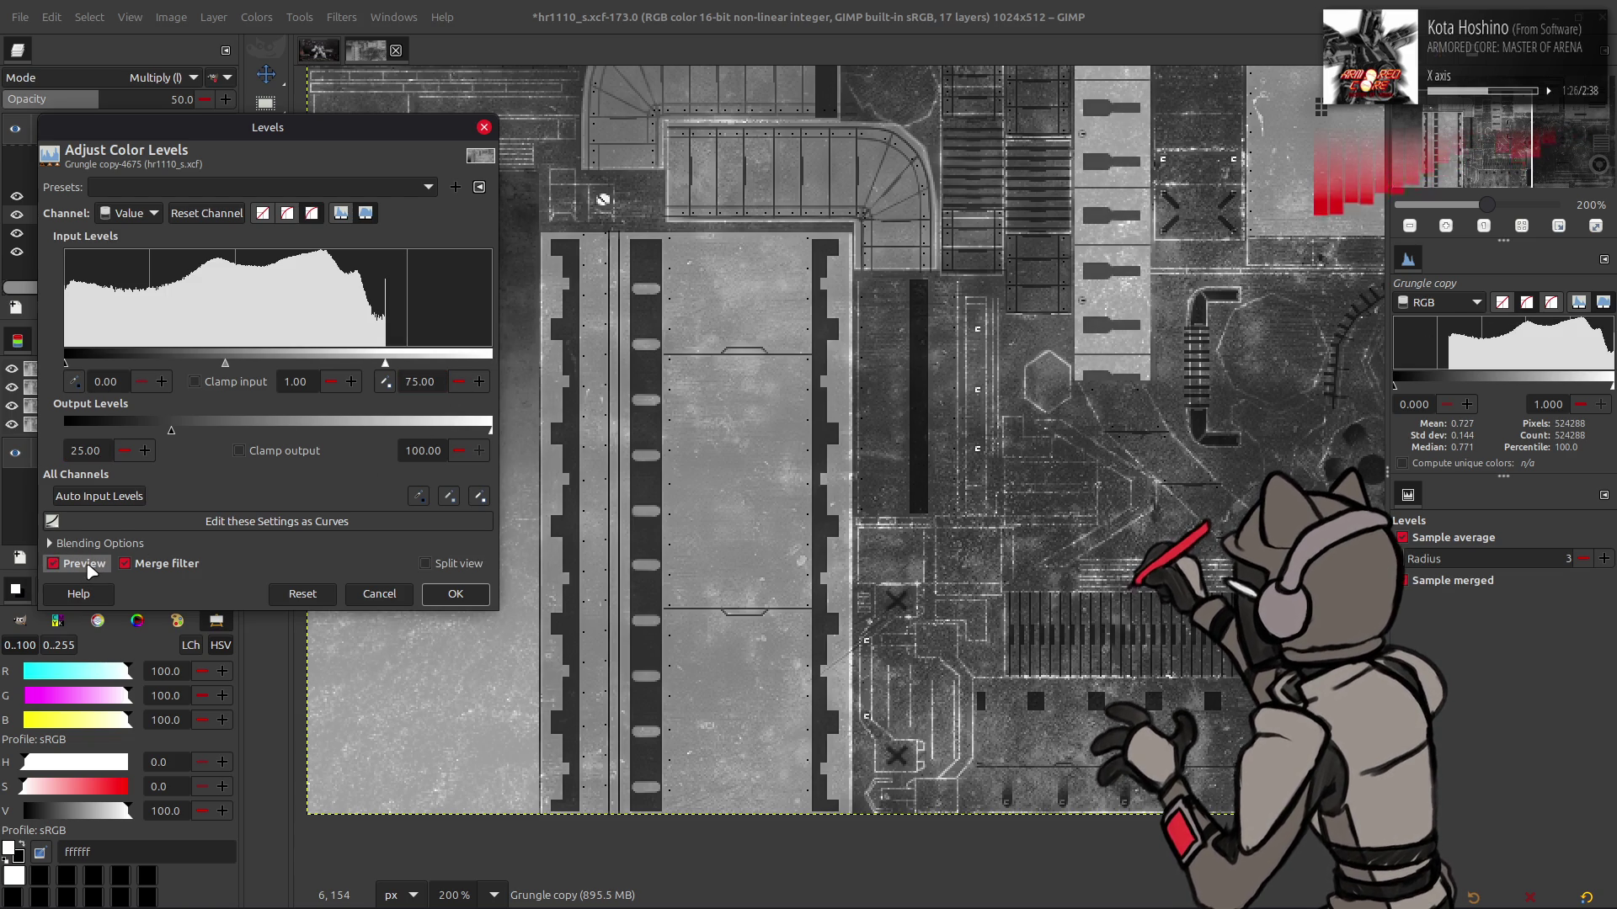
click(378, 595)
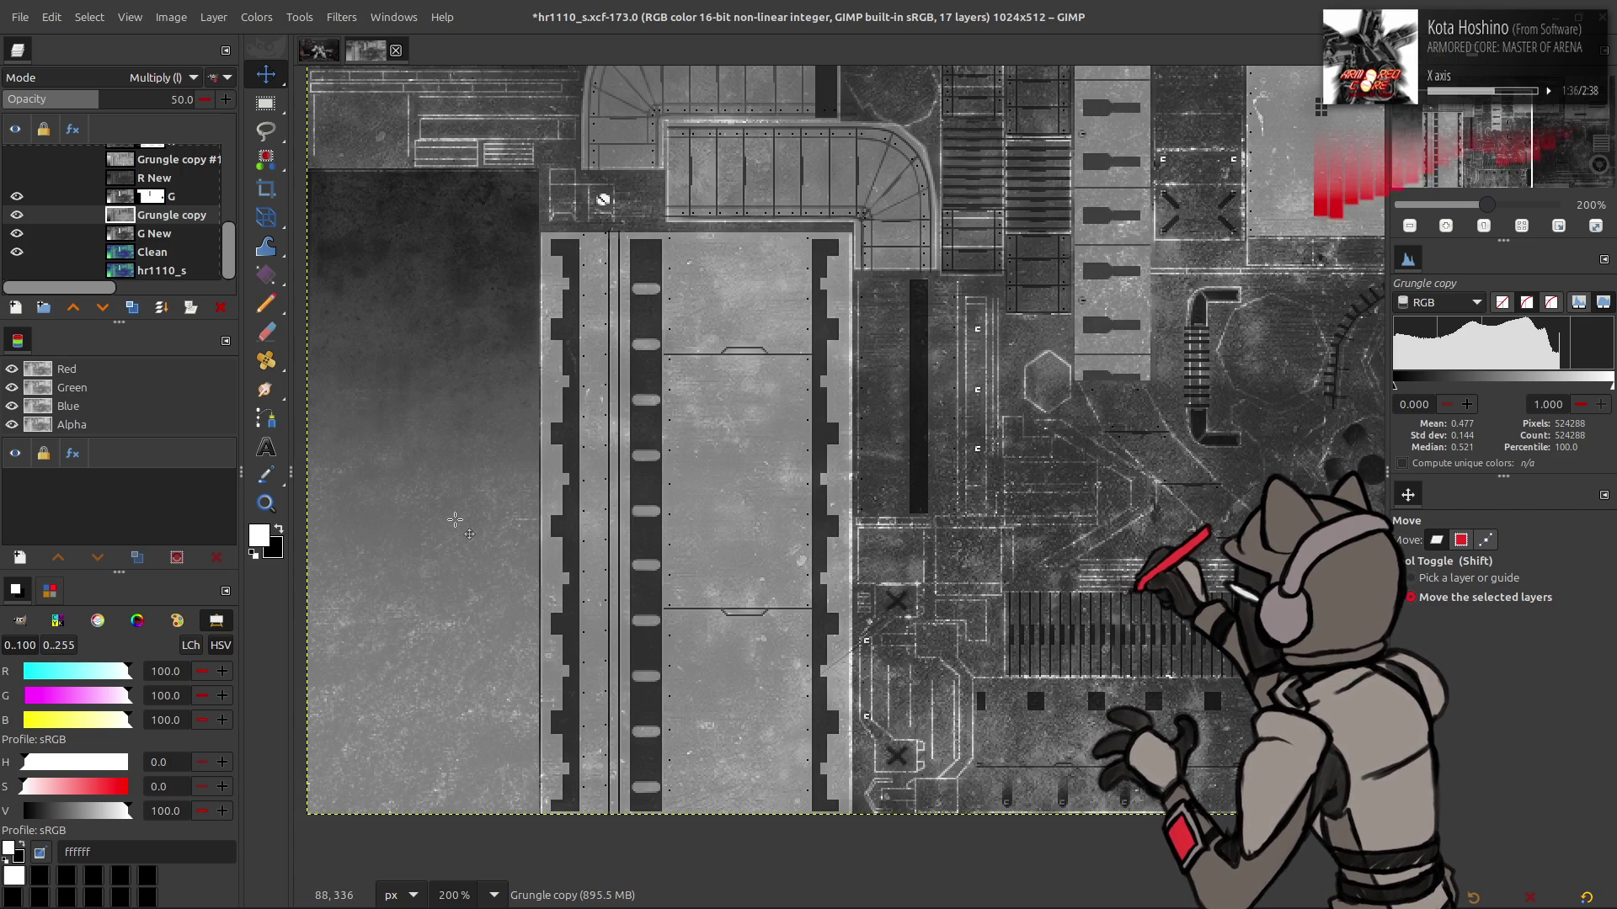
Zoom to 100% and save hr1110_s.xcf
key(1)
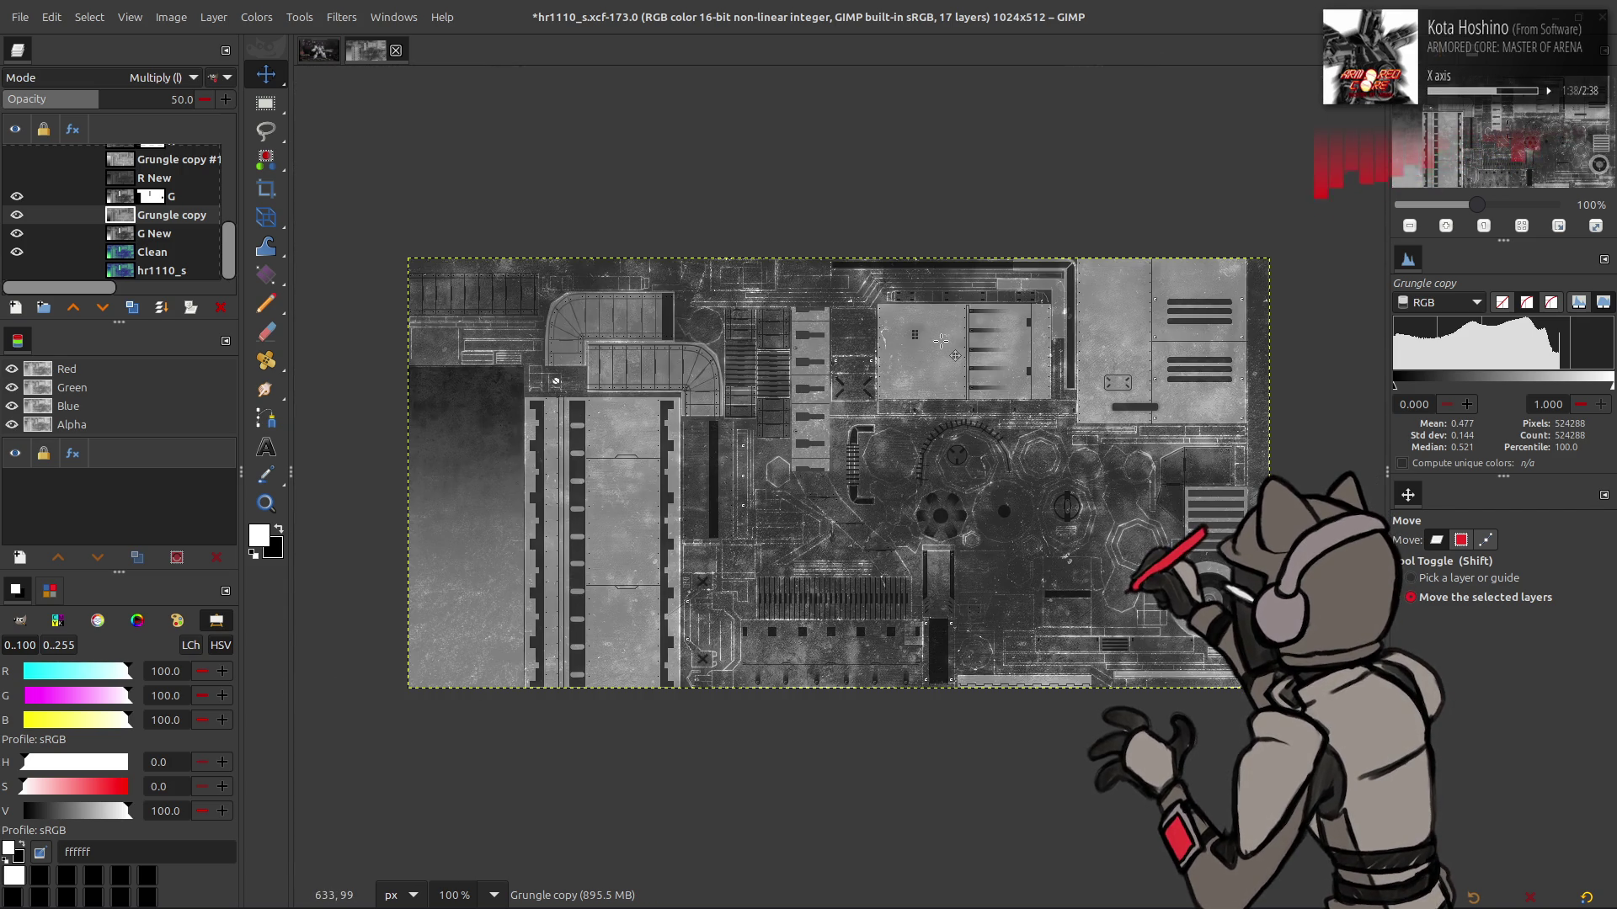
mouse_move(1032, 313)
mouse_down()
mouse_move(913, 416)
mouse_move(914, 313)
mouse_move(975, 314)
mouse_move(886, 413)
mouse_up()
key(ctrl+s)
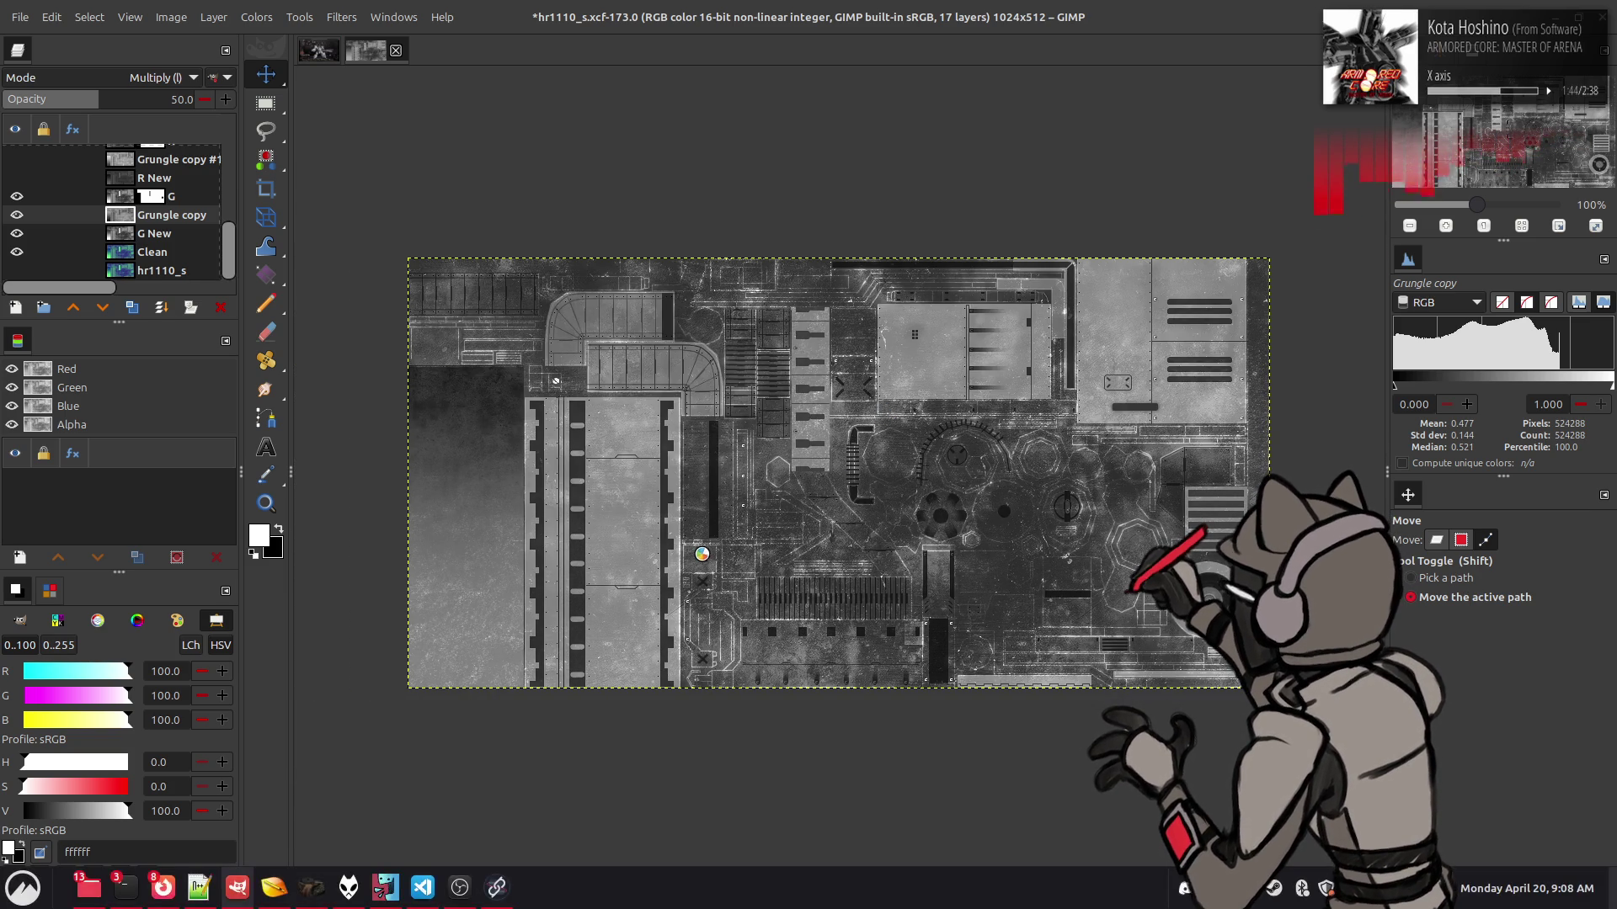
key(super)
Launch Blender, open the hr1110 gatling gun project in the Shading workspace
text(bl)
click(463, 543)
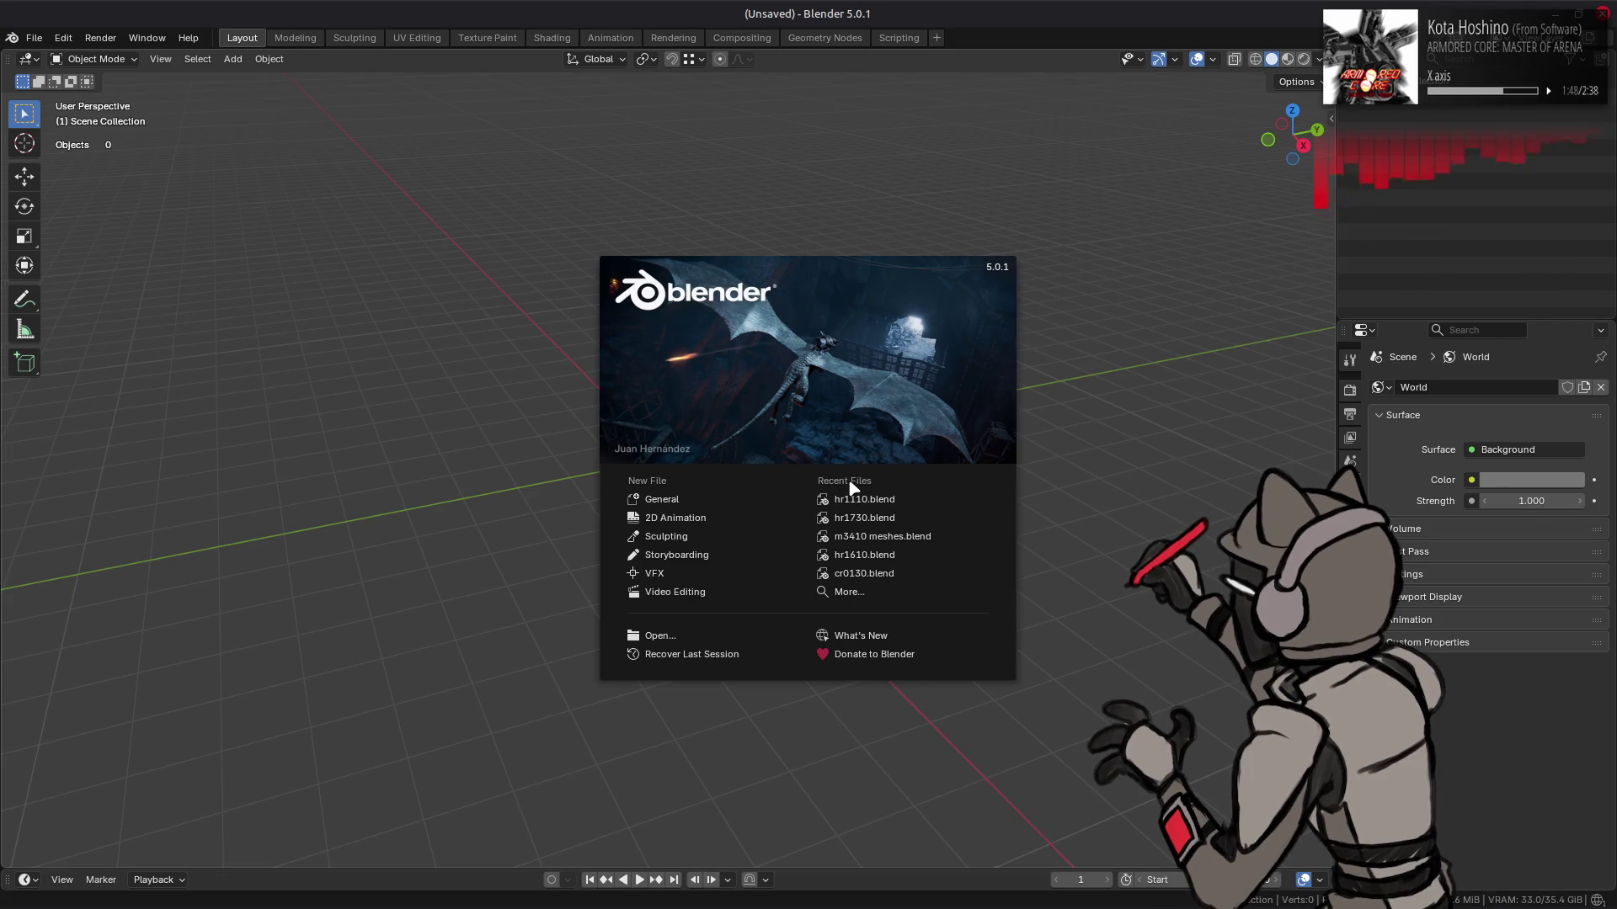
click(861, 500)
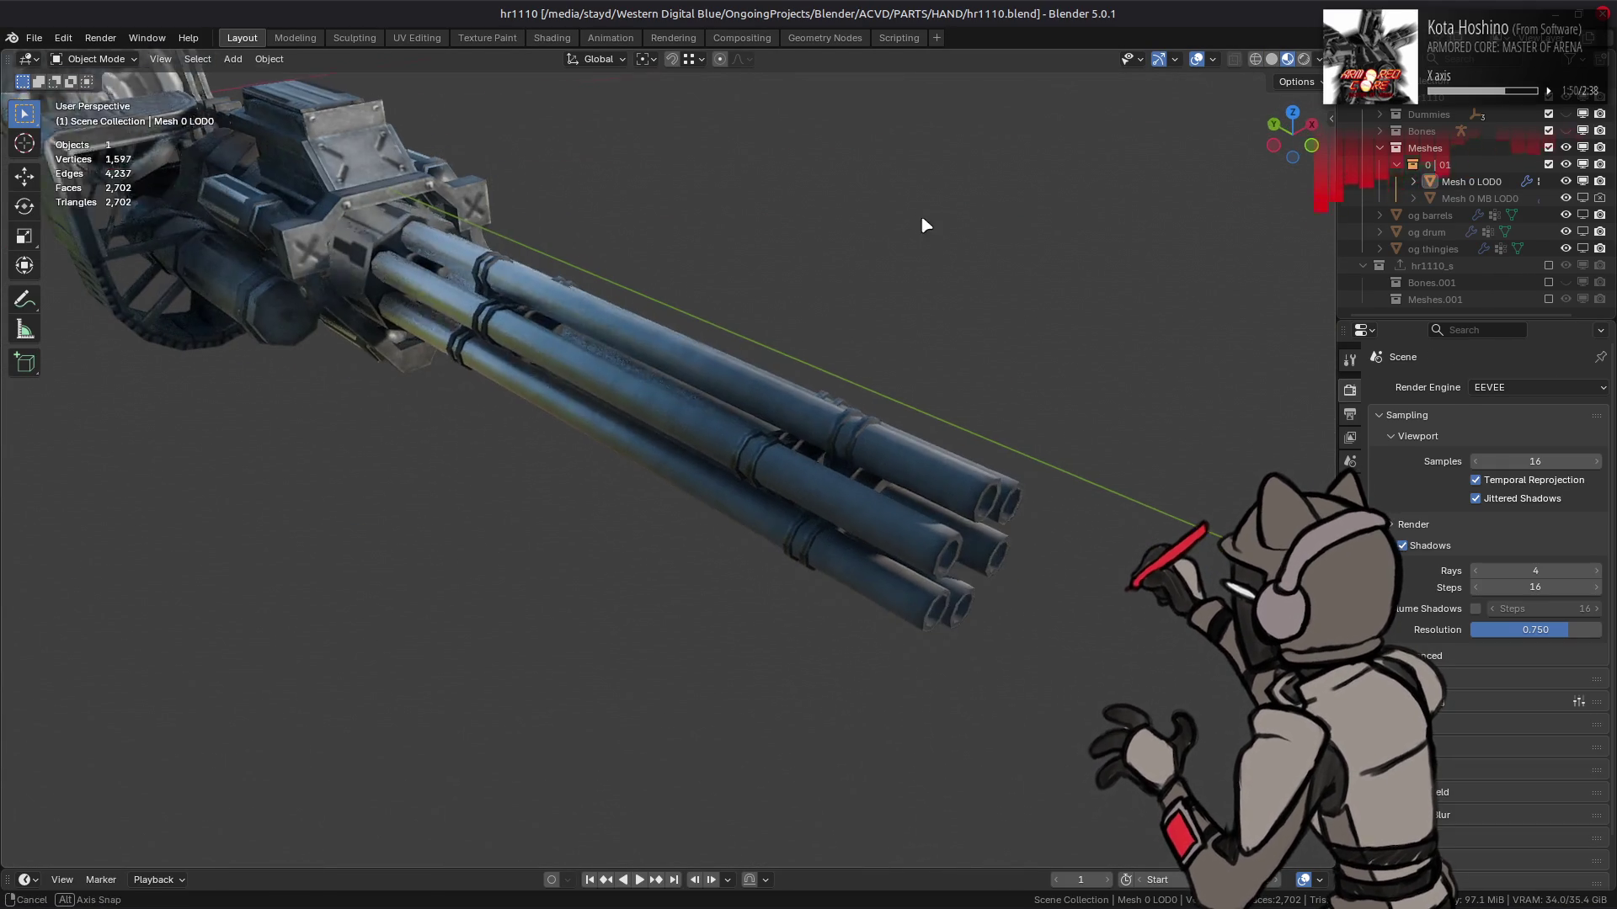
click(552, 38)
mouse_move(608, 249)
mouse_down()
mouse_move(790, 281)
mouse_move(783, 354)
mouse_move(696, 270)
mouse_move(1053, 320)
mouse_up()
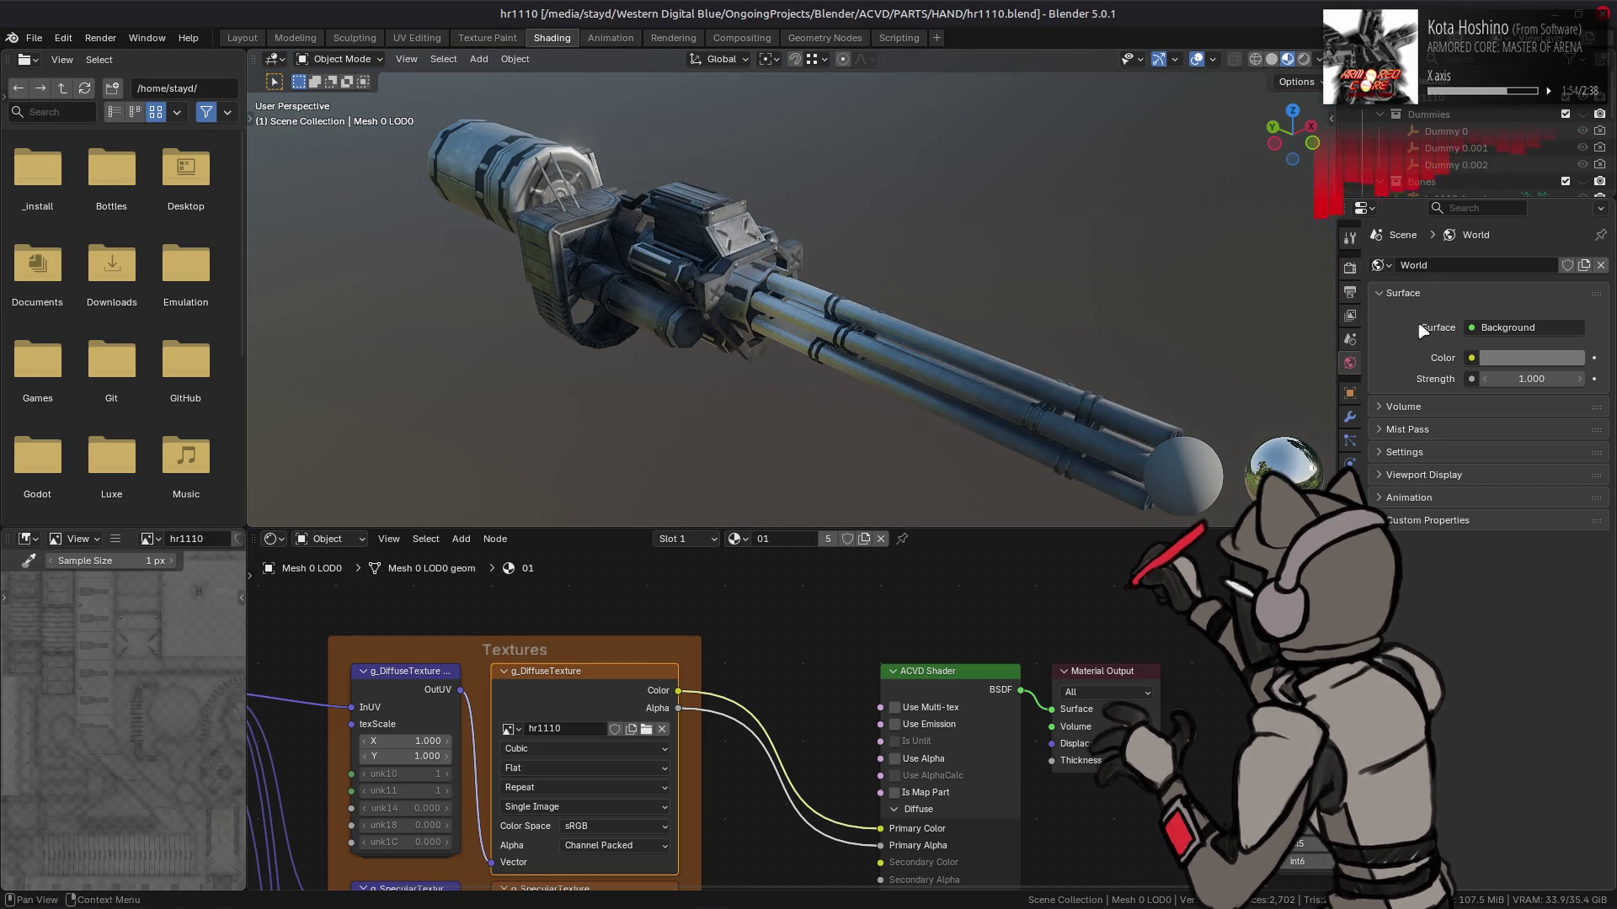
Turn off render shadows, save the file, and show the g_SpecularTexture node's image
click(1350, 268)
click(1402, 453)
mouse_move(674, 278)
mouse_down()
mouse_move(770, 364)
mouse_move(949, 346)
mouse_move(968, 275)
mouse_move(852, 286)
mouse_move(866, 264)
mouse_move(884, 274)
mouse_move(872, 312)
mouse_up()
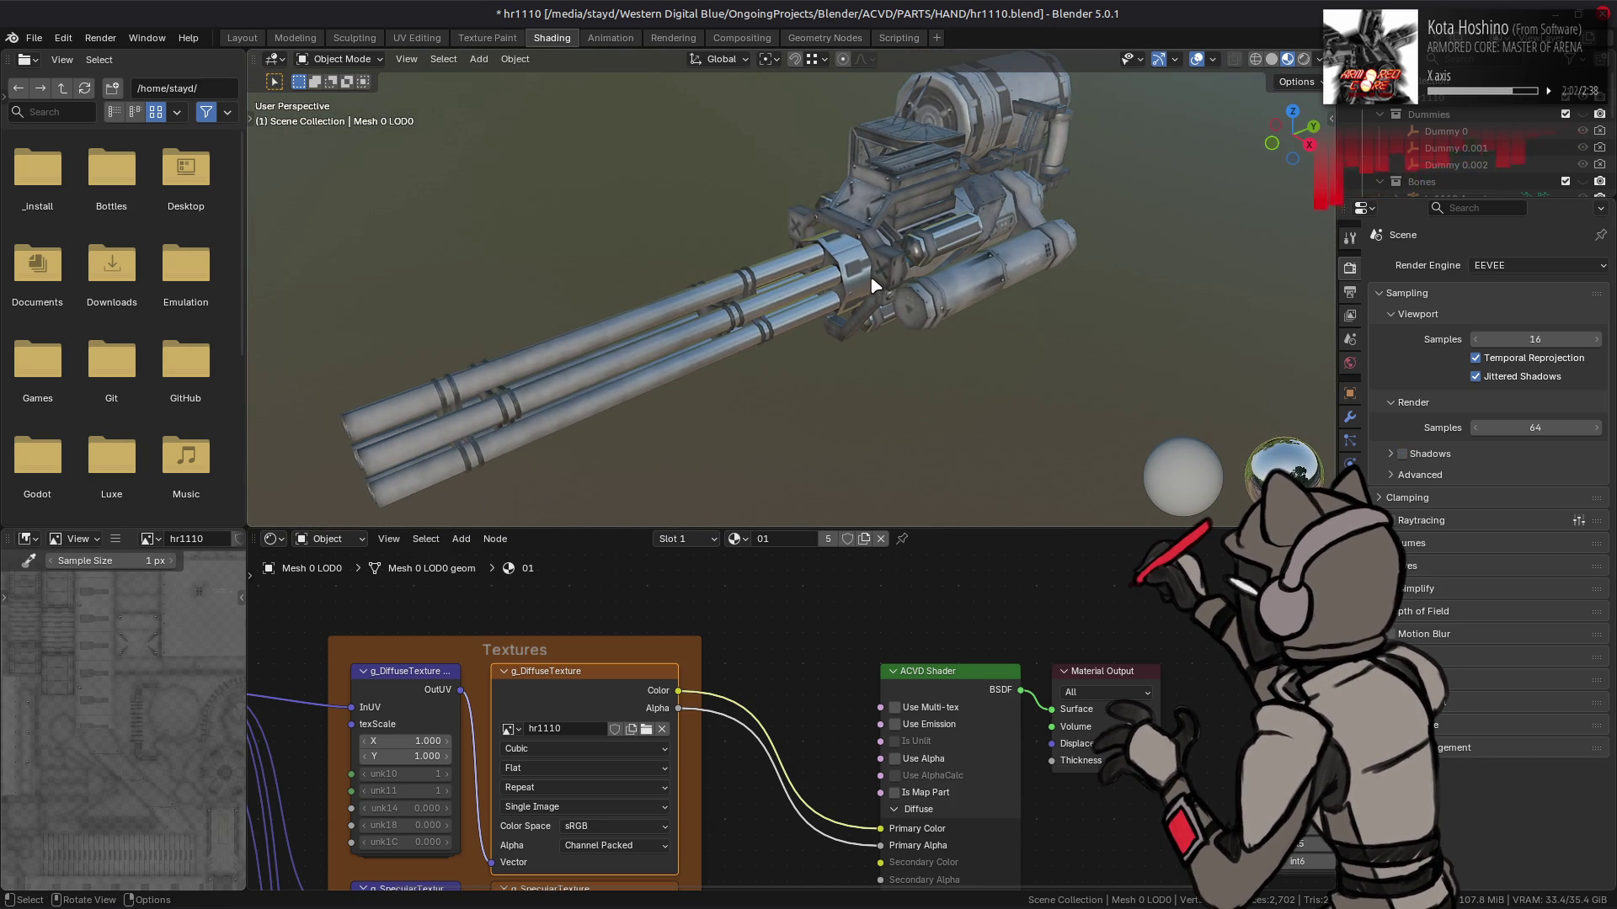
key(ctrl+s)
scroll(674, 749, down, 5)
click(577, 771)
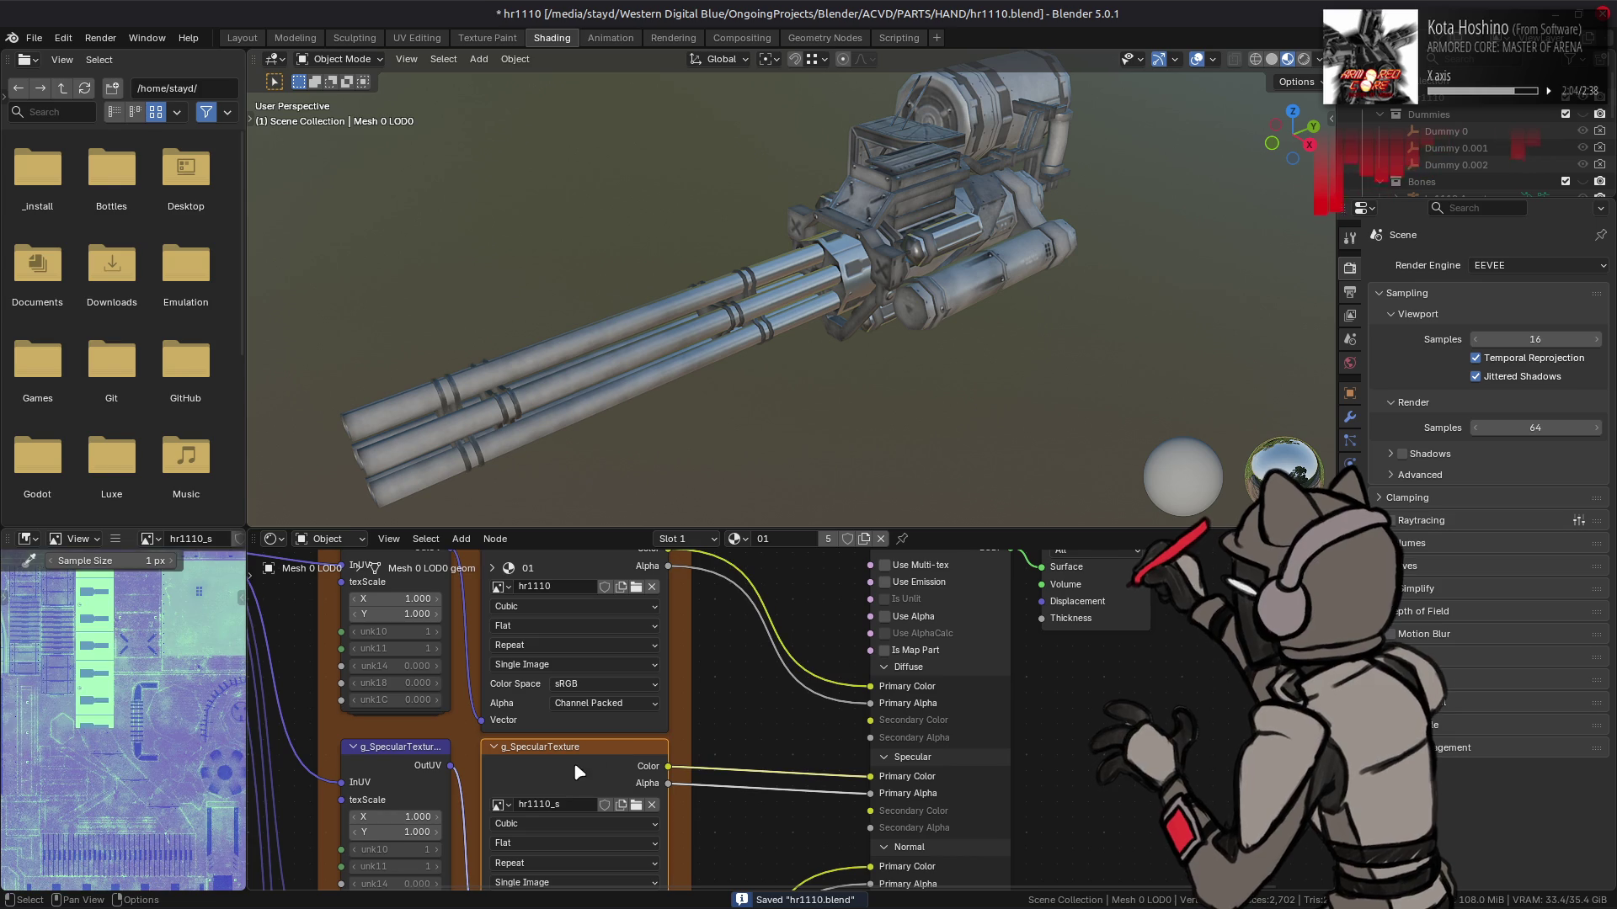
Select the hr1110_s.dds file in the file manager
key(alt+Tab)
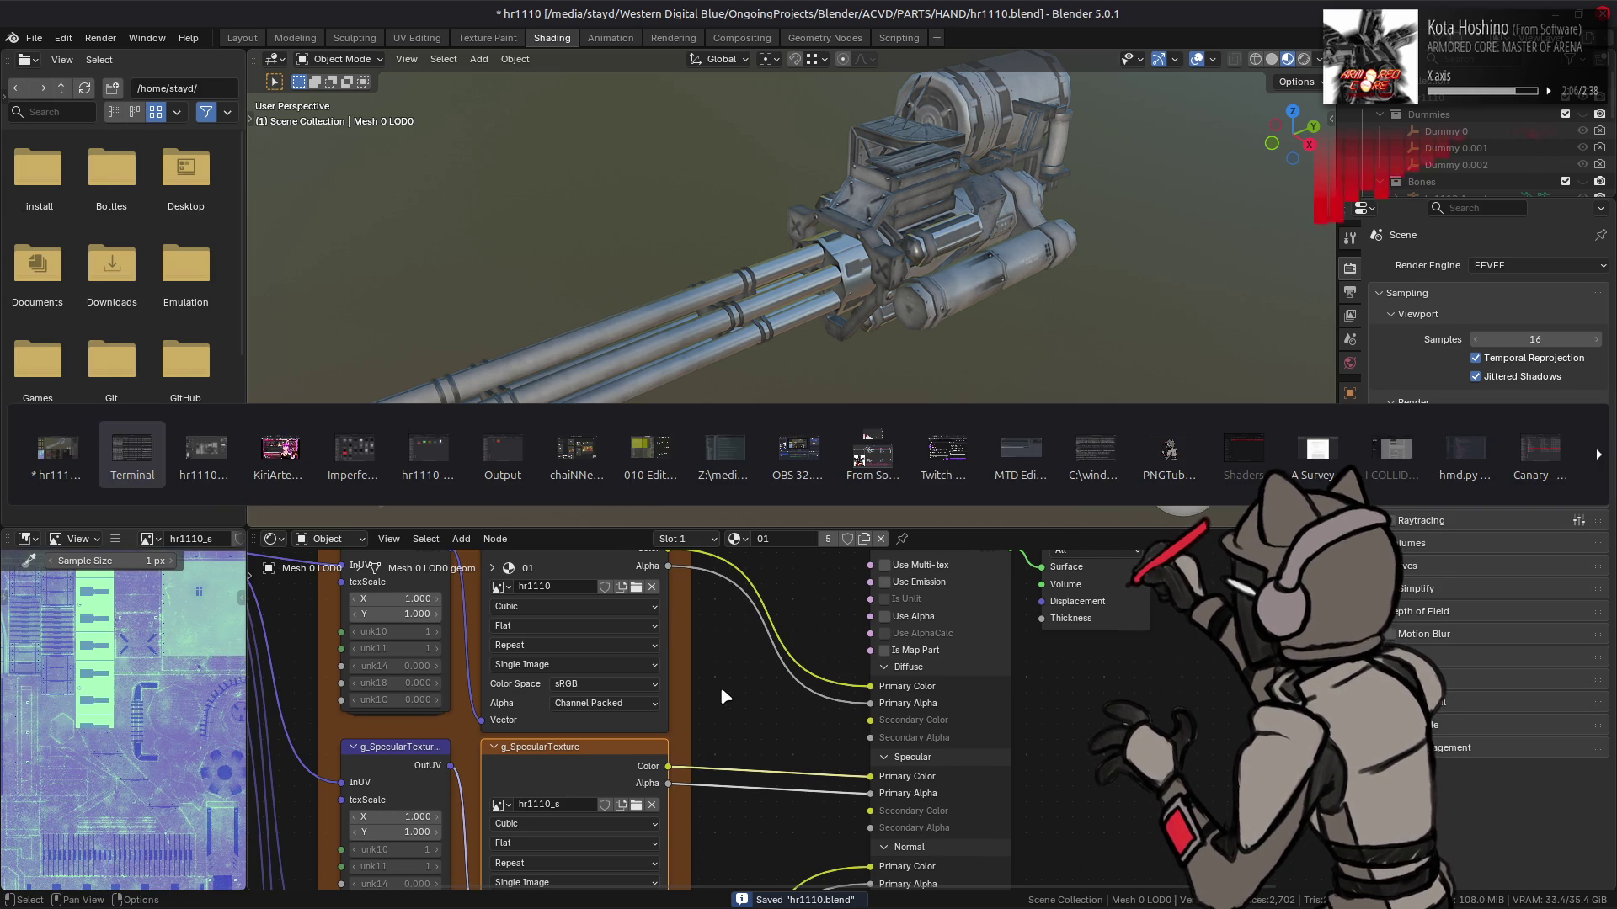
key(alt+Tab)
key(alt+Tab)
key(alt+Tab)
key(alt+Tab)
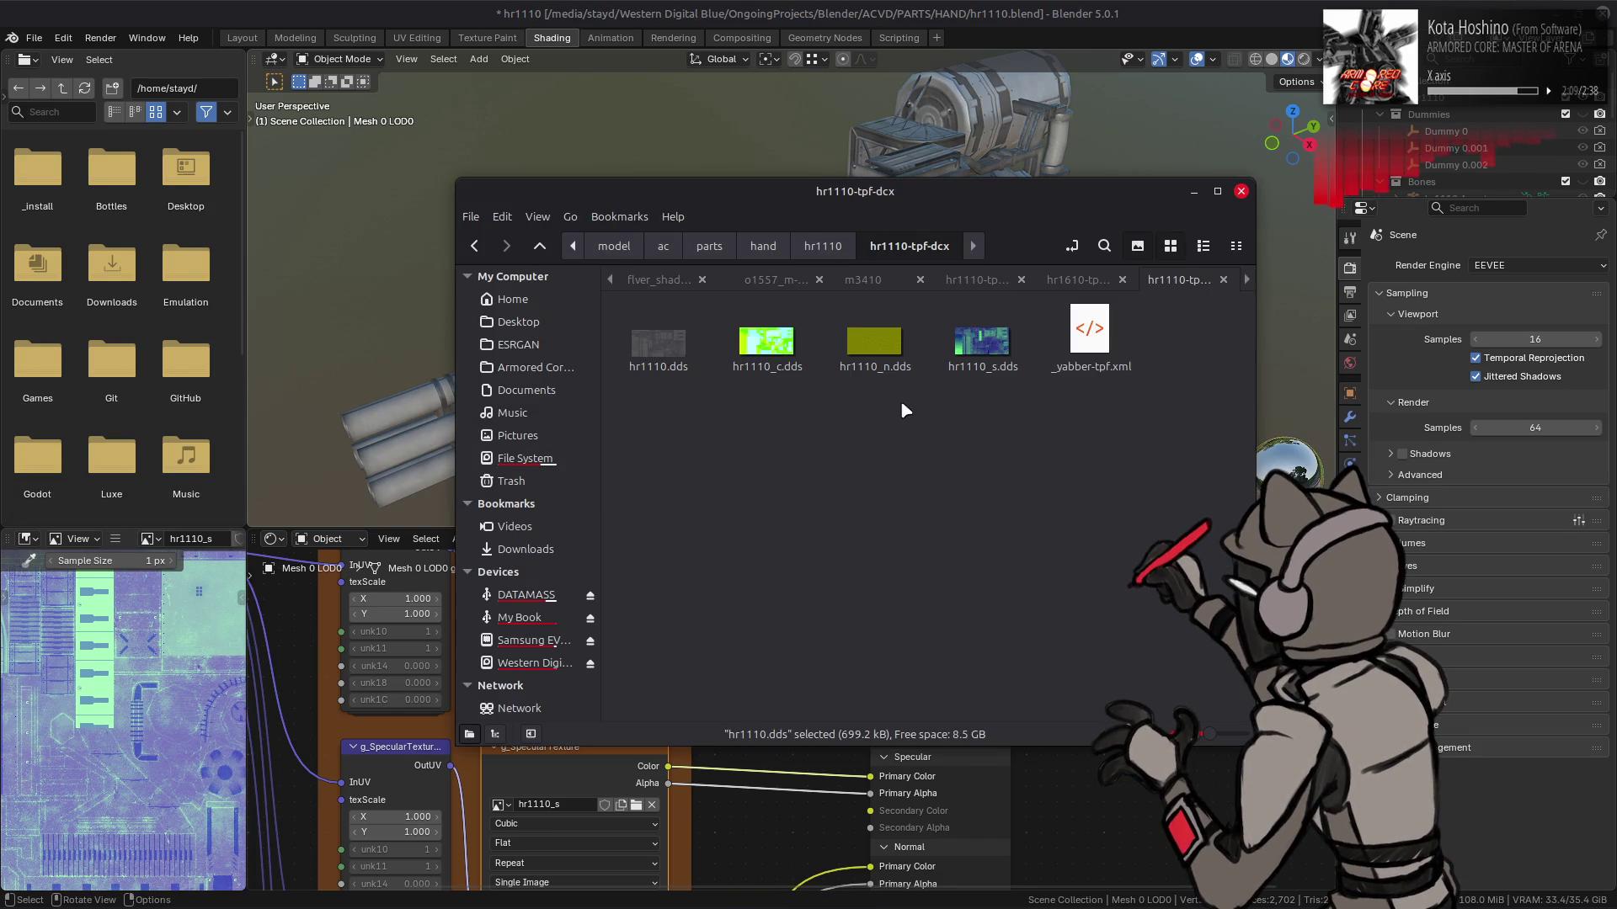
click(996, 346)
Duplicate hr1110_s.dds, then delete the stray copy from the current folder
key(ctrl+c)
key(ctrl+v)
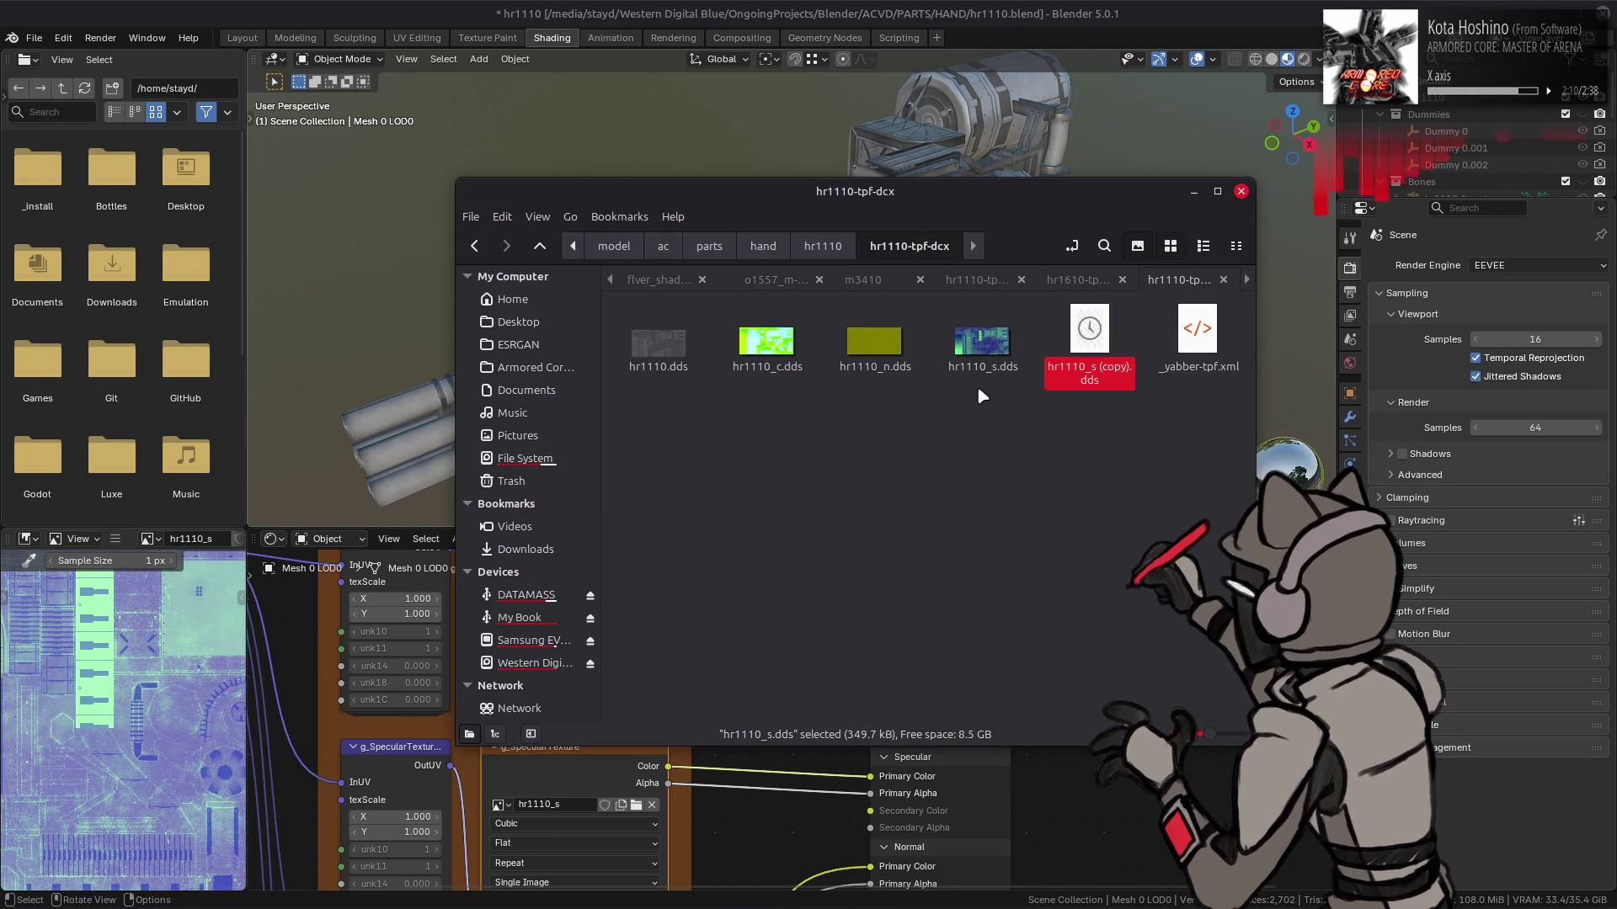
click(1082, 337)
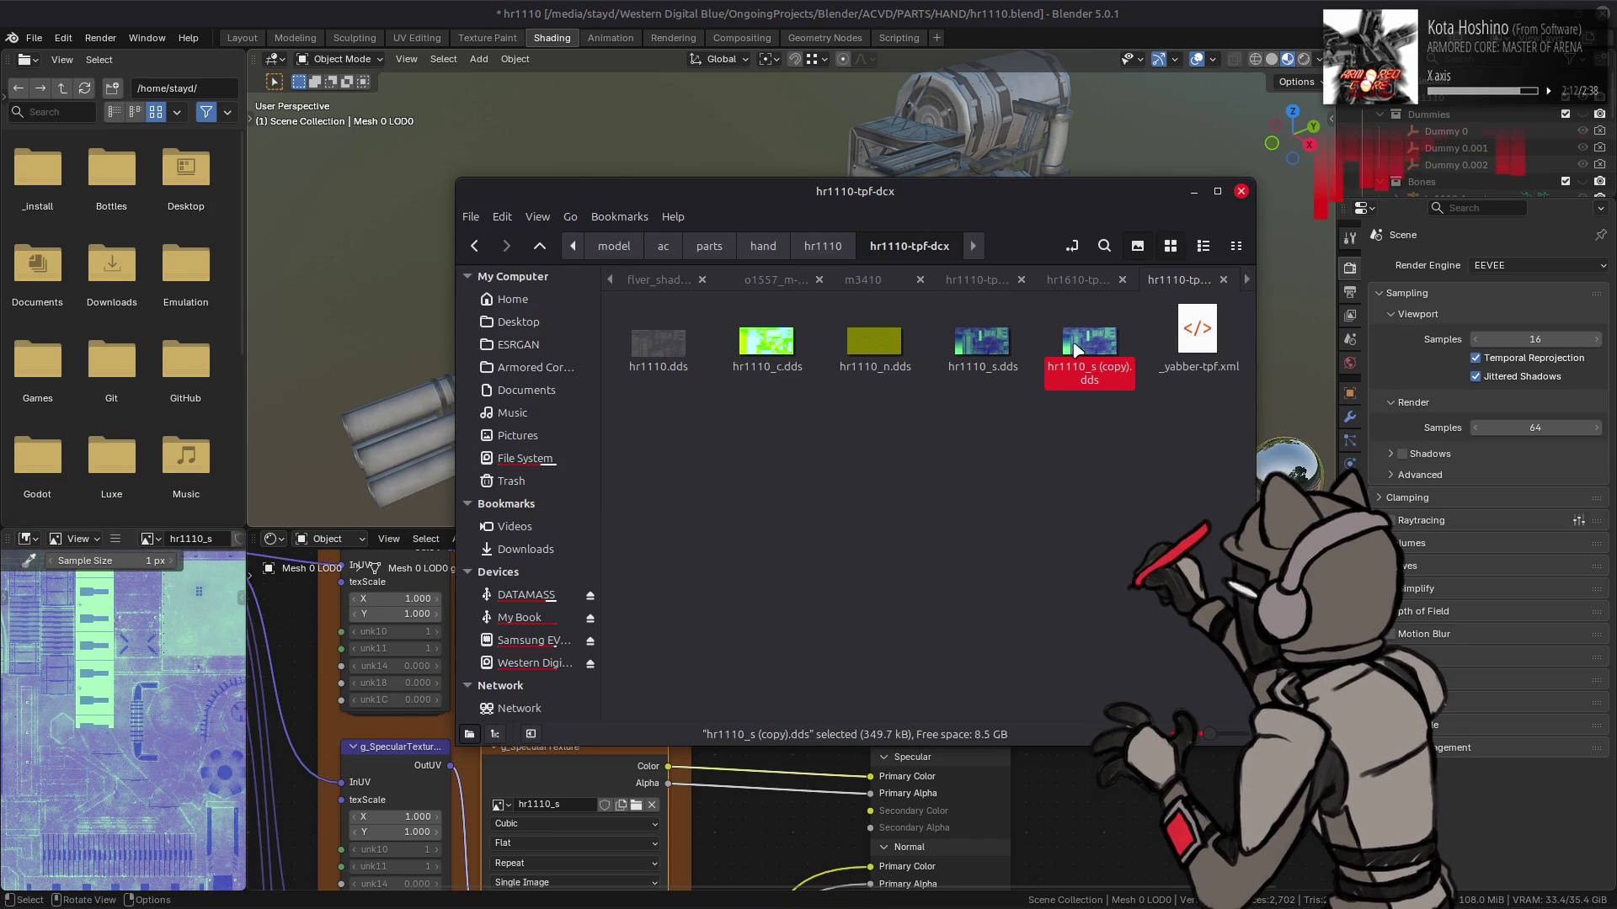
key(Delete)
Paste hr1110_s.dds into the other hr1110-tpf folder as hr1110_s (copy).dds
click(1033, 275)
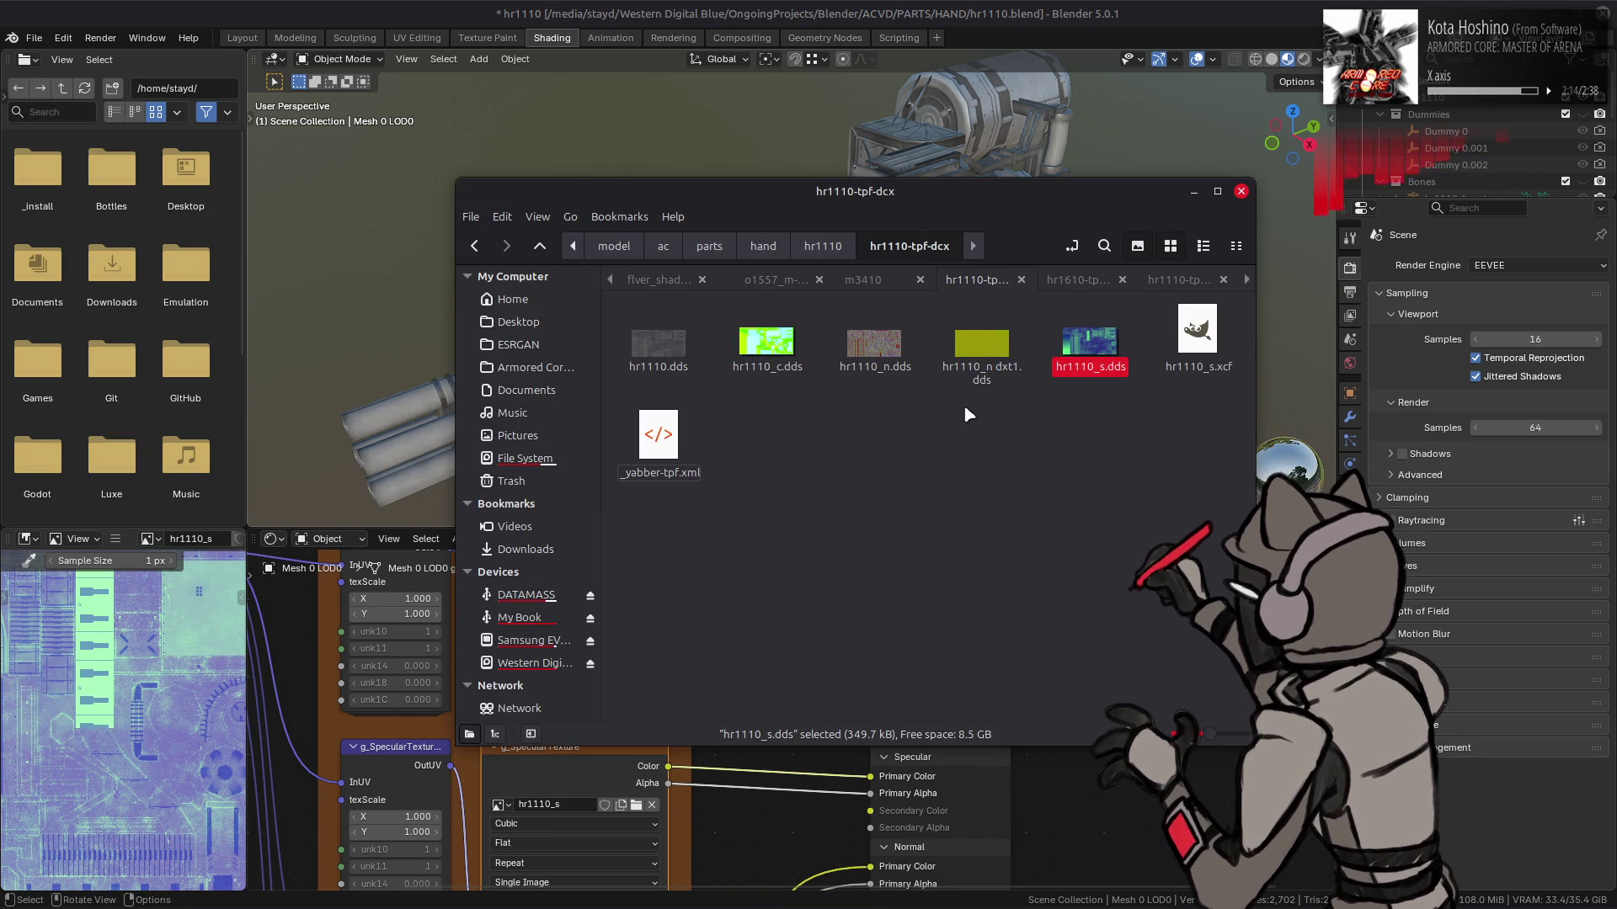
click(1090, 341)
key(ctrl+c)
key(ctrl+v)
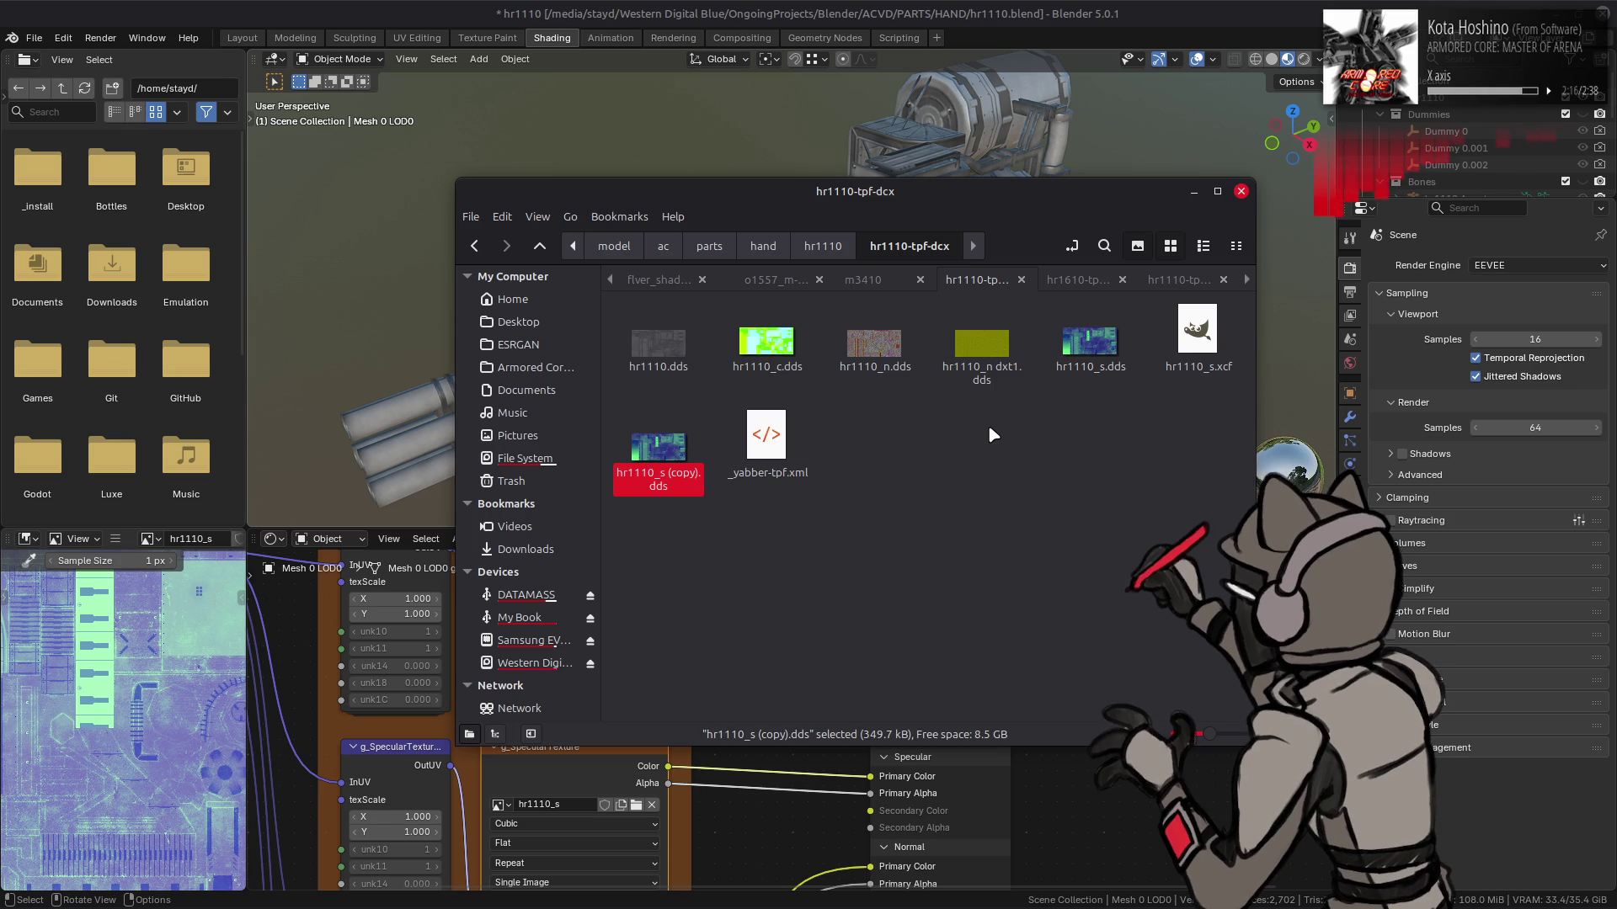
key(alt+Tab)
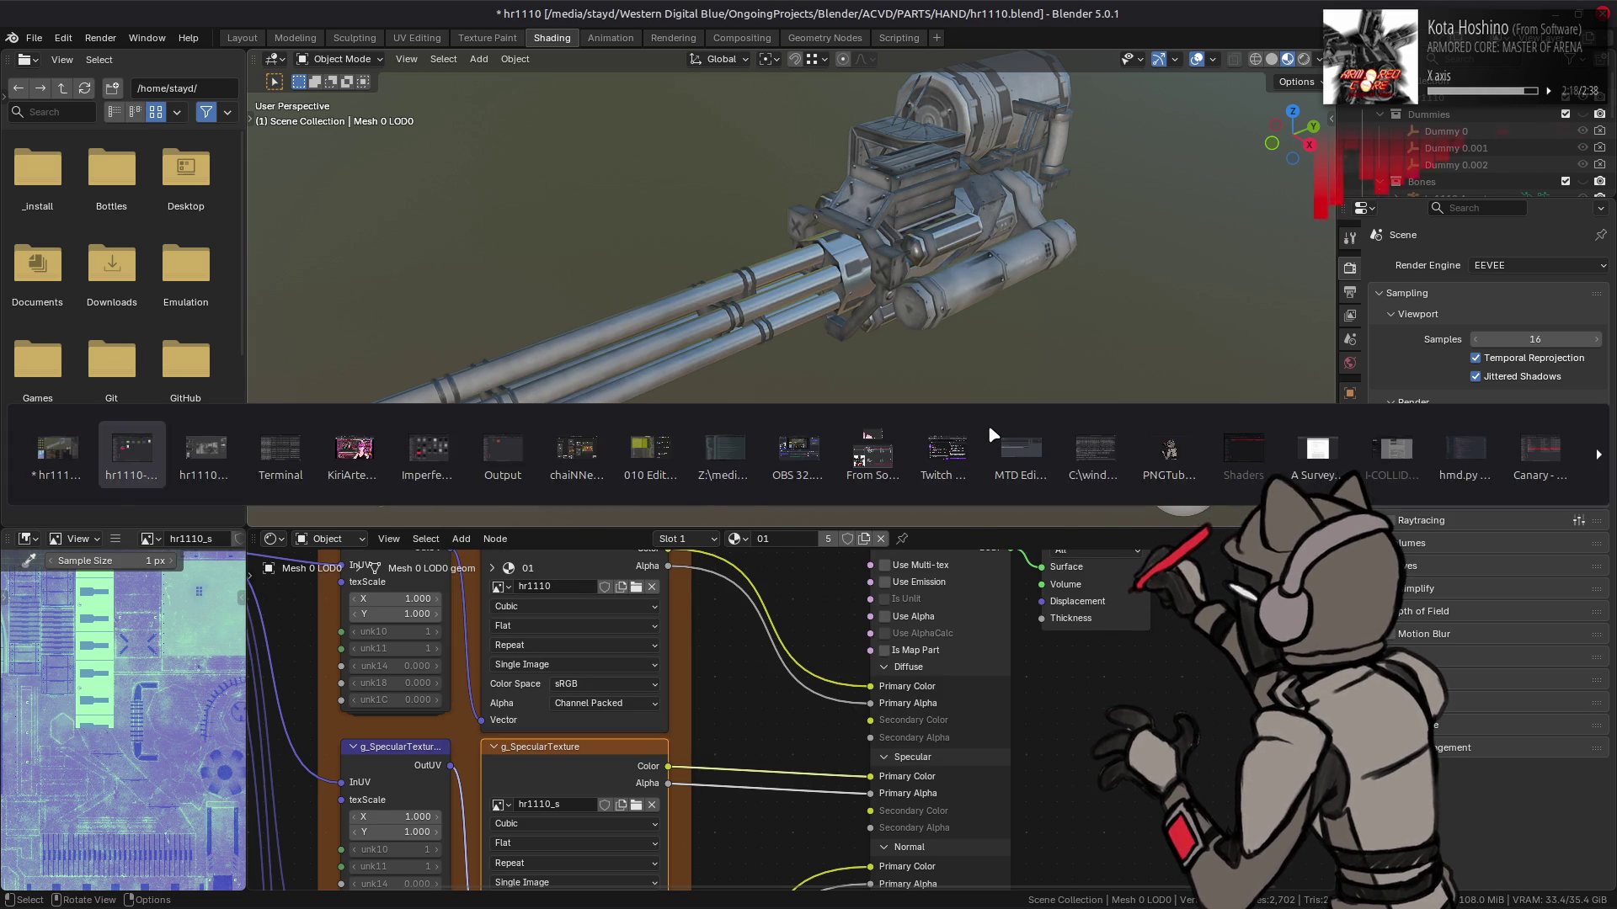
Bring GIMP back to the front showing hr1110_s.xcf
key(alt+Tab)
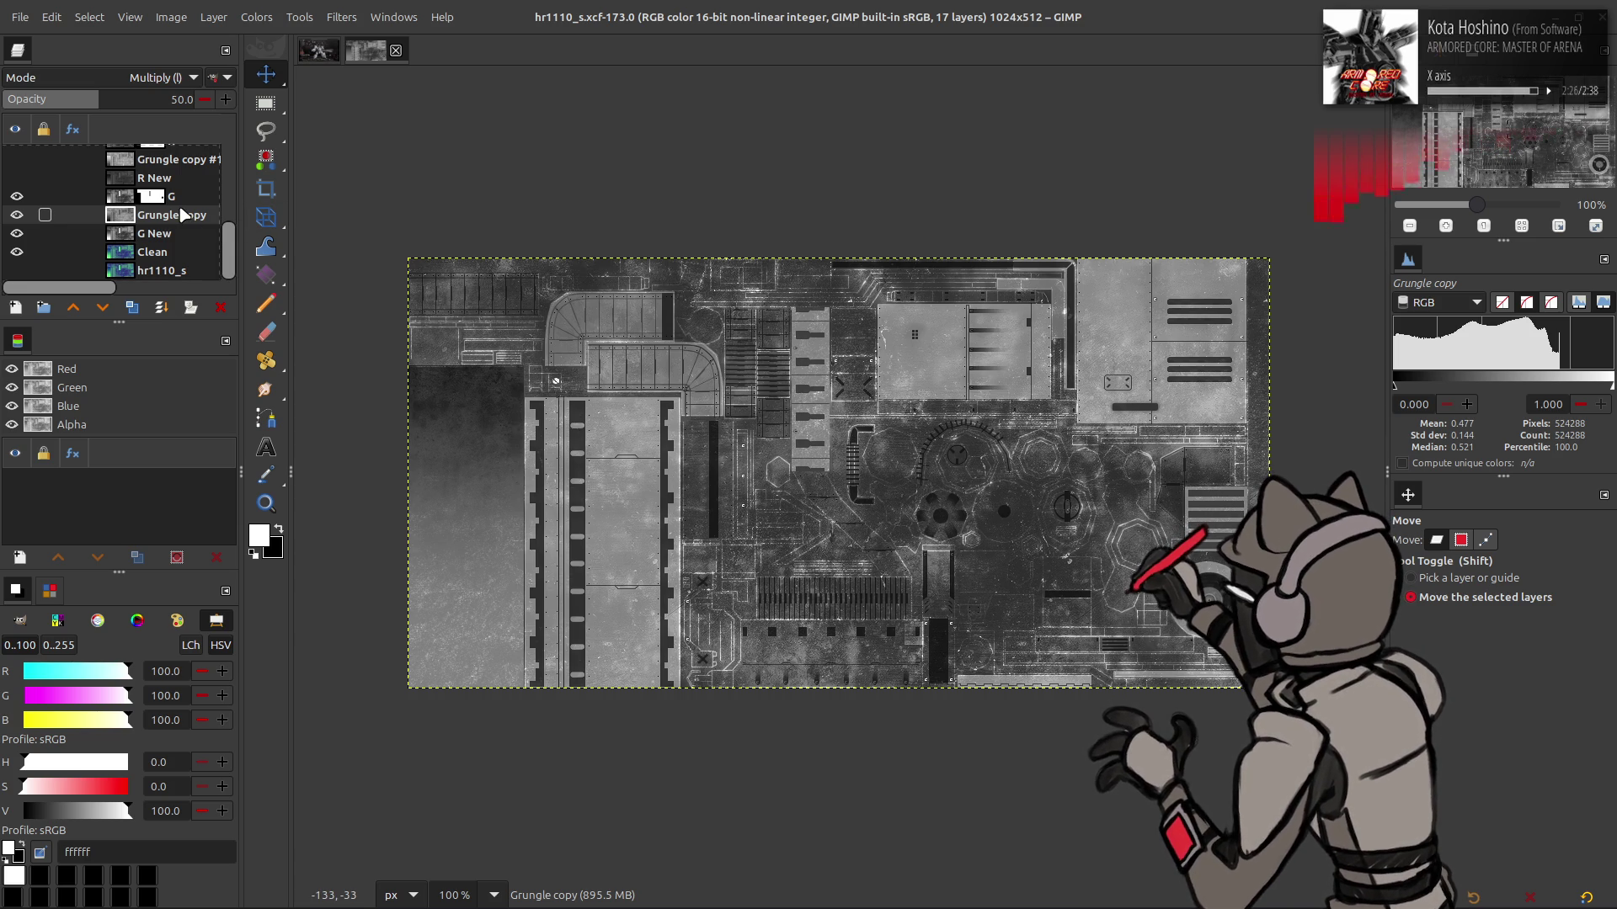
Create Visible #1 from the G layer and Visible #2 from the R layer via New from Visible
click(124, 197)
right_click(123, 197)
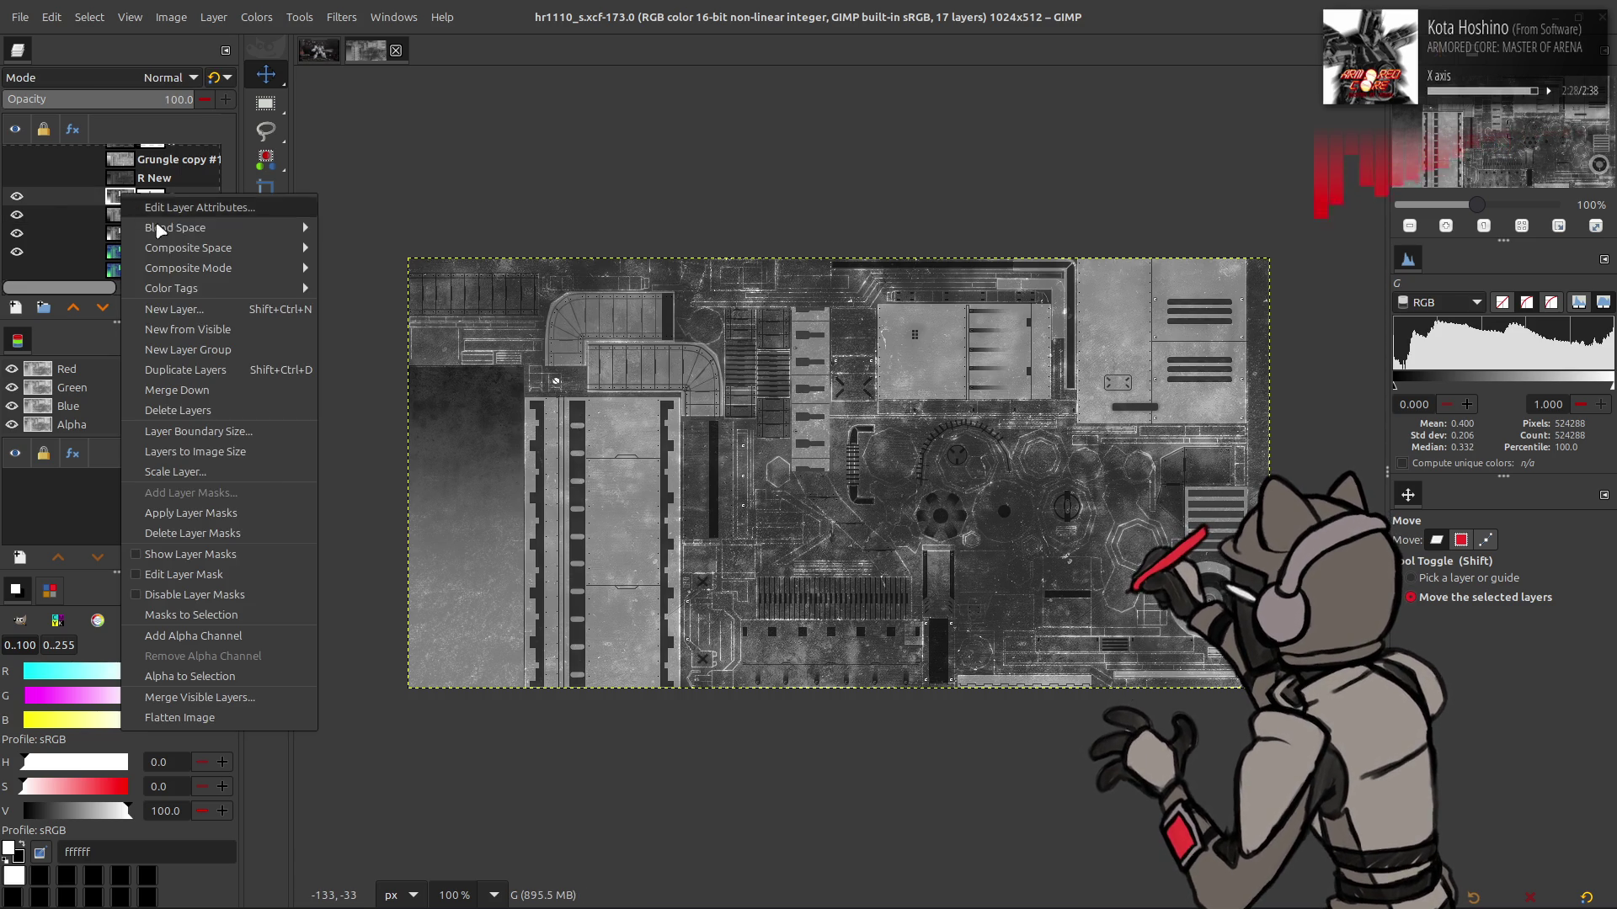
click(187, 329)
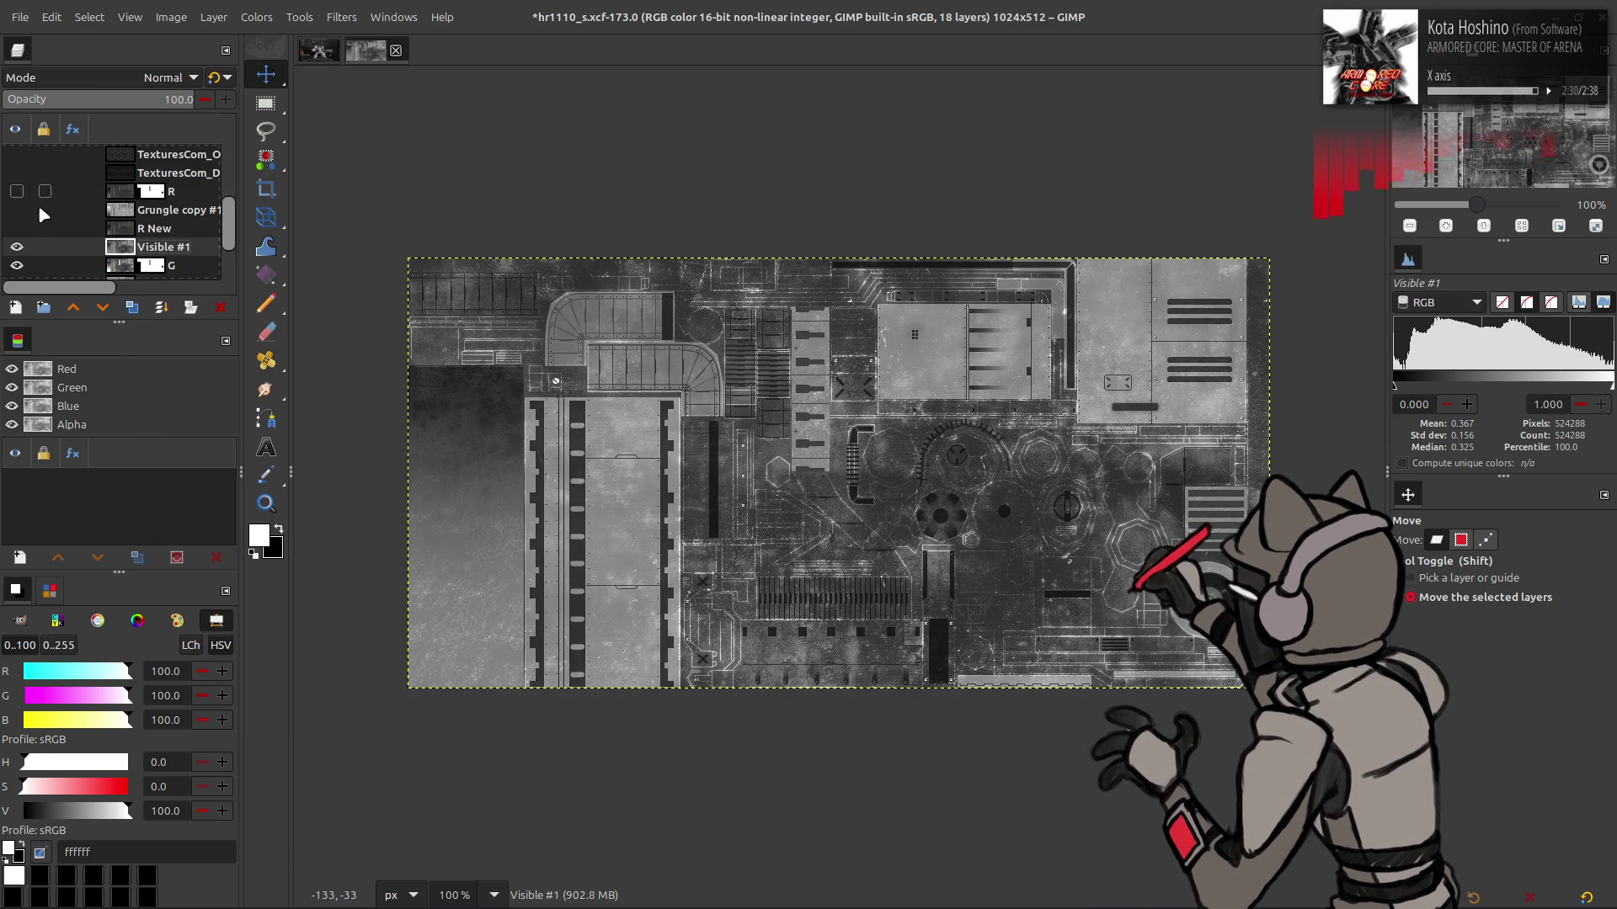
click(16, 228)
scroll(66, 191, down, 2)
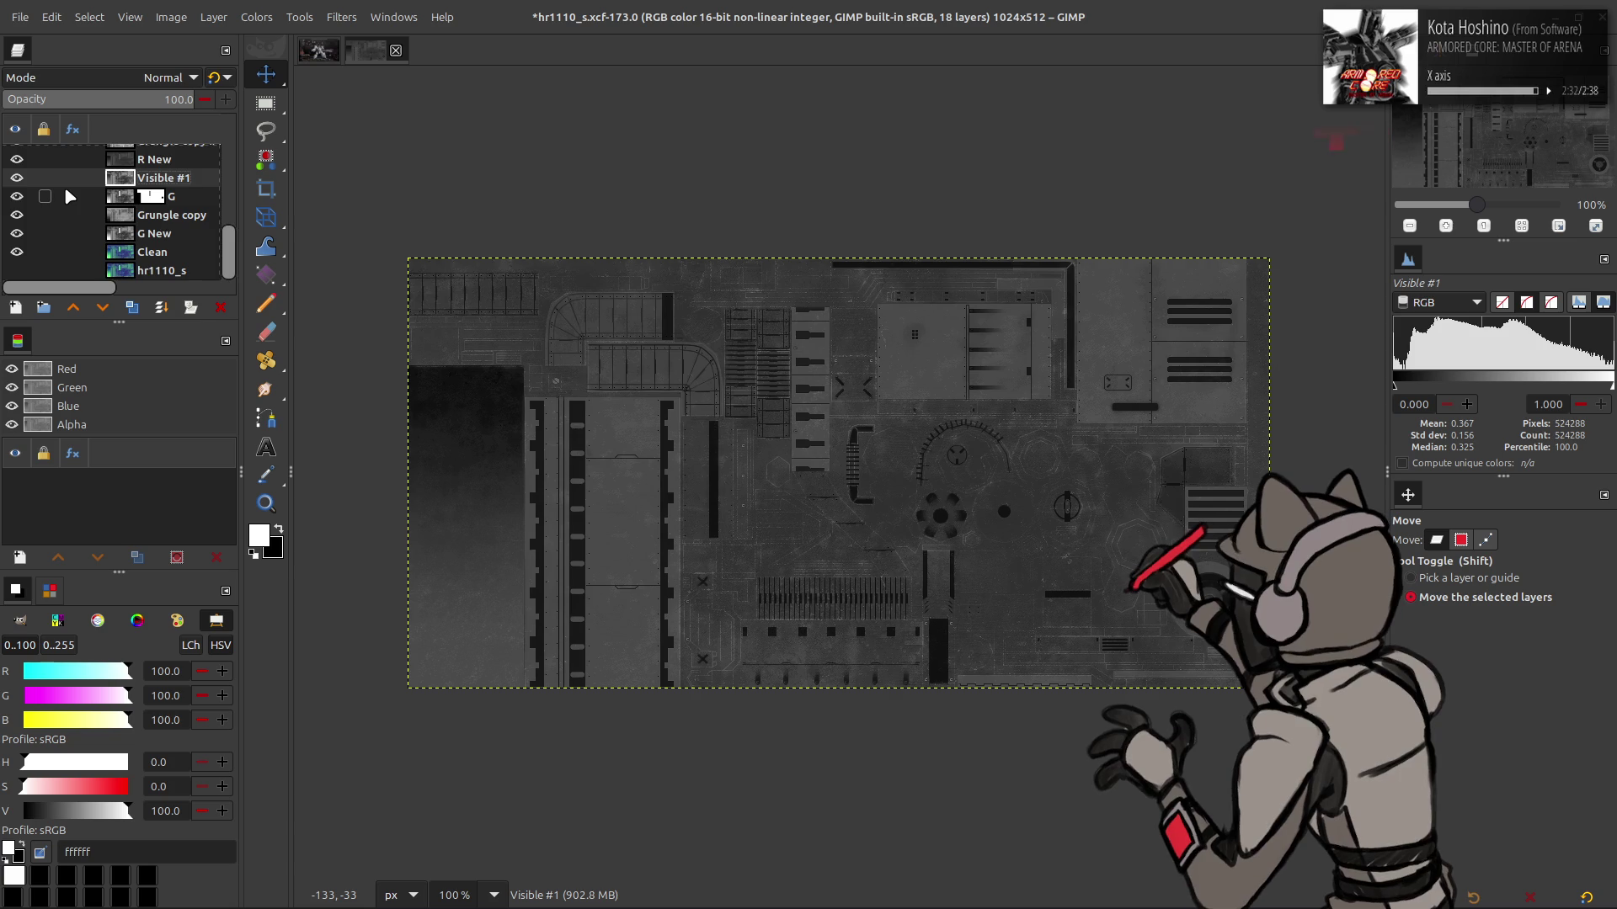
scroll(65, 190, up, 2)
click(101, 223)
right_click(104, 220)
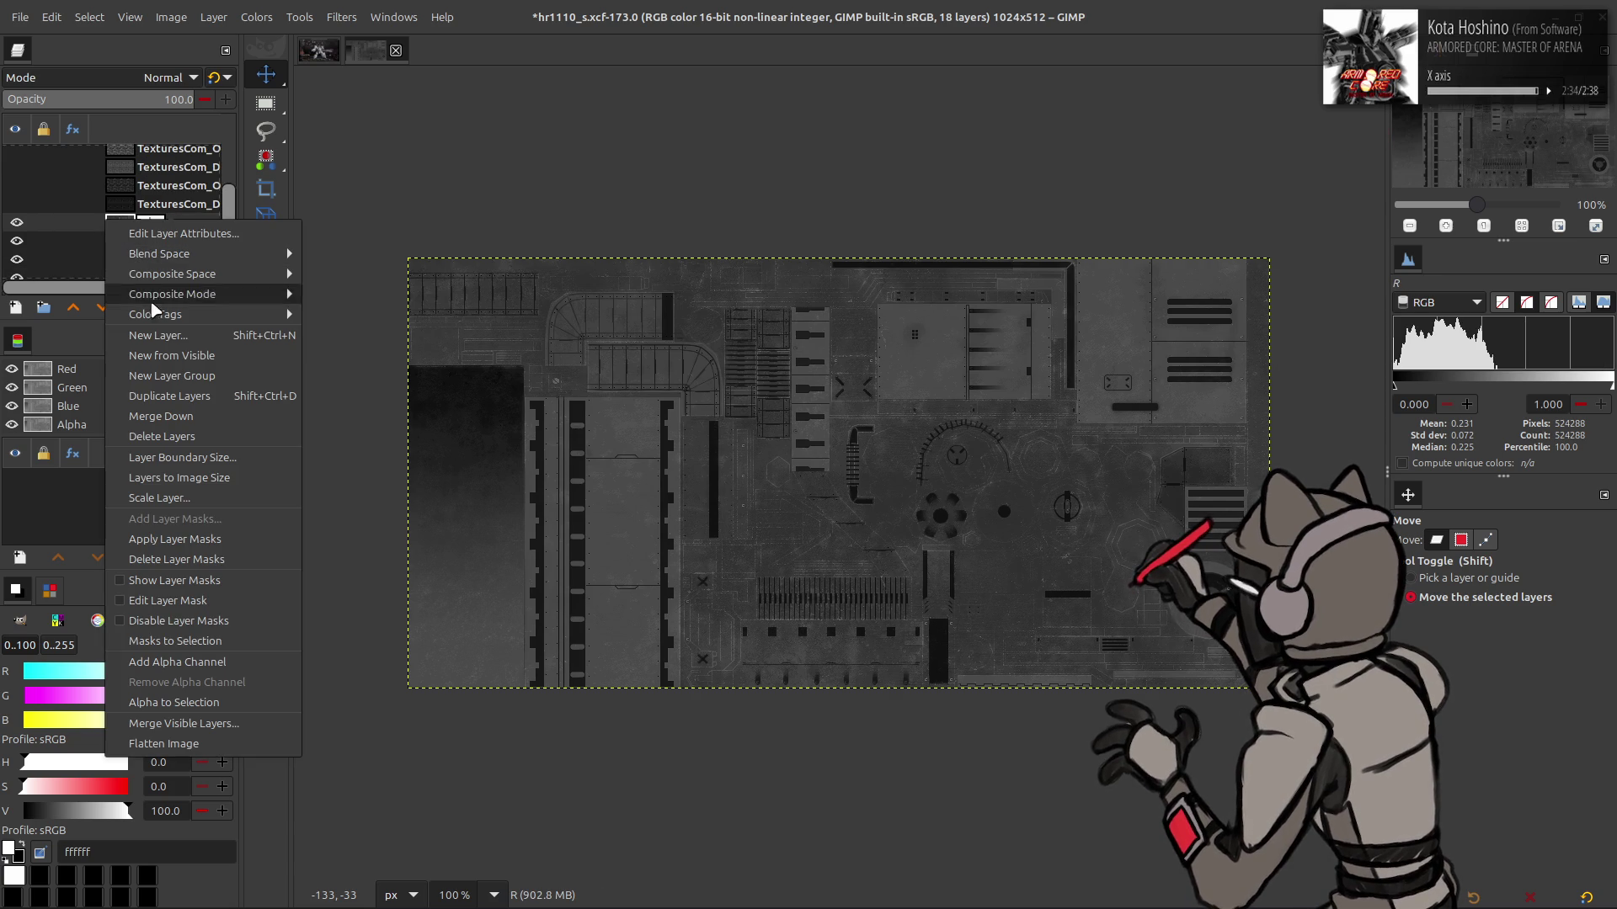
click(164, 357)
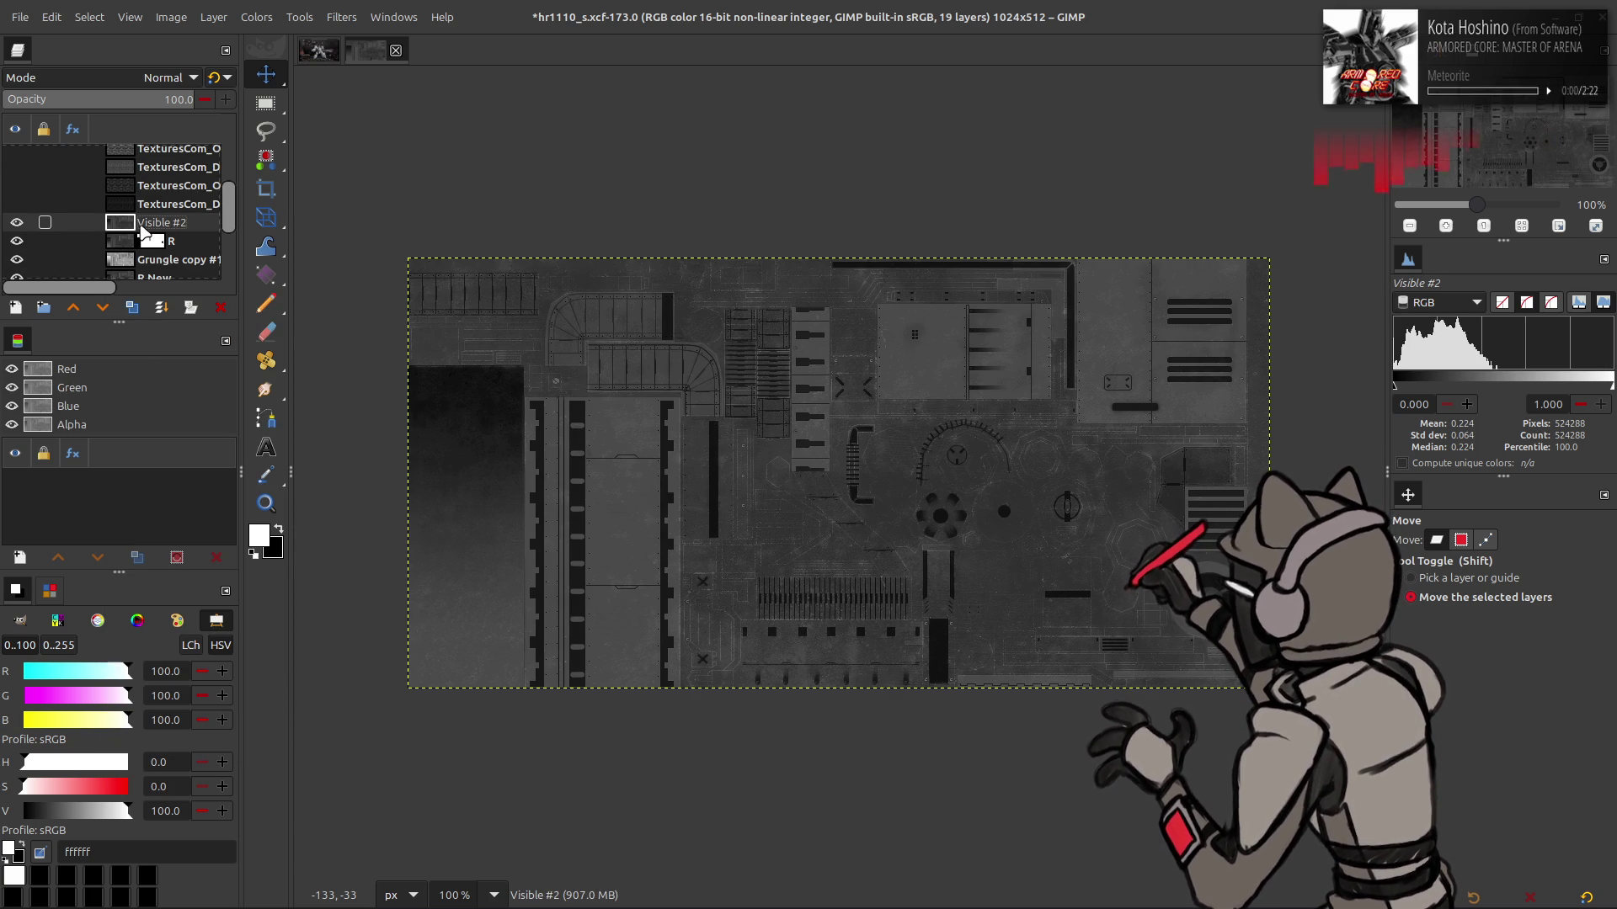
Hide Grungle copy #1, R New, G and Grungle copy, and place Visible #1 beneath Visible #2
scroll(101, 229, down, 2)
click(17, 210)
click(16, 229)
scroll(16, 223, down, 3)
click(17, 196)
click(17, 214)
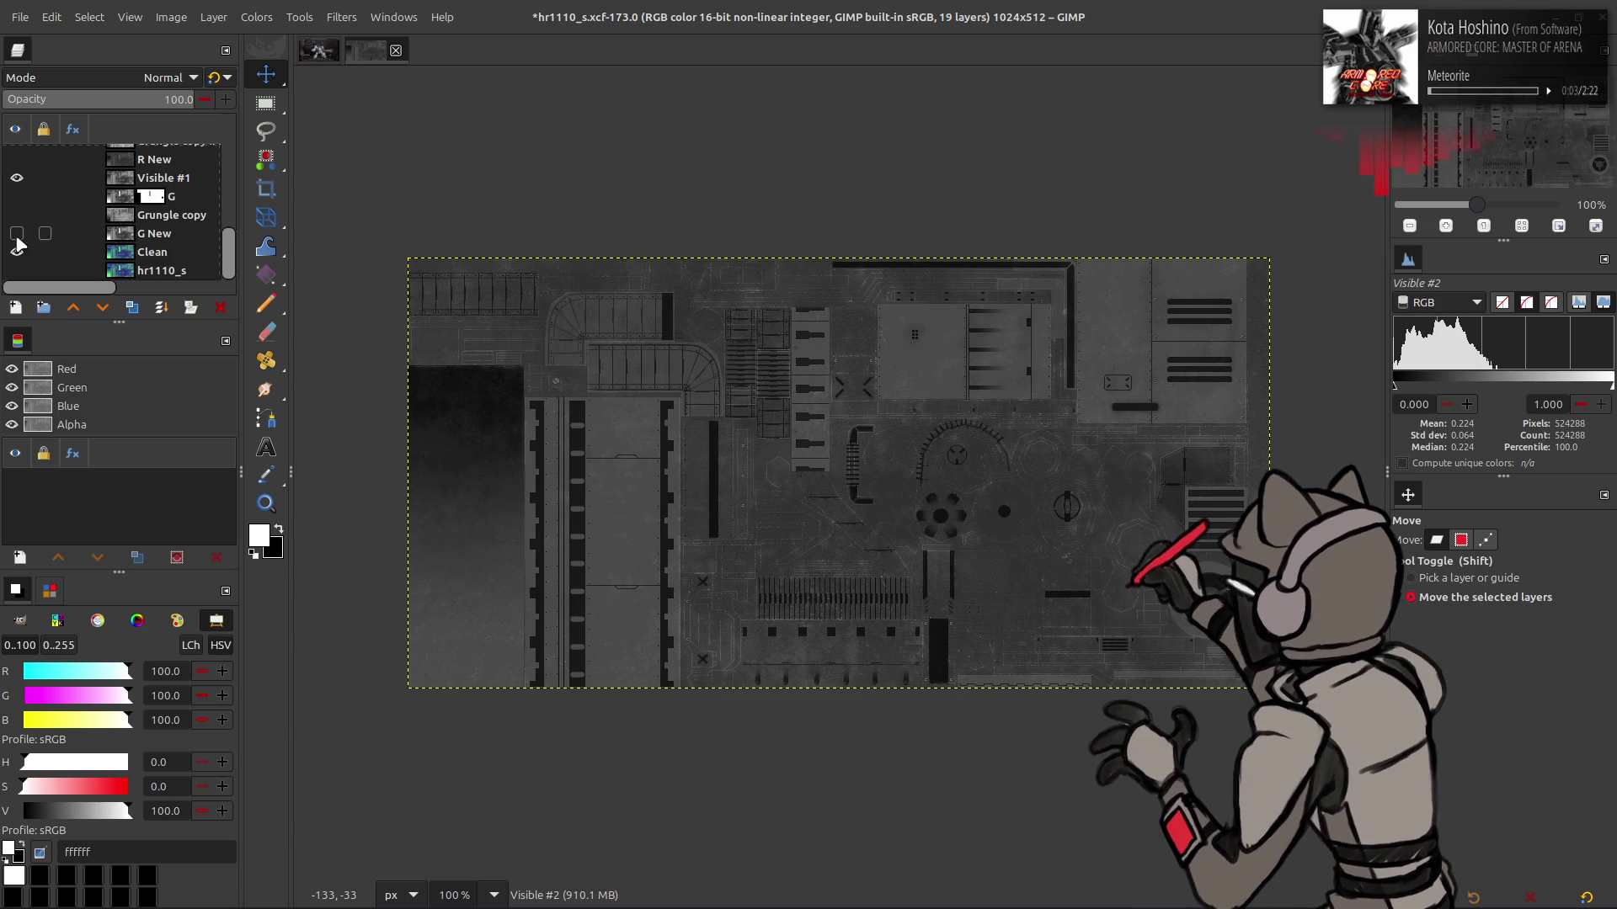
scroll(48, 224, up, 3)
drag(144, 270, 164, 202)
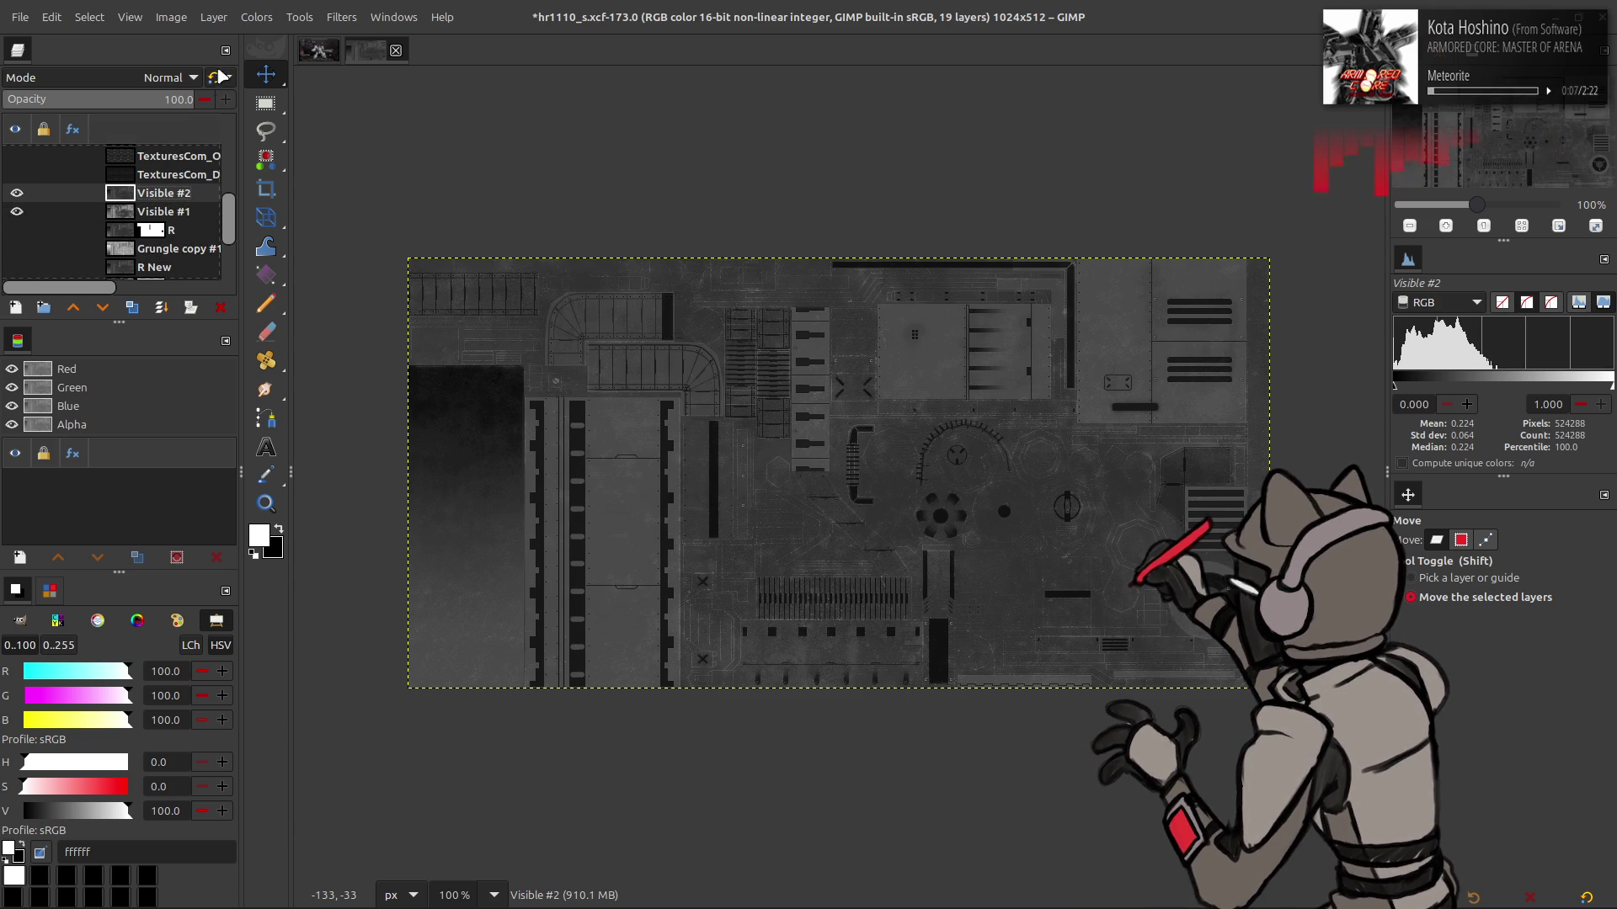
click(257, 17)
Make Visible #2 pure red by zeroing its Blue and Green output levels, then hide it
click(291, 210)
scroll(147, 220, down, 3)
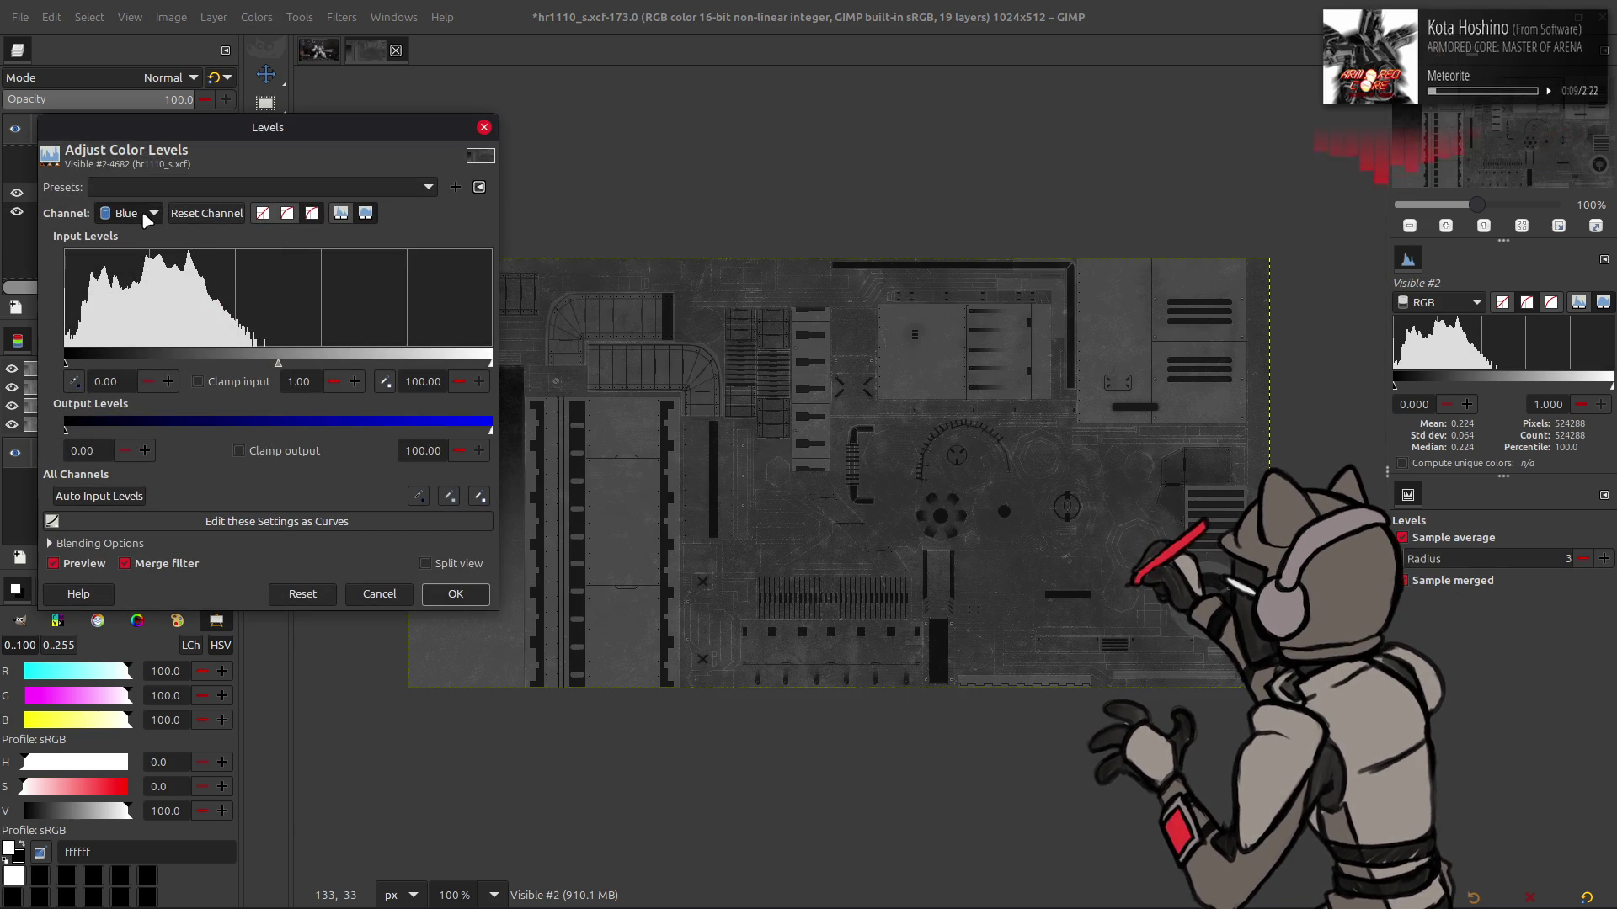
drag(450, 427, 67, 431)
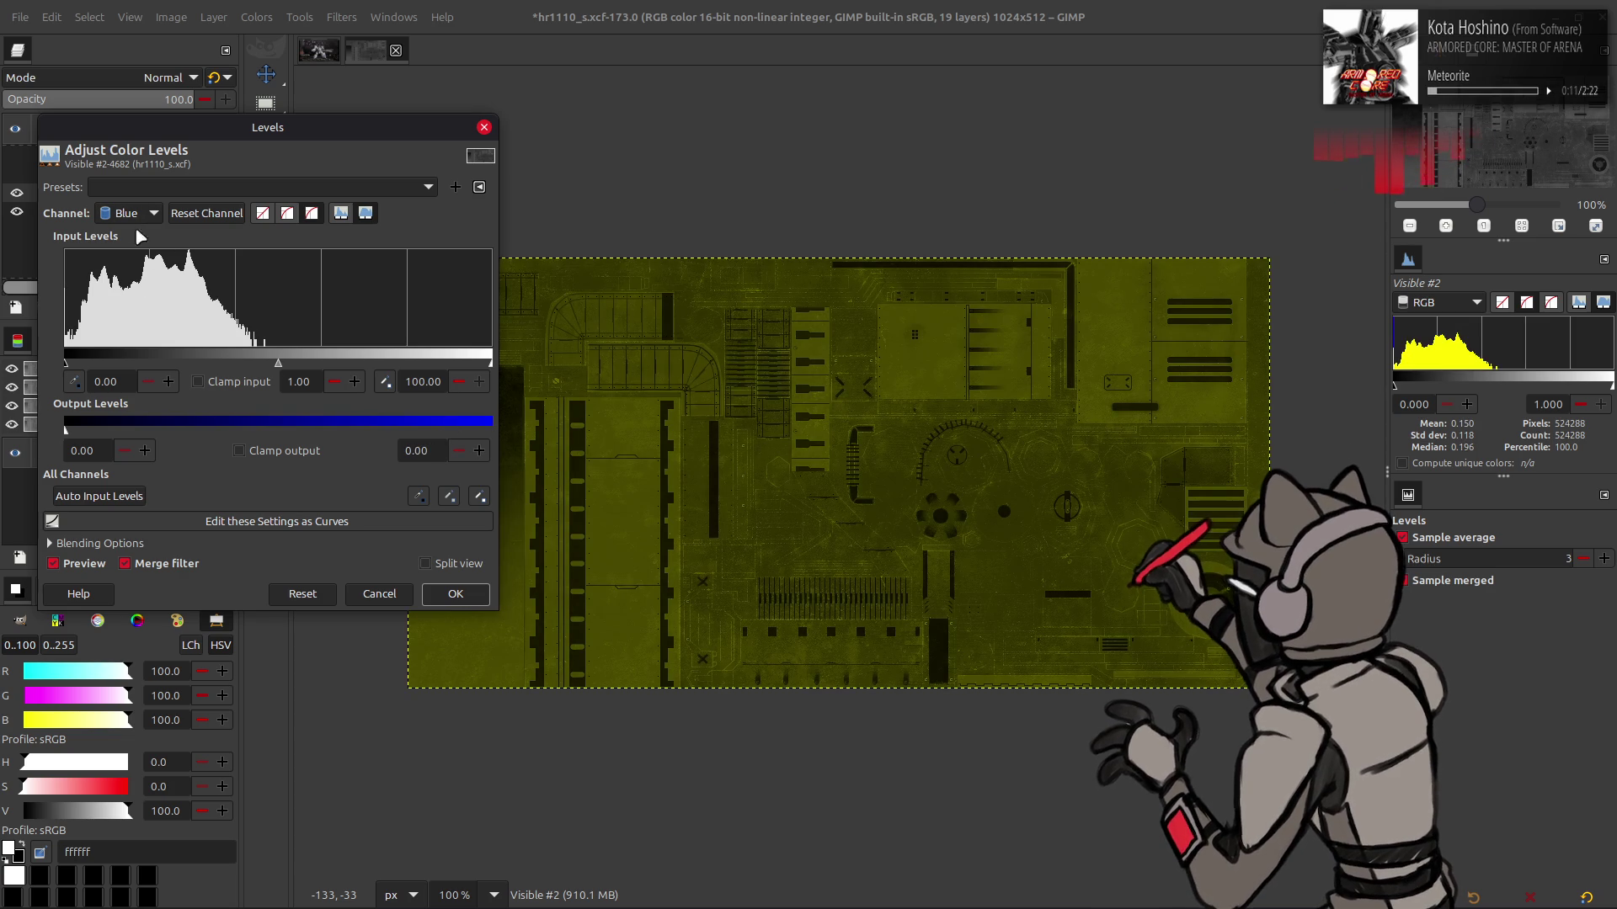
scroll(130, 218, up, 1)
drag(472, 427, 4, 440)
click(455, 594)
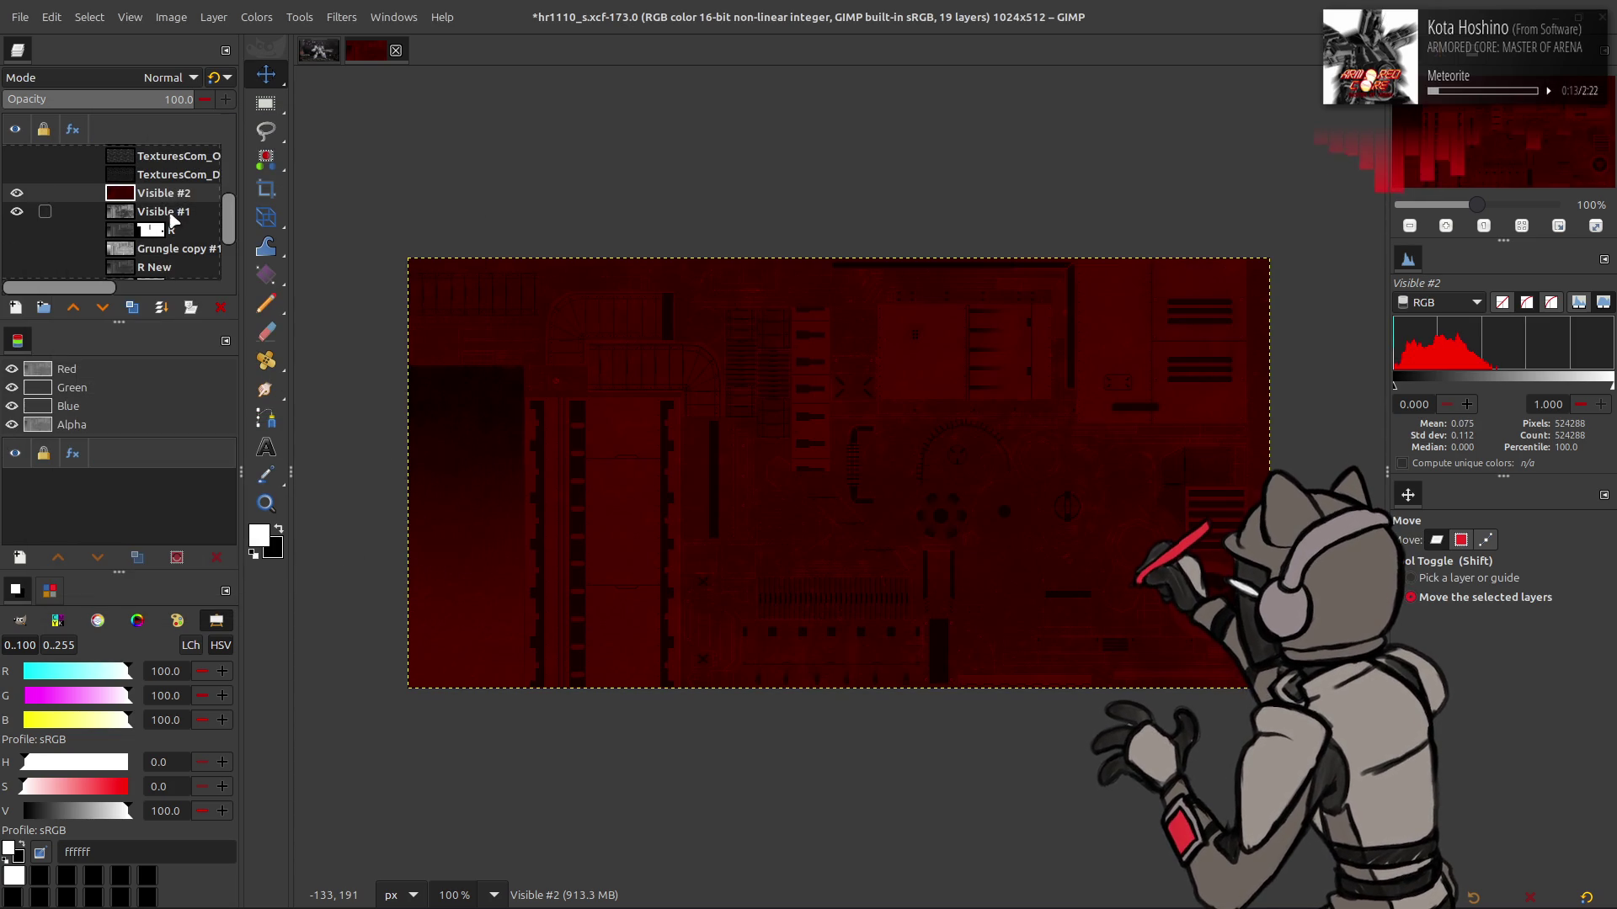
click(165, 211)
click(257, 17)
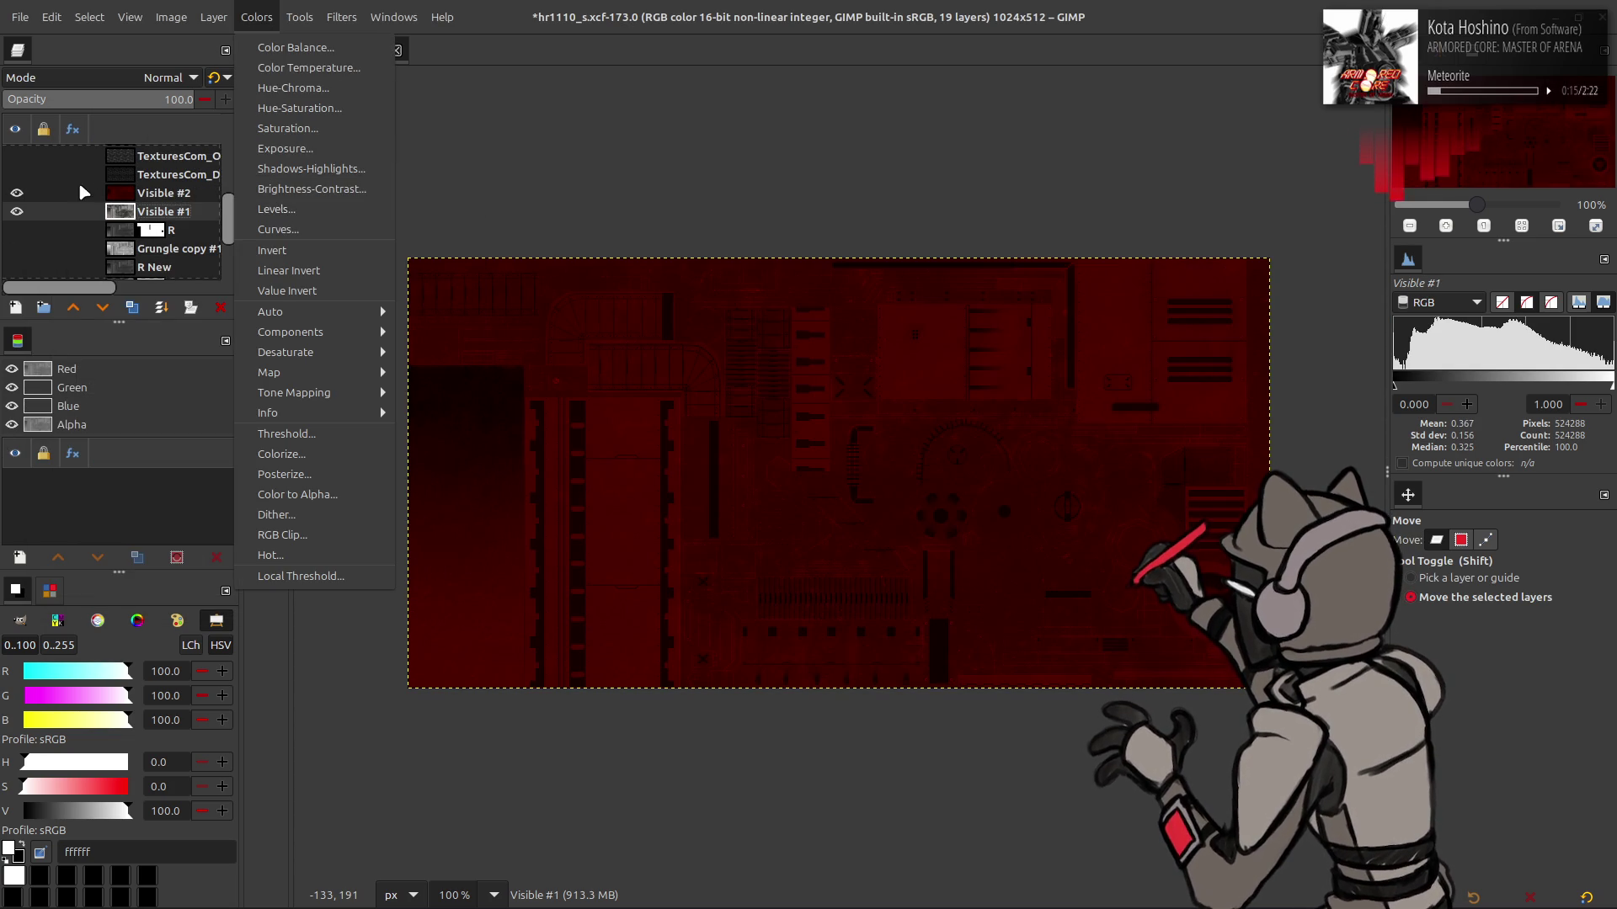
click(16, 193)
click(16, 192)
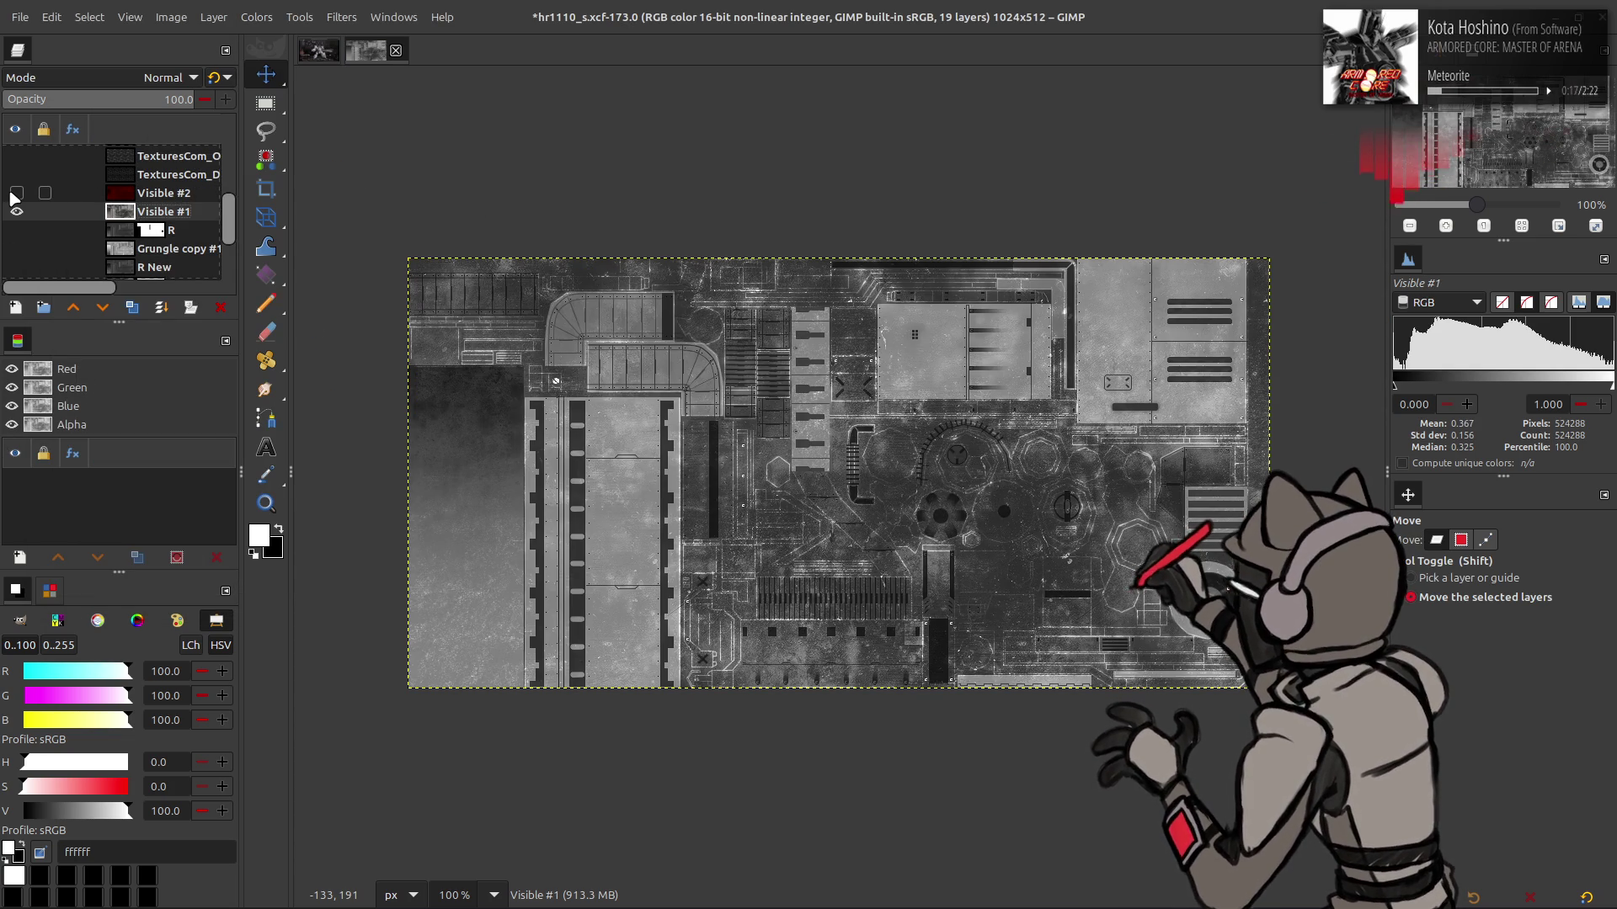
In Levels for Visible #1, lower the Red output maximum and set Blue output minimum to 50
click(257, 17)
click(294, 210)
scroll(135, 215, down, 1)
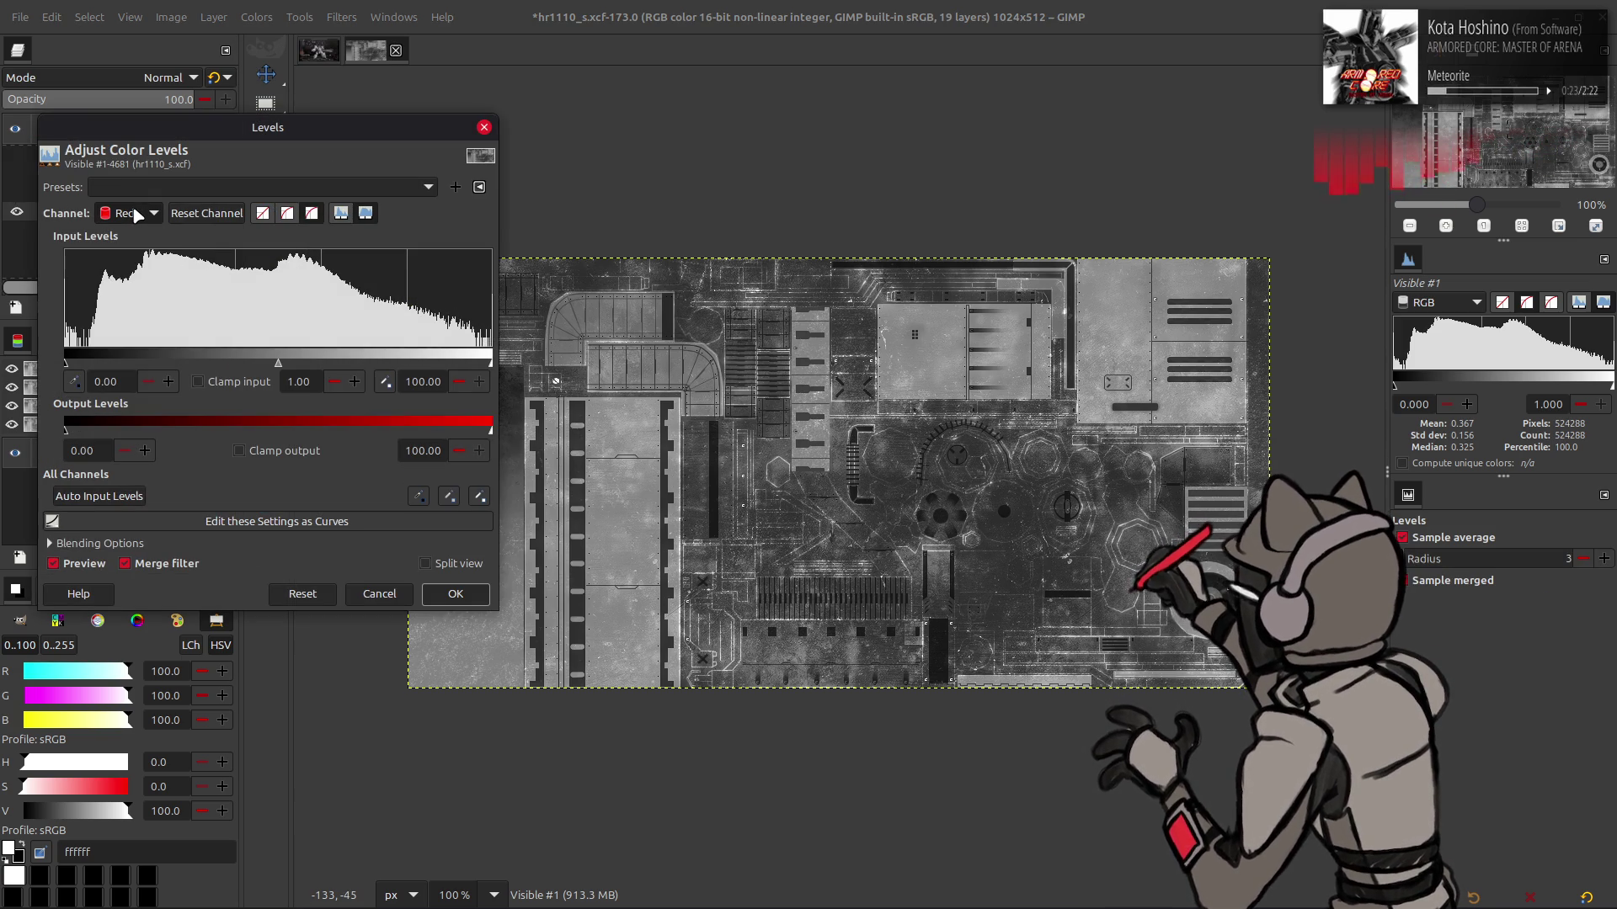
mouse_move(490, 431)
mouse_down()
mouse_move(252, 432)
mouse_move(135, 287)
mouse_up()
scroll(127, 221, down, 1)
scroll(126, 221, down, 1)
double_click(84, 451)
text(50)
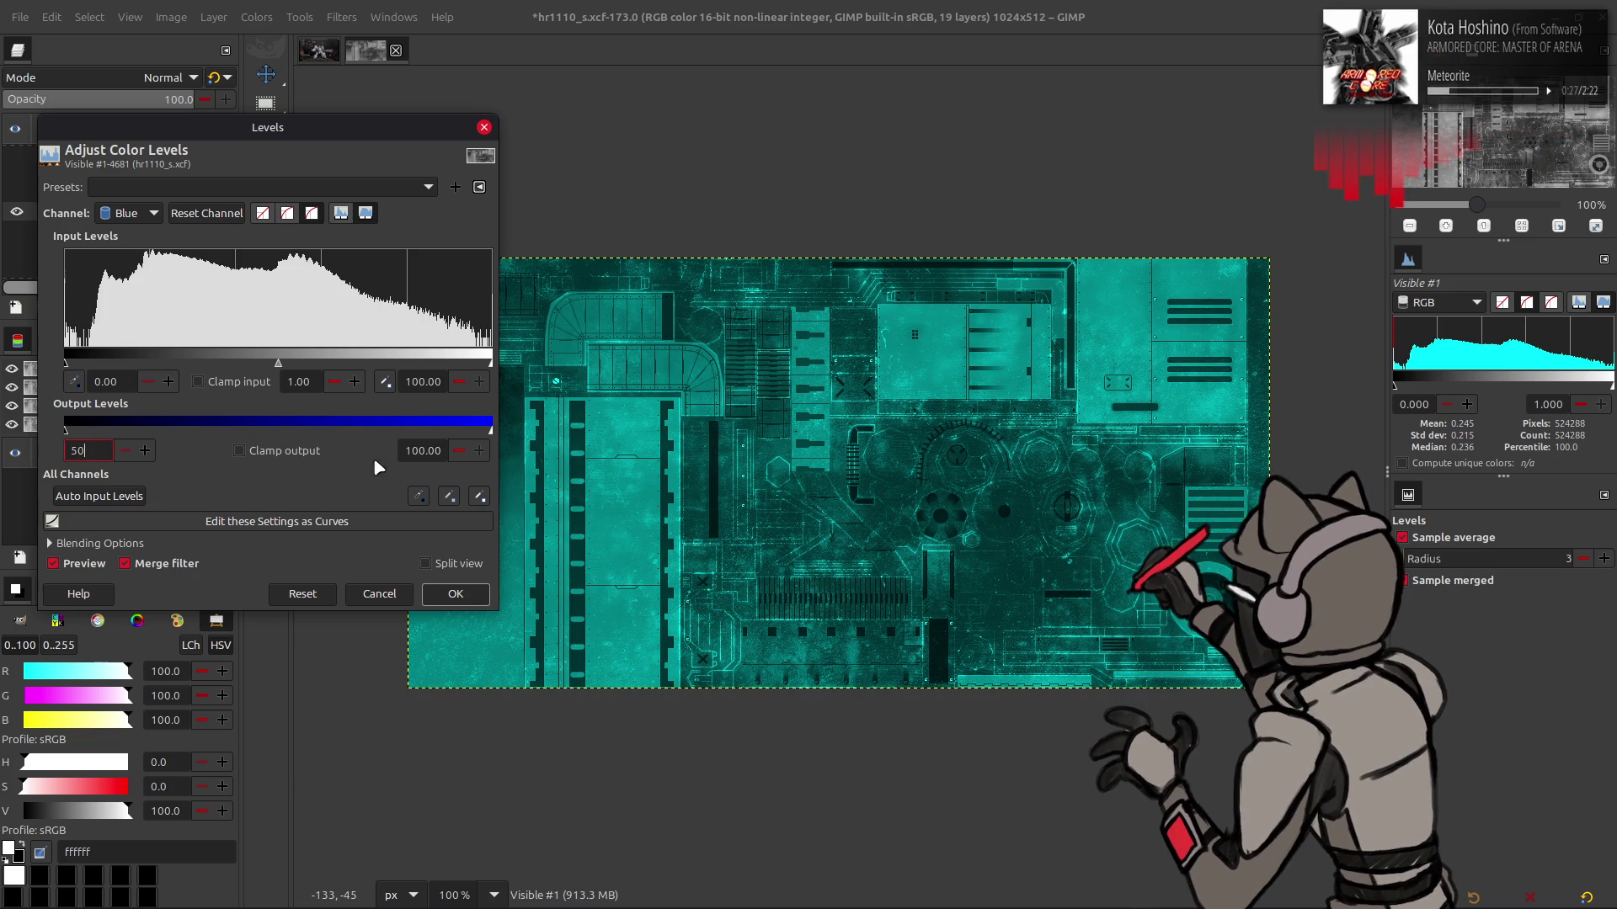
click(438, 450)
click(455, 593)
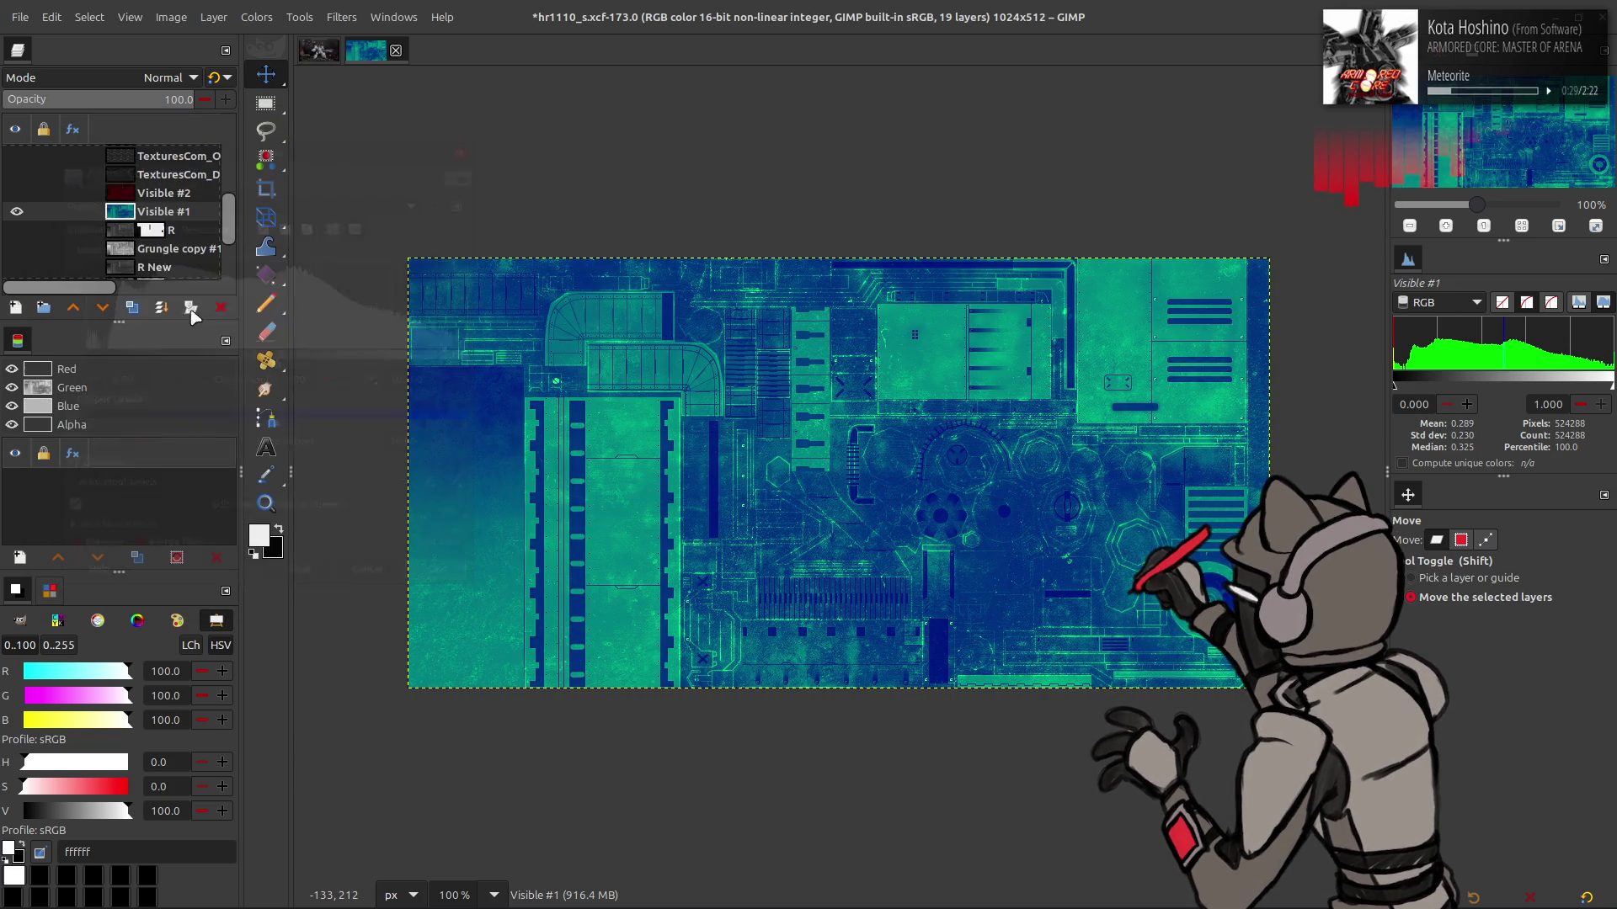
Show Visible #2, set it to Addition mode, and merge it down into Visible #1
click(16, 193)
click(160, 193)
click(167, 80)
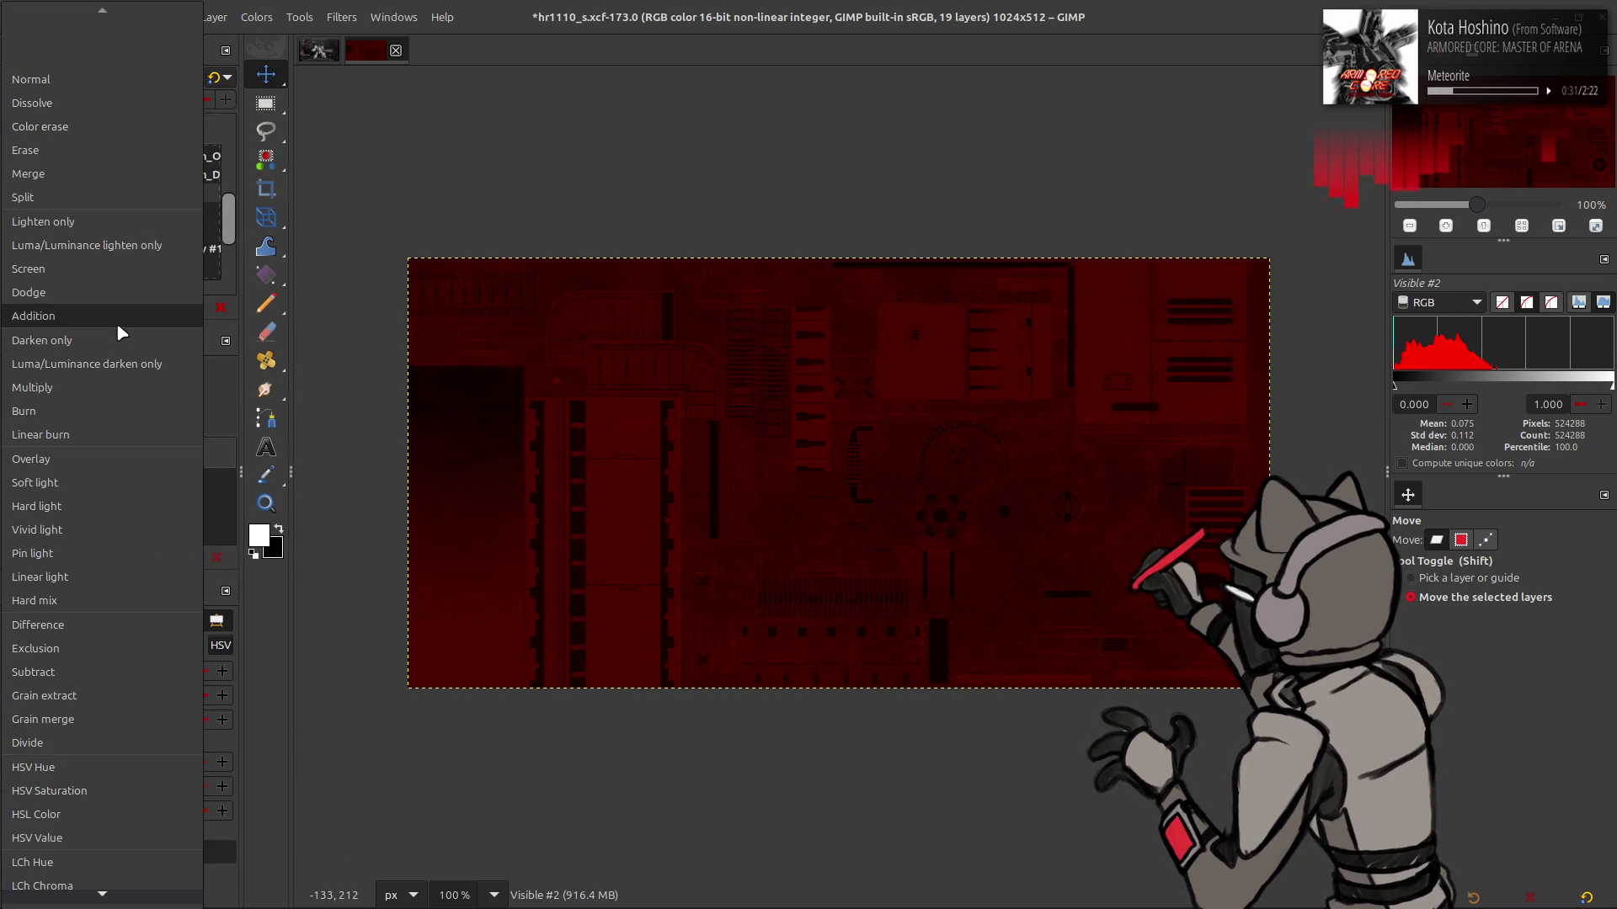
click(118, 318)
right_click(157, 190)
key(Escape)
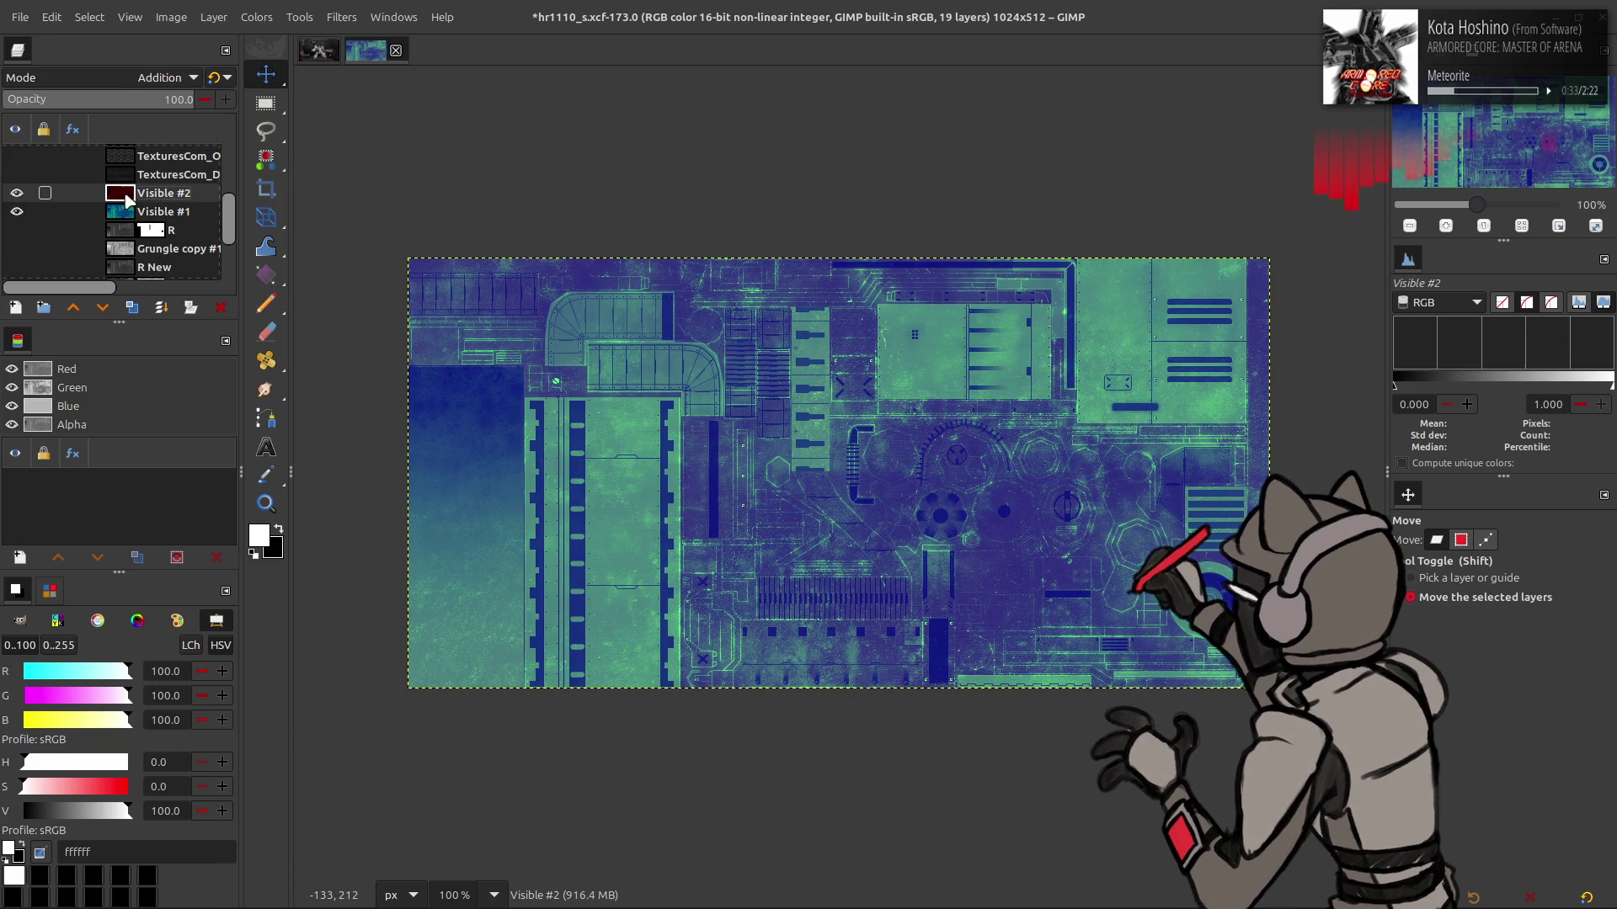
key(ctrl+z)
key(ctrl+z)
right_click(151, 200)
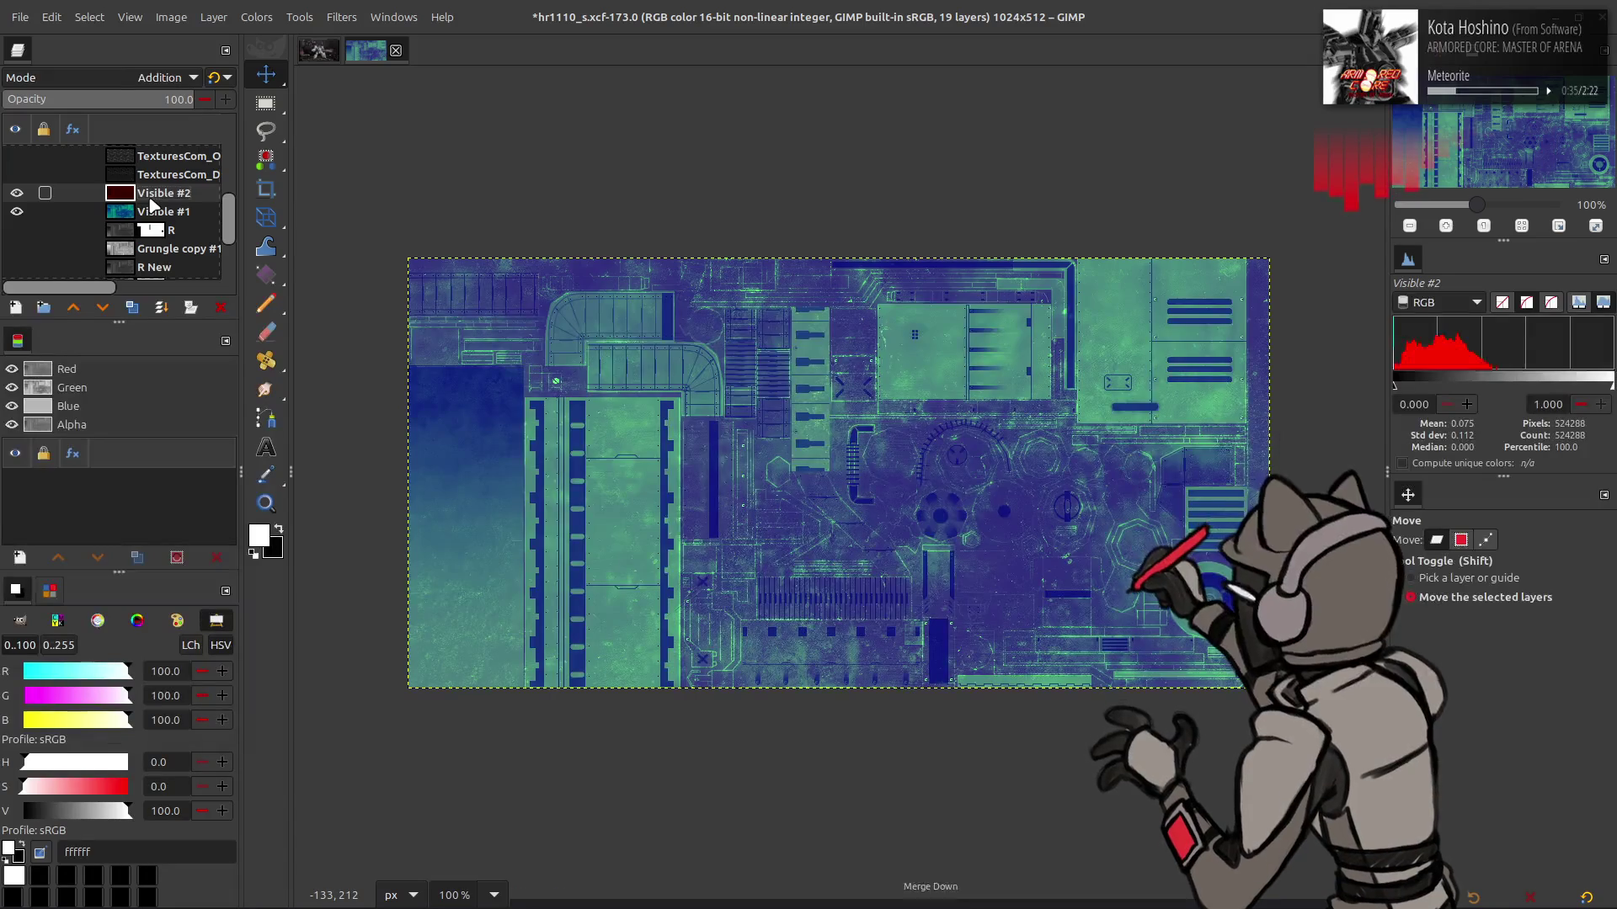
key(d)
double_click(152, 193)
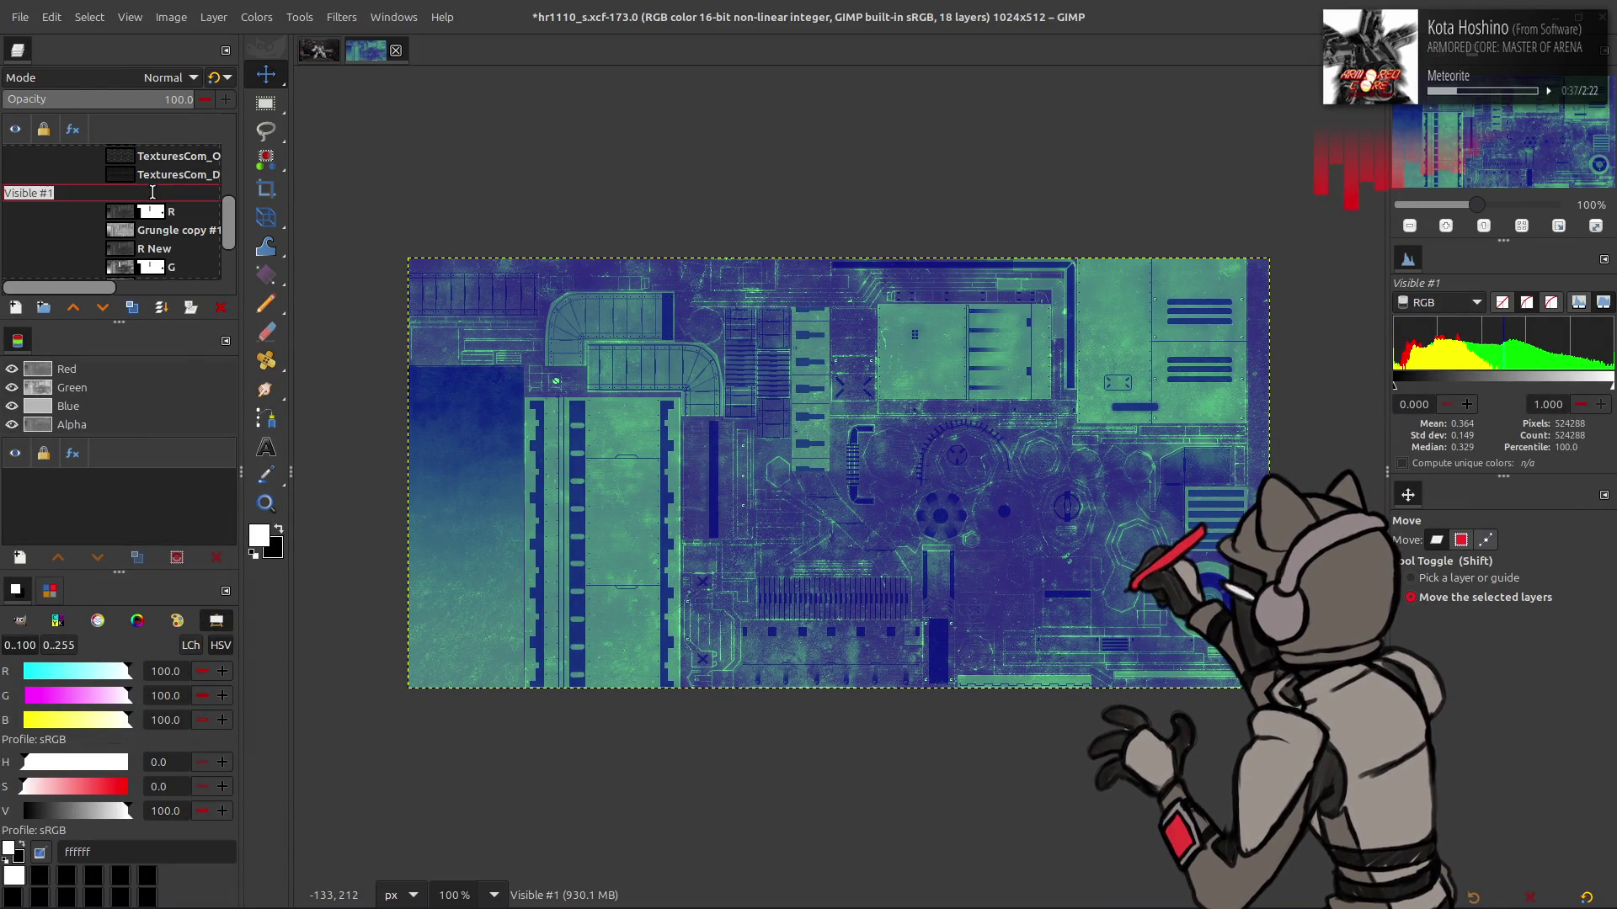
Rename the merged colour layer to New
text(New)
key(Return)
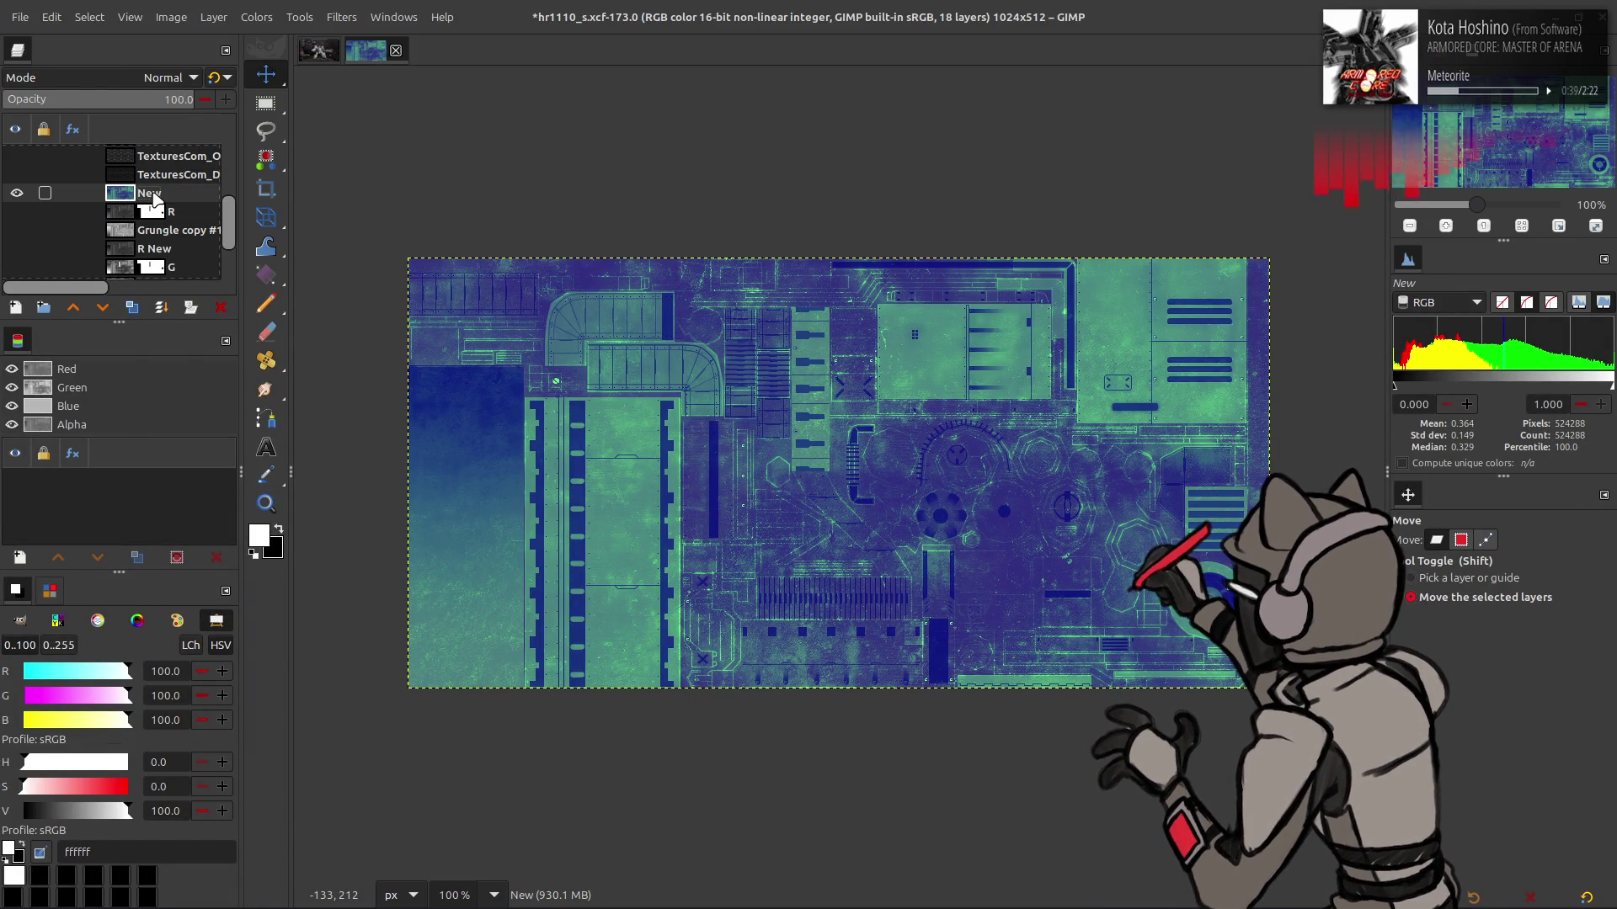
scroll(154, 202, down, 2)
click(150, 251)
scroll(148, 251, up, 3)
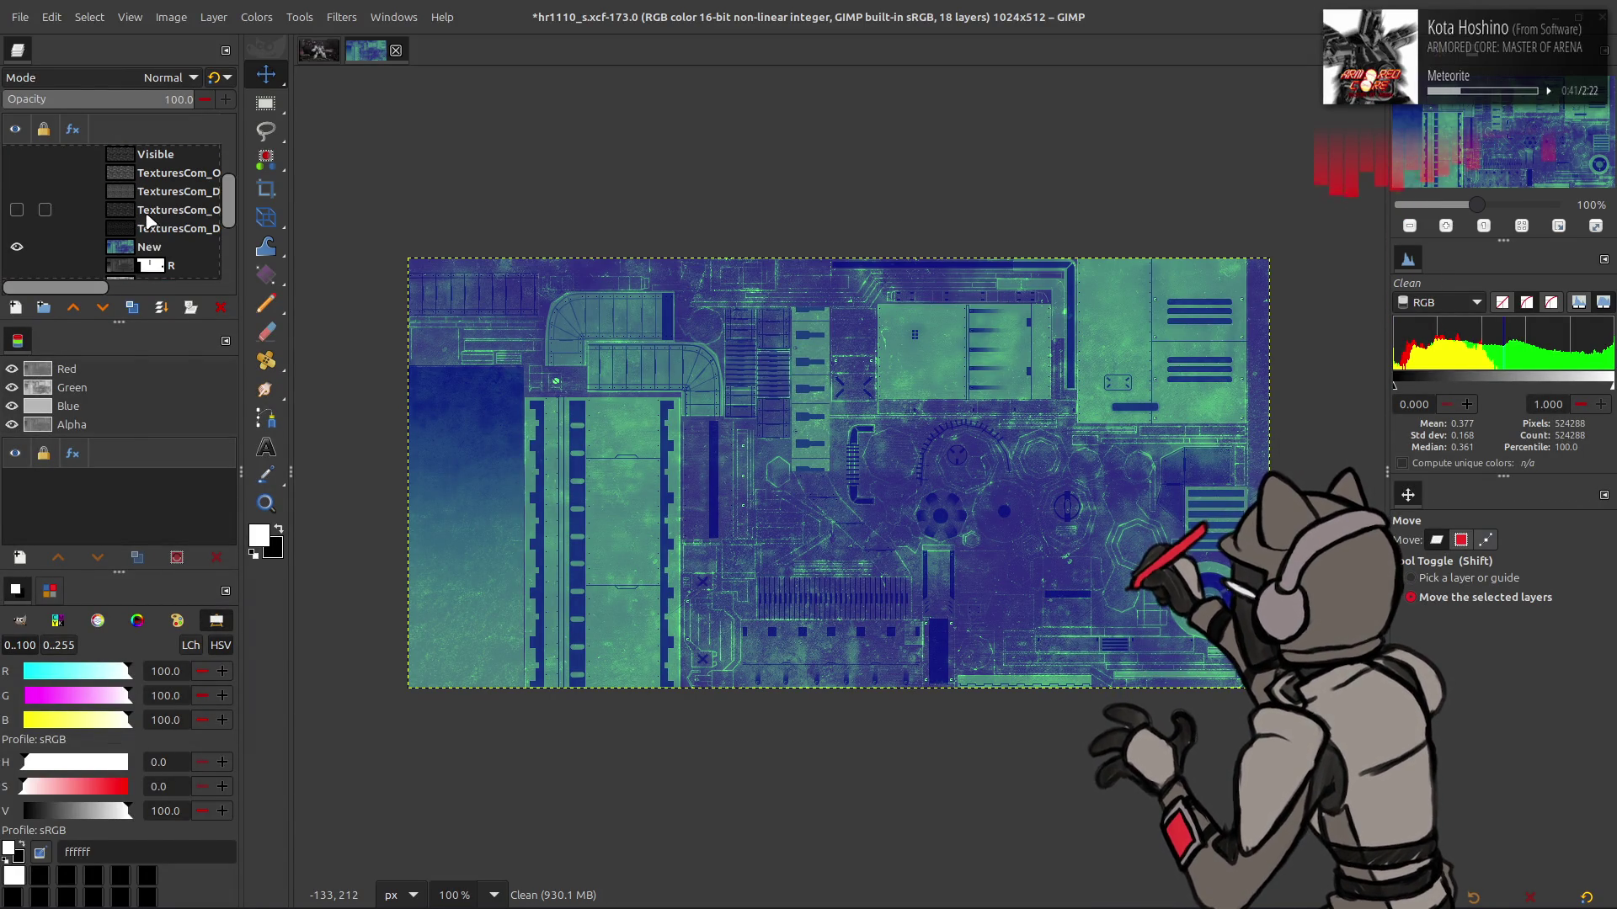
Toggle the New layer's visibility repeatedly to compare, then save hr1110_s.xcf
click(17, 248)
click(17, 248)
click(17, 247)
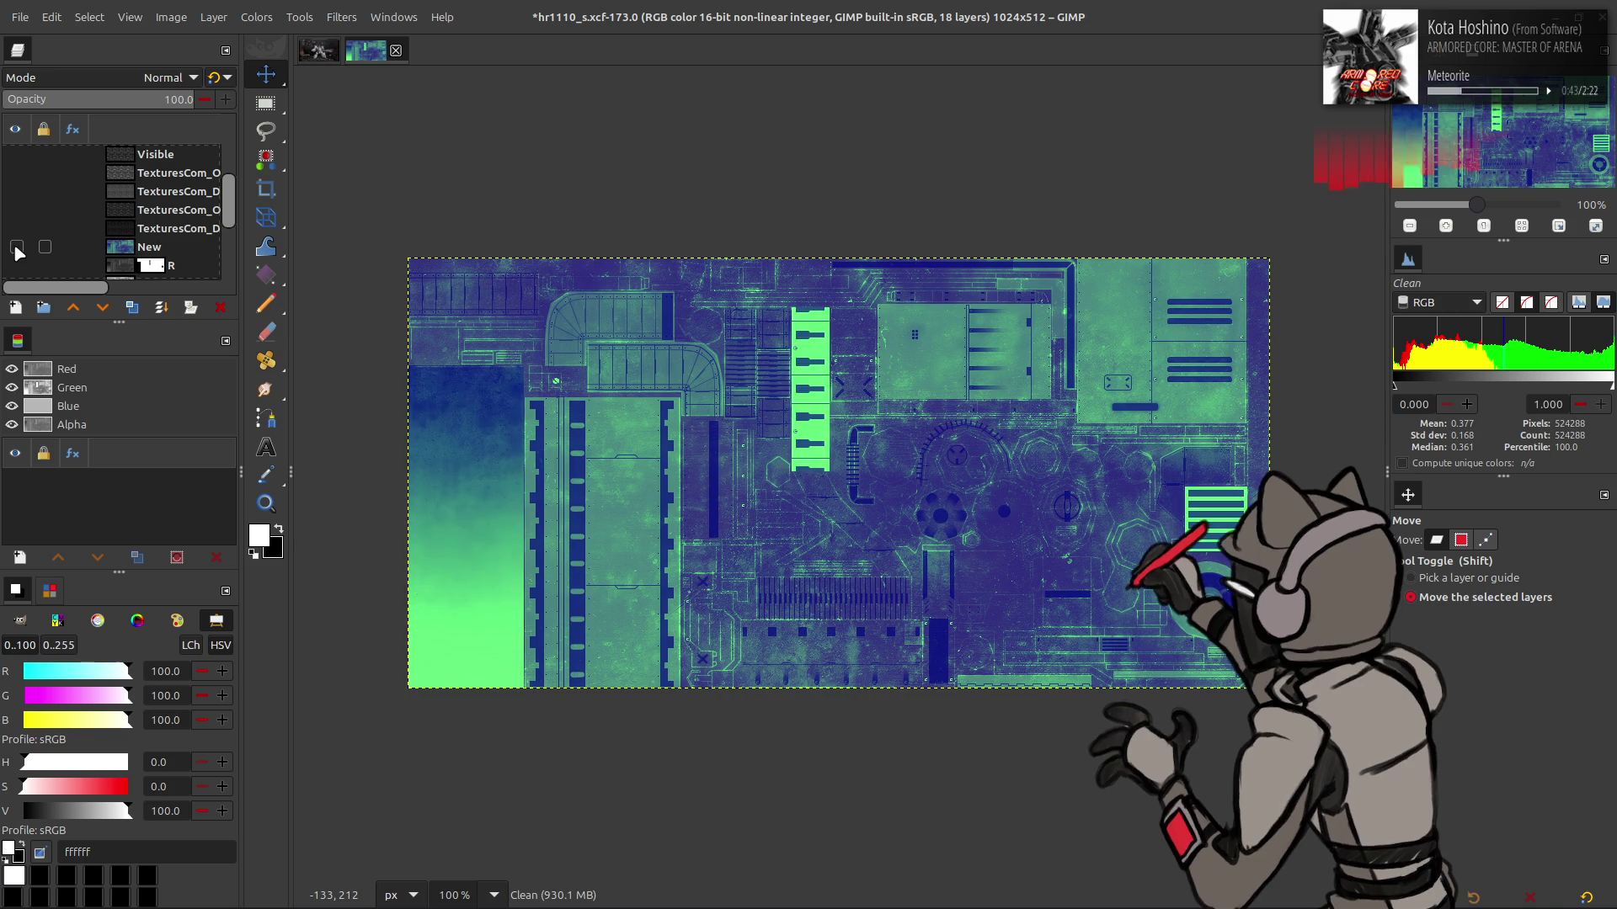
click(17, 248)
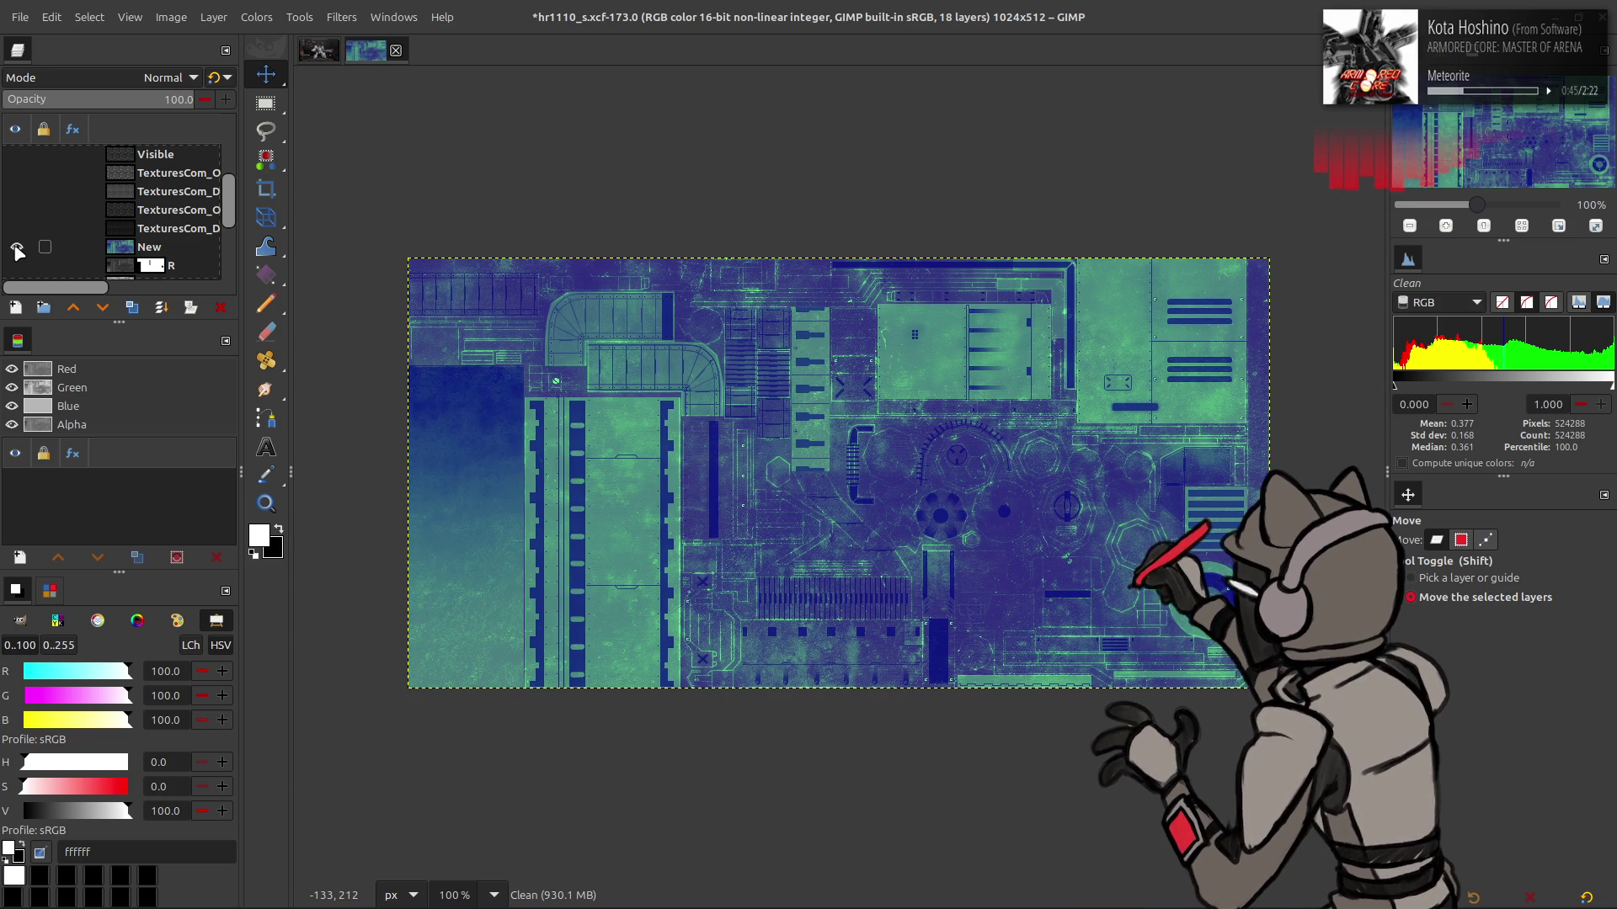
click(17, 247)
click(17, 248)
click(17, 248)
click(17, 248)
click(17, 248)
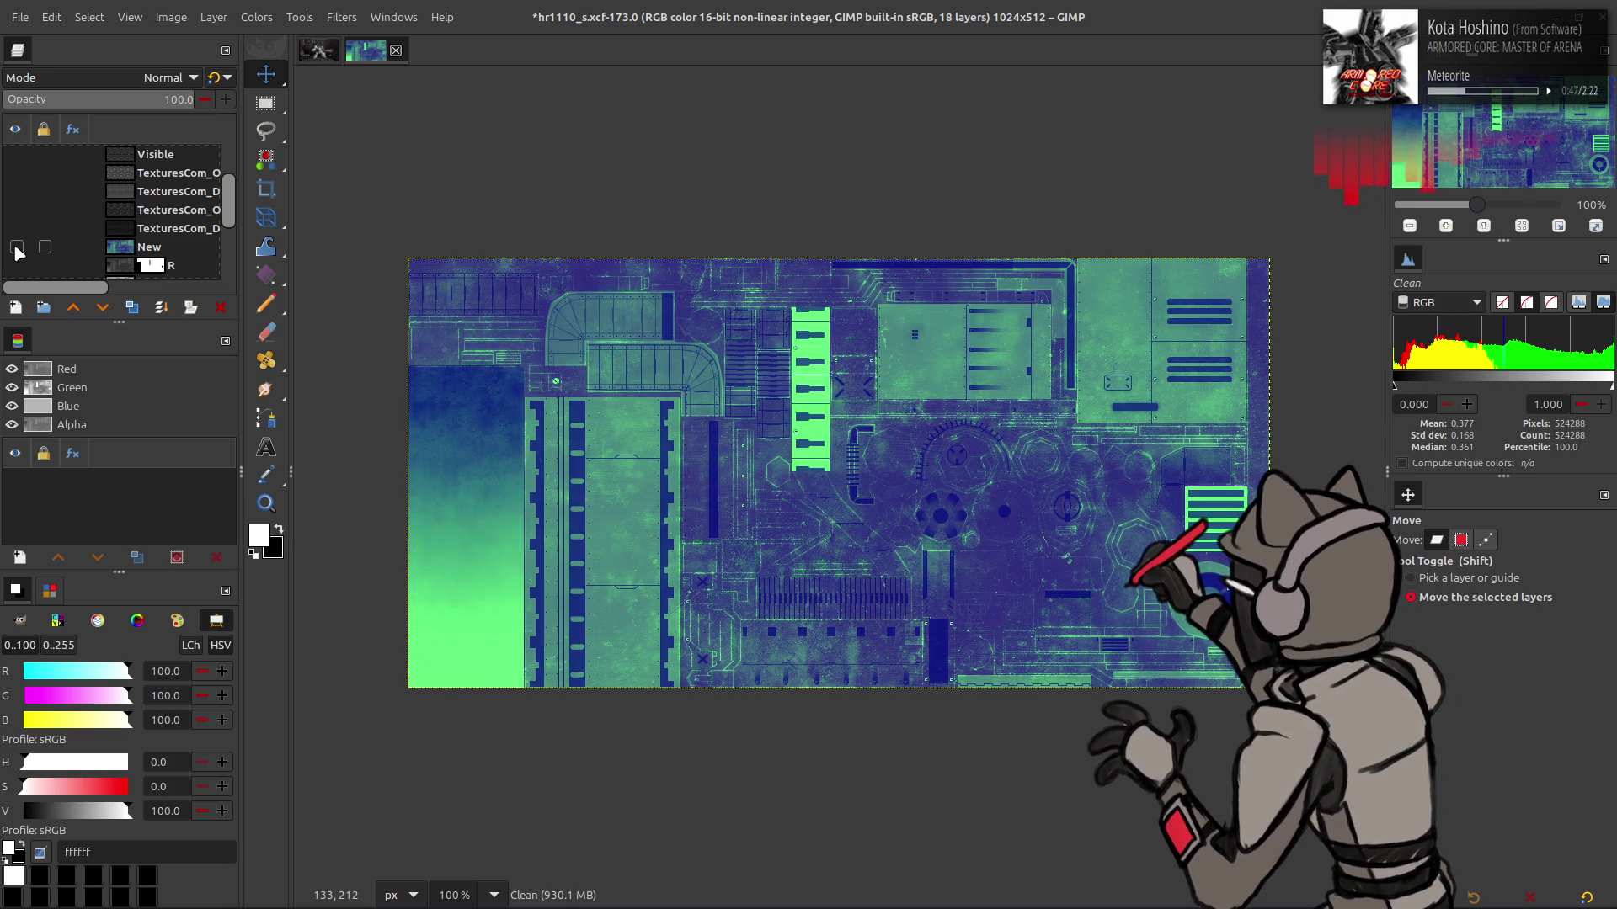
click(17, 247)
click(16, 247)
click(17, 248)
click(17, 247)
click(17, 247)
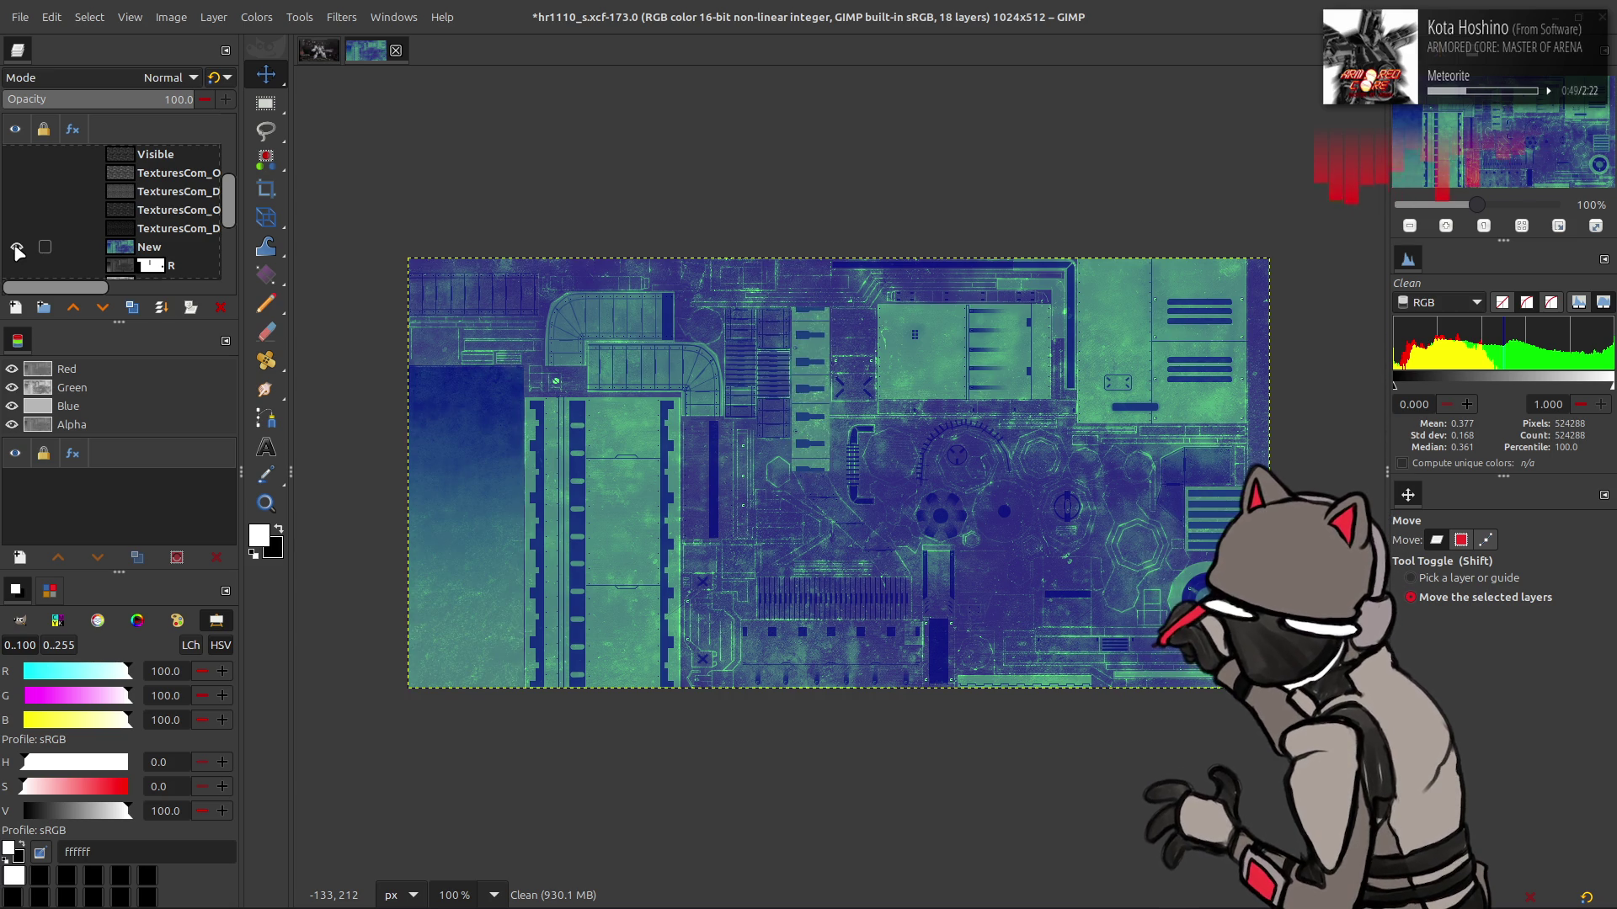
click(17, 248)
click(17, 248)
click(17, 247)
click(16, 248)
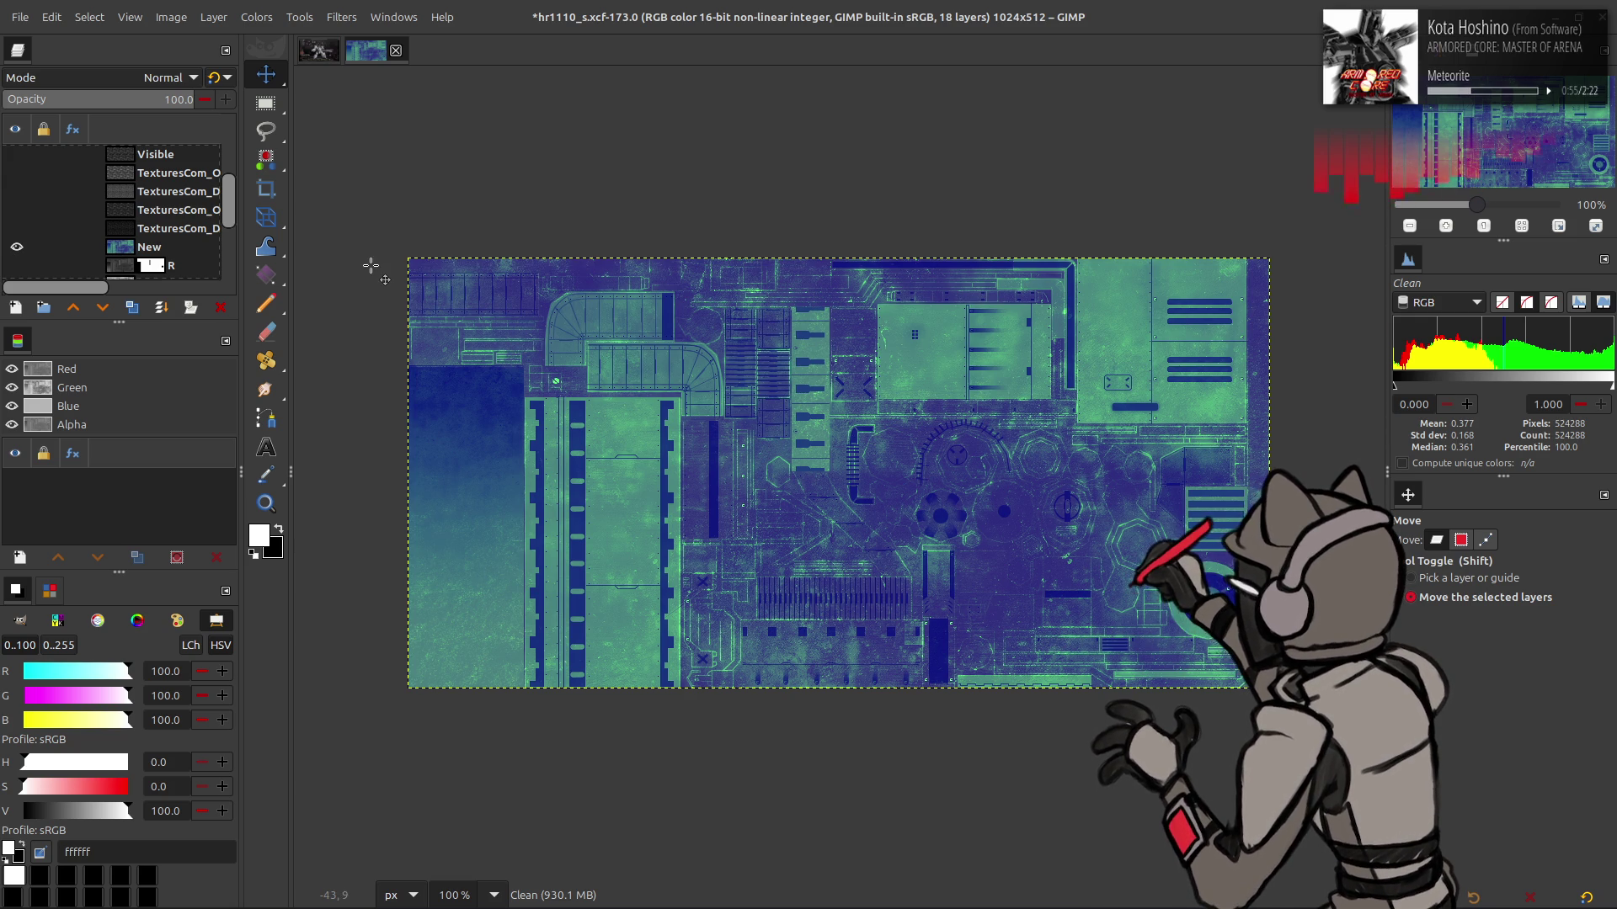
key(ctrl+e)
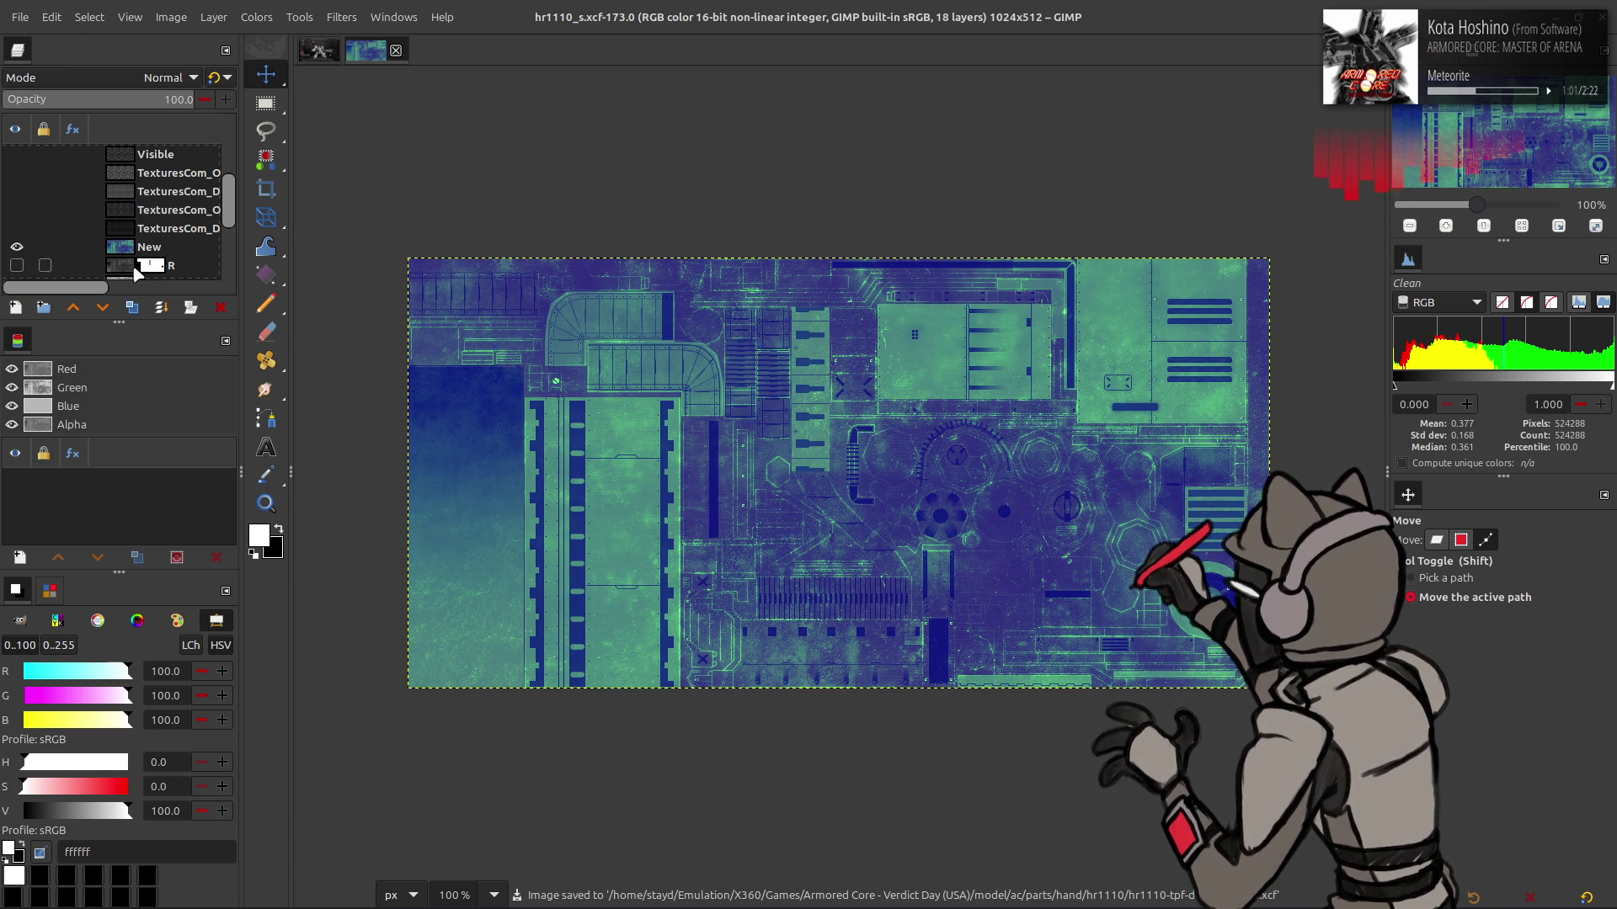
Overwrite hr1110_s.dds as BC1/DXT1 with mipmaps, gamma correction off, then switch to its folder
click(151, 247)
click(19, 17)
click(95, 312)
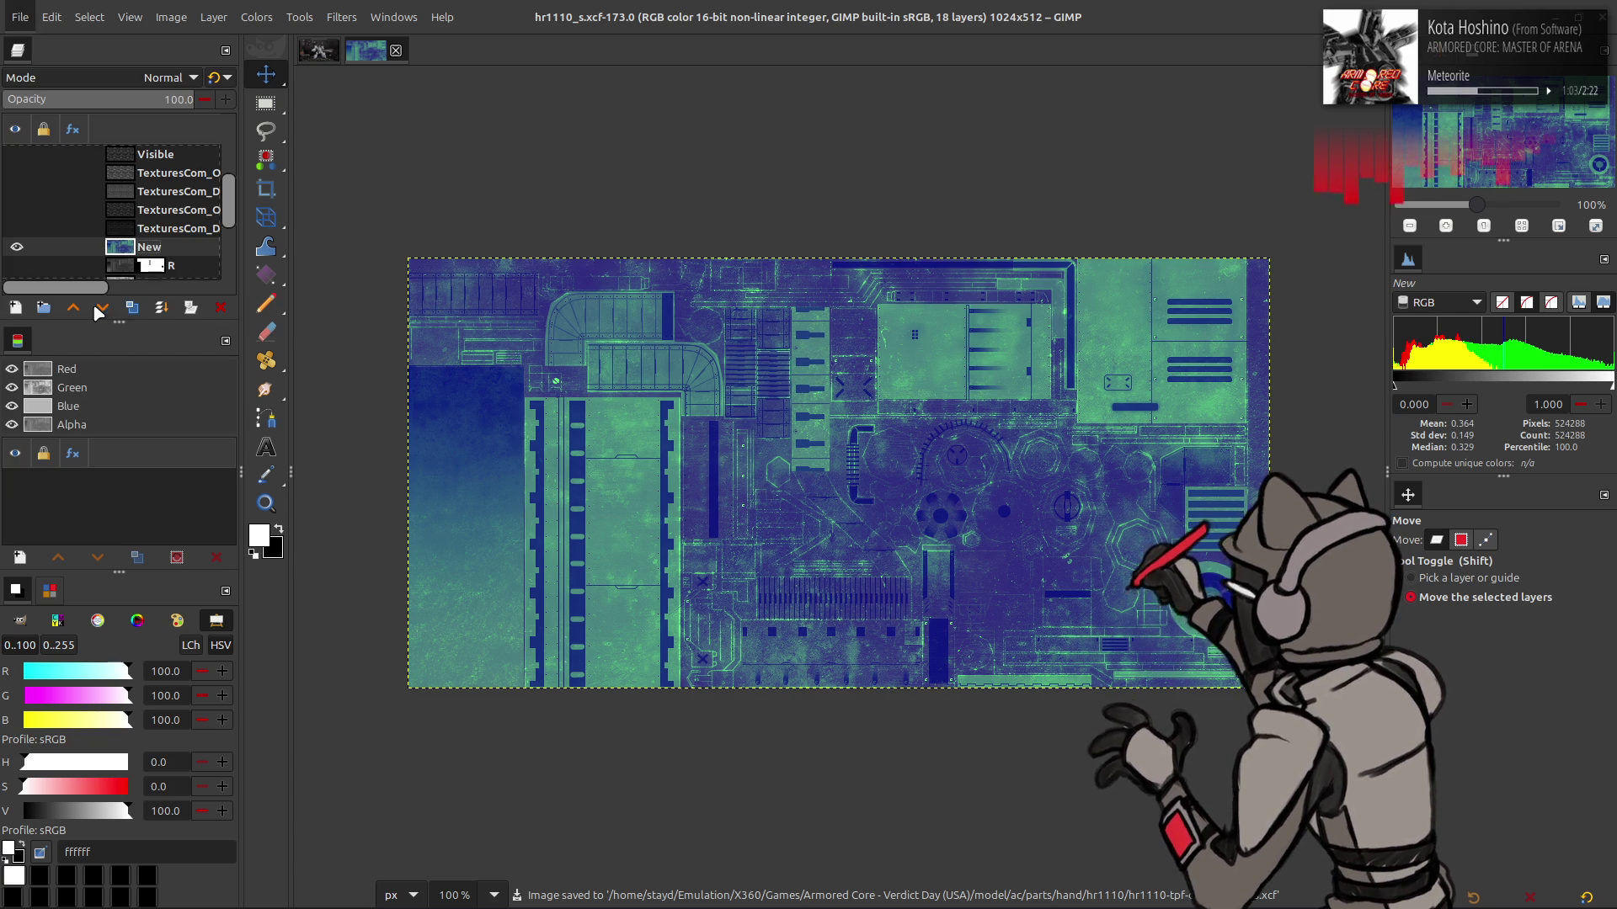
click(1230, 806)
click(906, 562)
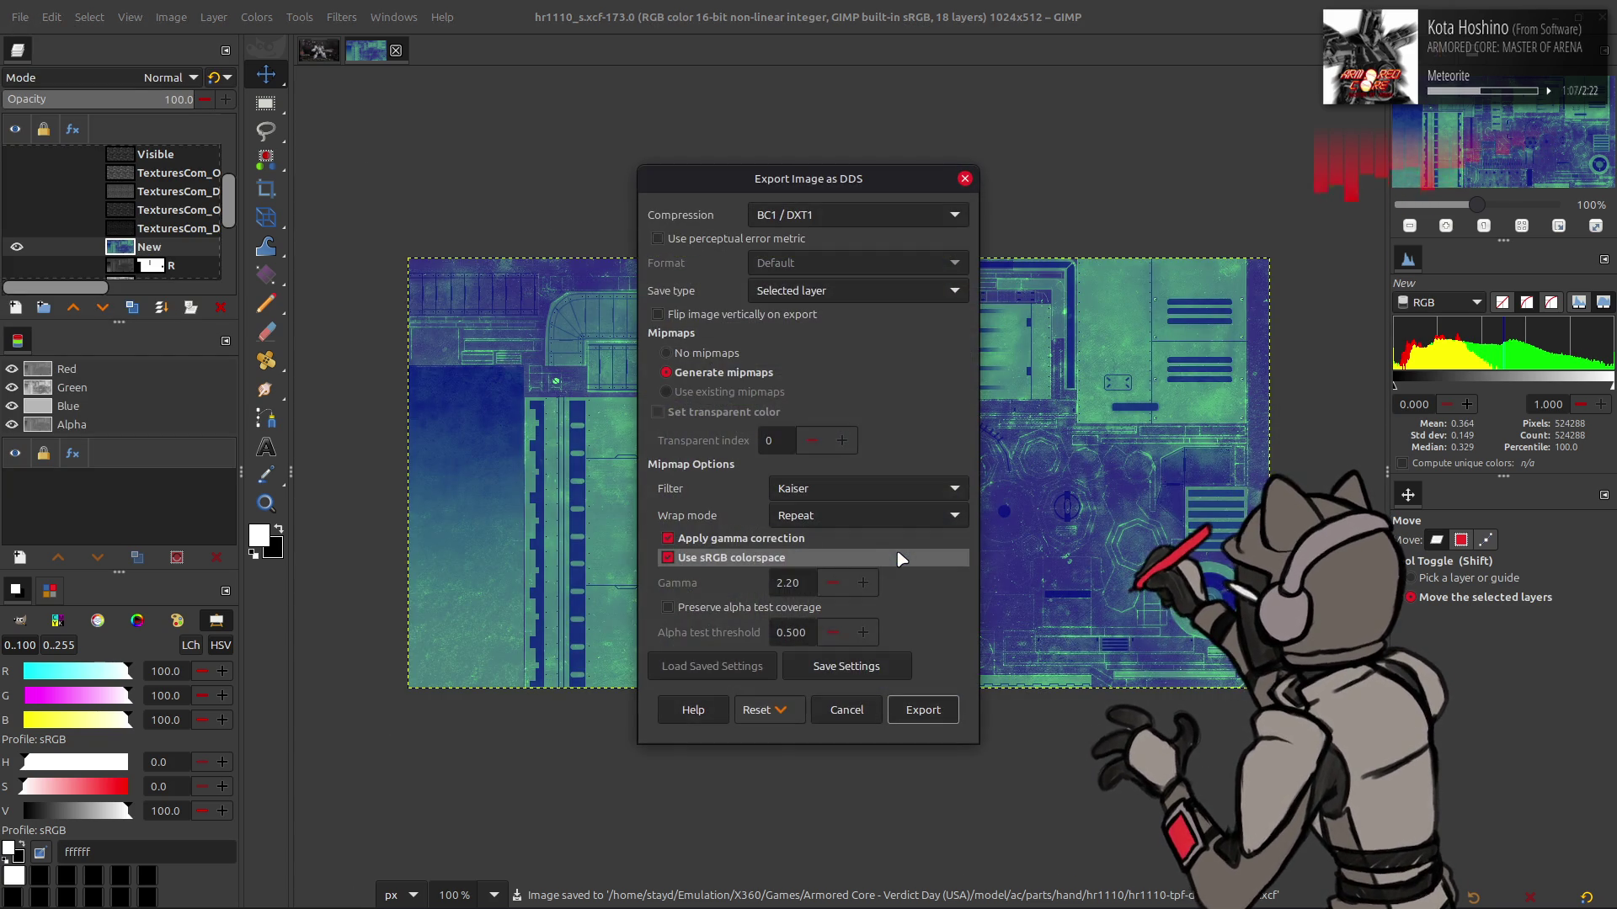
click(809, 538)
click(922, 714)
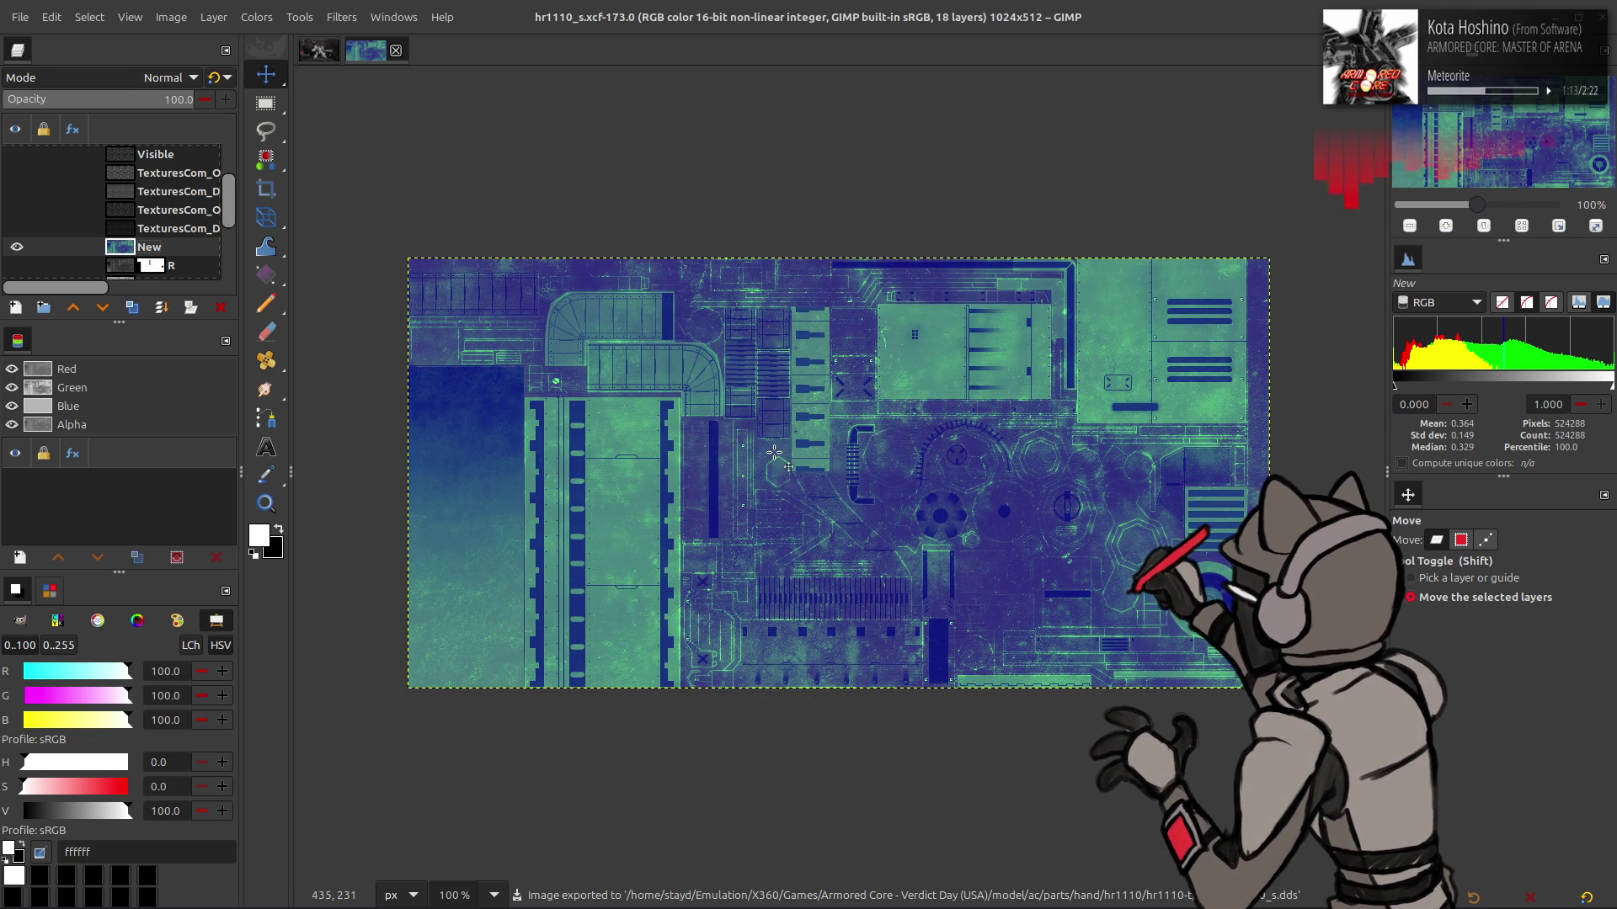
key(alt+Tab)
key(alt+Tab)
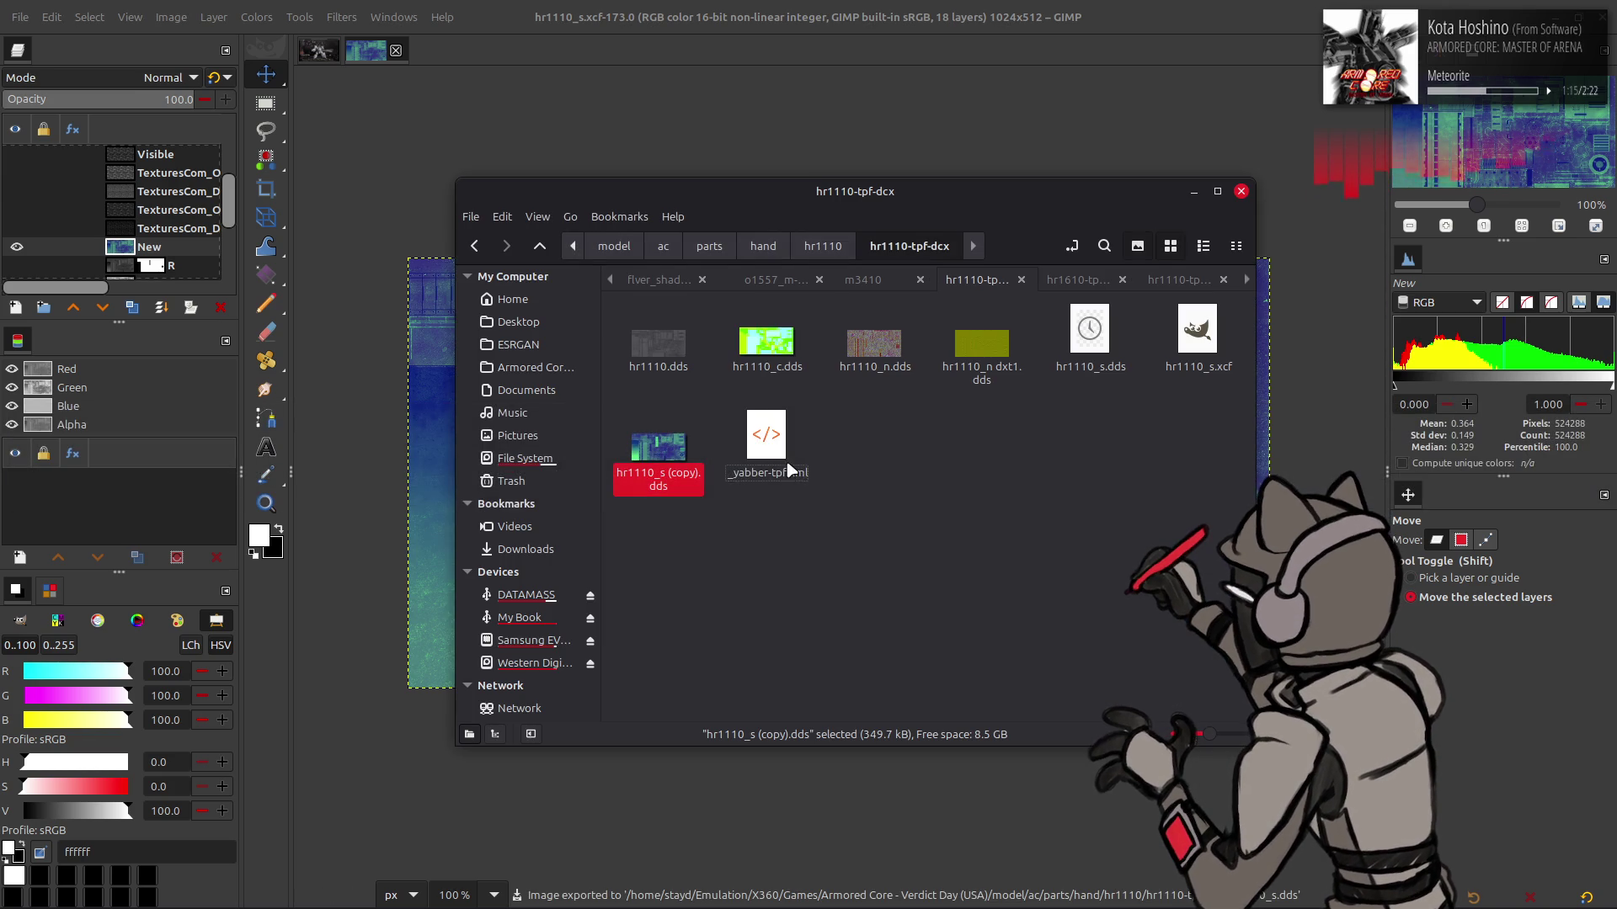
key(alt+Tab)
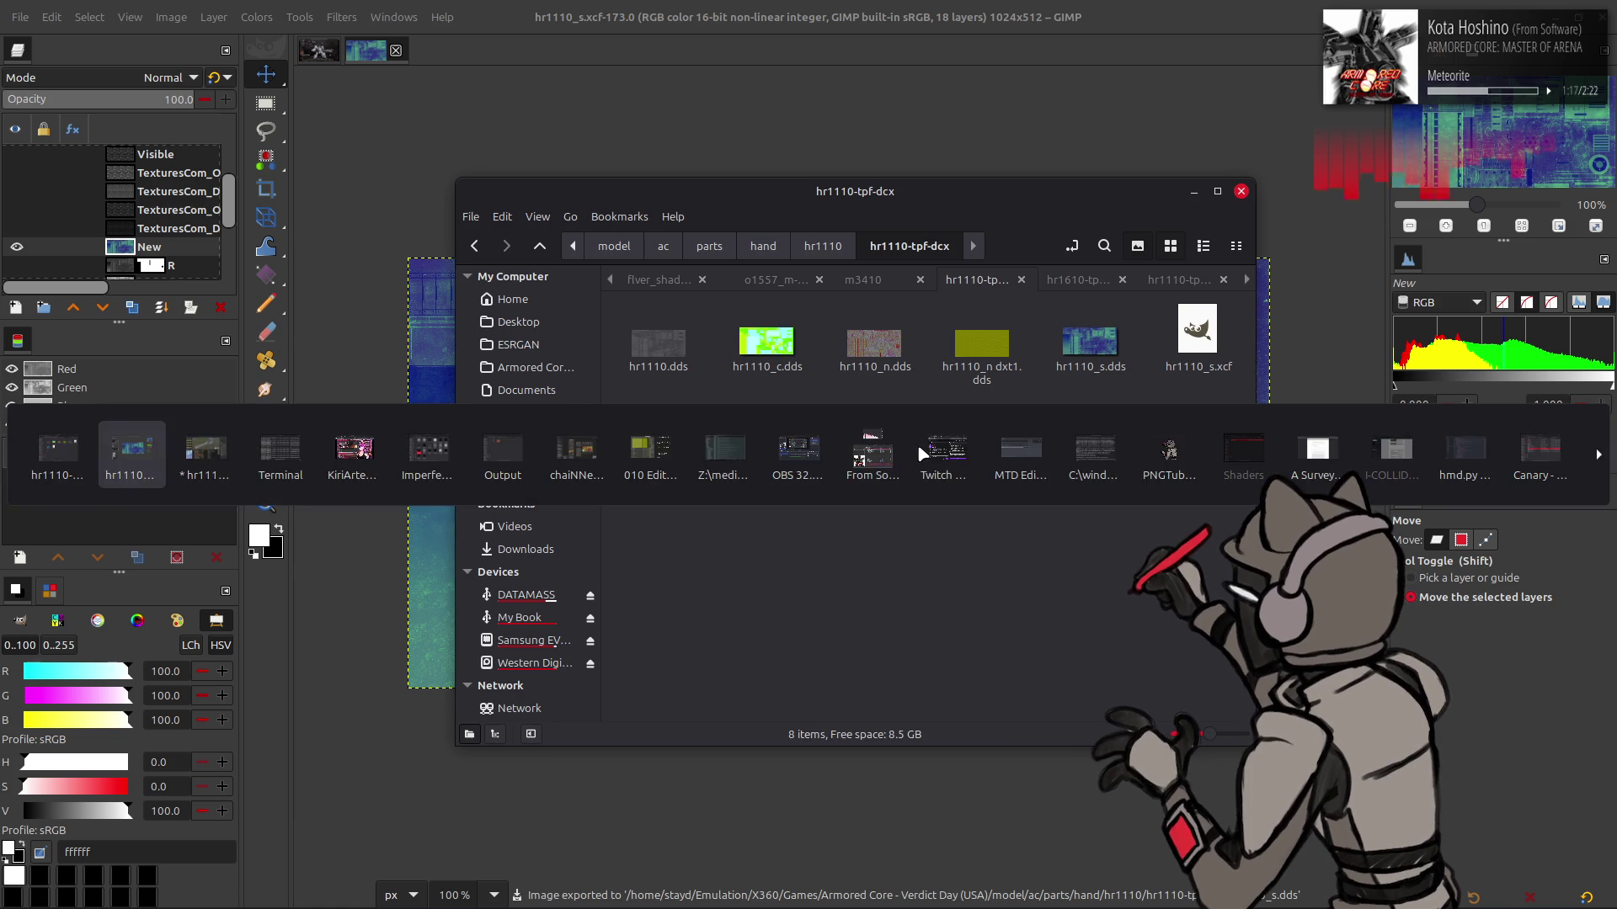
In Blender, orbit and zoom the gatling gun to inspect the barrels and muzzles, then return to GIMP
key(alt+r)
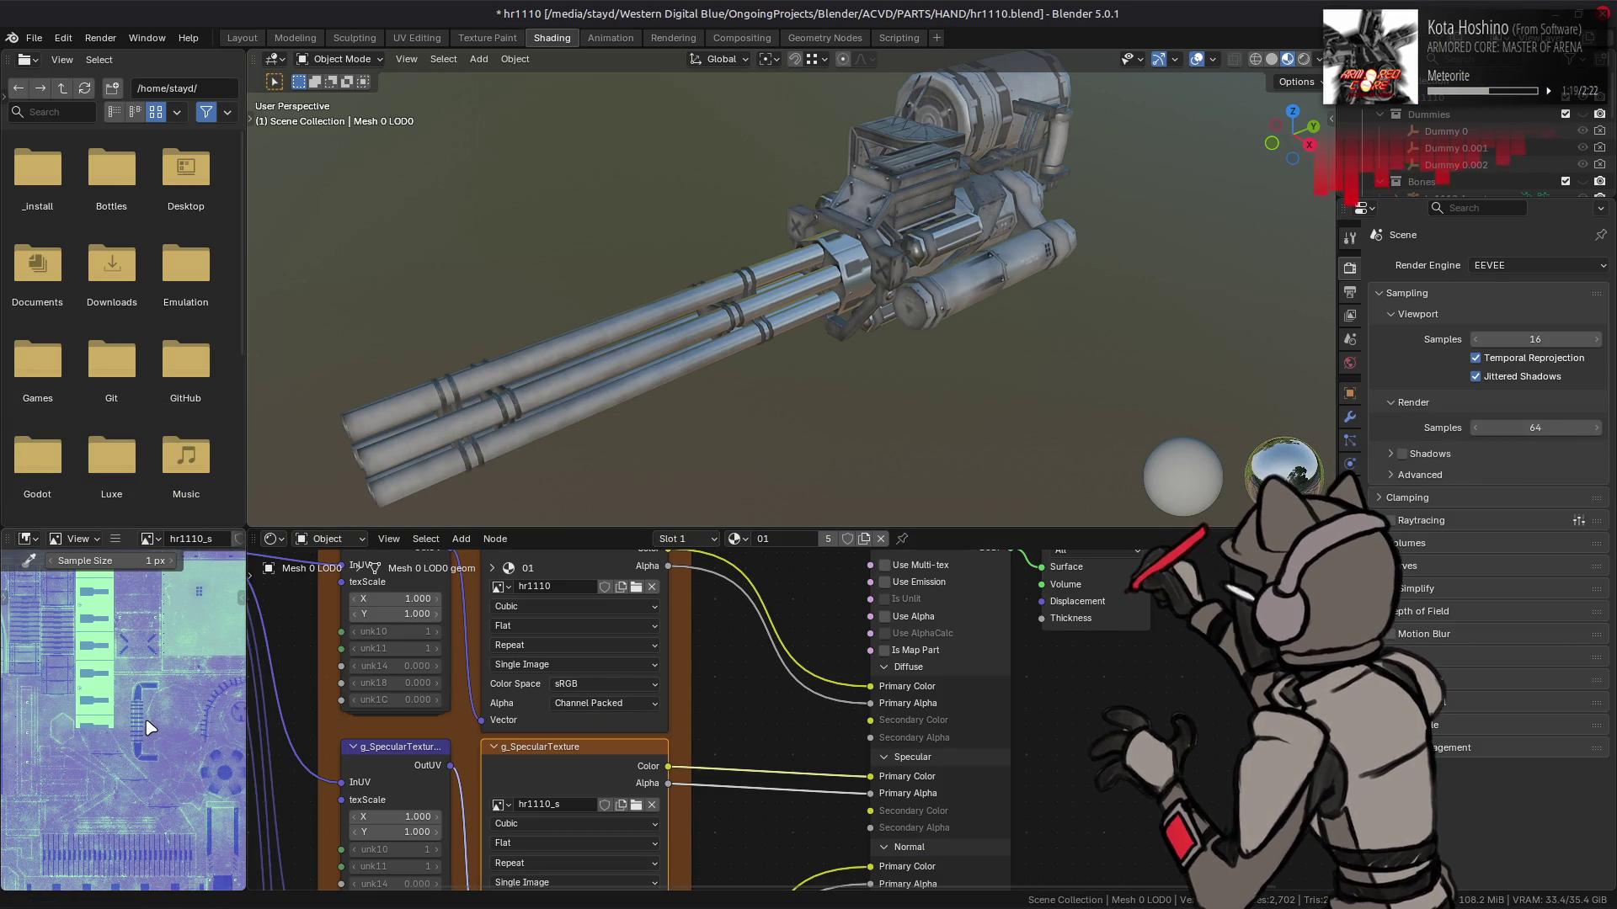
drag(872, 320, 829, 322)
scroll(849, 285, up, 5)
mouse_move(800, 320)
mouse_down()
mouse_move(707, 371)
mouse_move(1052, 369)
mouse_move(1004, 401)
mouse_move(990, 361)
mouse_move(1019, 381)
mouse_move(769, 318)
mouse_up()
drag(860, 333, 742, 286)
key(alt+Tab)
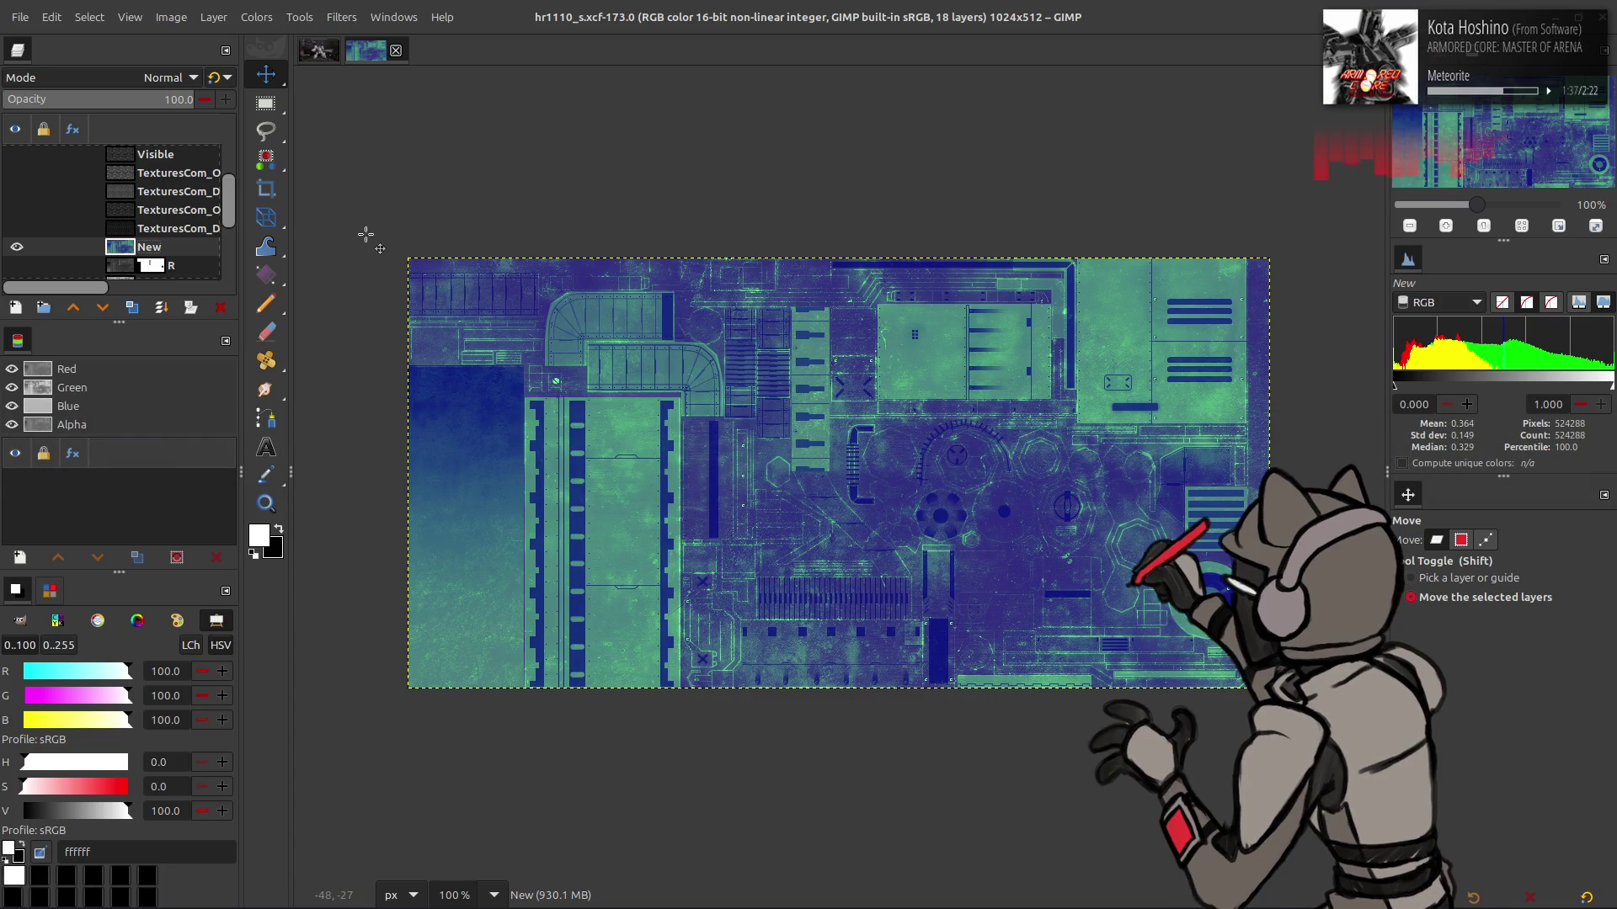
Show the grey hr1110 Alp layer and zoom in to inspect the texture
scroll(50, 193, up, 4)
click(17, 153)
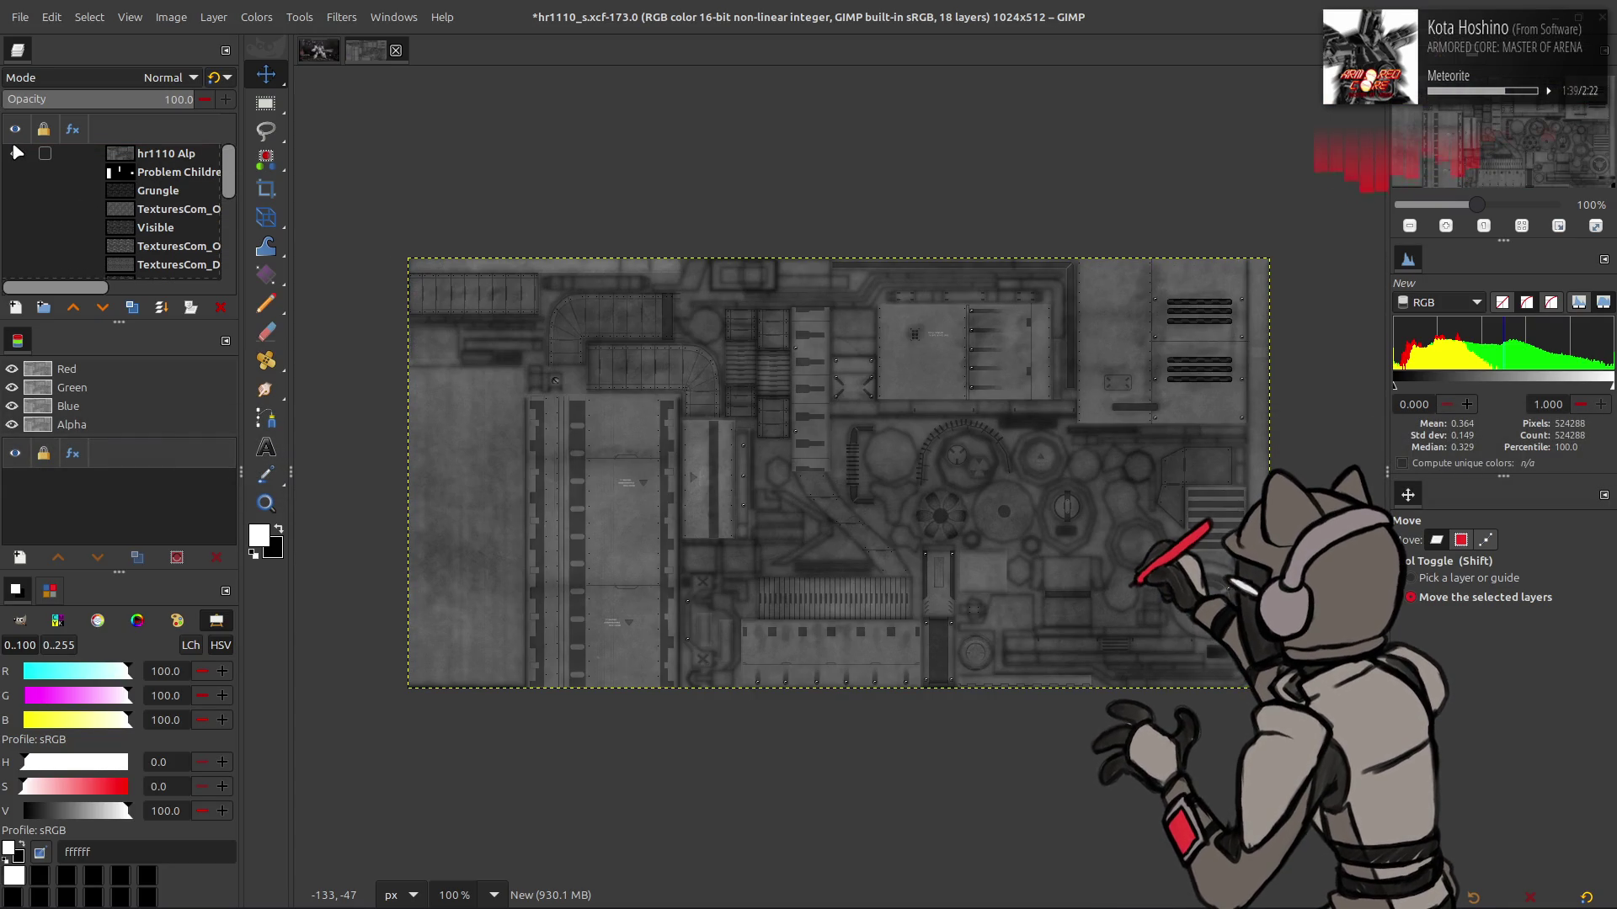
scroll(549, 408, up, 5)
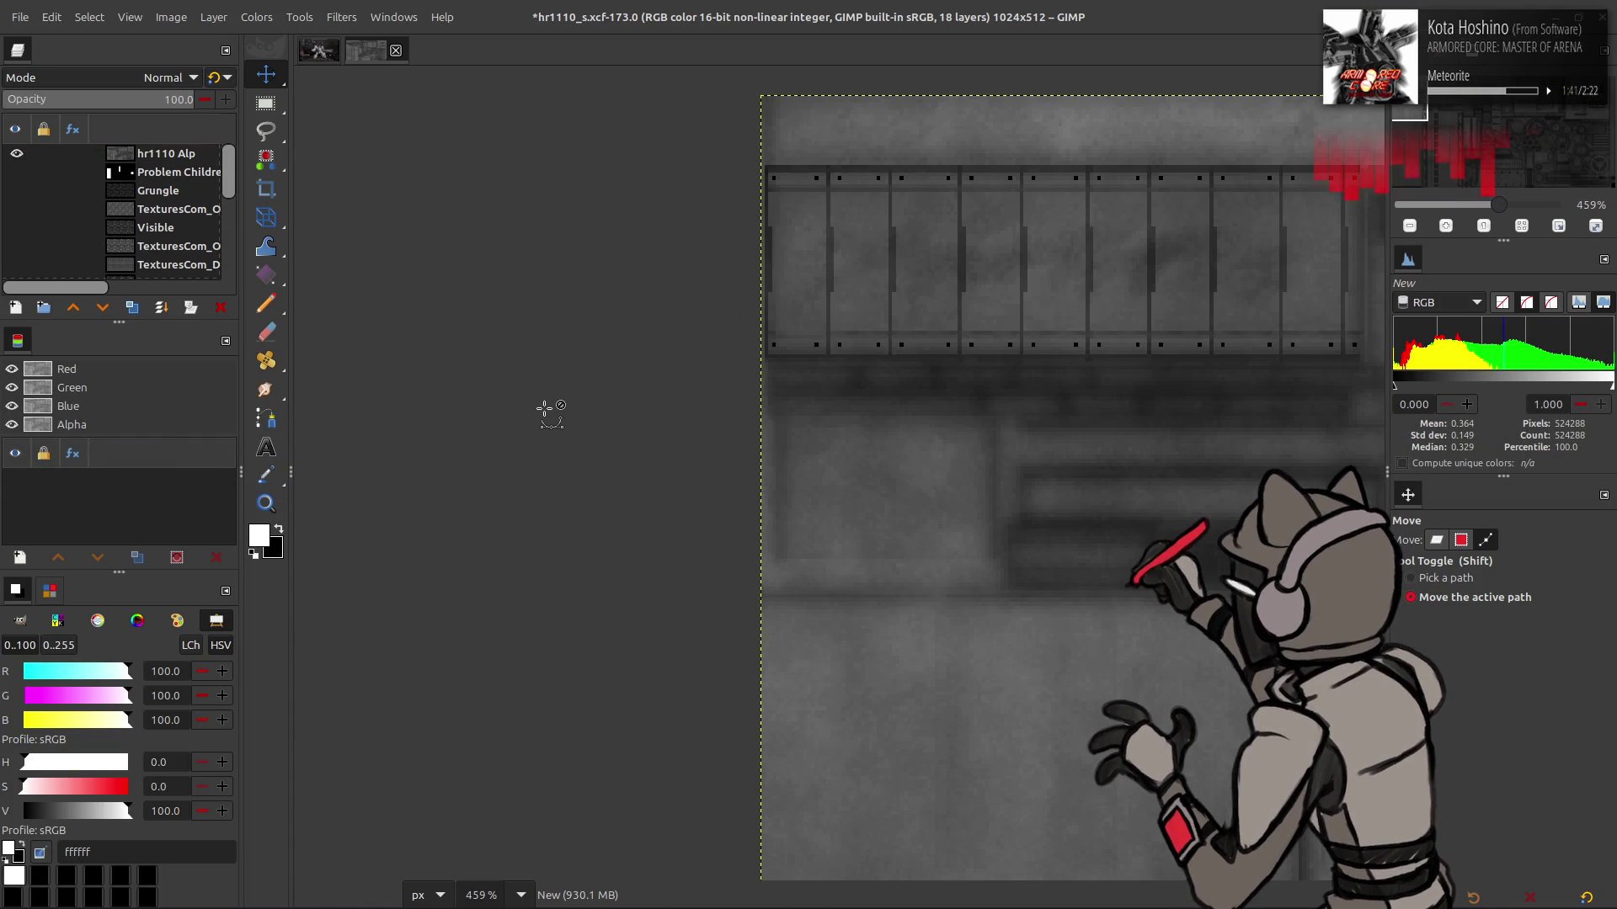
drag(716, 415, 470, 368)
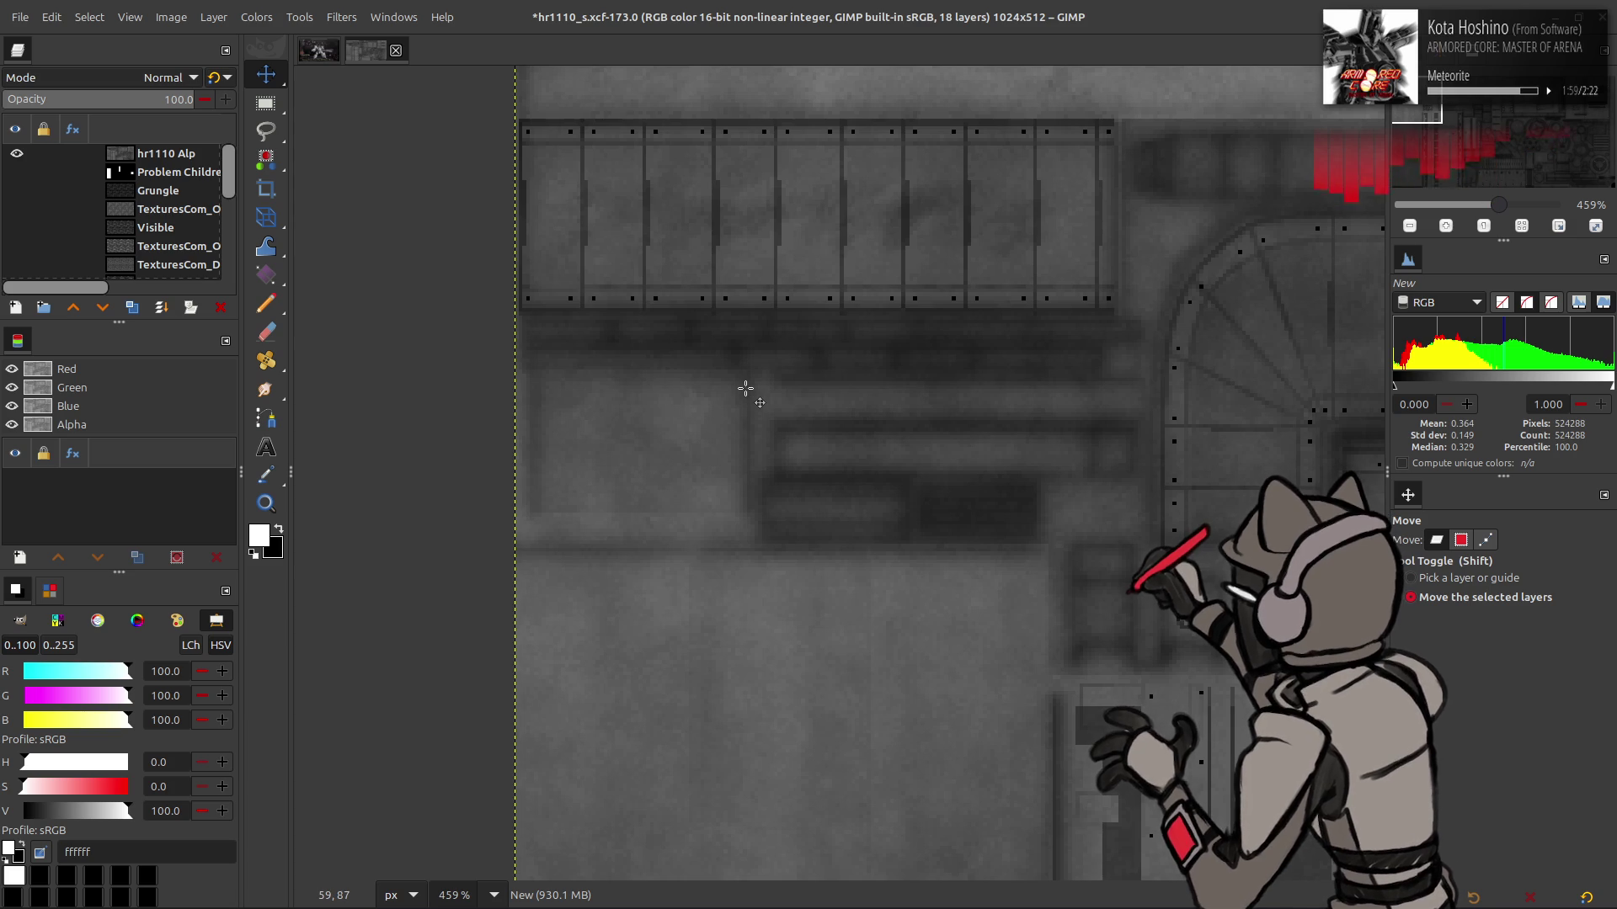
scroll(751, 388, down, 6)
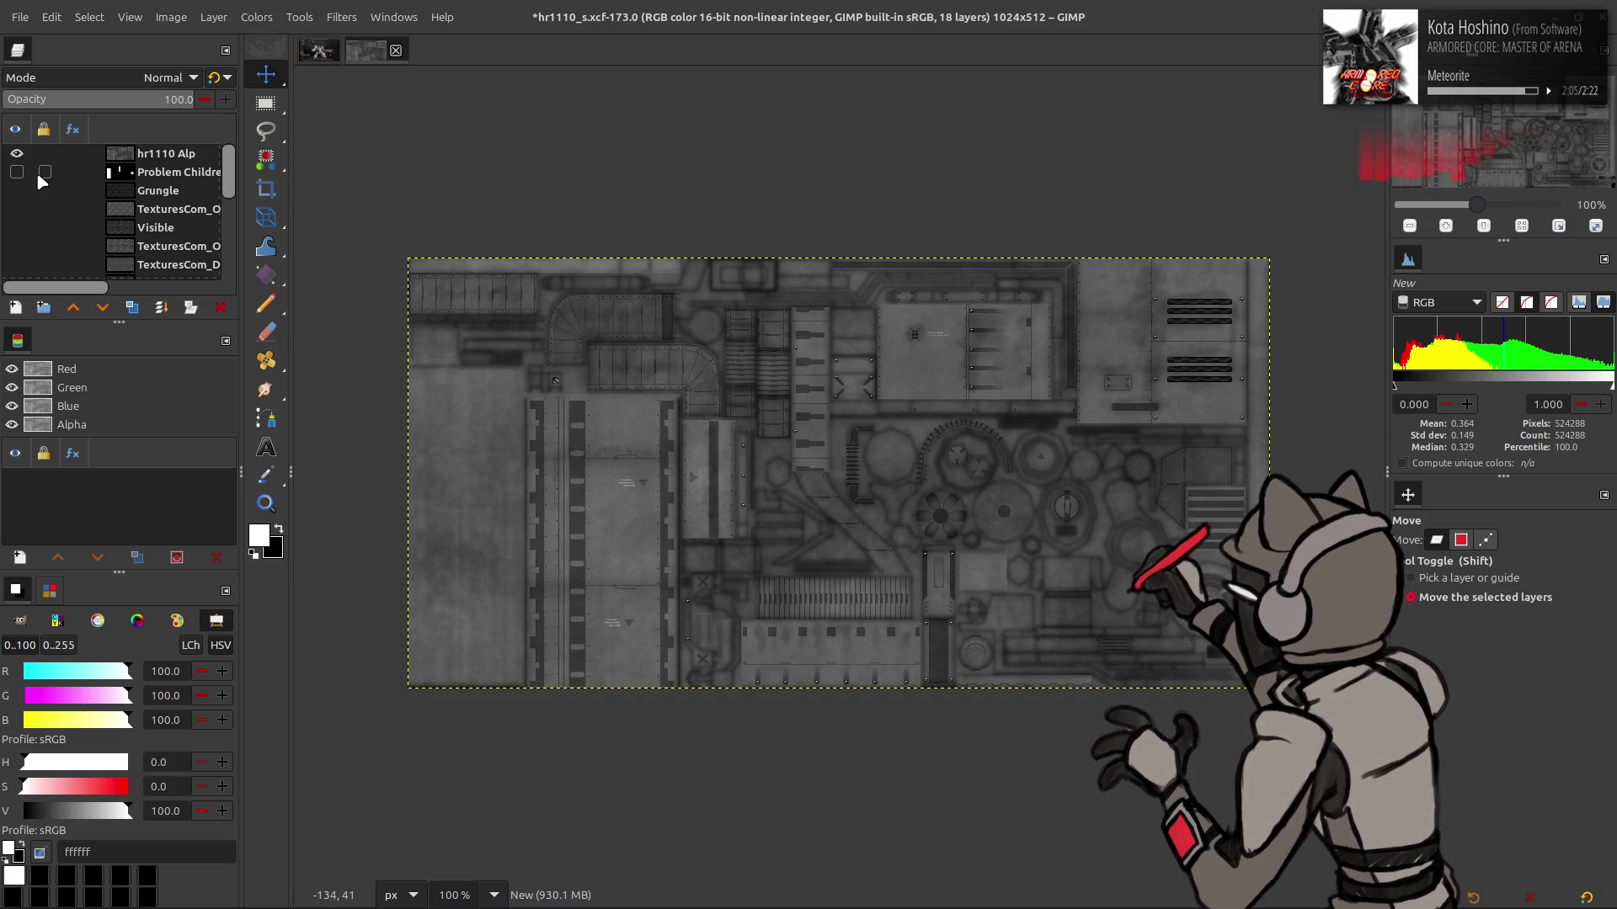
Toggle hr1110 Alp to compare, zoom to the black bottom-right patch, and select hr1110 Alp
click(19, 154)
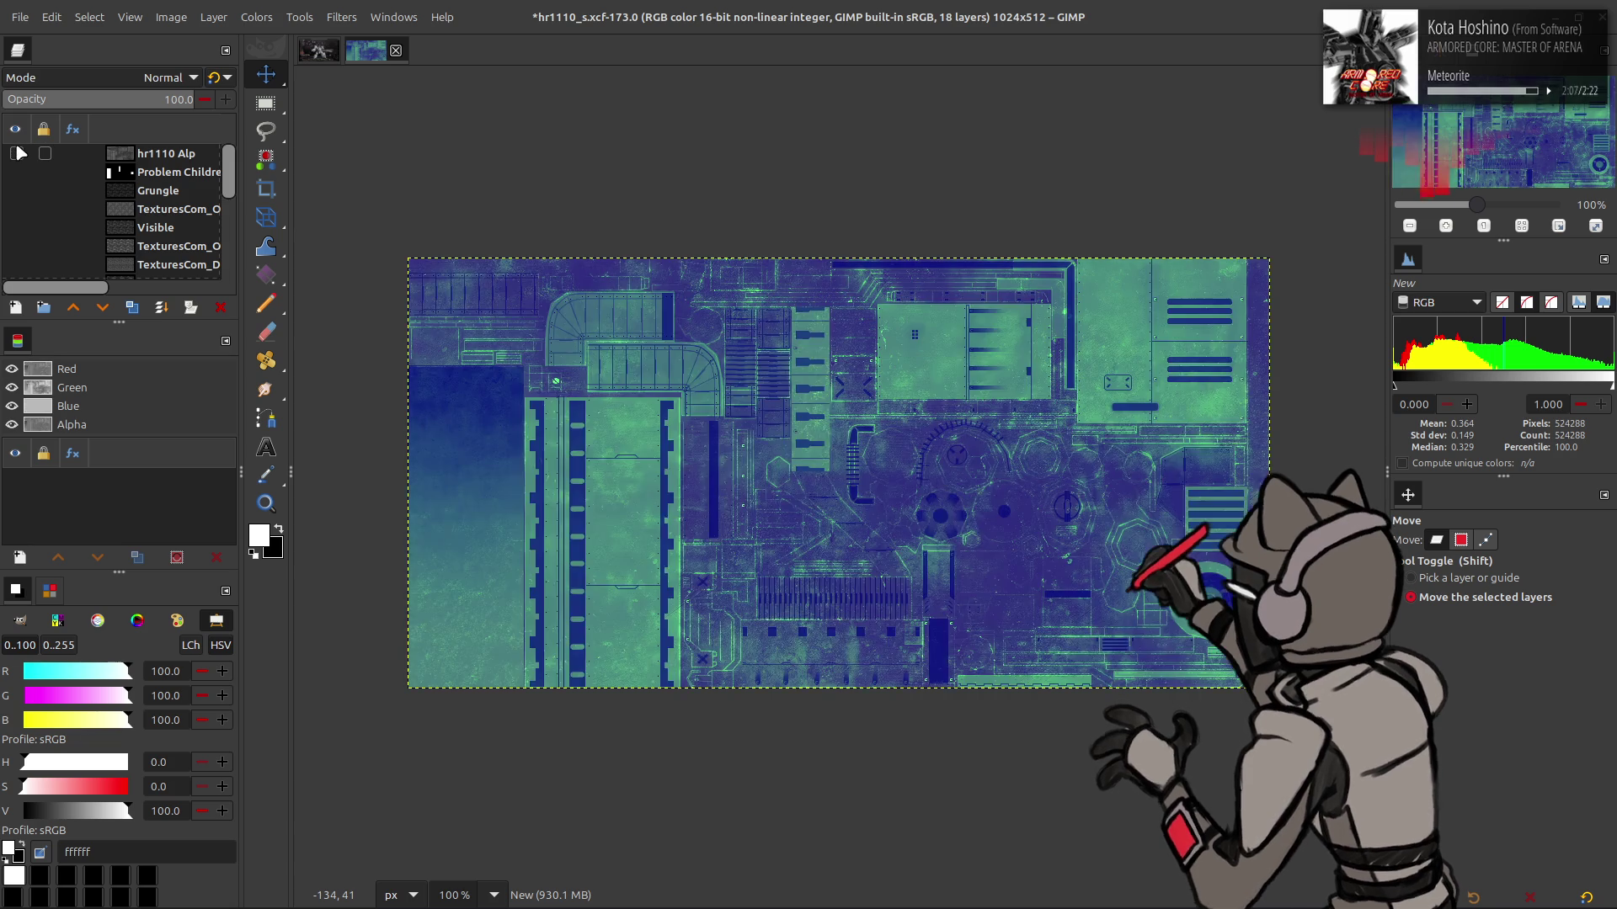
click(19, 153)
click(19, 154)
click(17, 153)
click(18, 153)
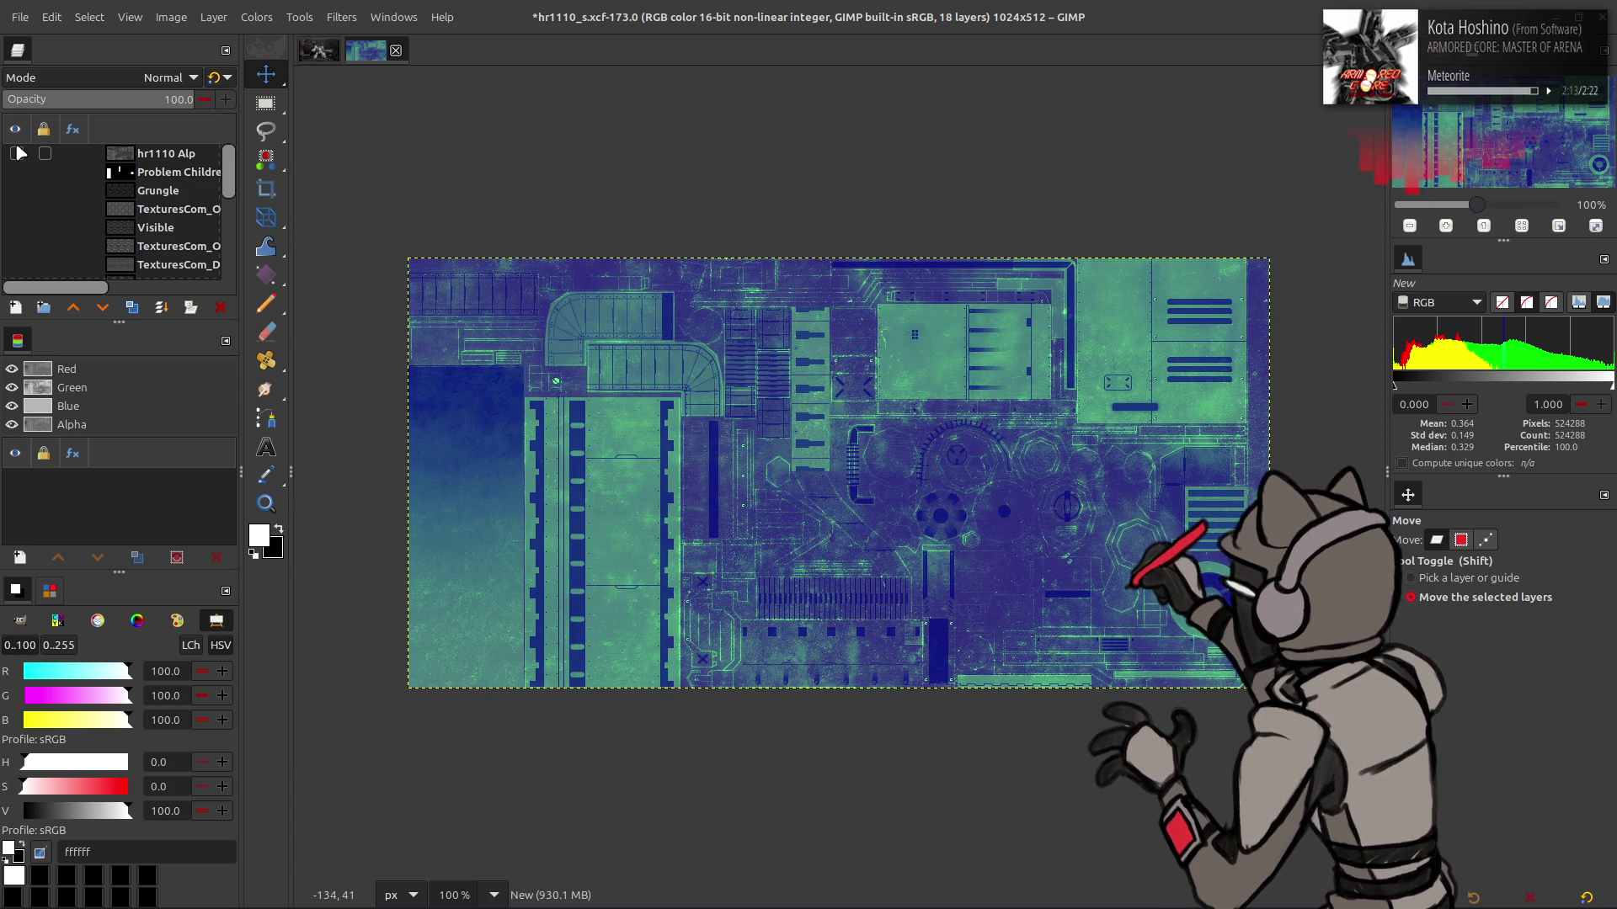
click(19, 153)
scroll(722, 505, up, 8)
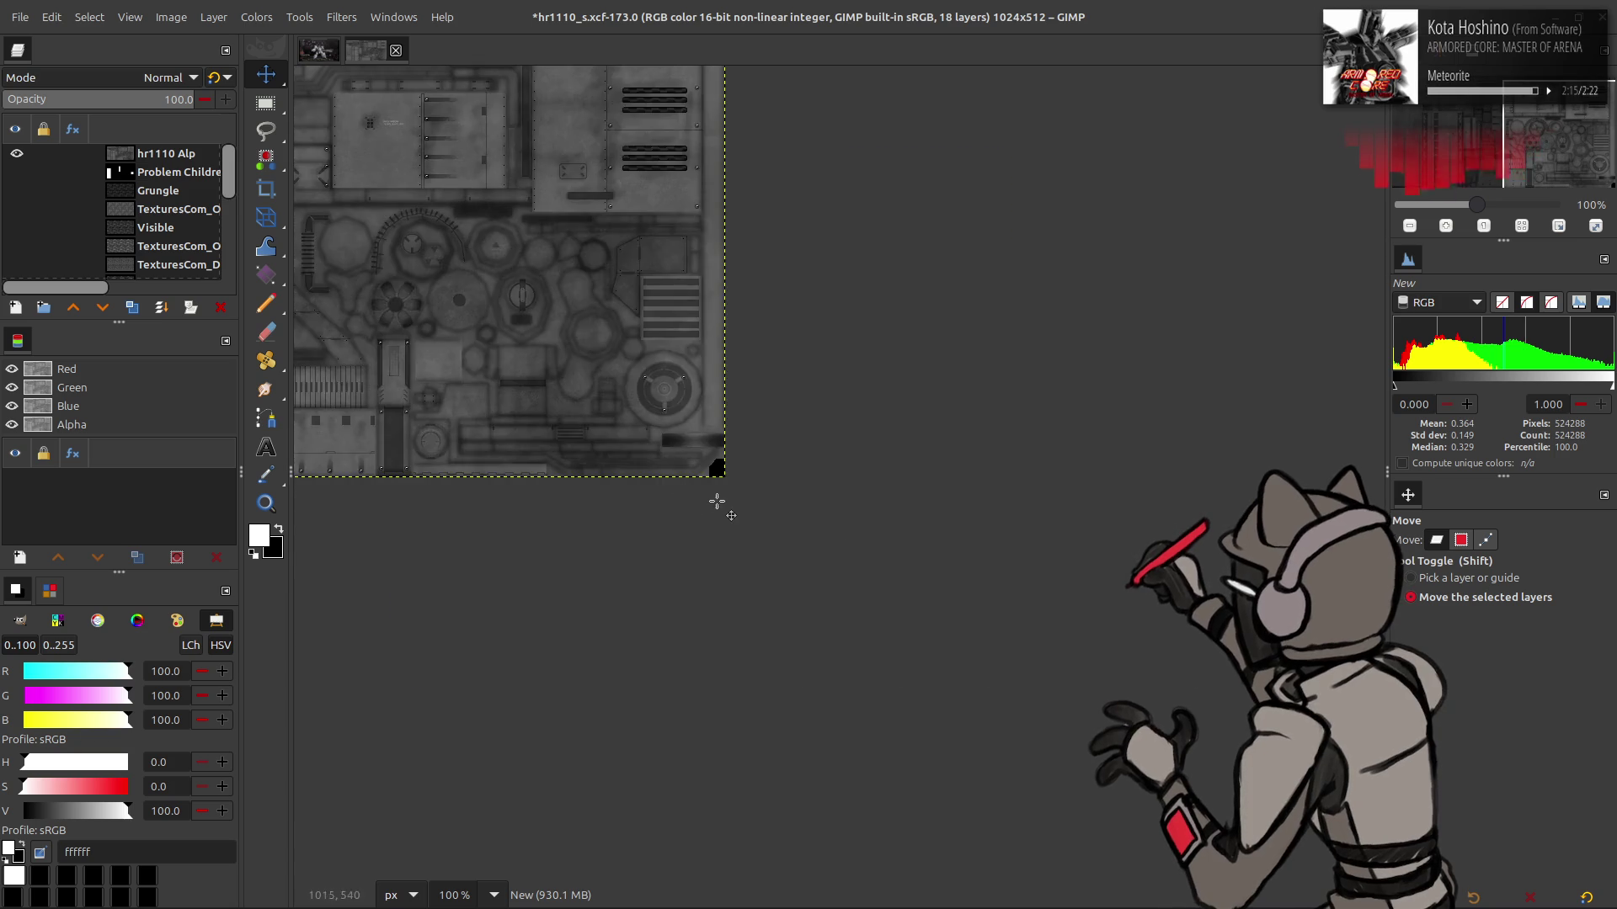
drag(801, 413, 754, 455)
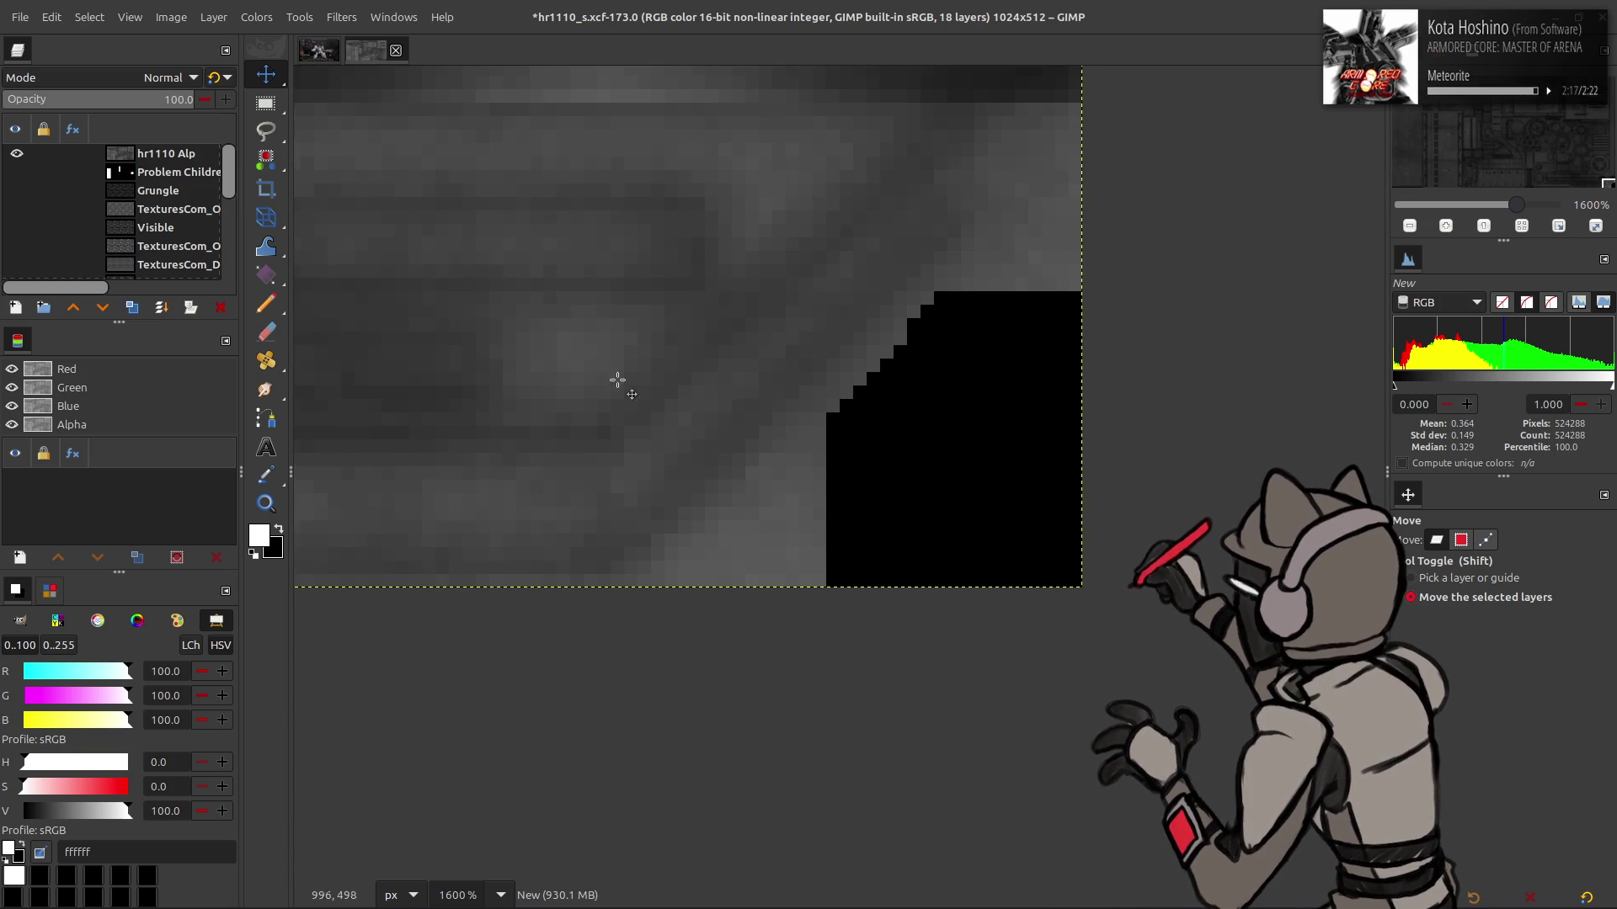
click(132, 157)
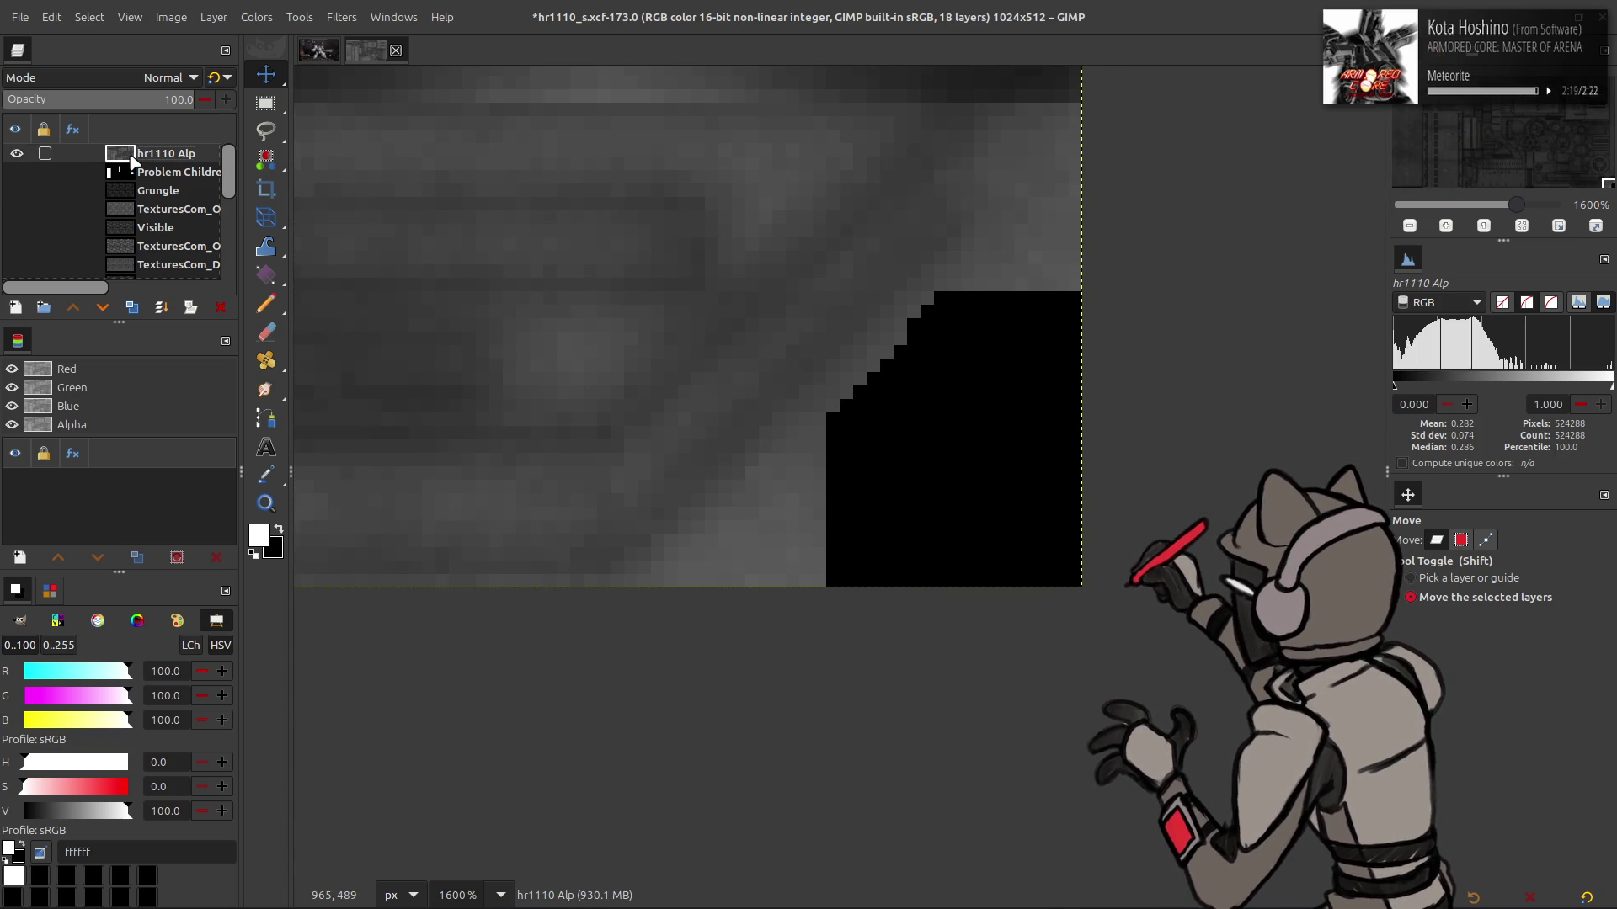
click(15, 308)
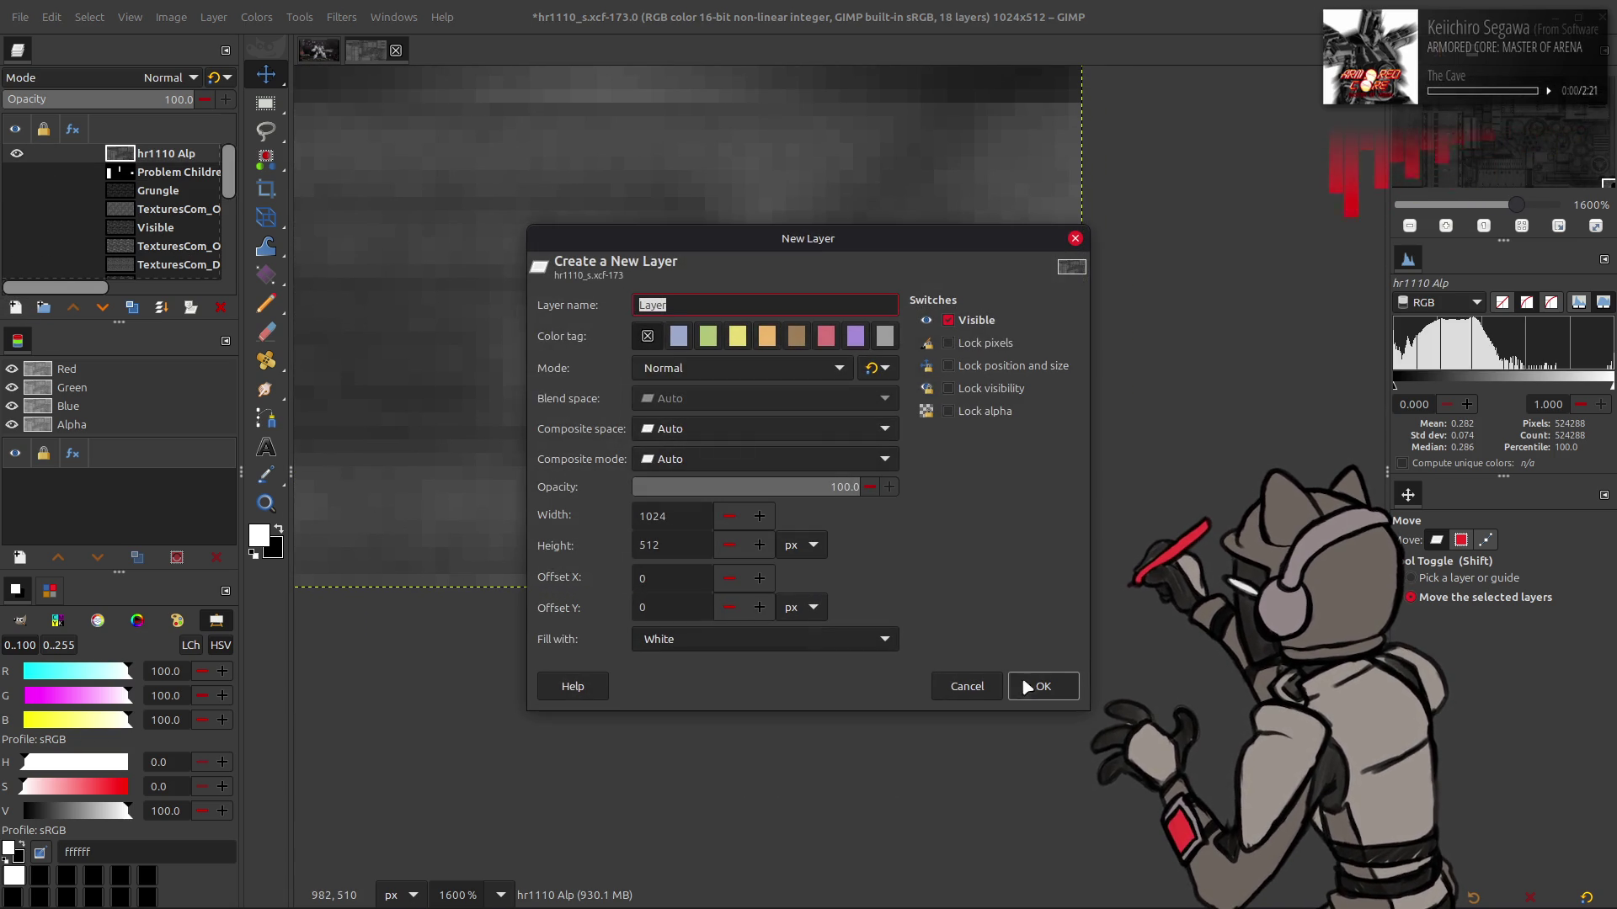
Add a white-filled layer in Multiply mode and outline the bottom-right black patch with a black pencil
click(1031, 687)
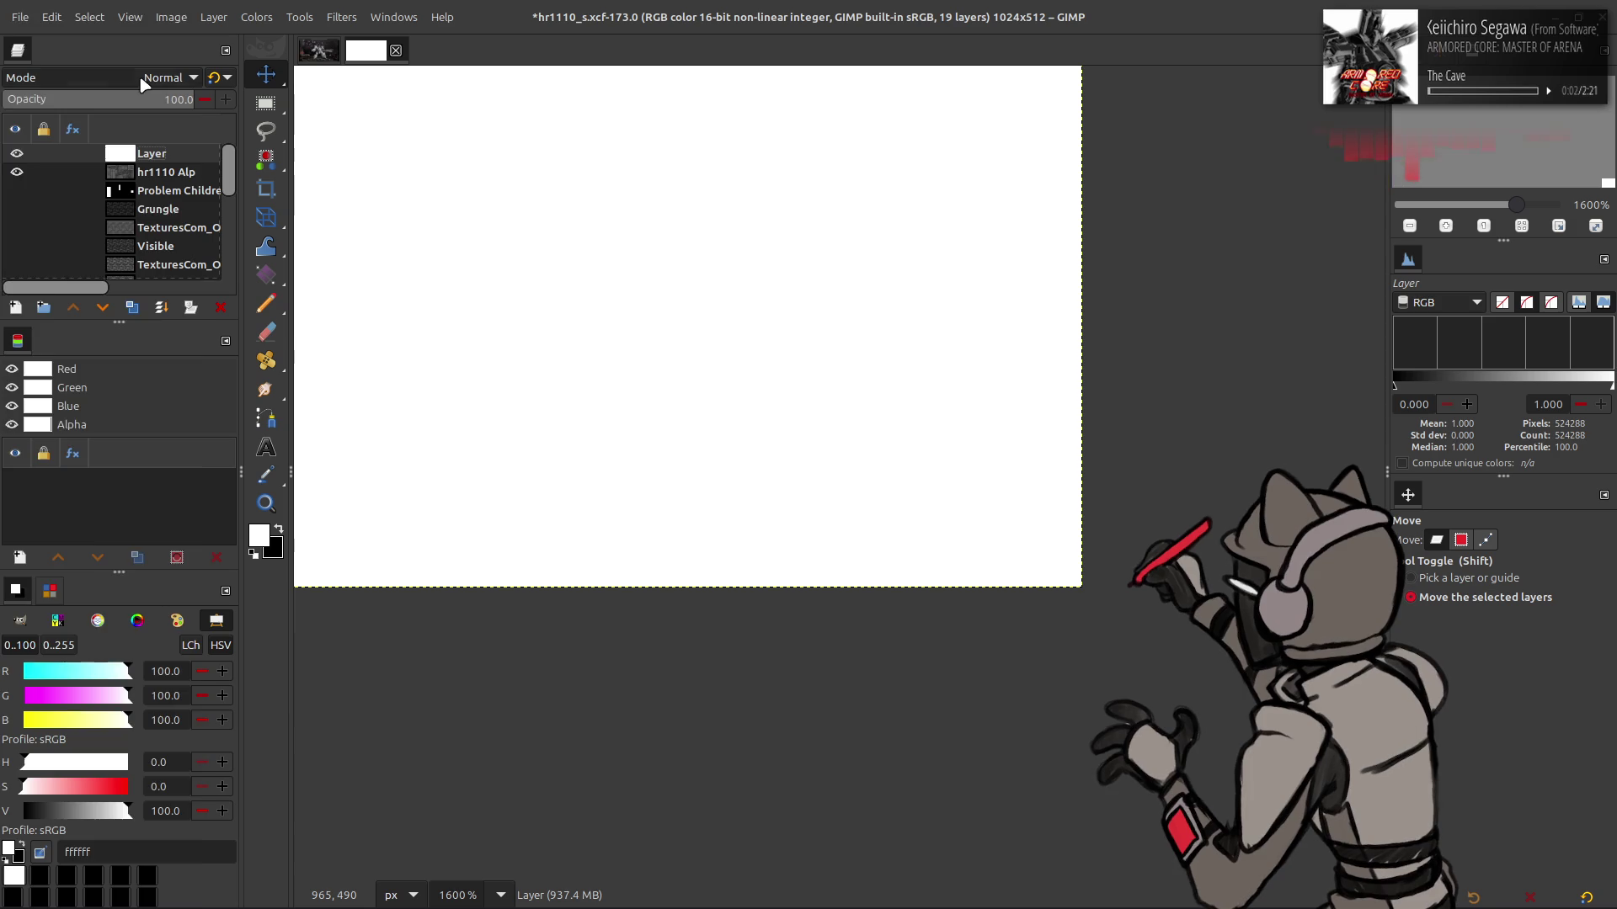
click(164, 78)
click(84, 387)
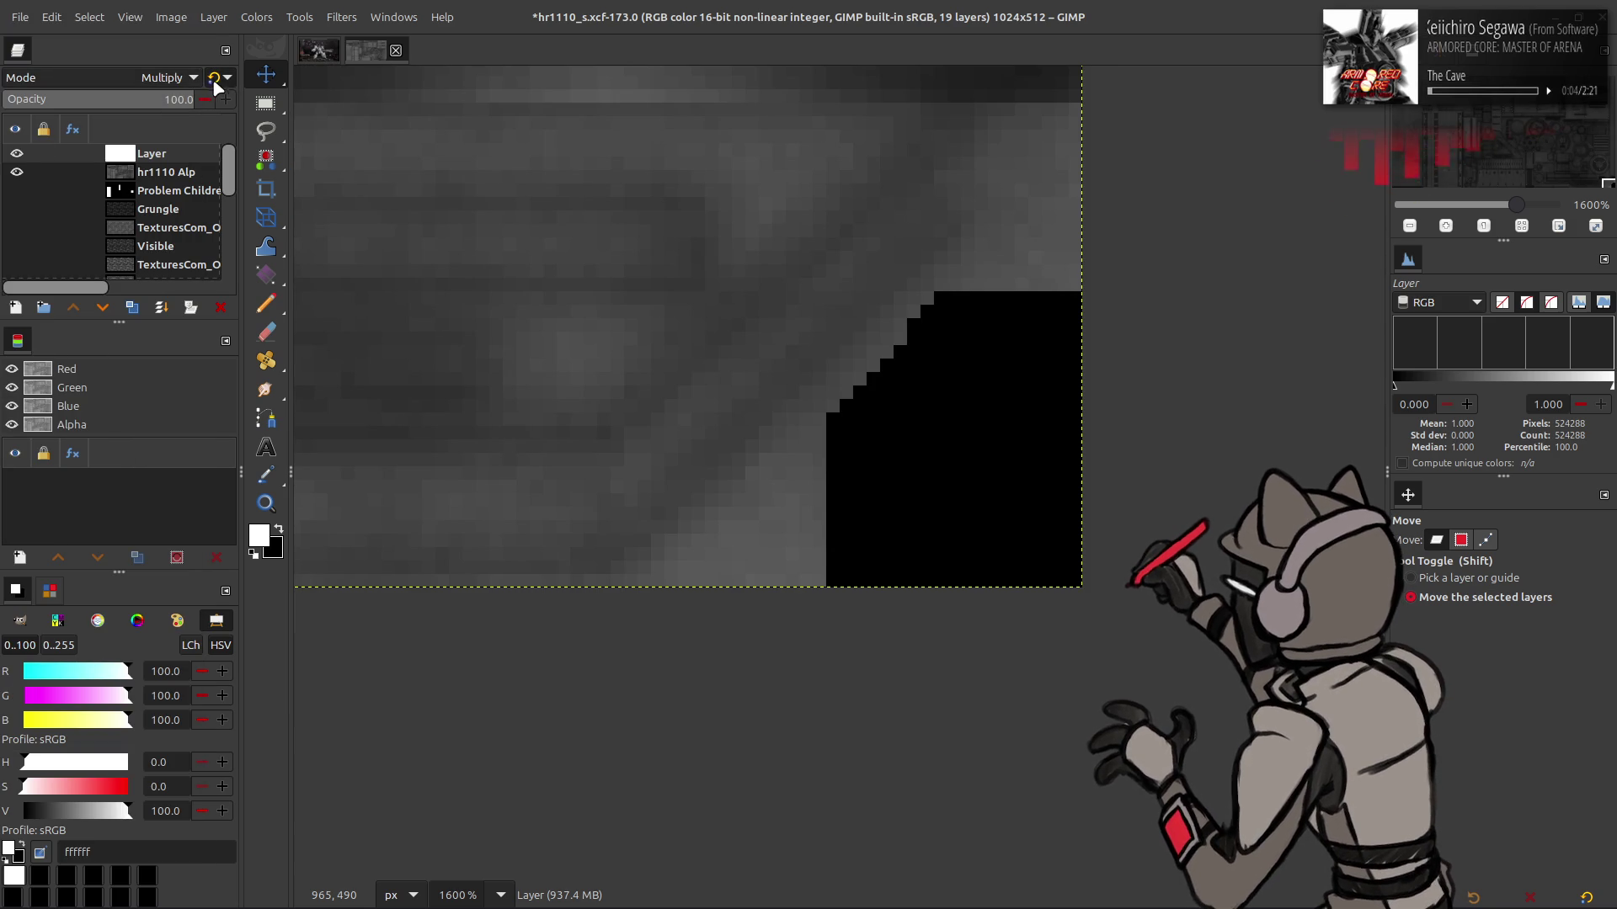
key(n)
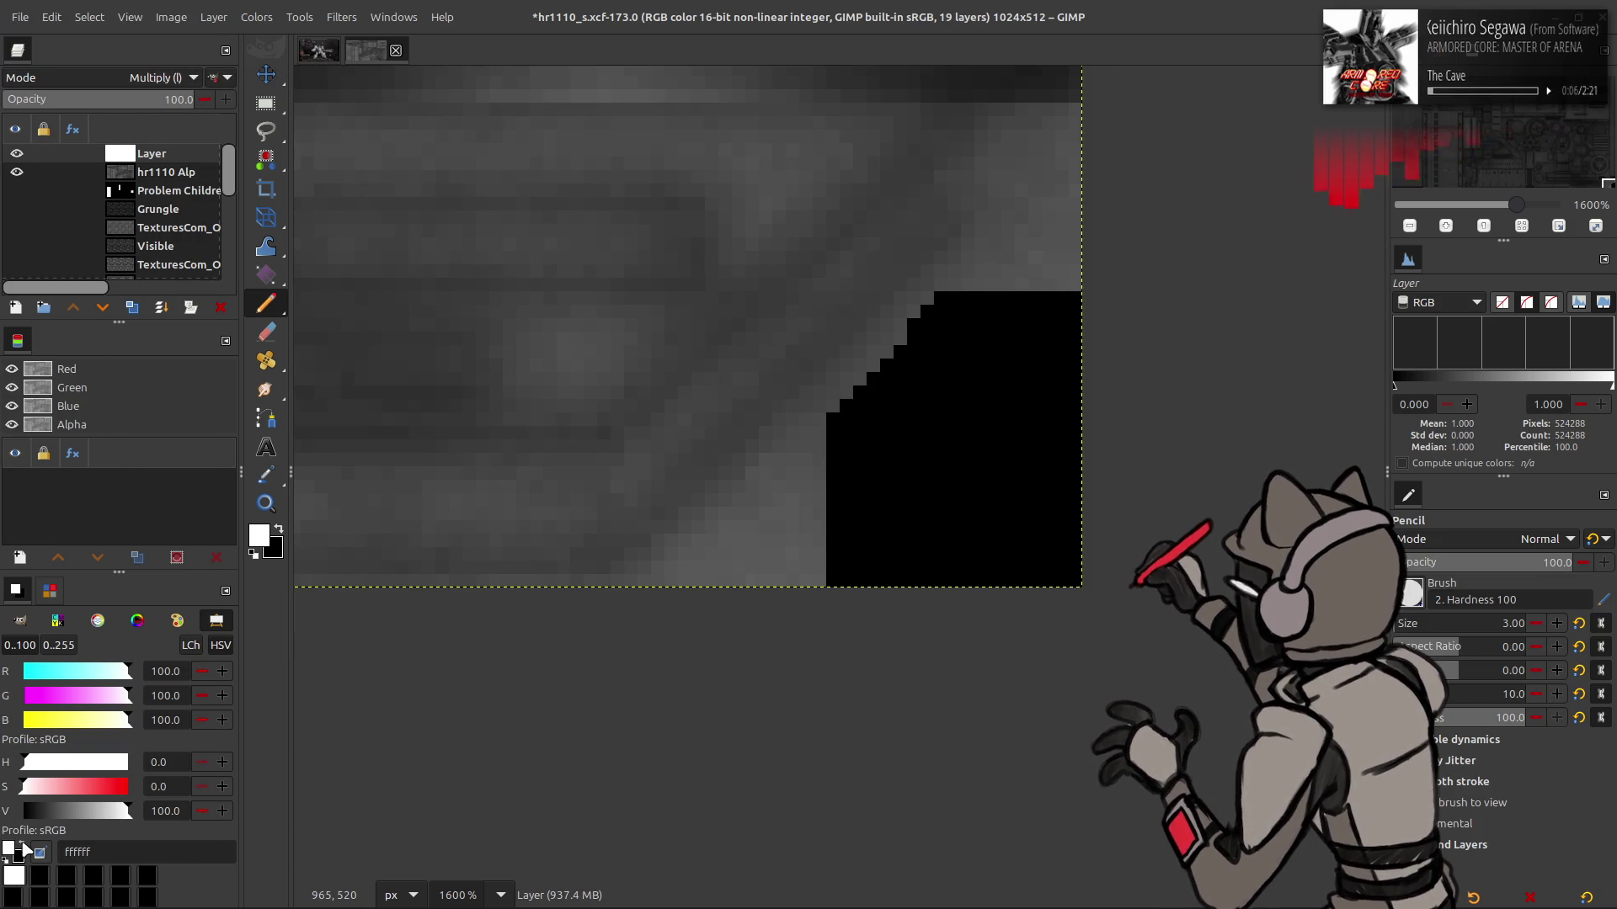
click(21, 847)
click(844, 433)
drag(859, 422, 939, 325)
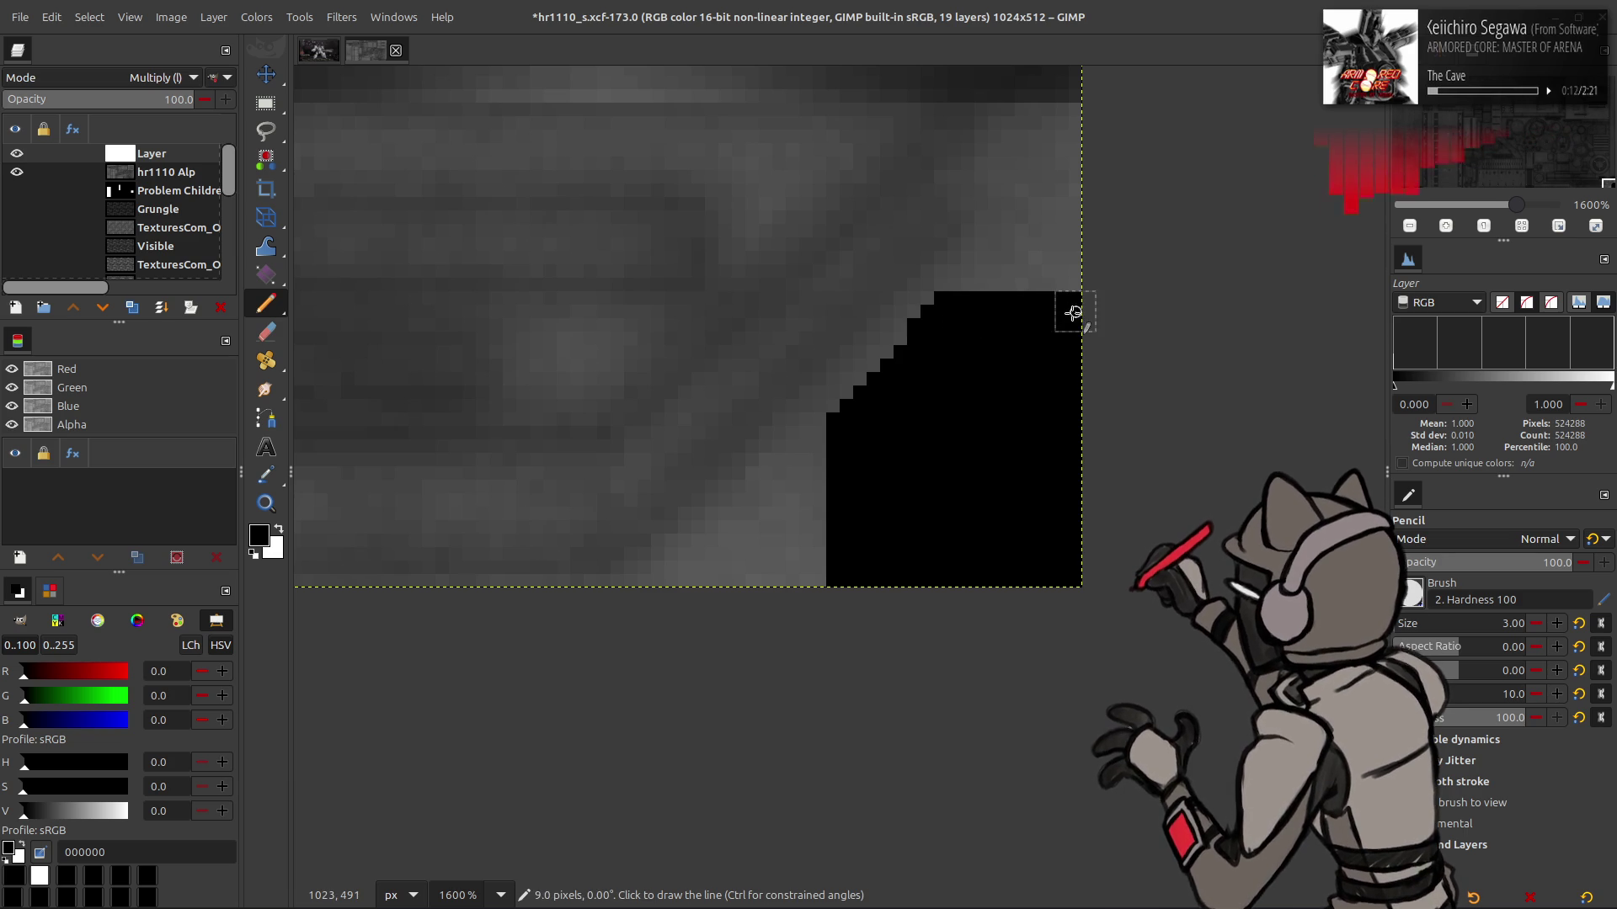
drag(1074, 314, 1083, 560)
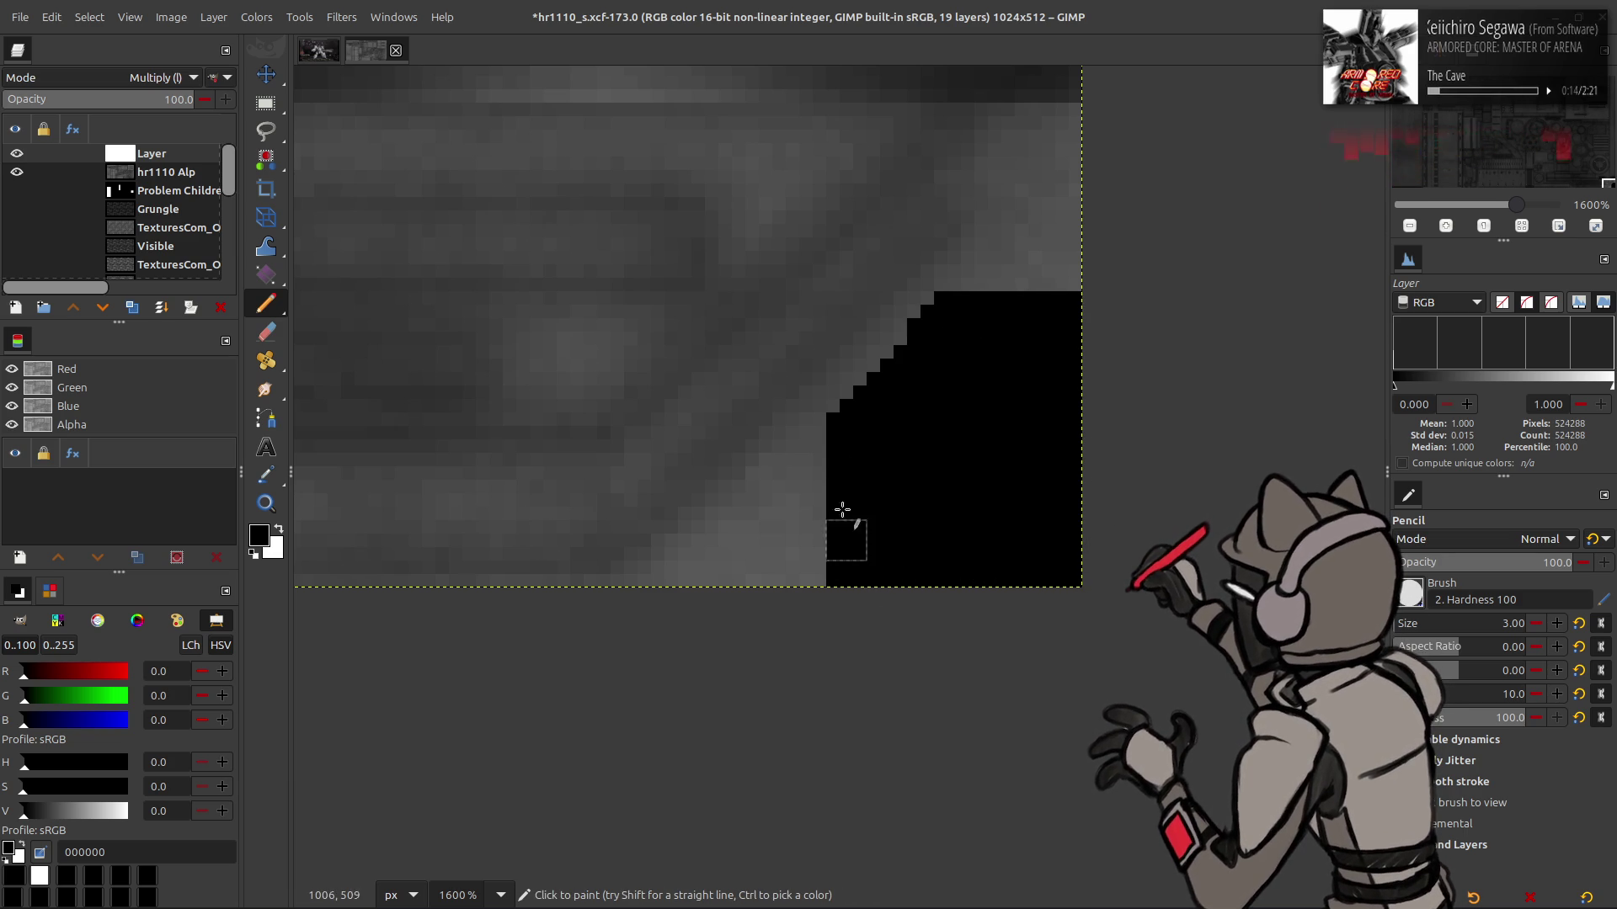
drag(842, 540, 841, 433)
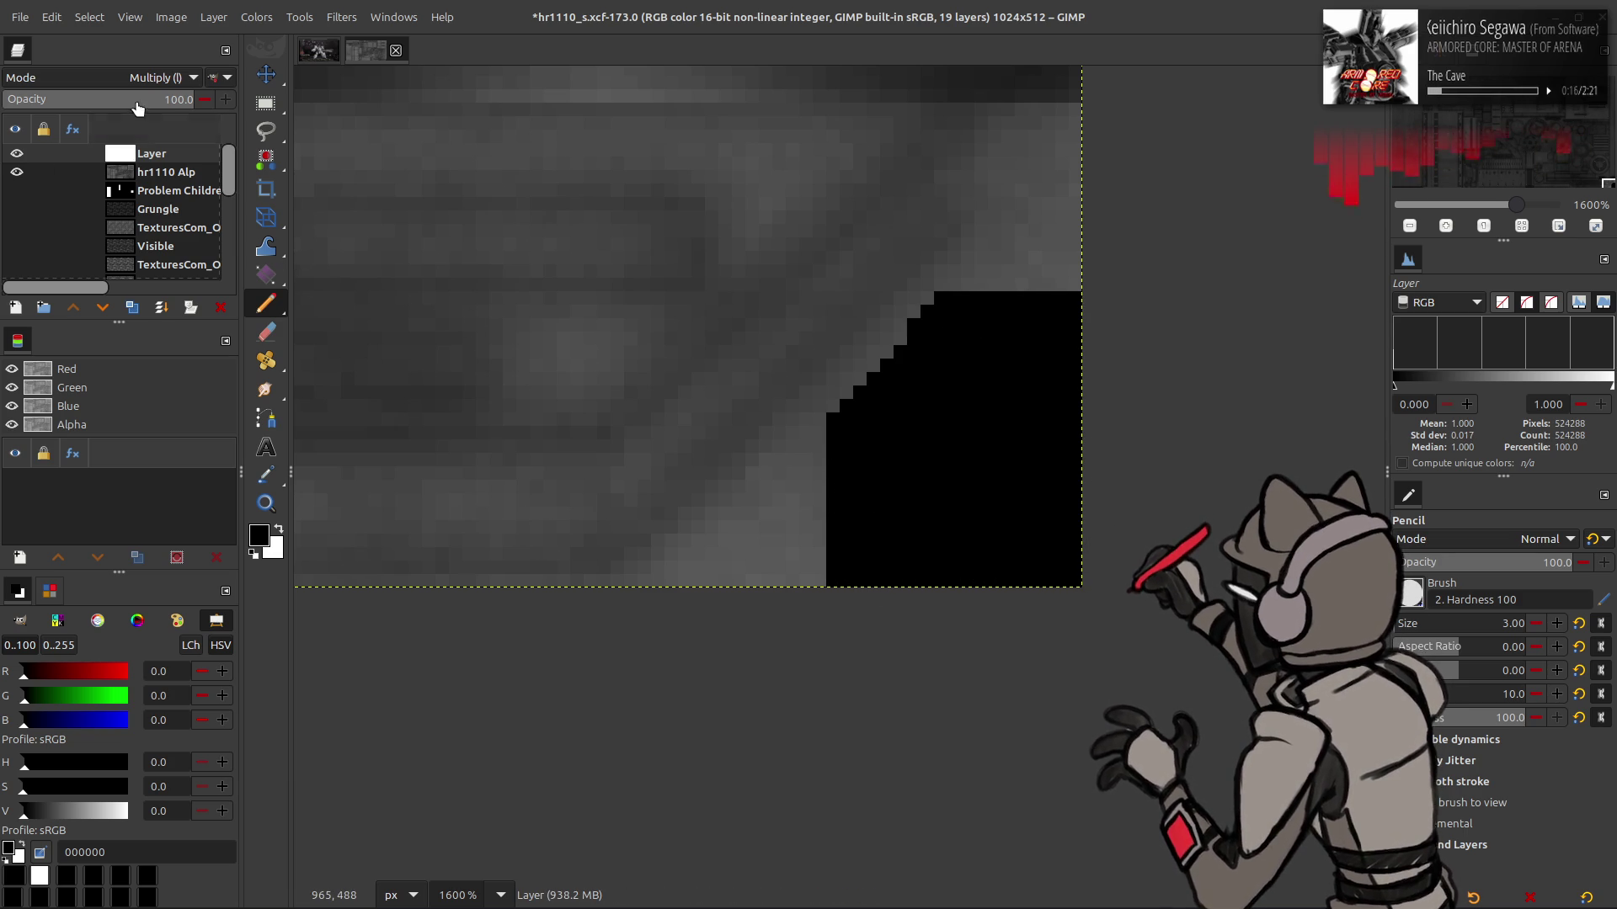
Bucket-fill the traced outline with black and fit the whole image in view
scroll(160, 76, up, 5)
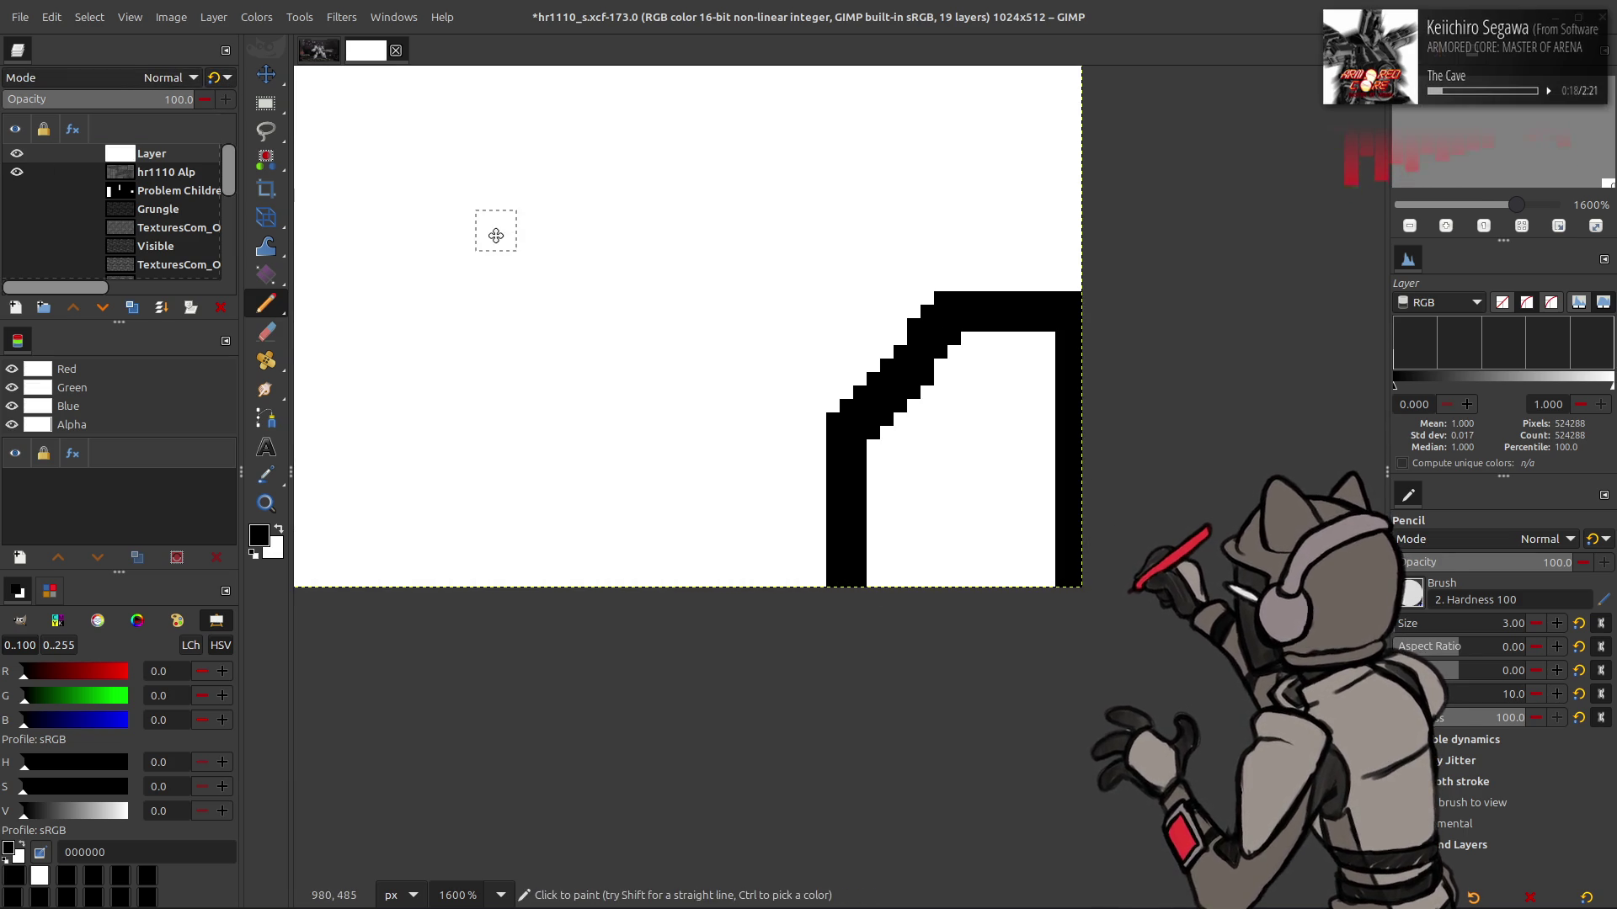
key(shift+b)
click(948, 459)
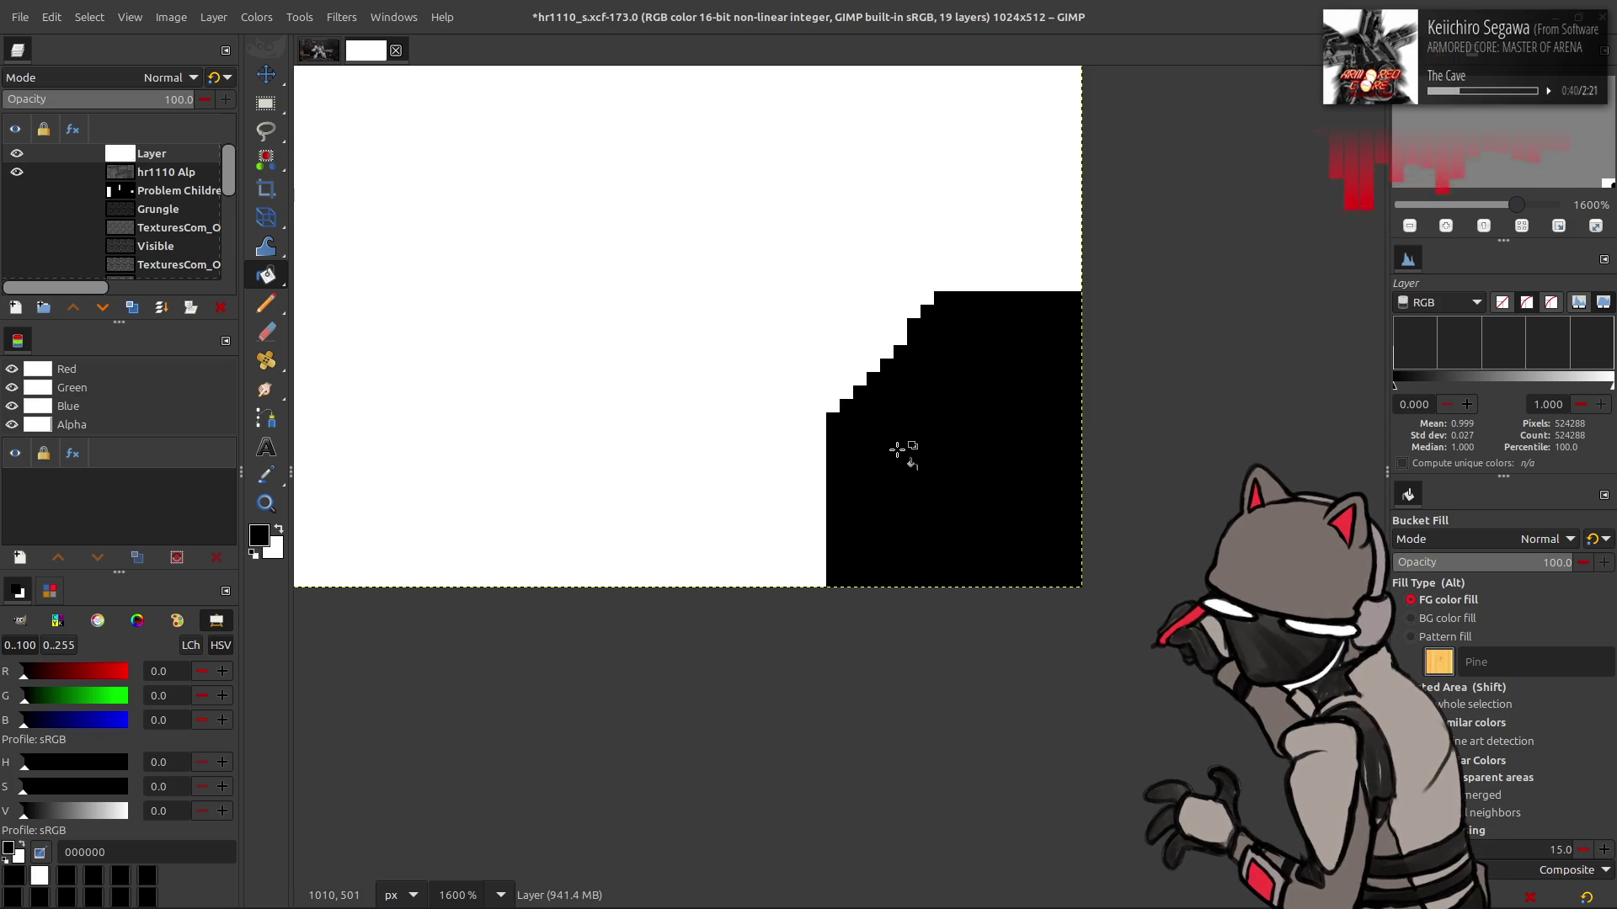
key(m)
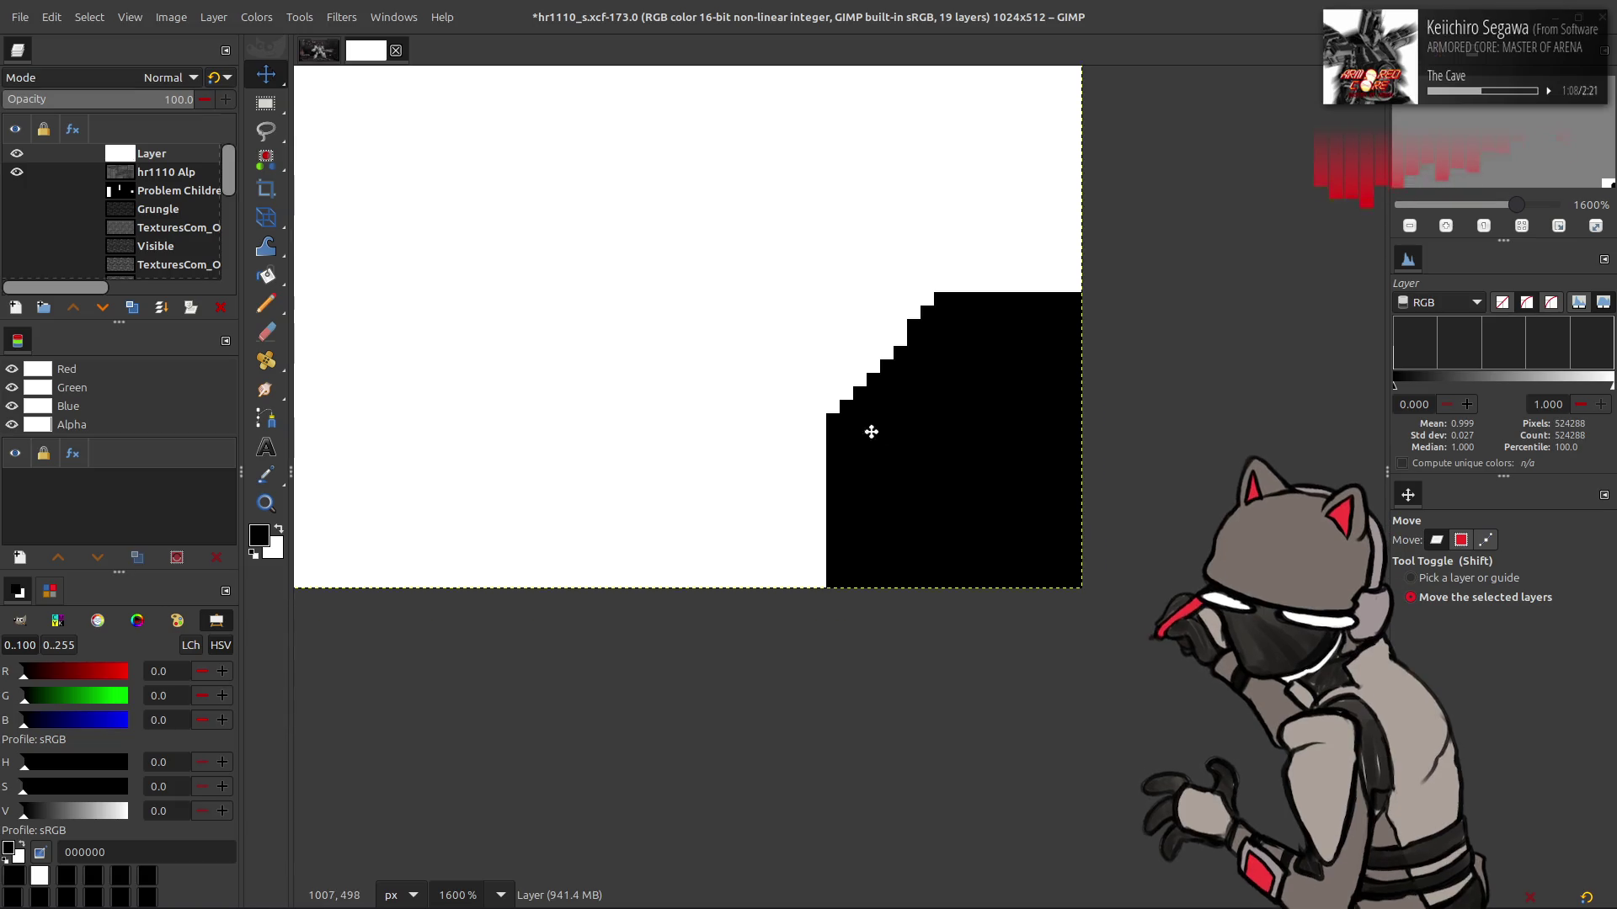
key(1)
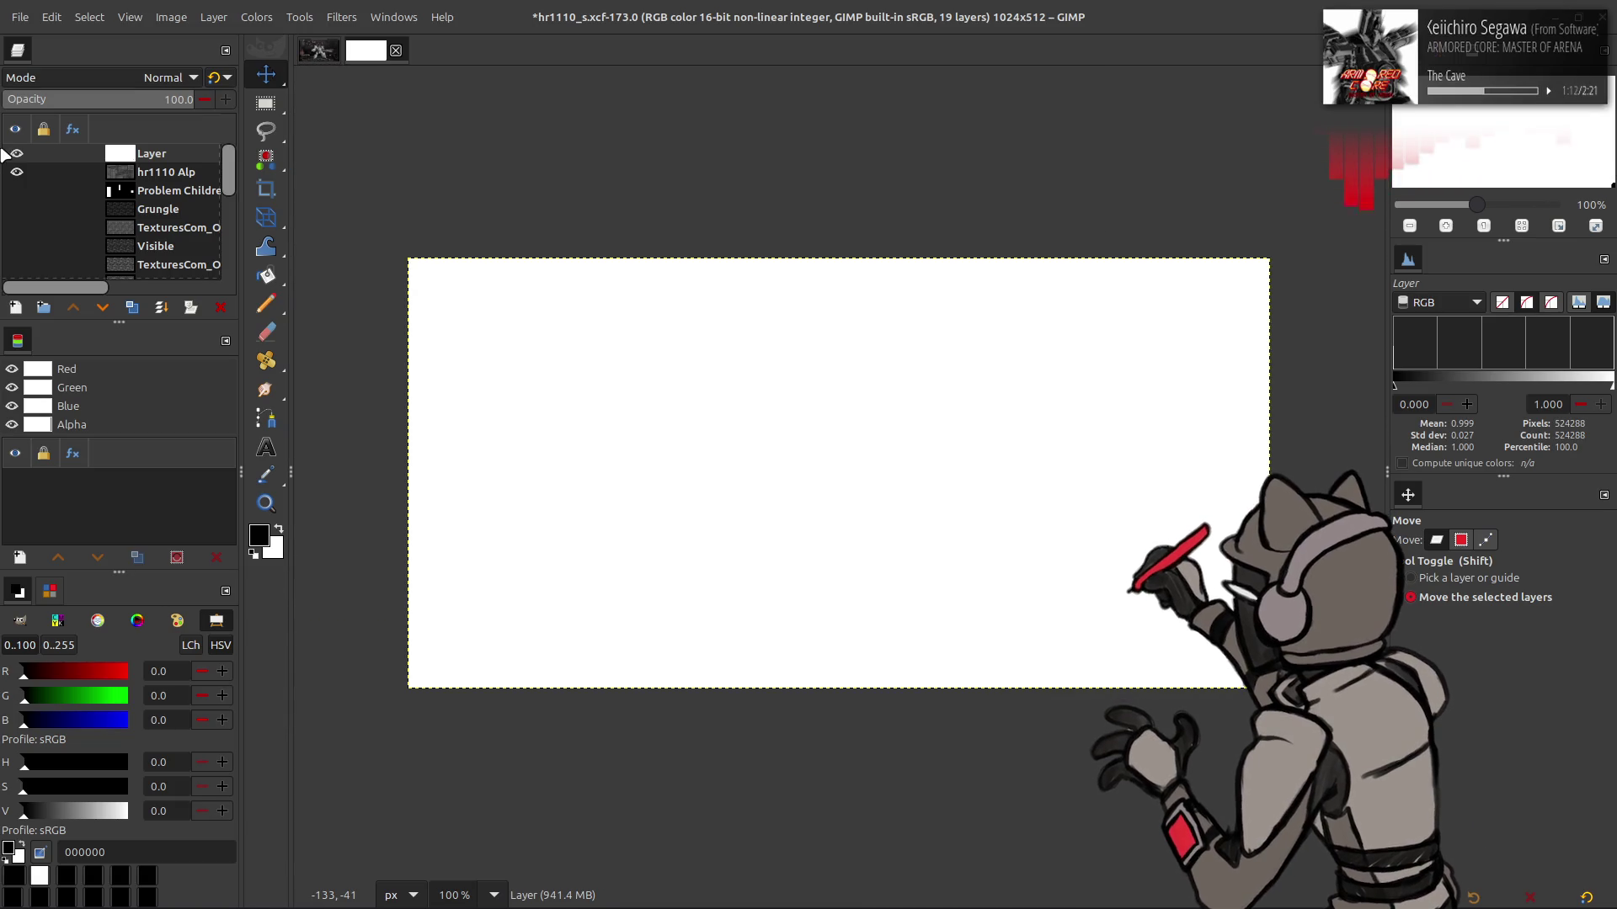
Move the new layer below hr1110 Alp and rename it Blackout
mouse_move(135, 160)
mouse_down()
mouse_move(155, 274)
mouse_move(144, 181)
mouse_up()
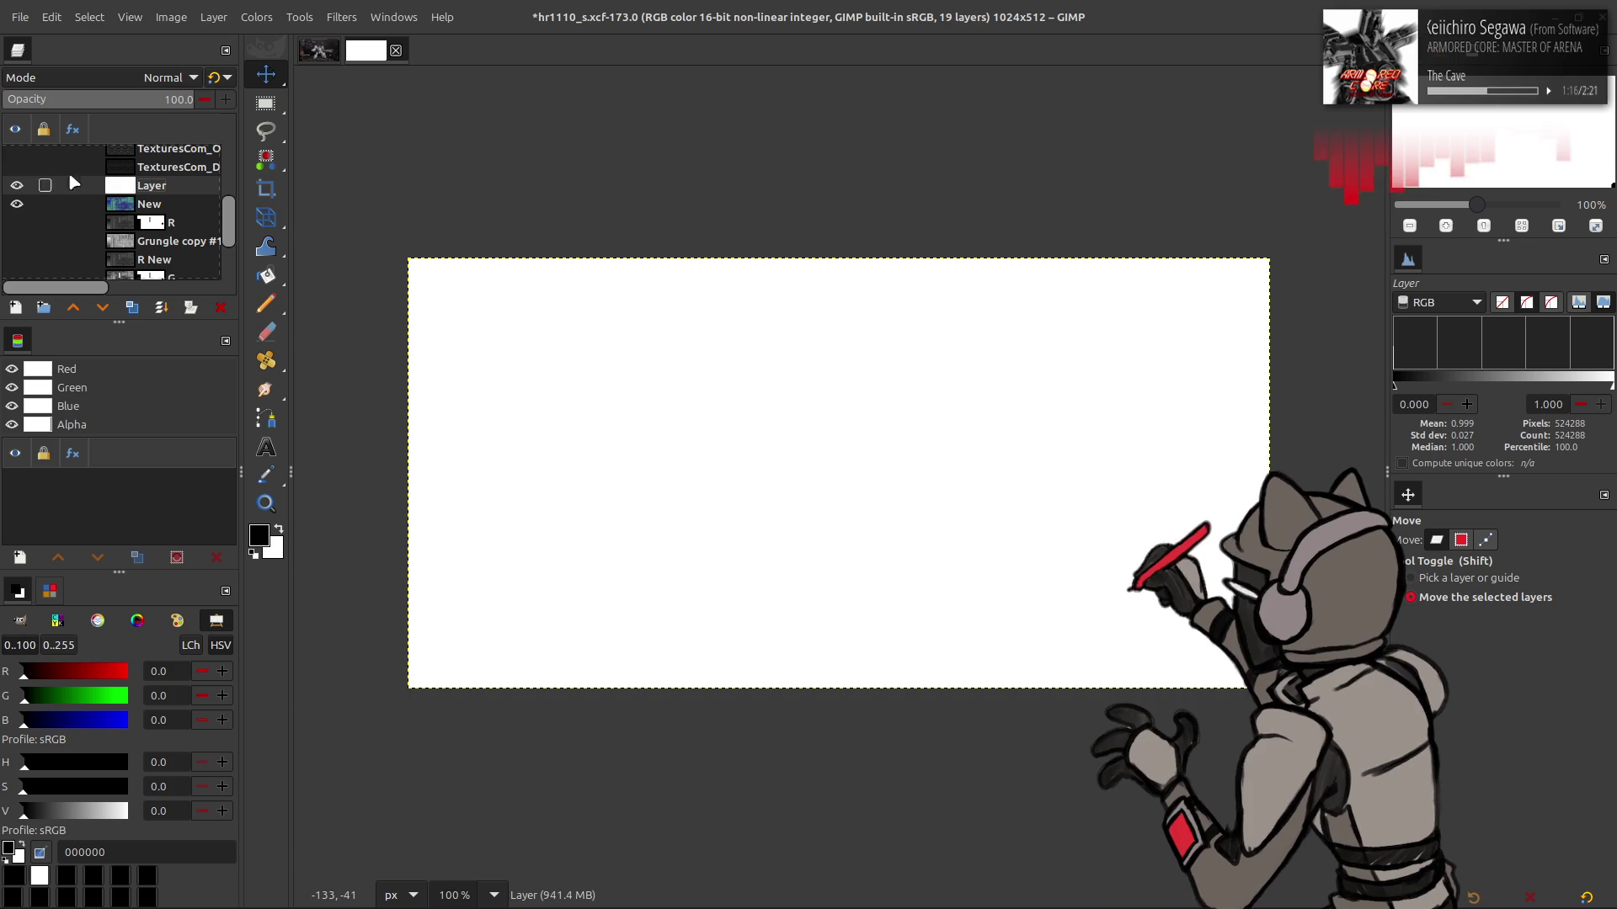
scroll(156, 160, up, 5)
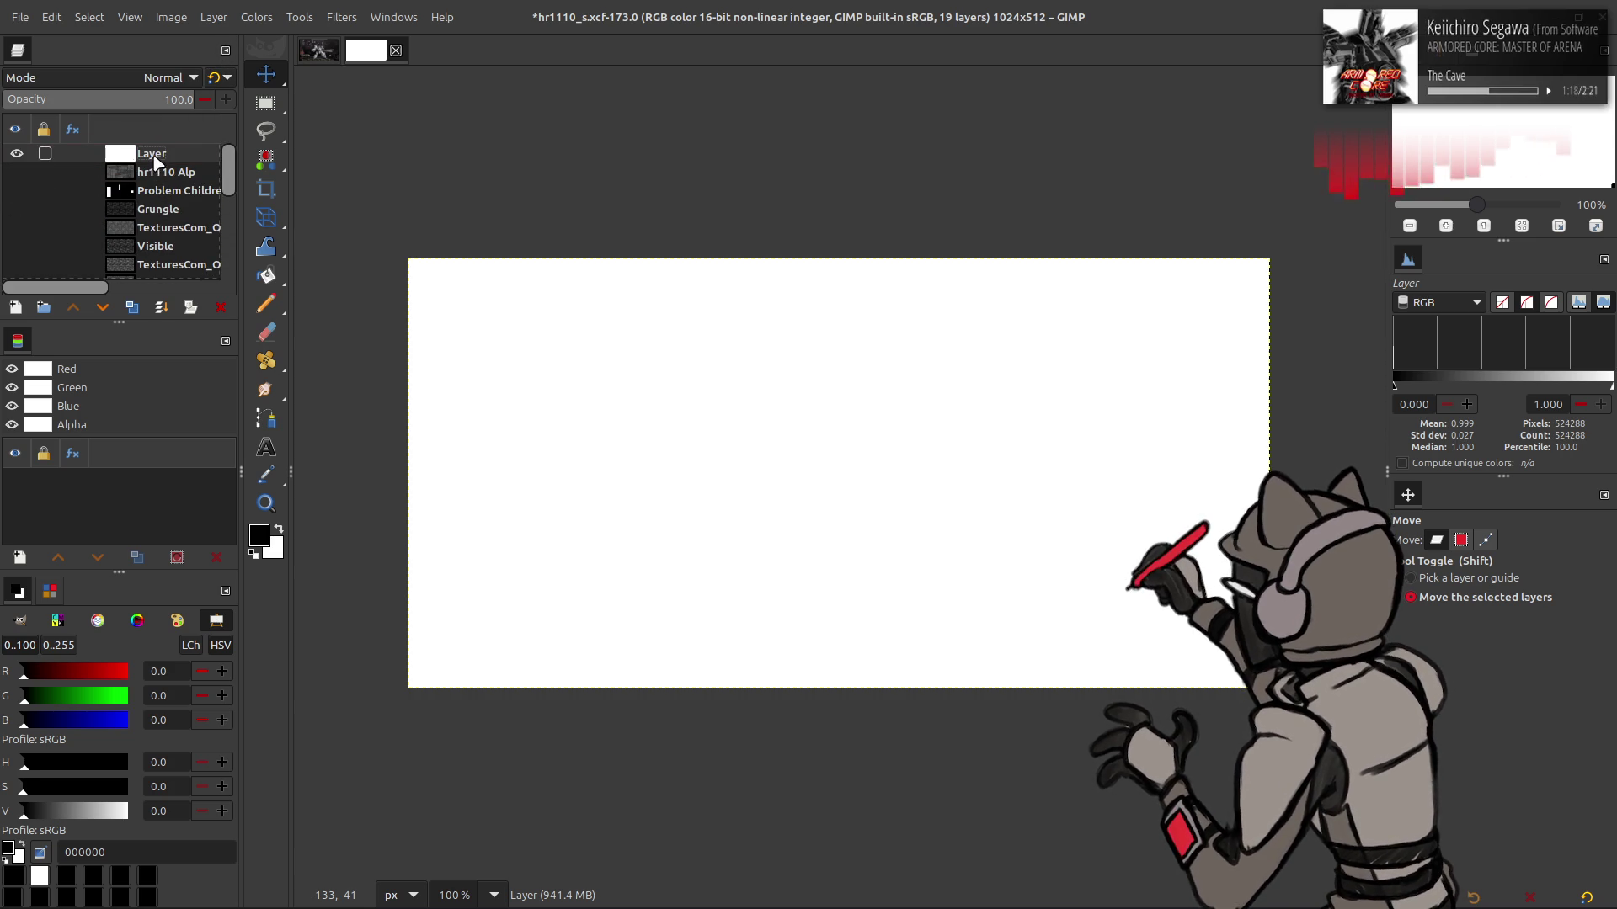
drag(164, 163, 164, 175)
double_click(163, 170)
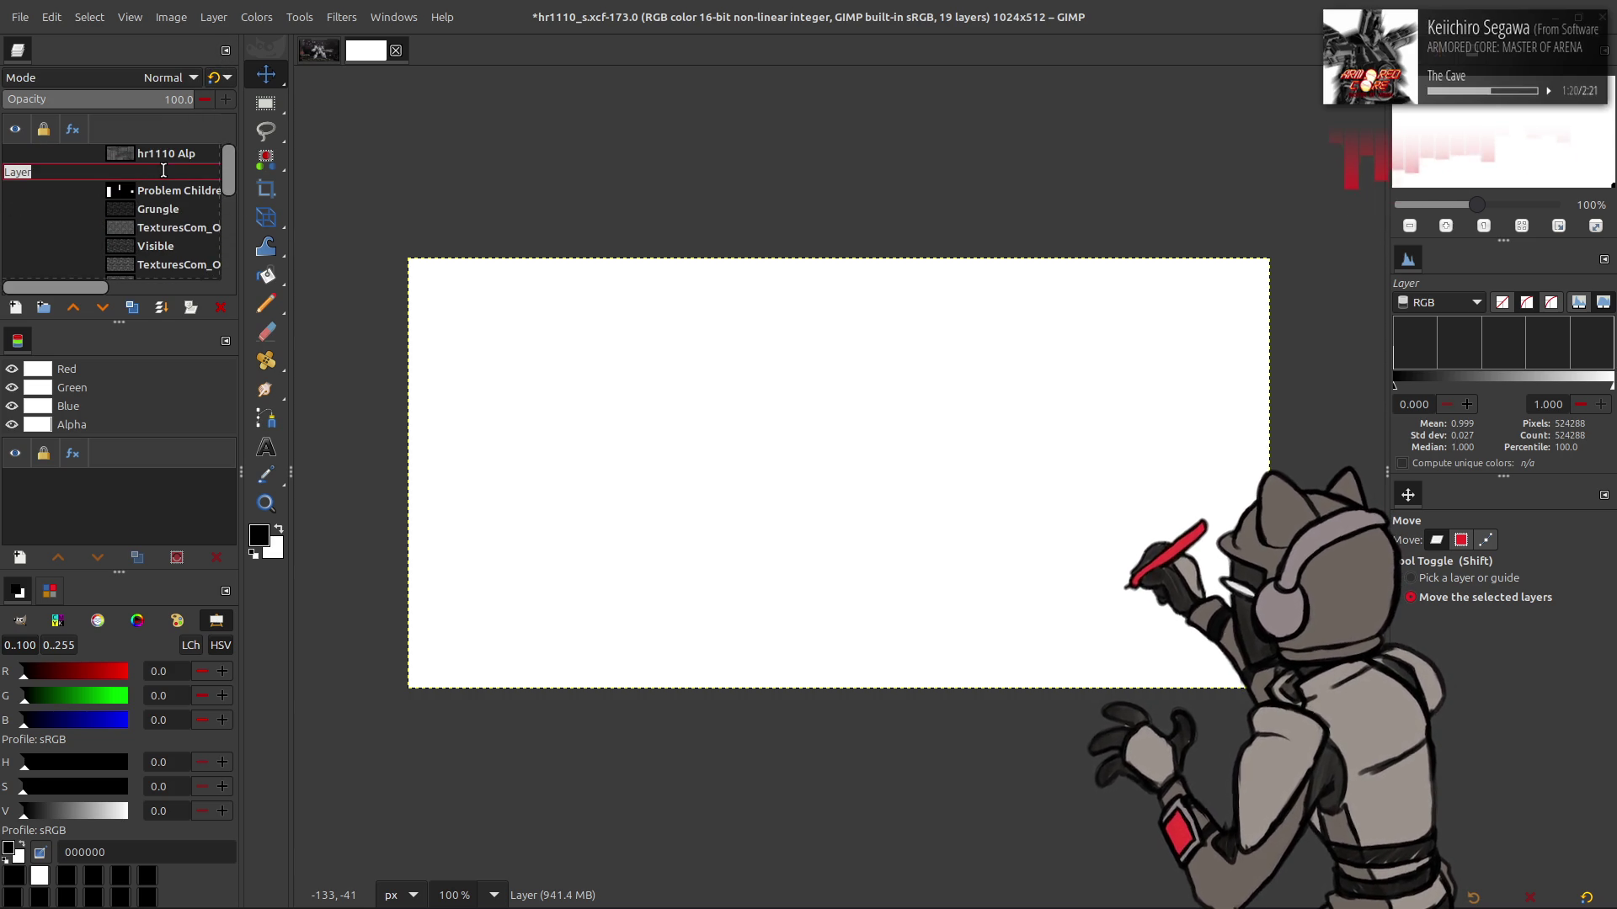
text(Blackout)
key(Return)
Duplicate Blackout above New, raise its Blue output low to 100, set Multiply, then hide it
click(131, 308)
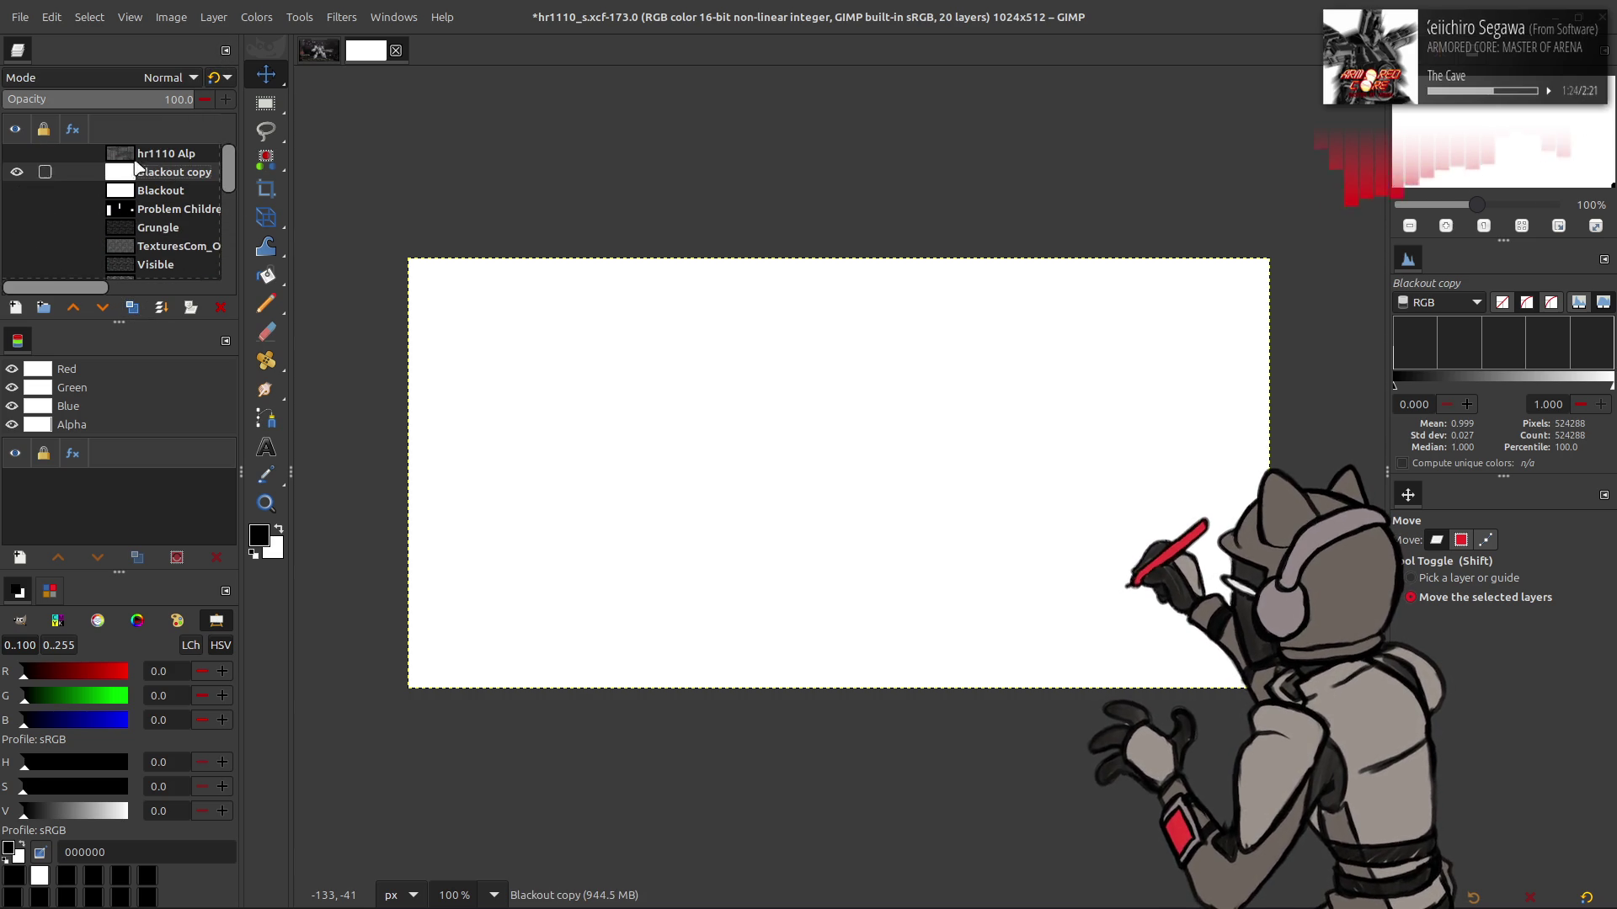
mouse_move(162, 171)
mouse_down()
mouse_move(159, 243)
mouse_move(159, 196)
mouse_up()
click(256, 17)
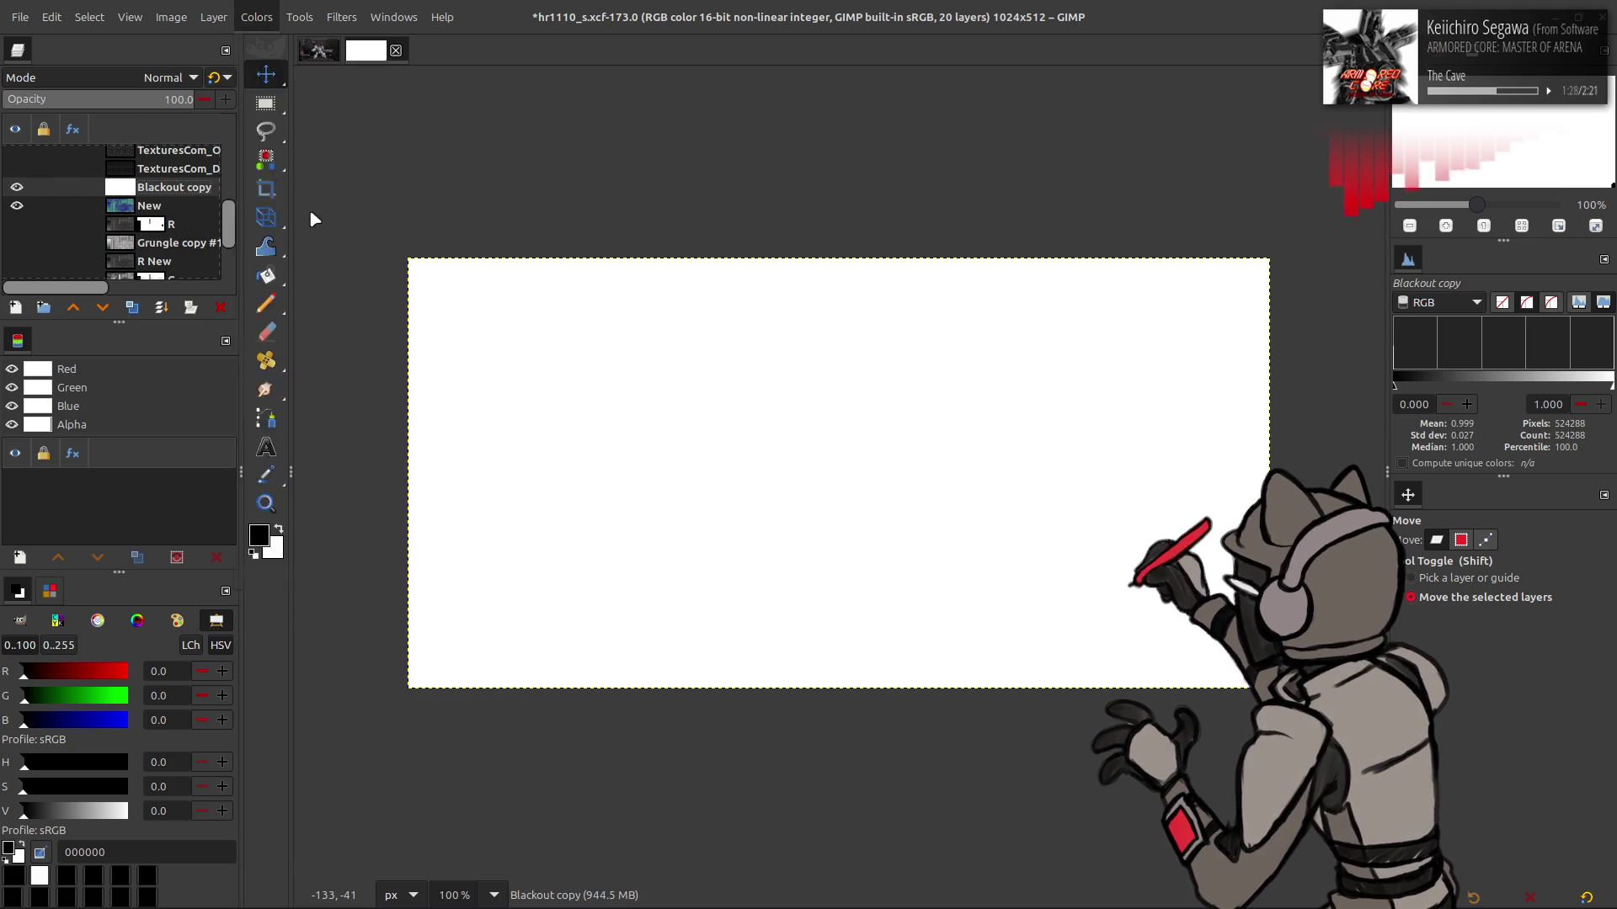
click(311, 214)
scroll(140, 222, down, 1)
scroll(140, 222, down, 2)
drag(94, 448, 696, 452)
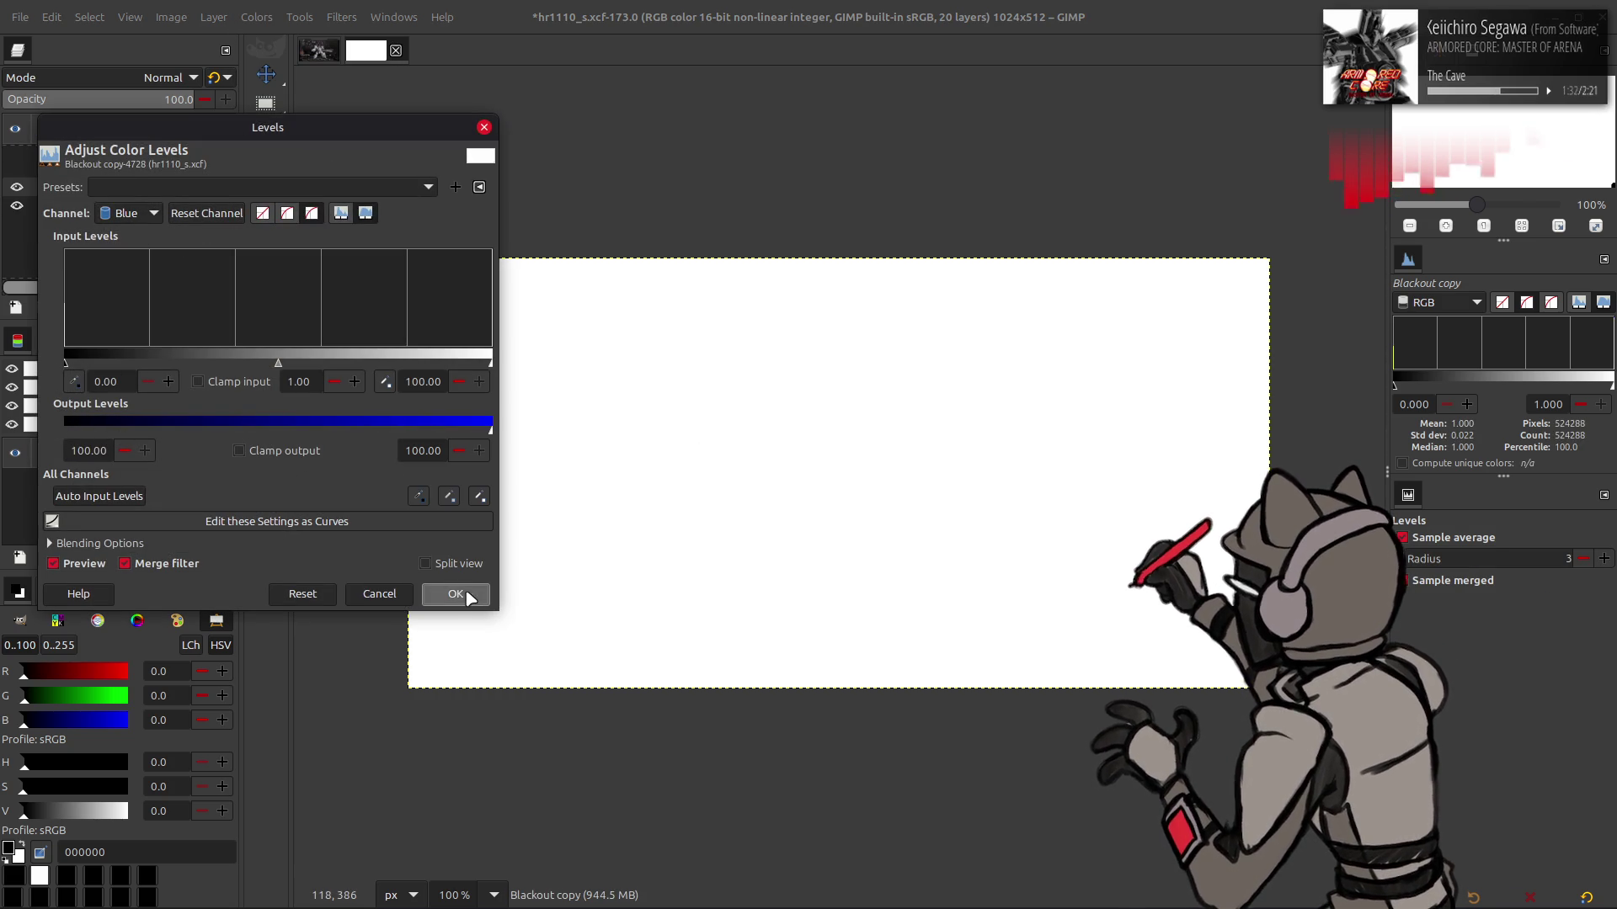
click(455, 594)
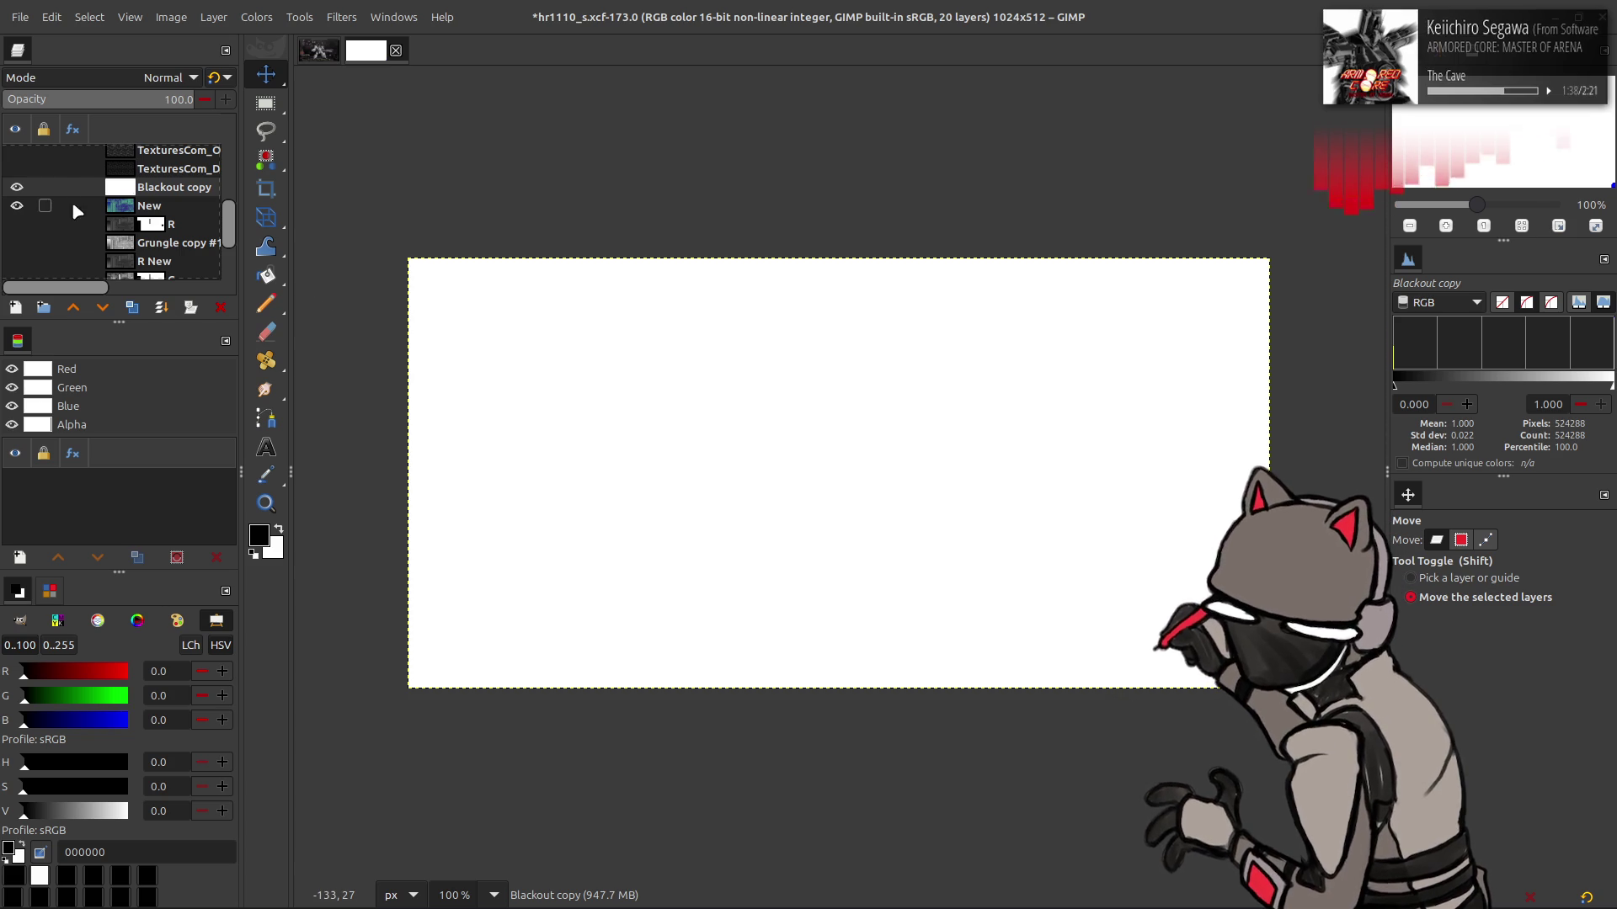
click(160, 77)
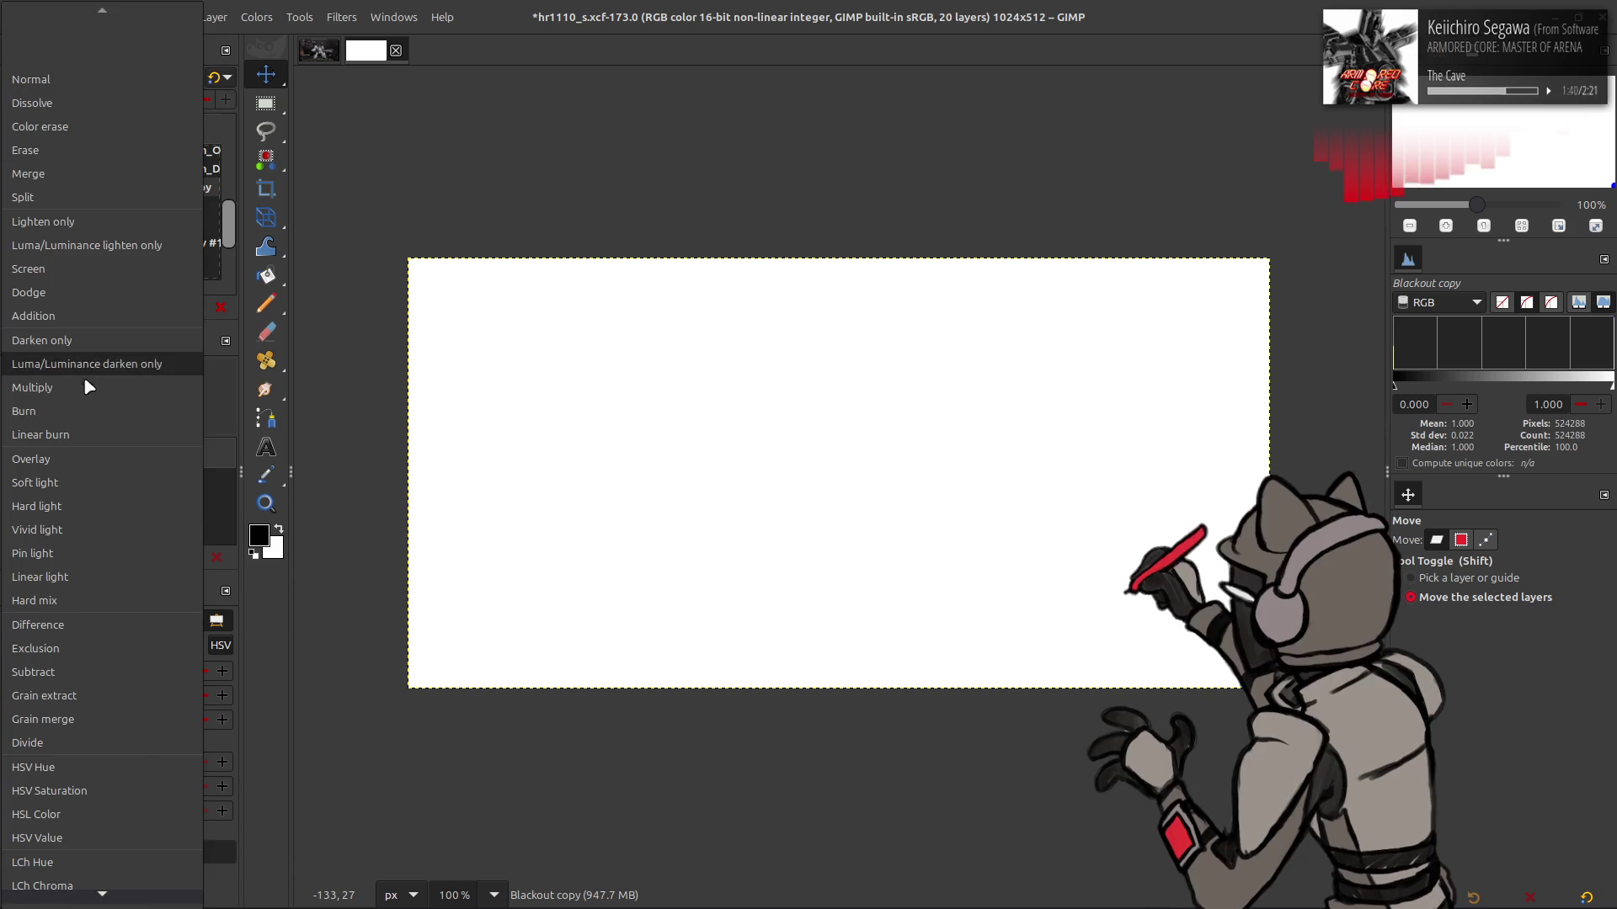
click(86, 386)
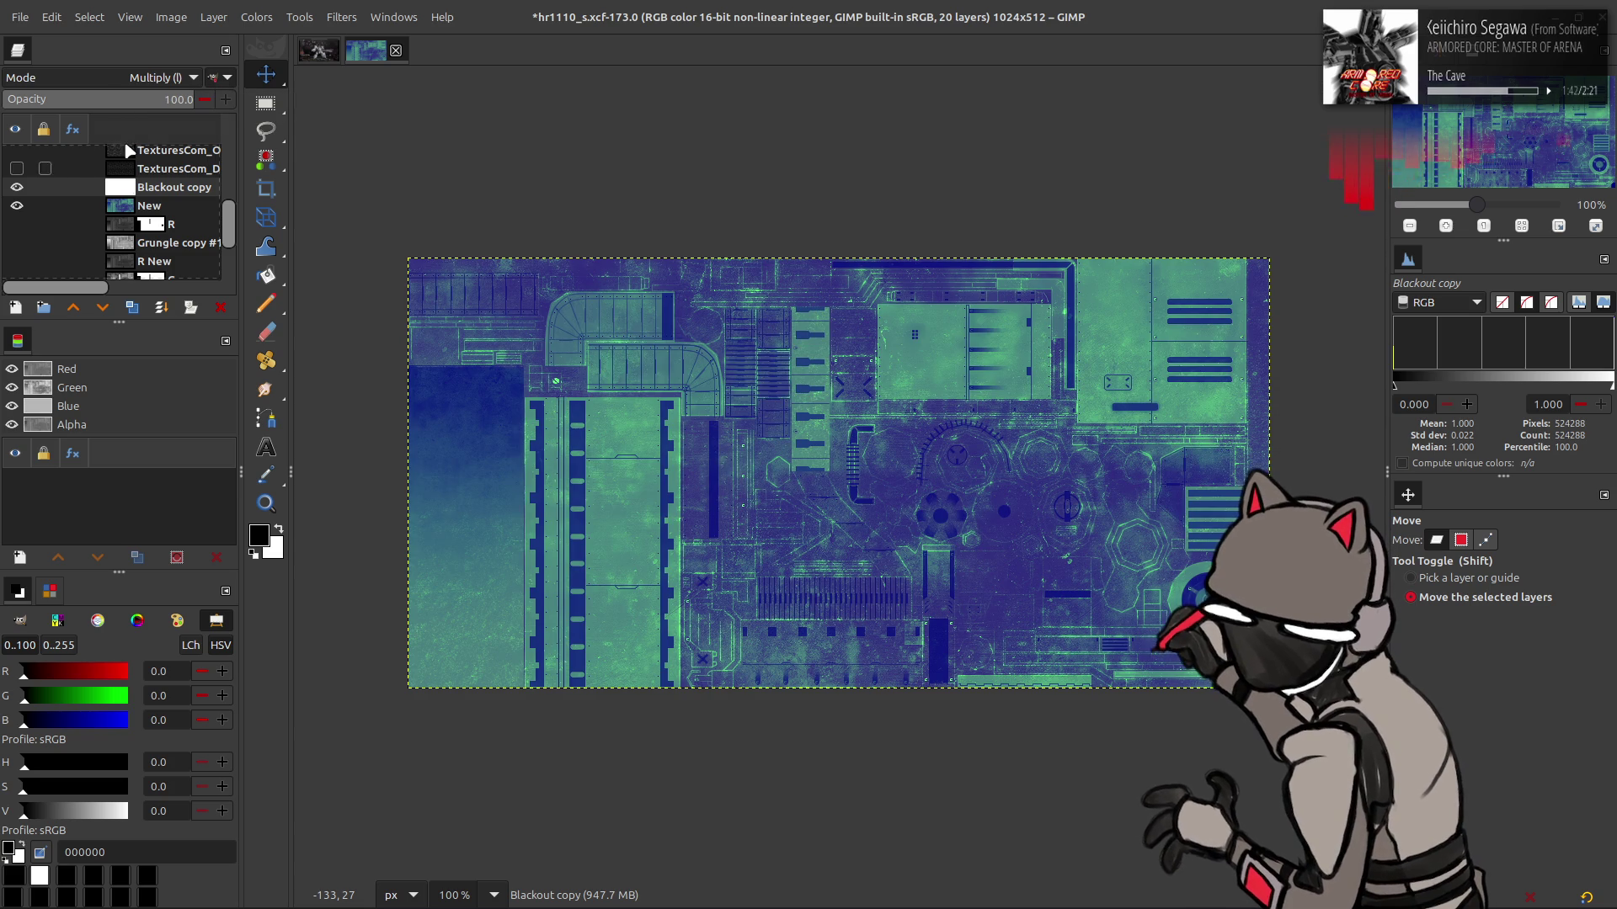
click(18, 187)
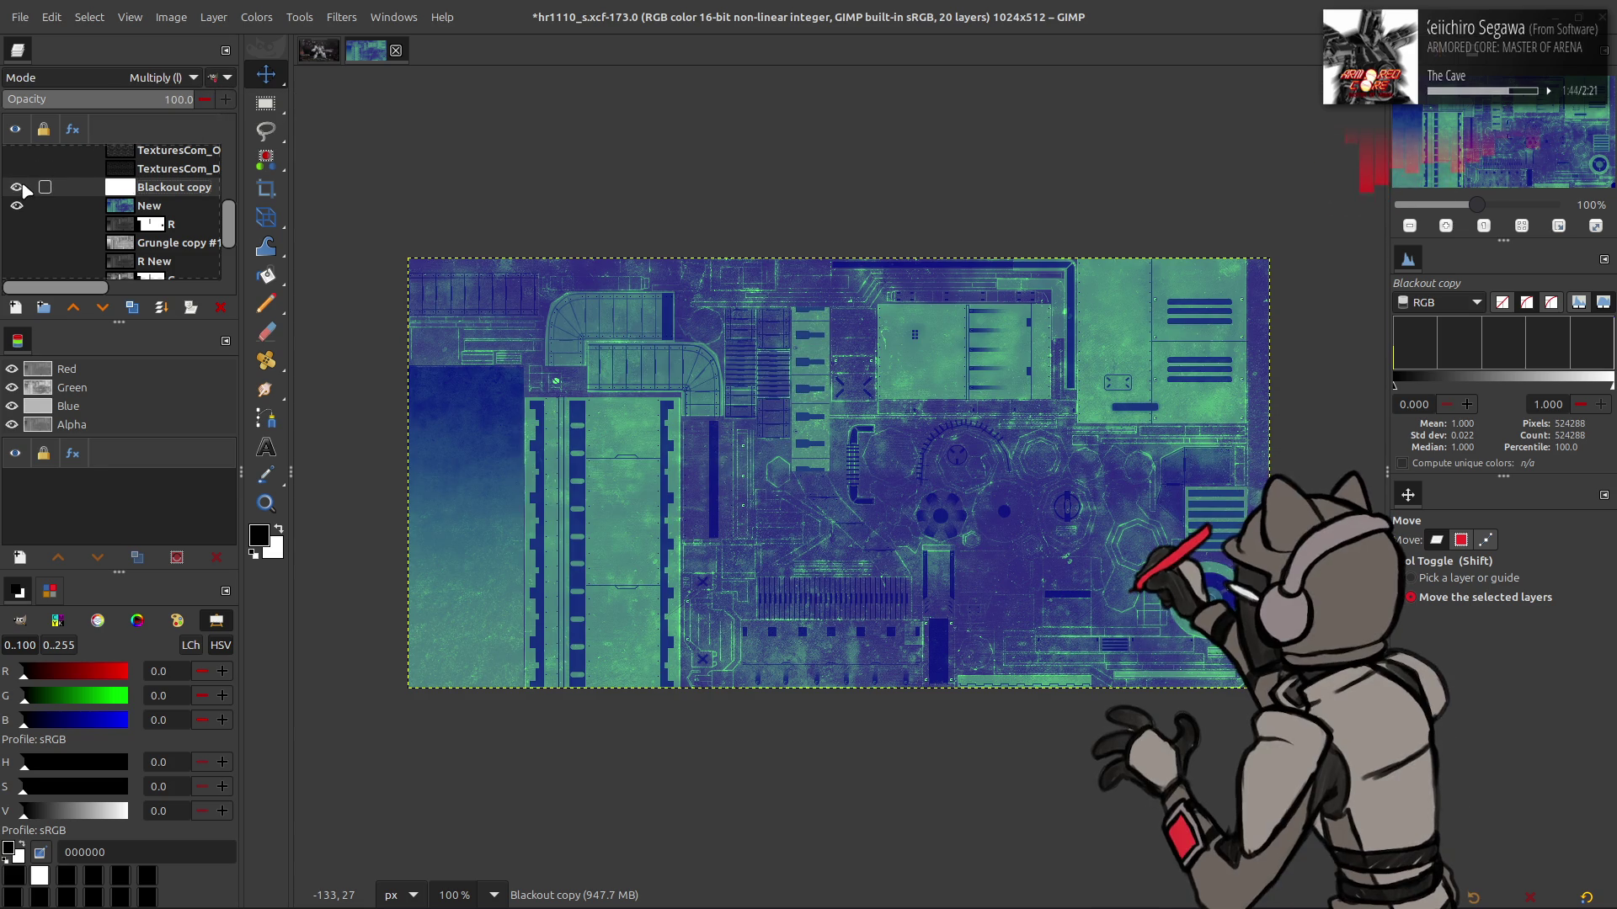
Re-export the specular map to hr1110_s.dds and check it on the gun model in Blender
click(17, 17)
click(126, 289)
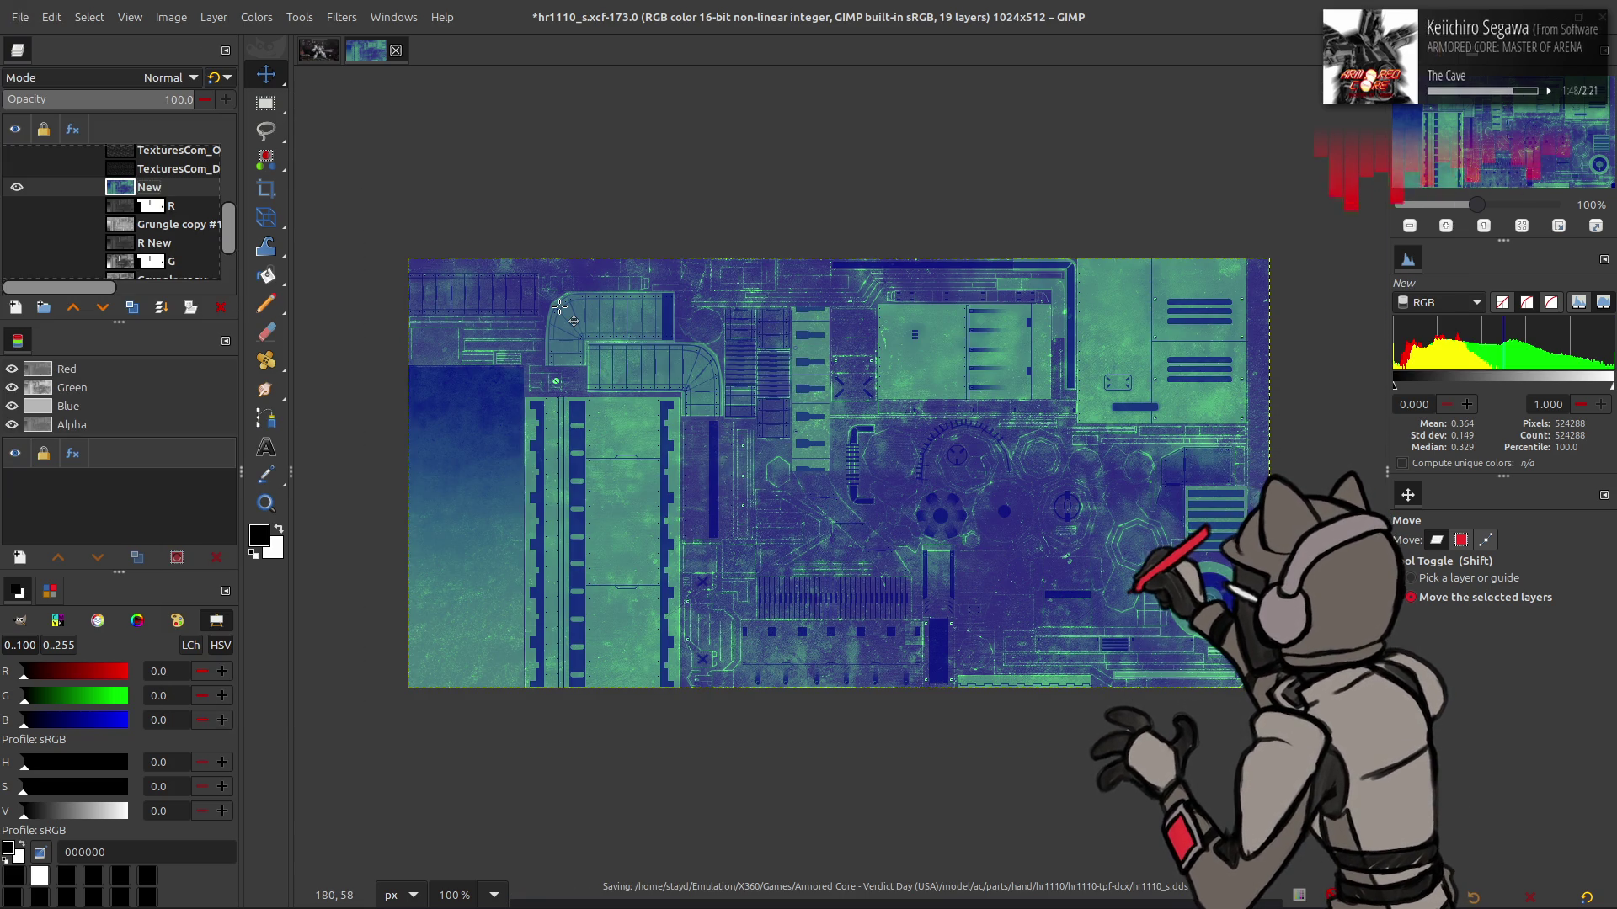
key(alt+Tab)
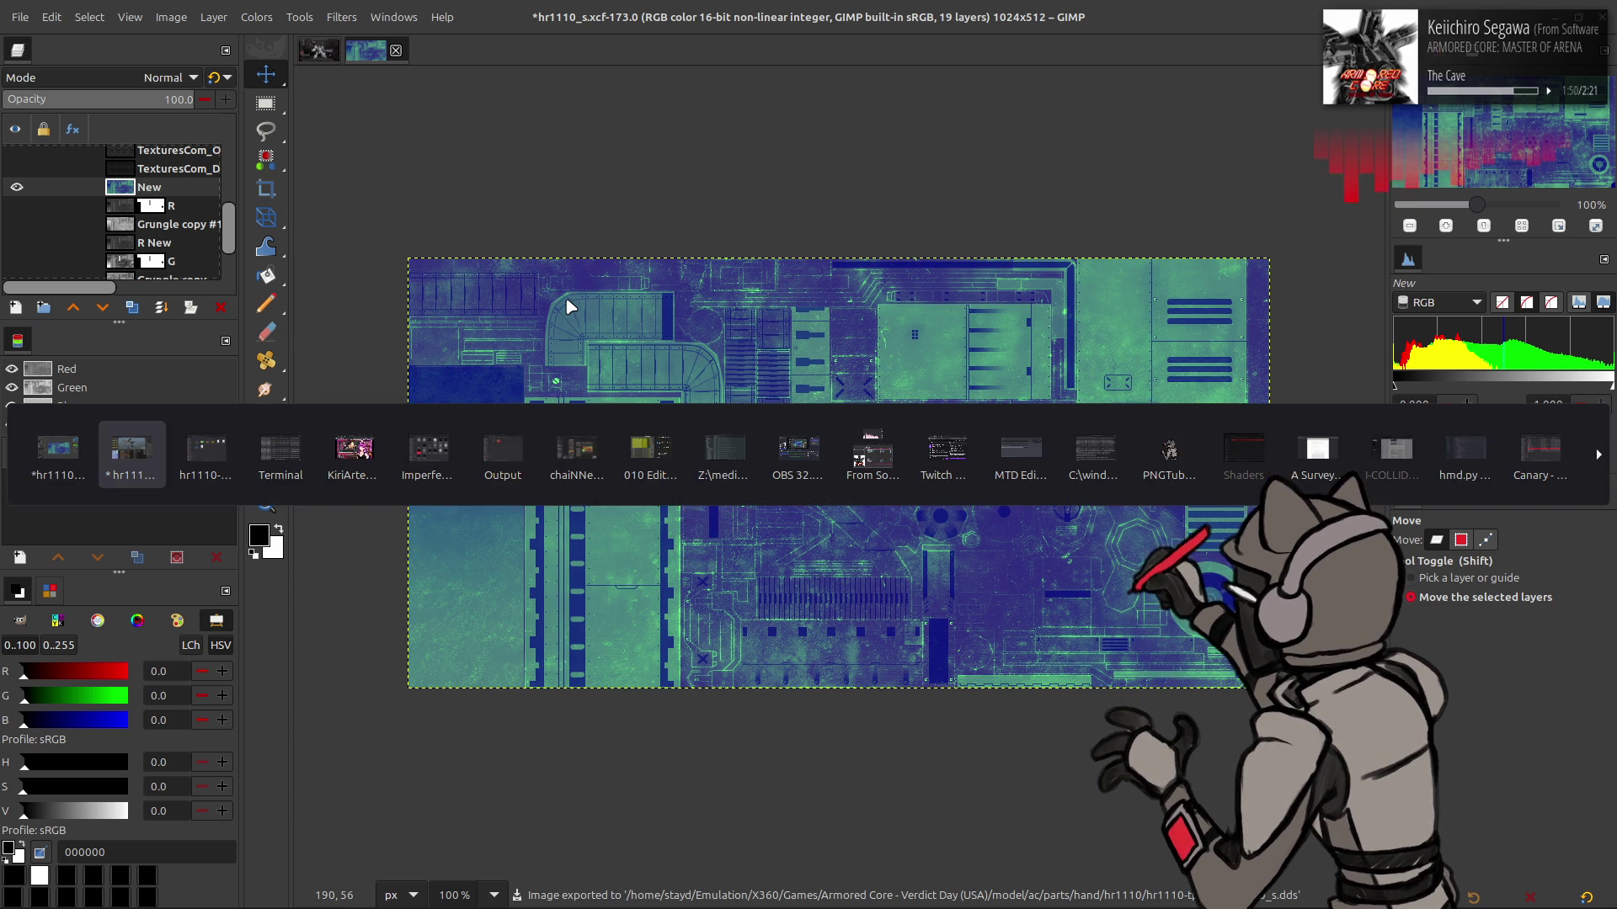
click(560, 743)
click(560, 743)
scroll(594, 274, down, 3)
drag(599, 274, 581, 270)
key(alt+Tab)
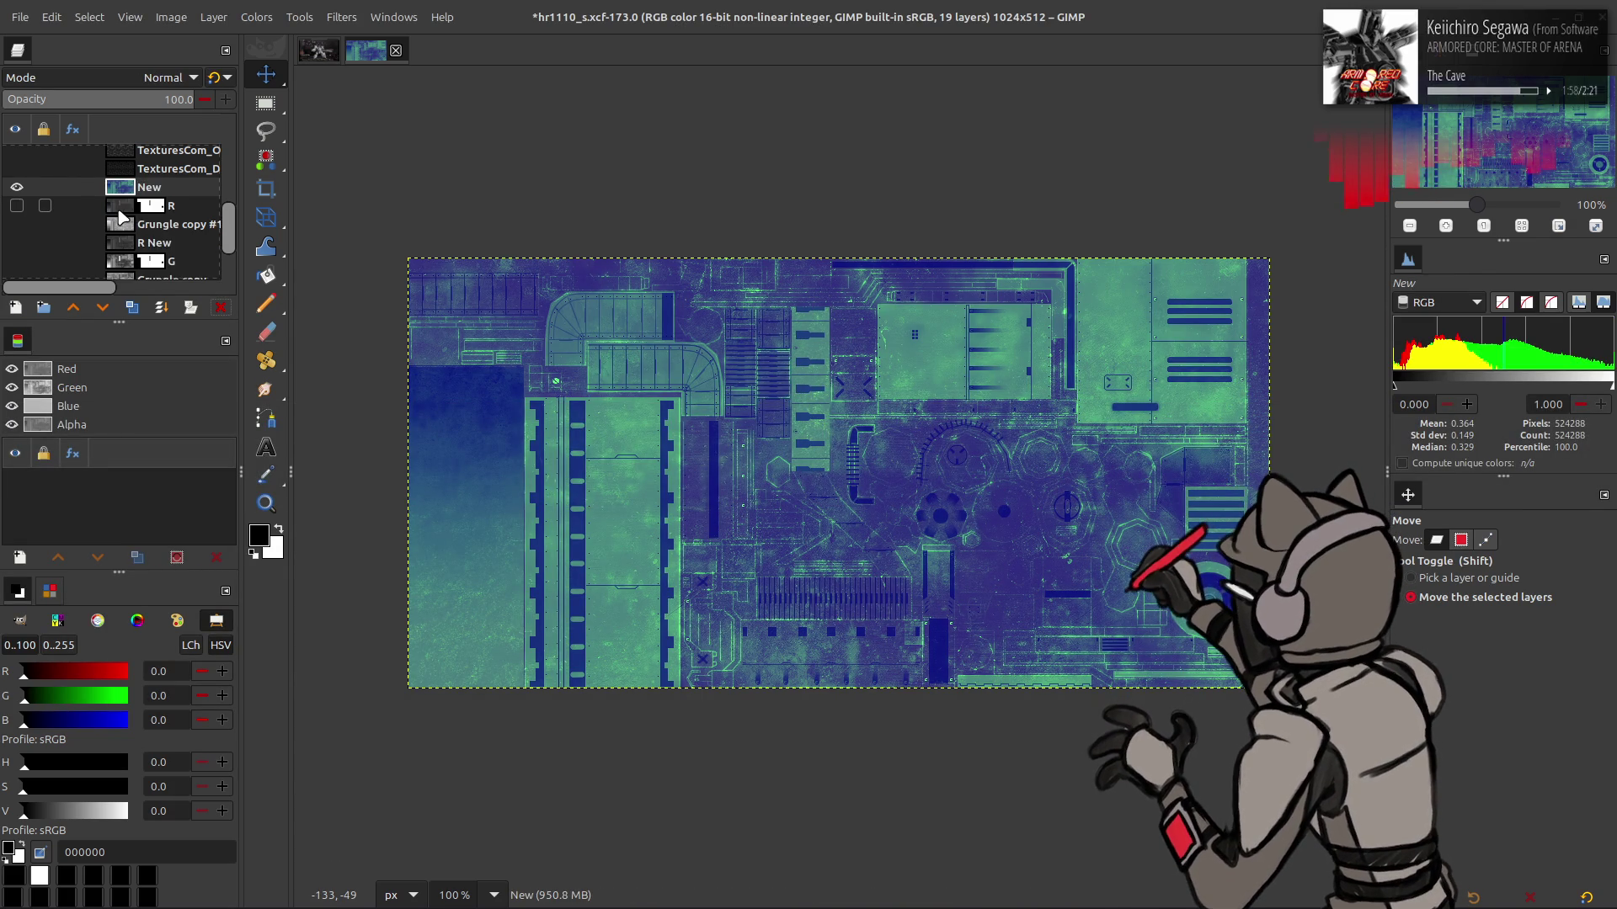
Zoom the texture to 800%, select a small rectangle, and make the white Blackout layer visible
scroll(122, 219, up, 3)
click(17, 153)
drag(436, 317, 579, 374)
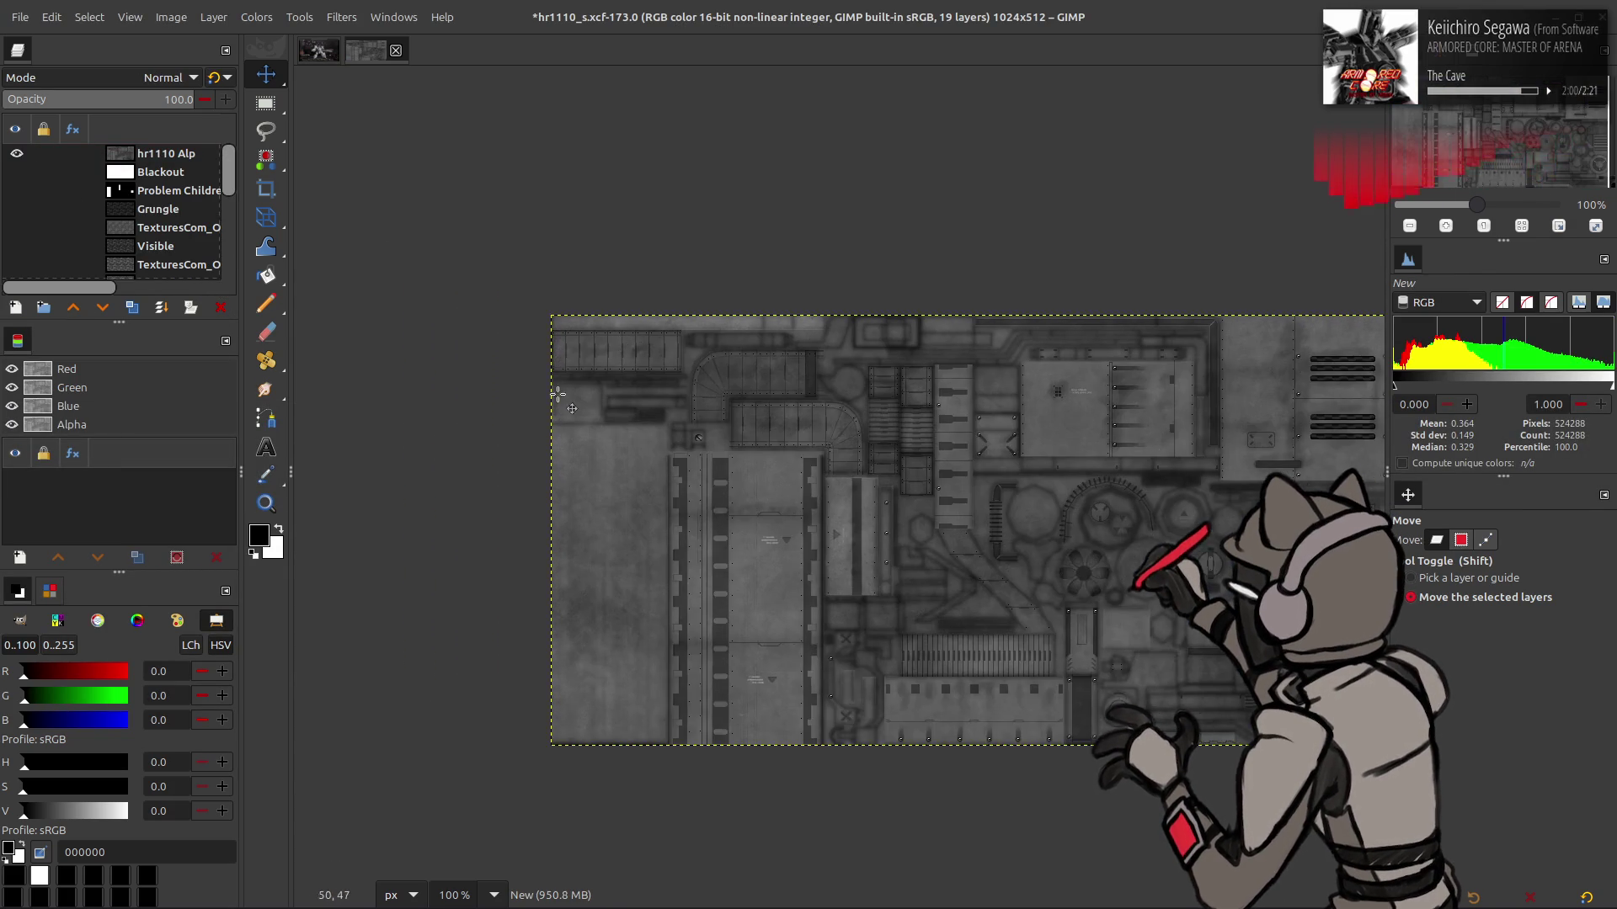
key(4)
click(17, 154)
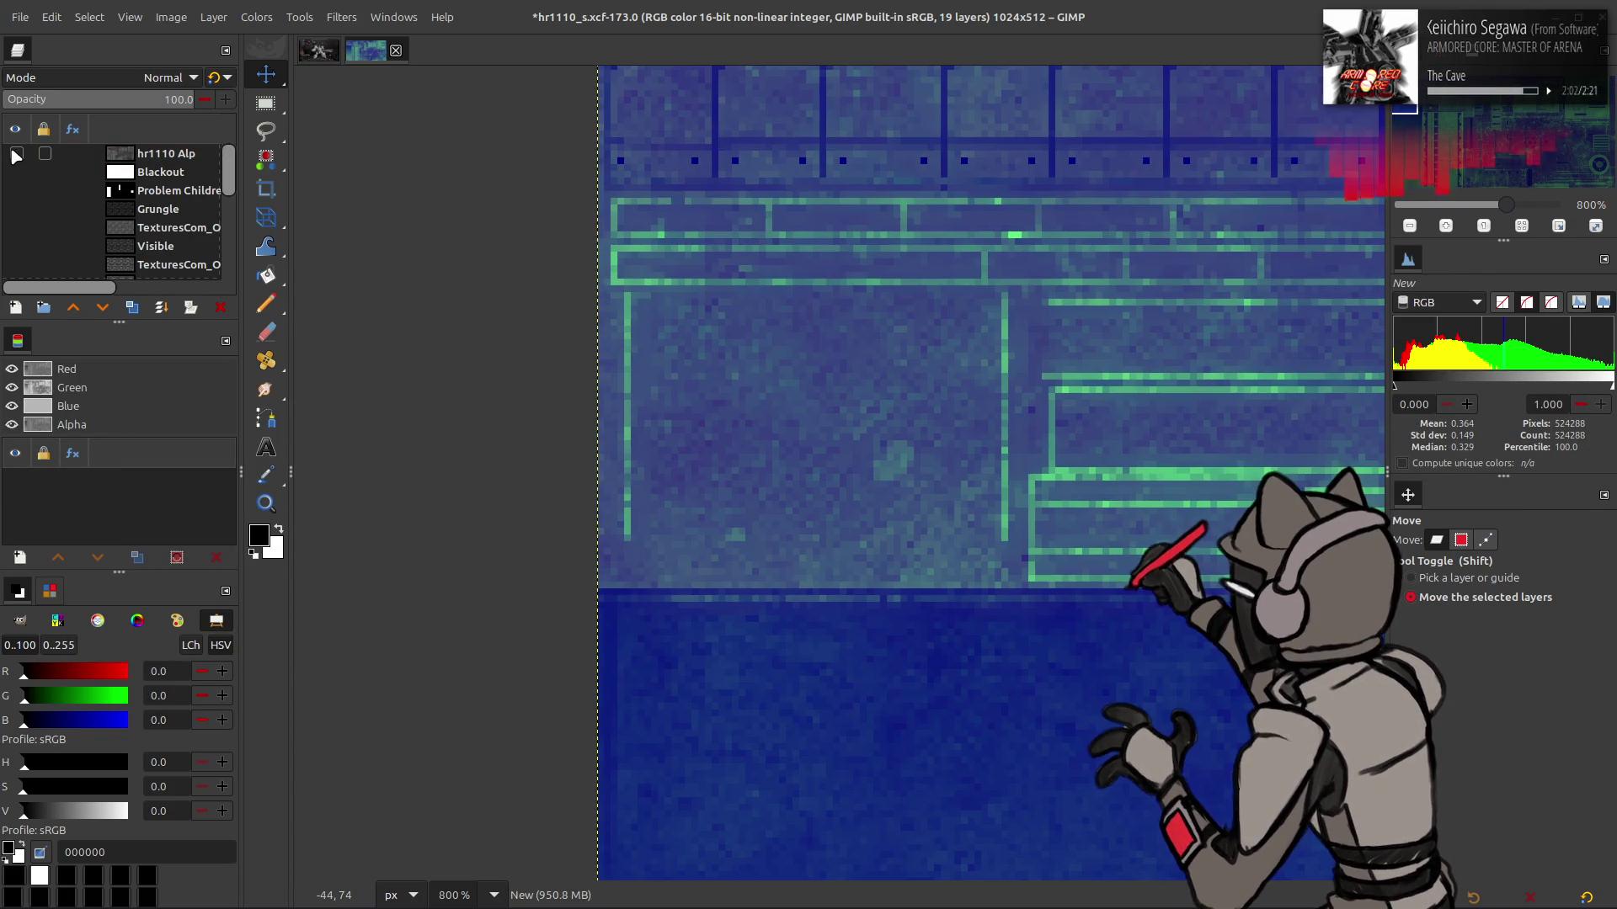
key(r)
mouse_move(624, 293)
mouse_down()
mouse_move(701, 394)
mouse_move(985, 549)
mouse_move(1006, 544)
mouse_up()
click(15, 171)
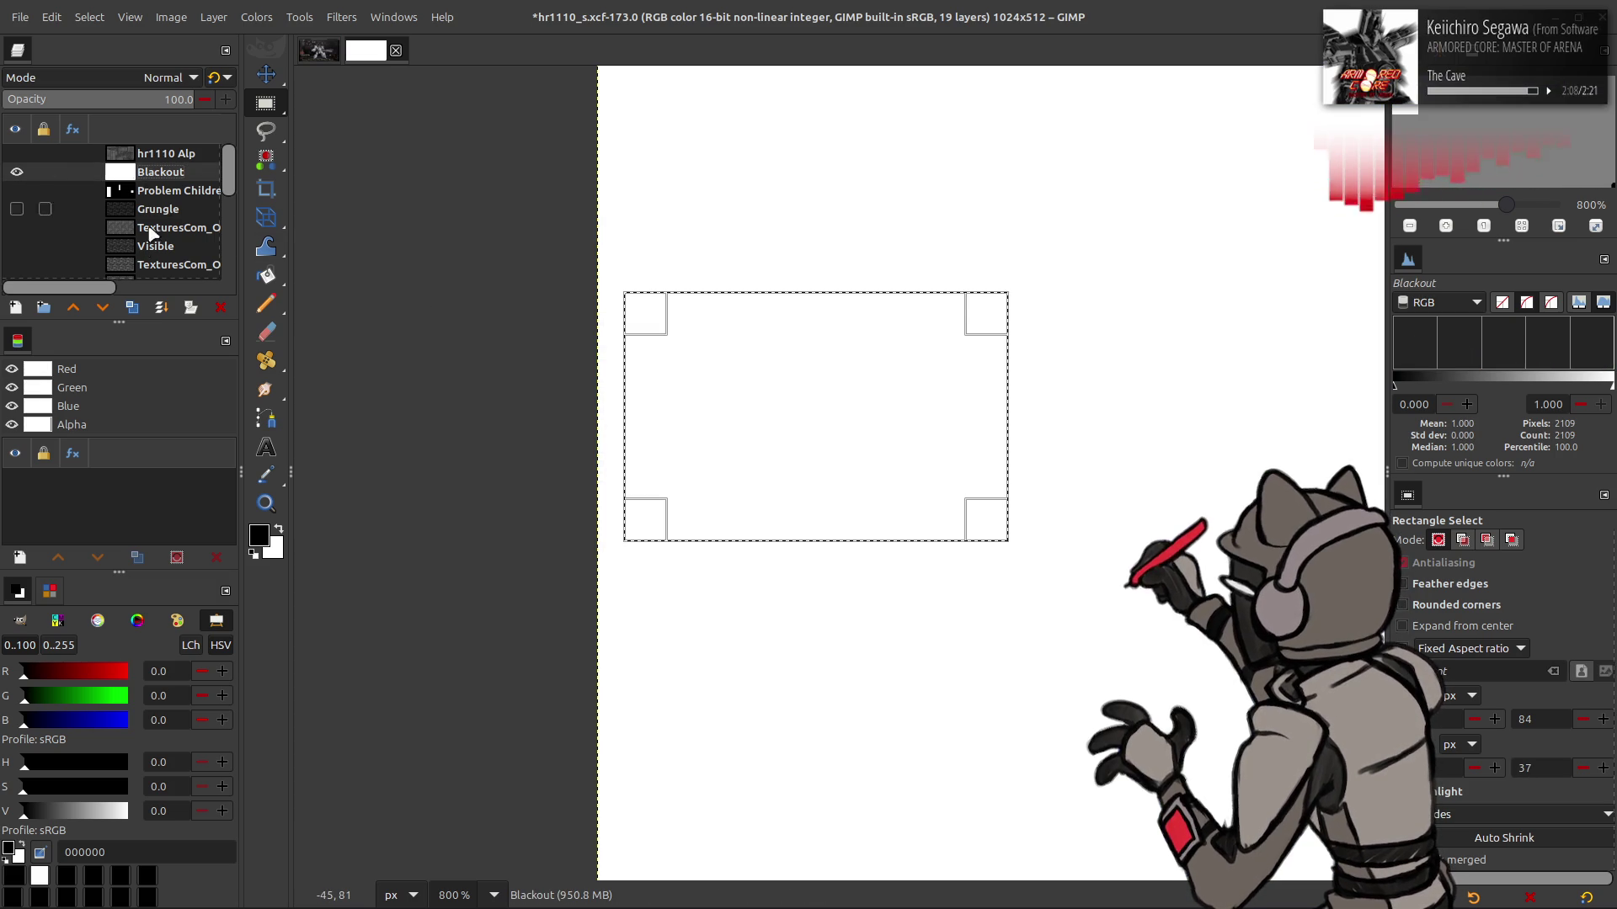
Duplicate Blackout, resize the copy to the selected rectangle, and clear the selection
click(132, 307)
click(213, 16)
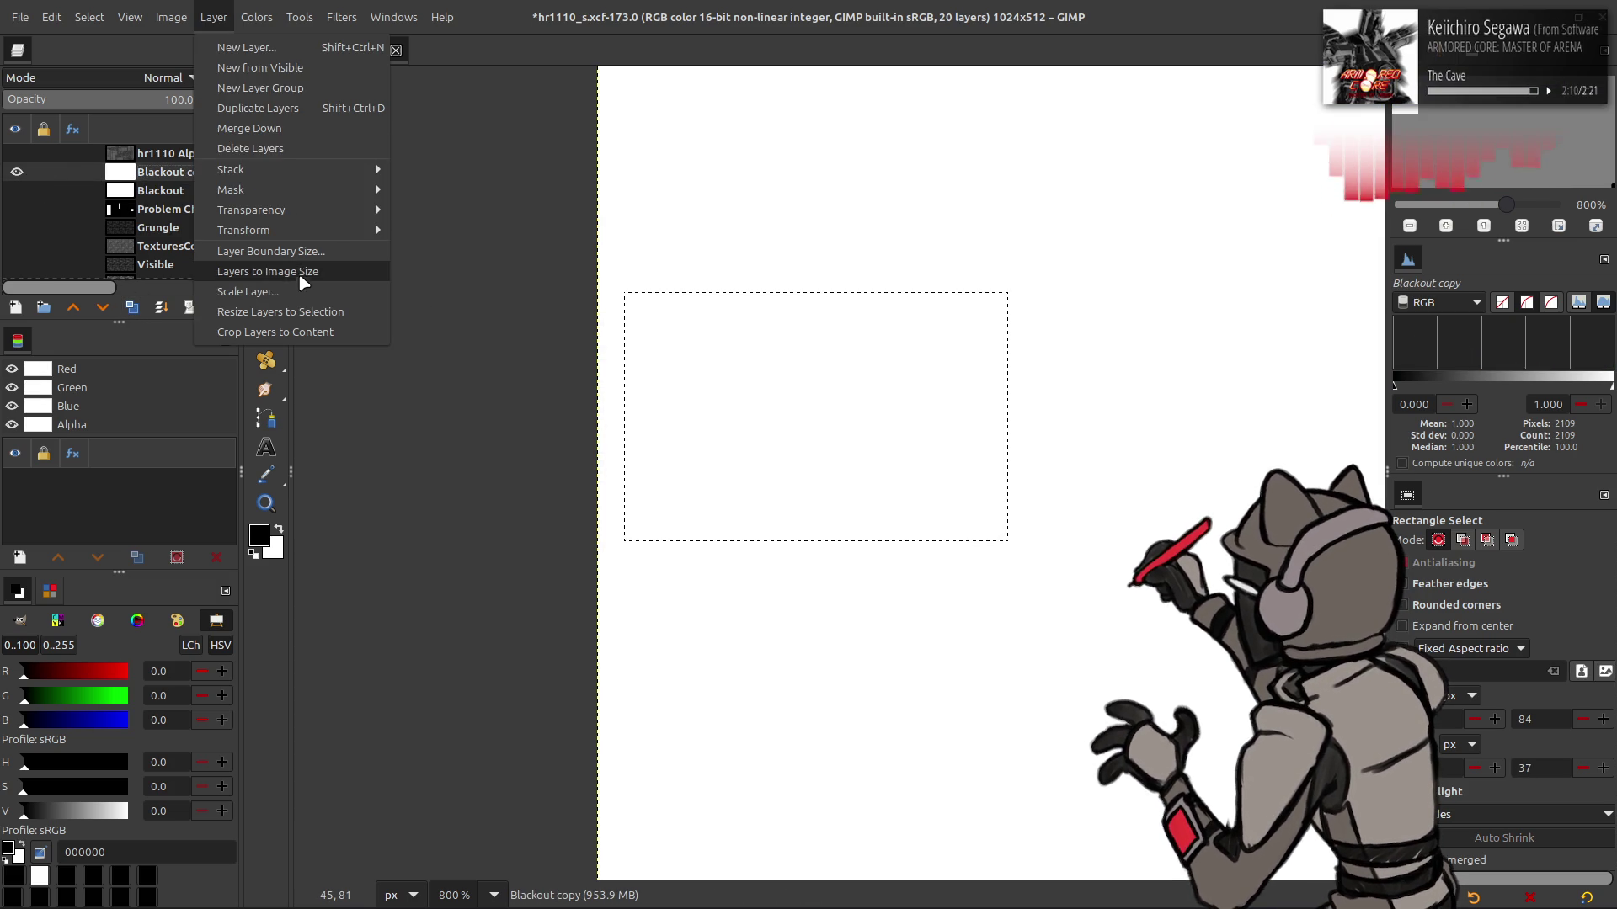
click(278, 311)
click(90, 17)
click(124, 68)
Draw a horizontal black-to-white gradient across the copy, starting at 4, 102
key(g)
drag(640, 405, 1007, 411)
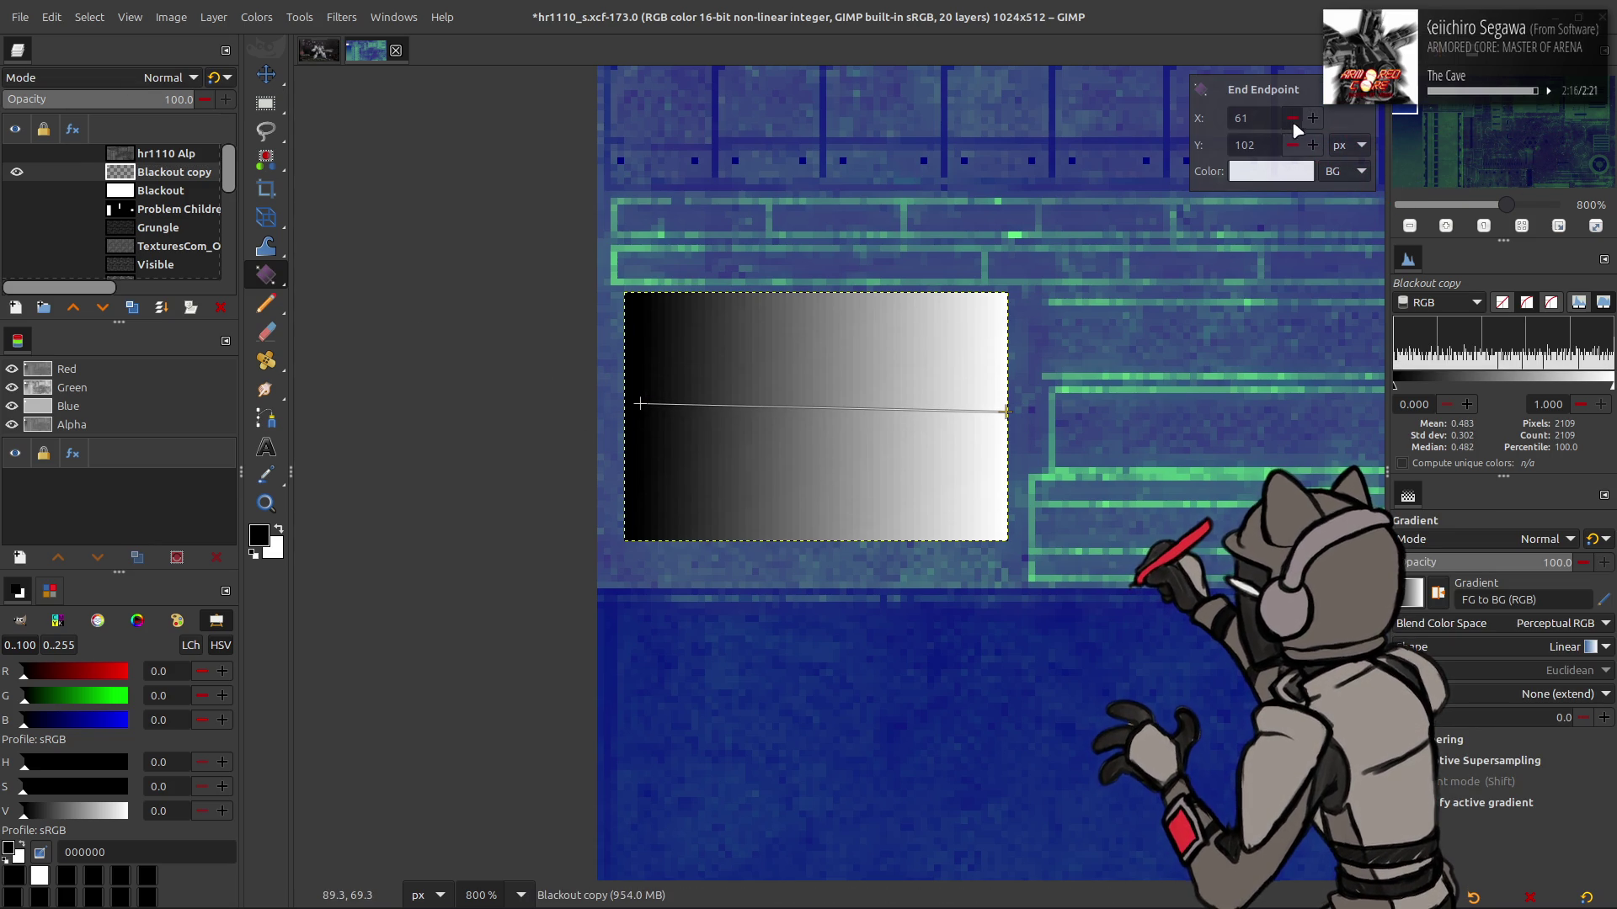
click(1276, 145)
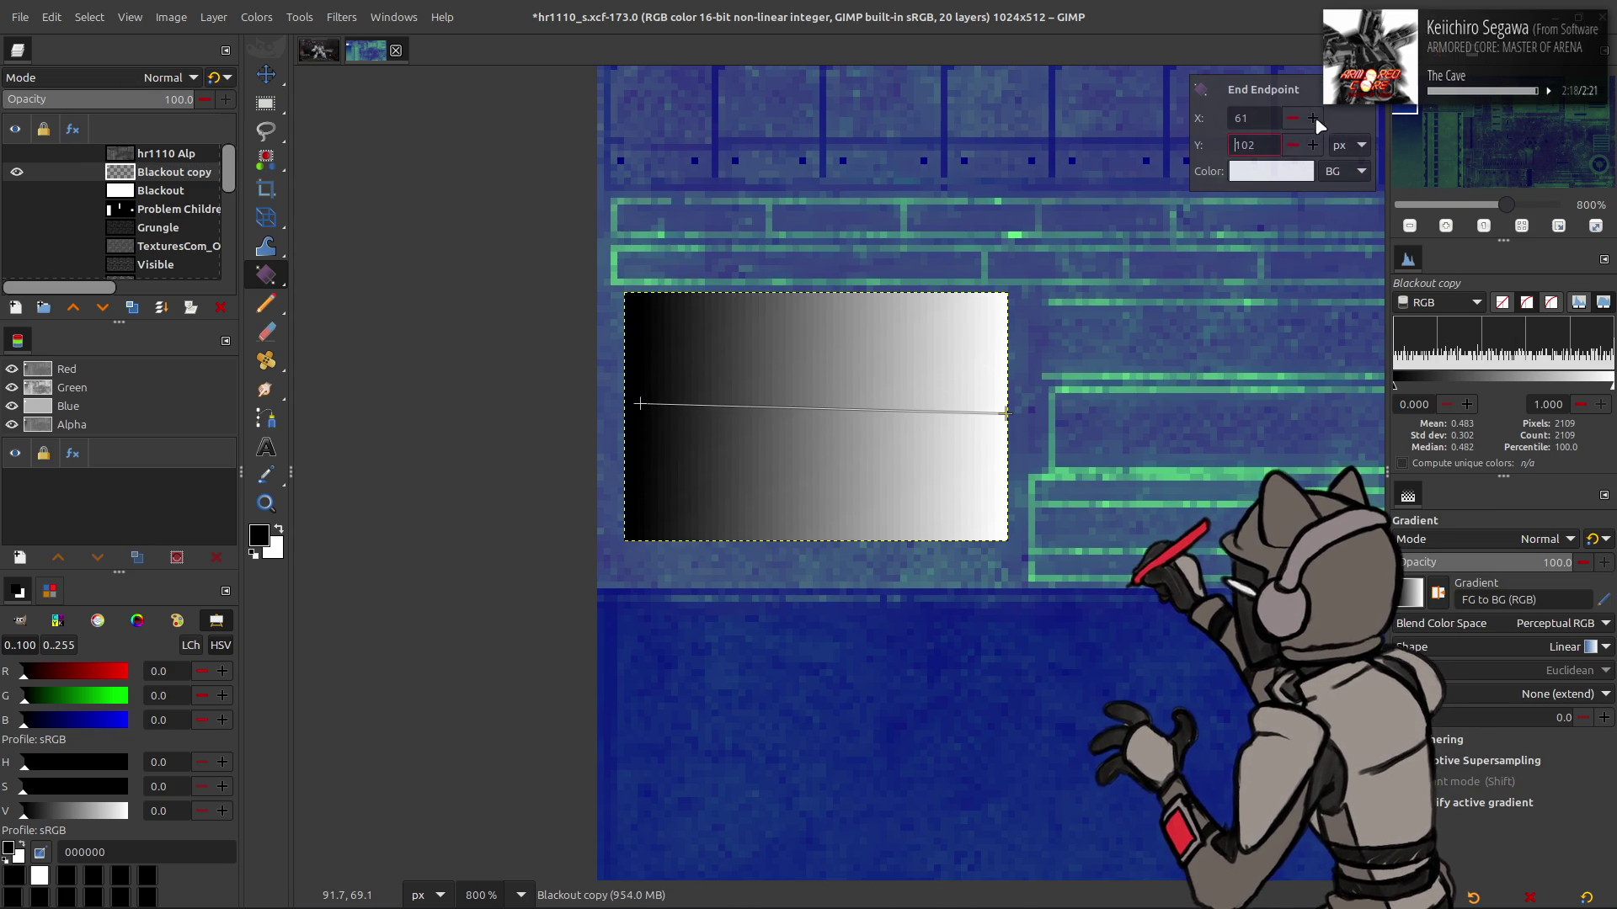
click(640, 404)
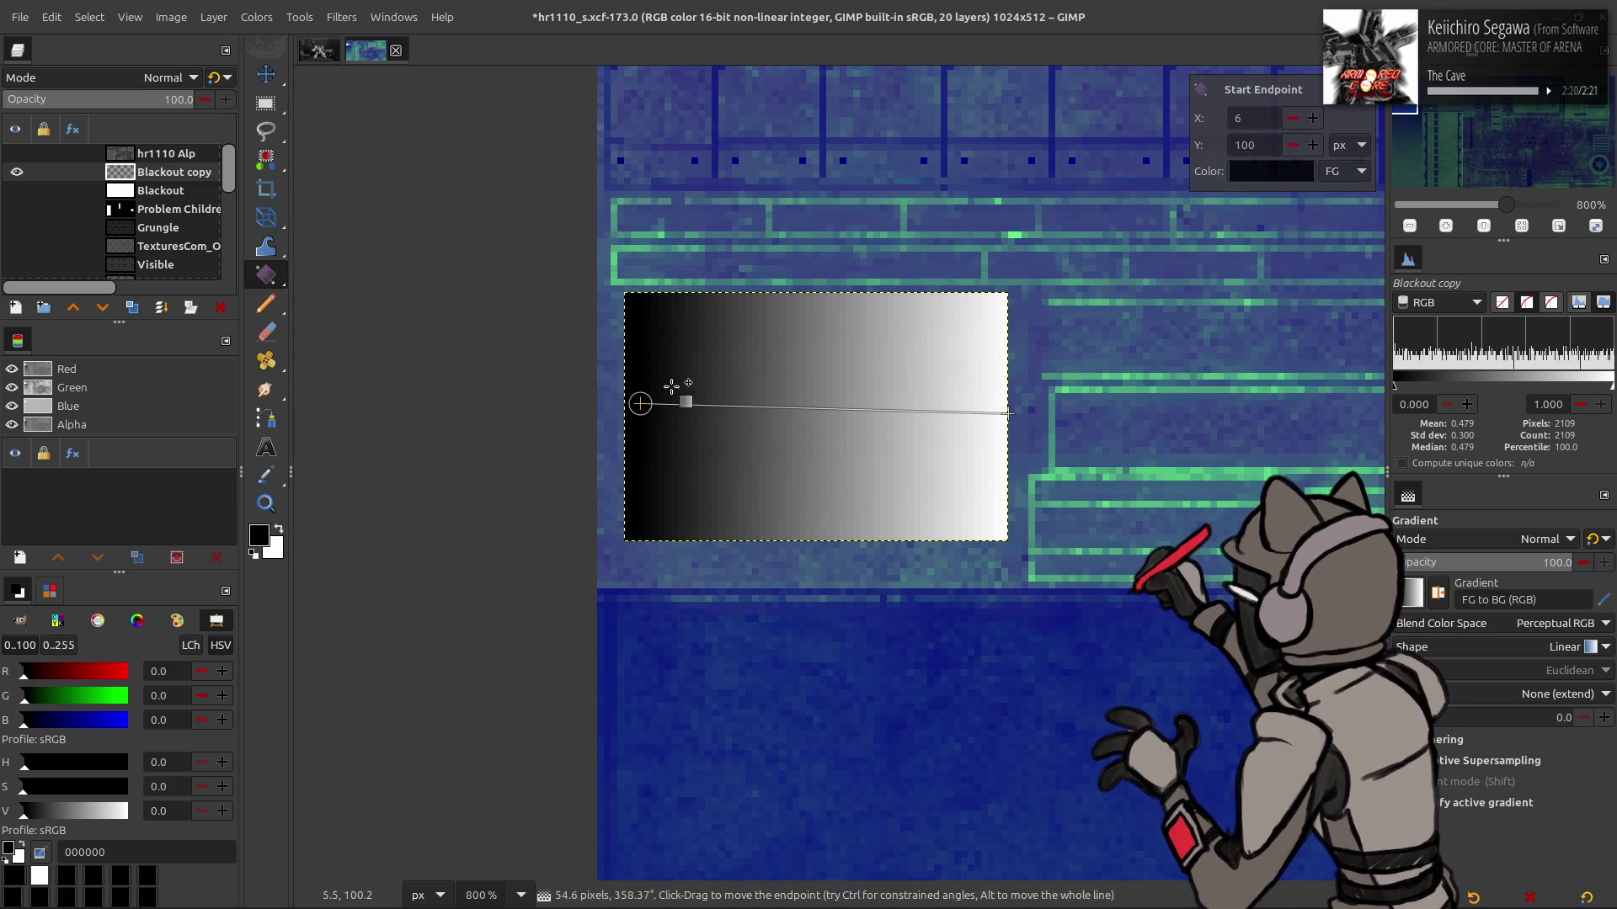
double_click(1291, 118)
double_click(1312, 145)
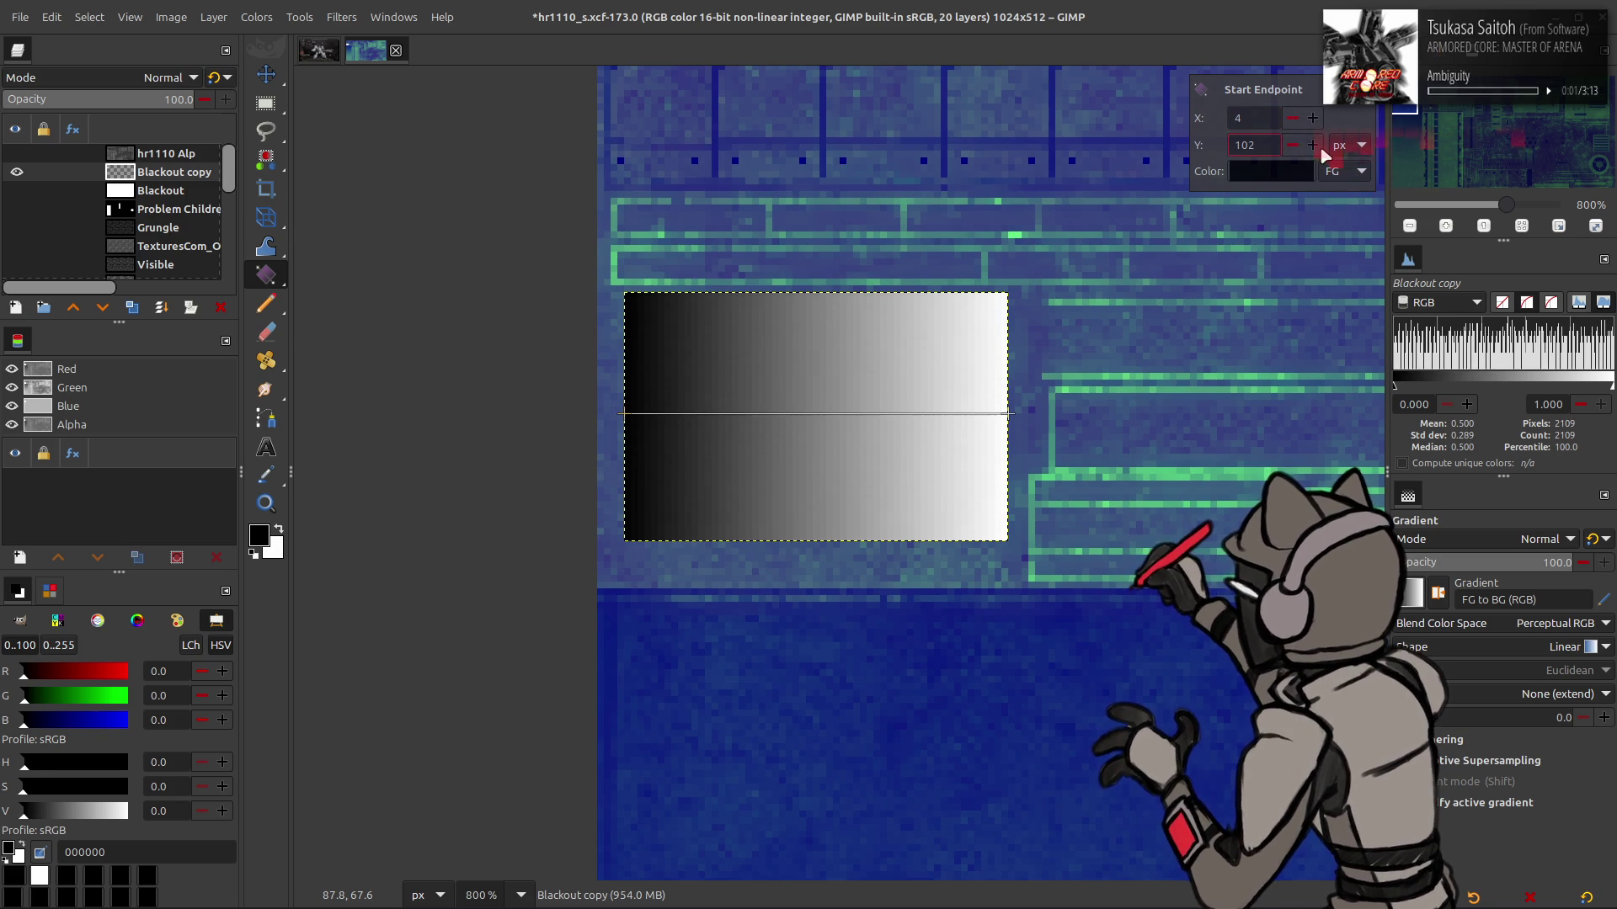
key(Return)
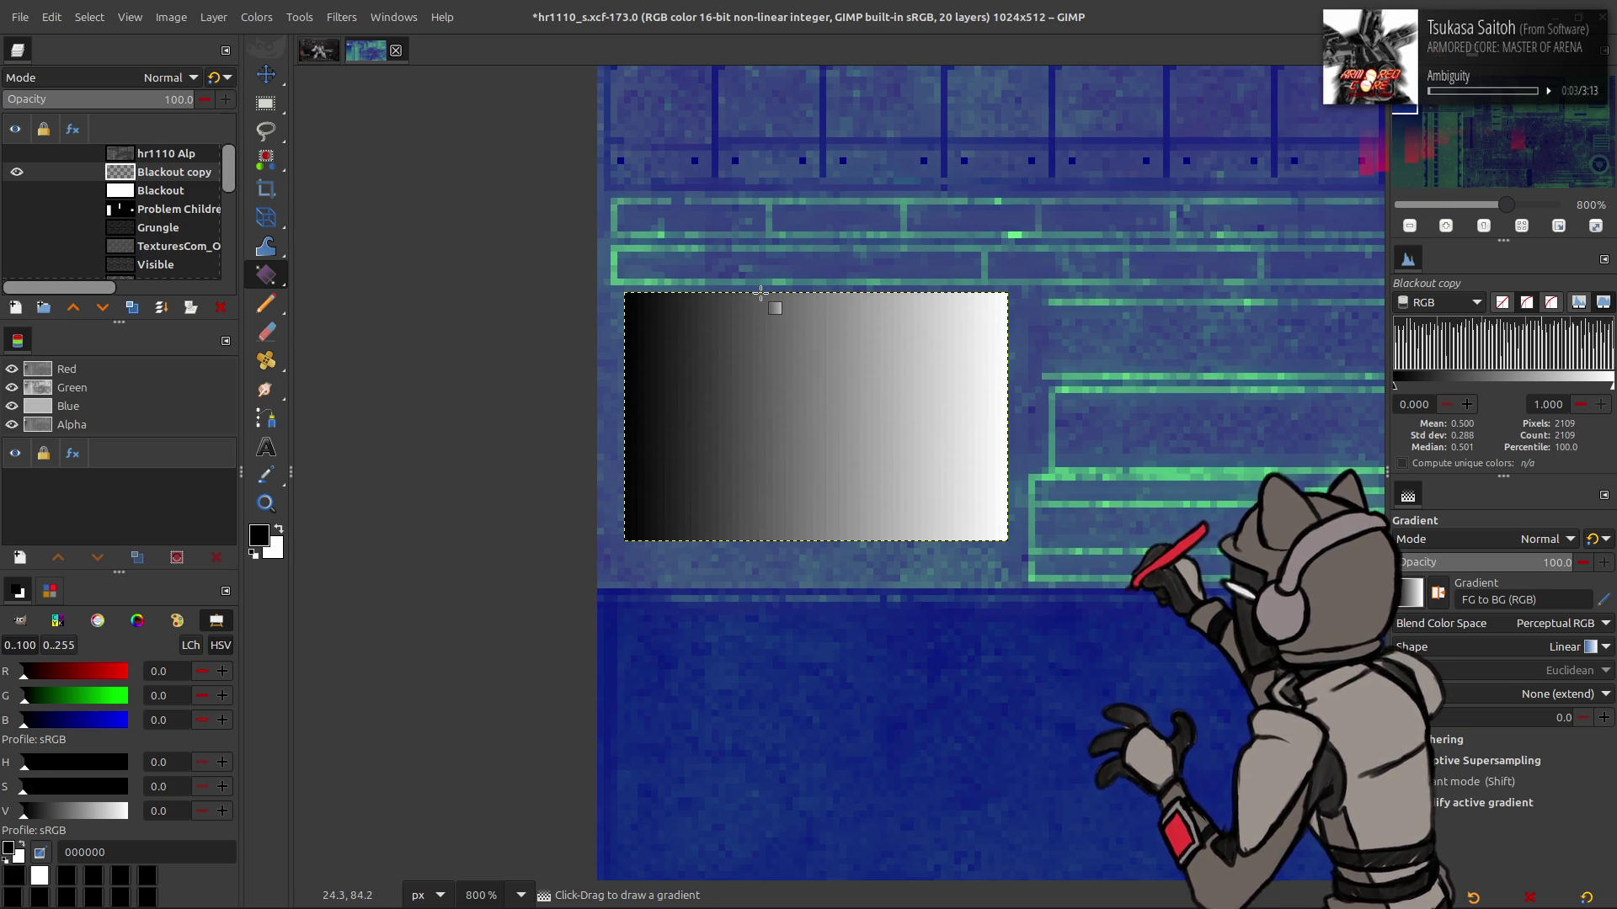
Try a Screen-blended duplicate of the gradient layer, then undo it
key(m)
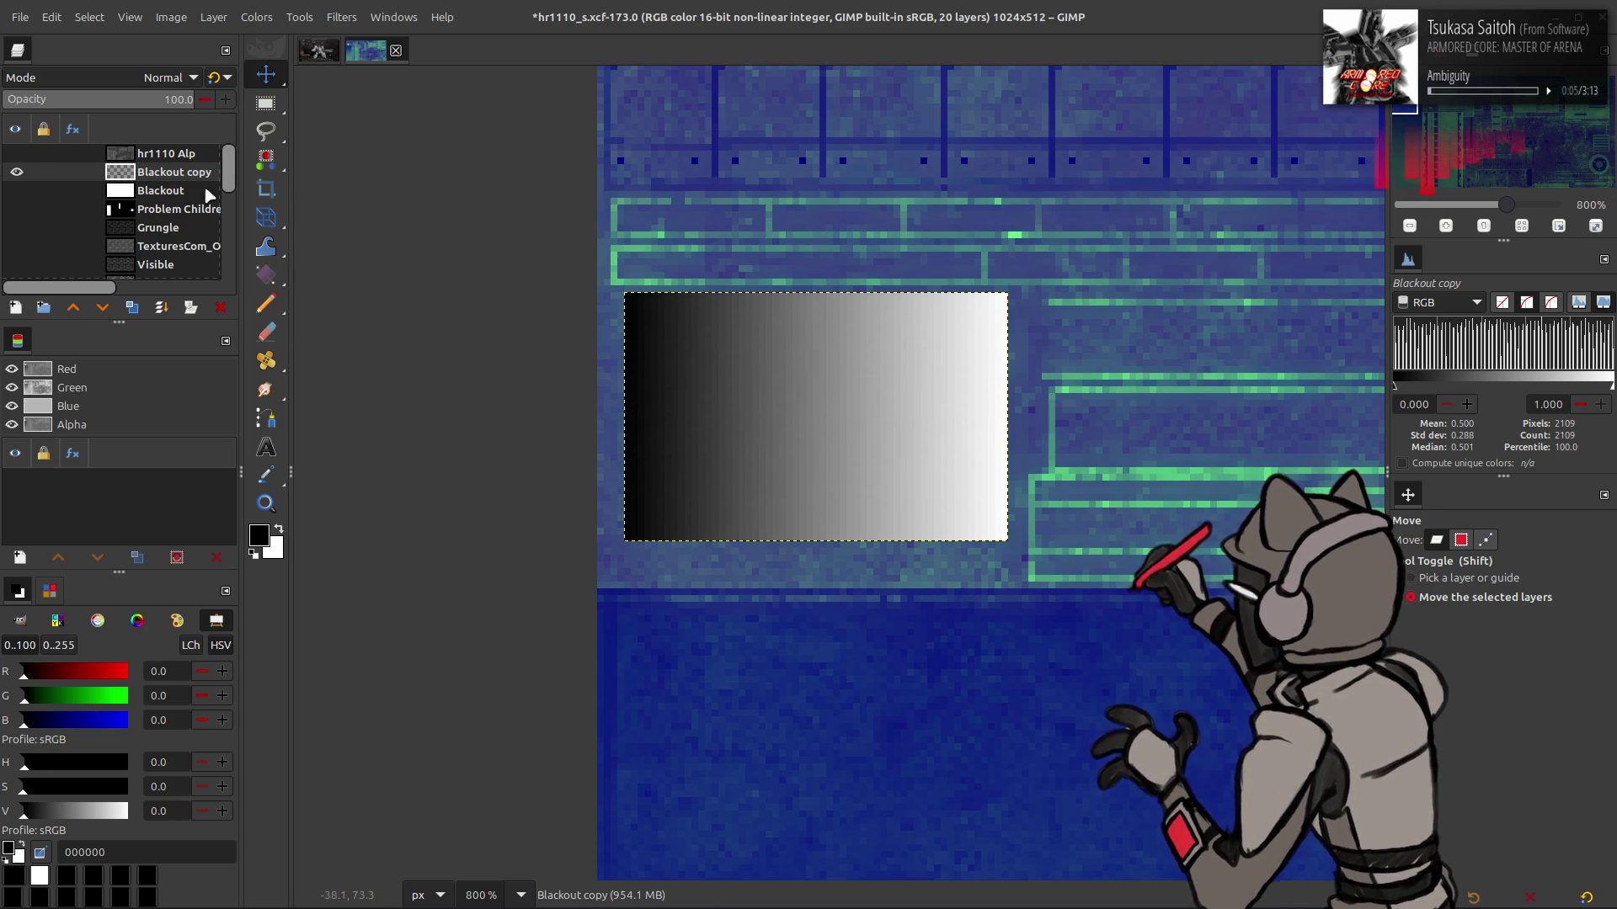
click(132, 307)
click(130, 75)
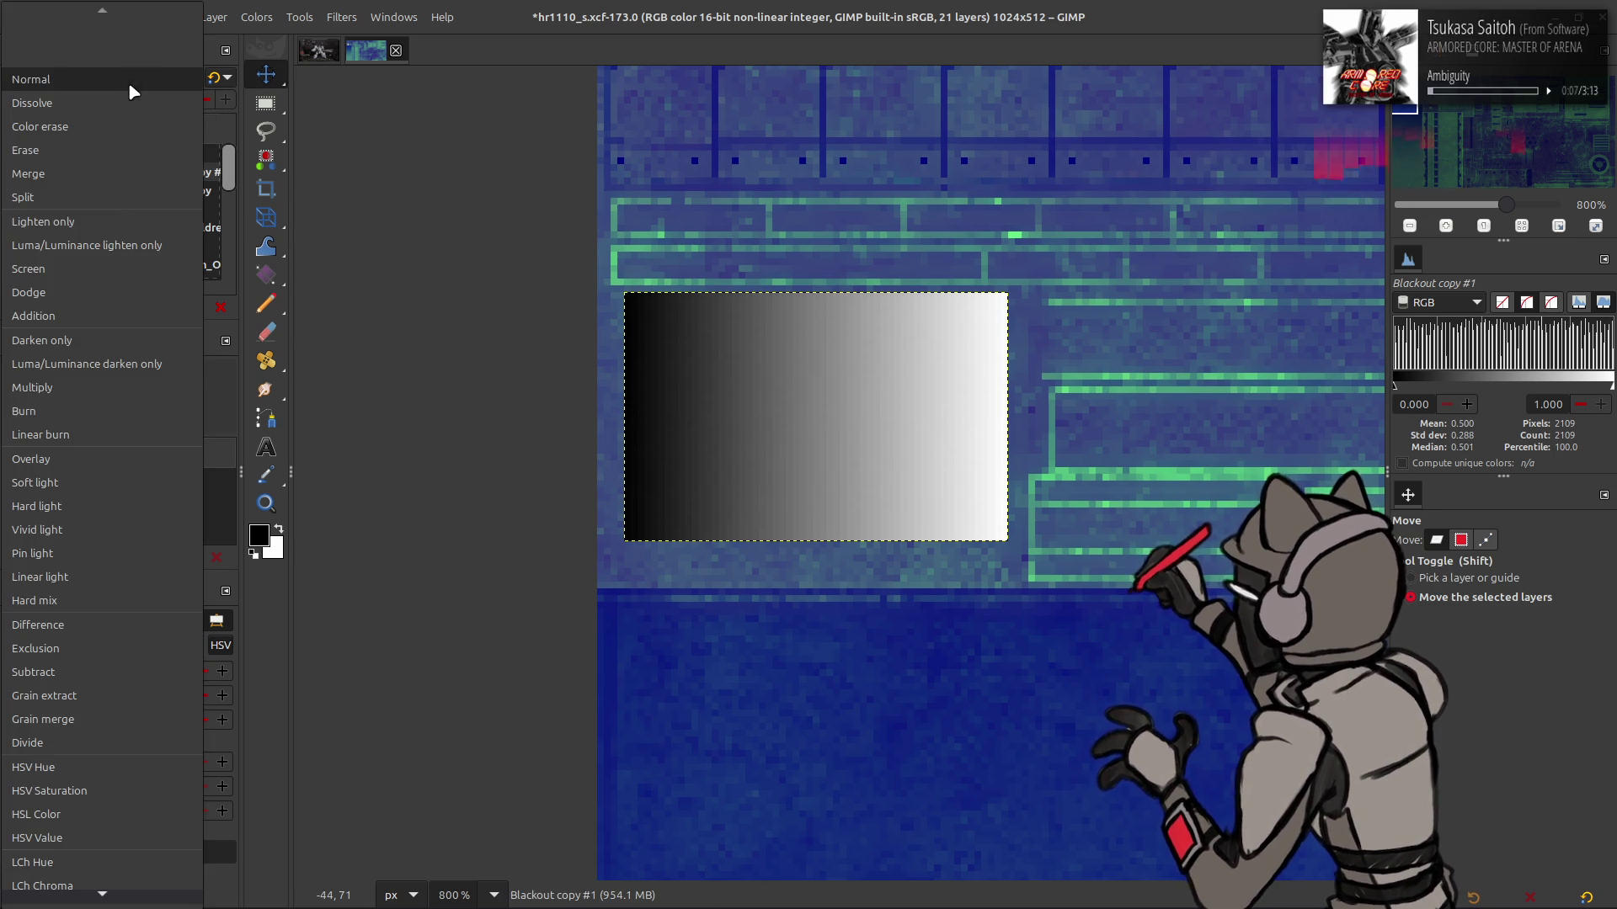
click(89, 269)
key(ctrl+z)
key(ctrl+z)
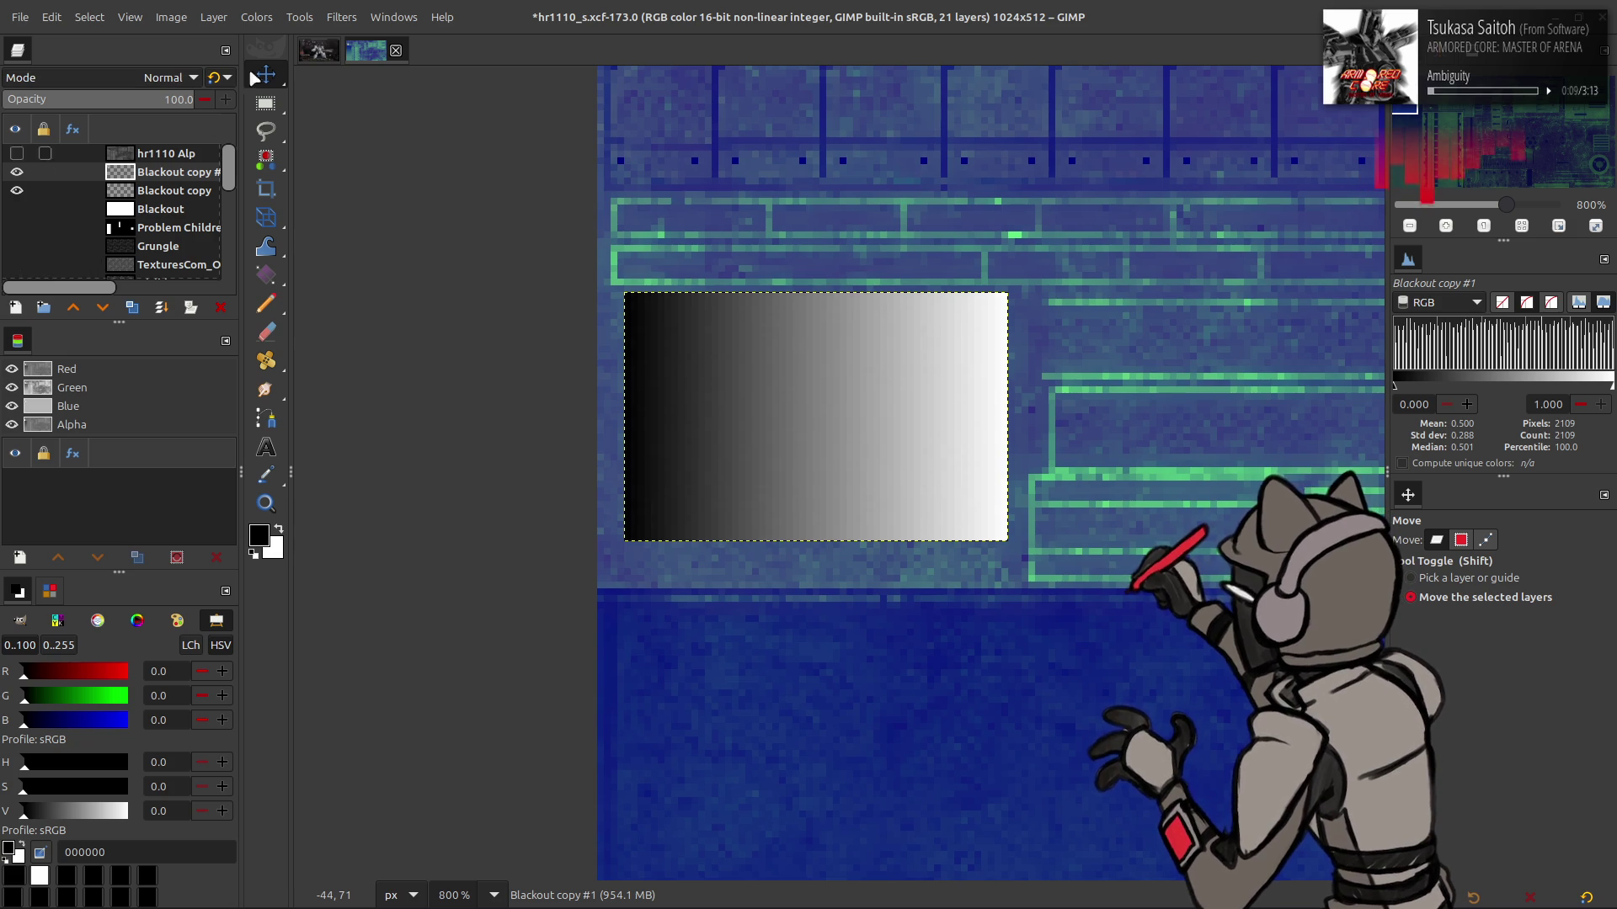
Look through G'MIC-Qt's filters for the Blur [Gaussian] filter
click(346, 17)
click(406, 417)
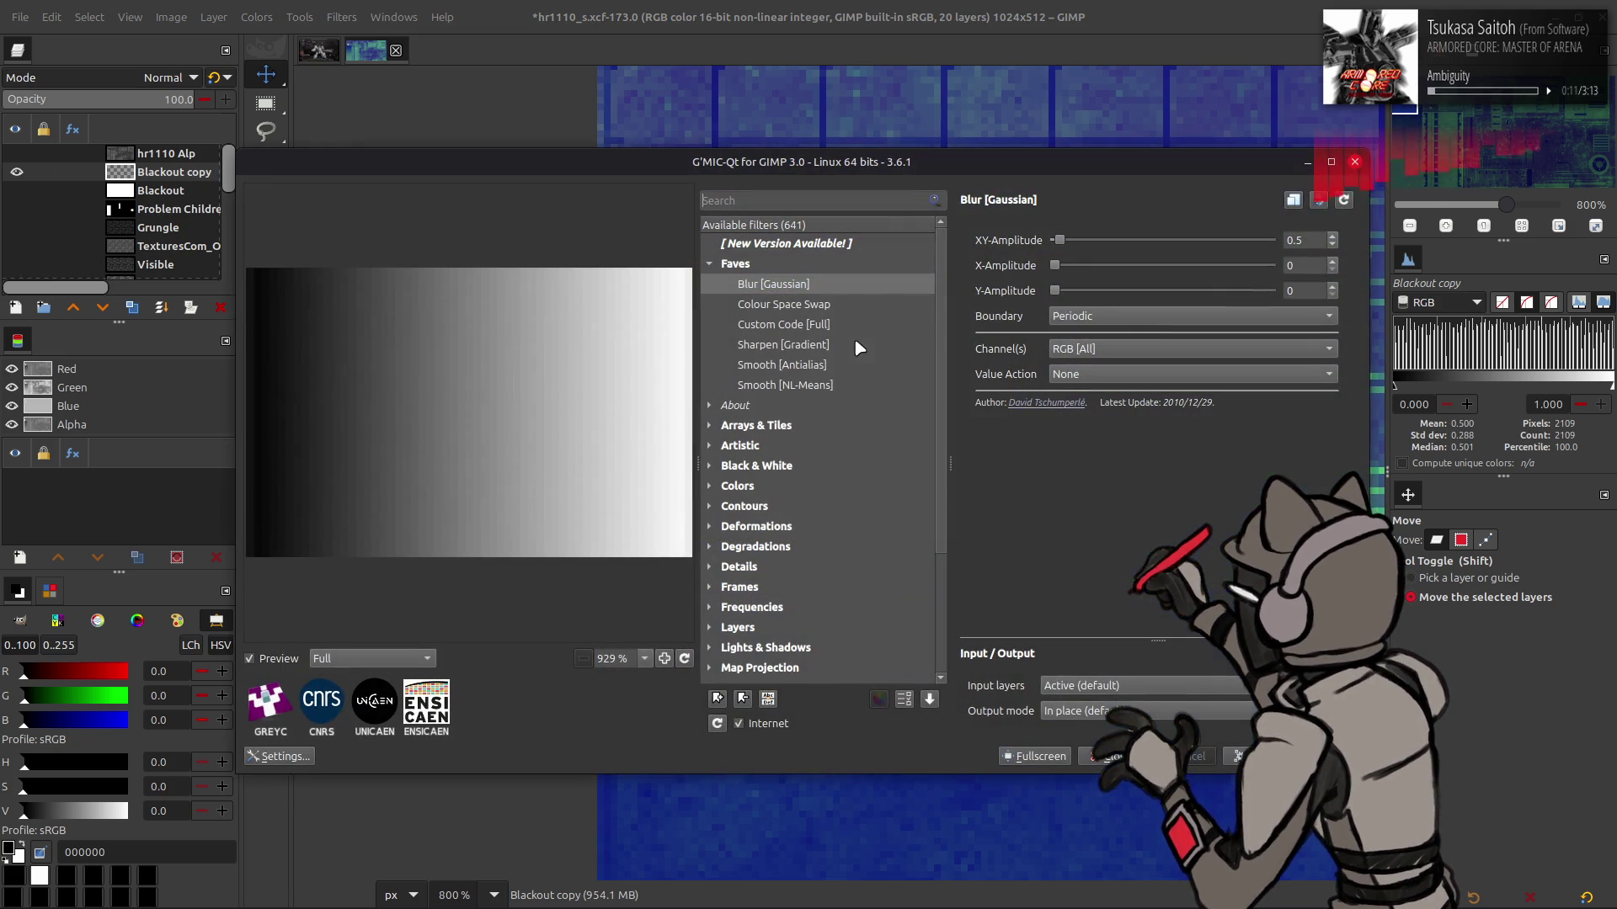
scroll(1272, 242, up, 2)
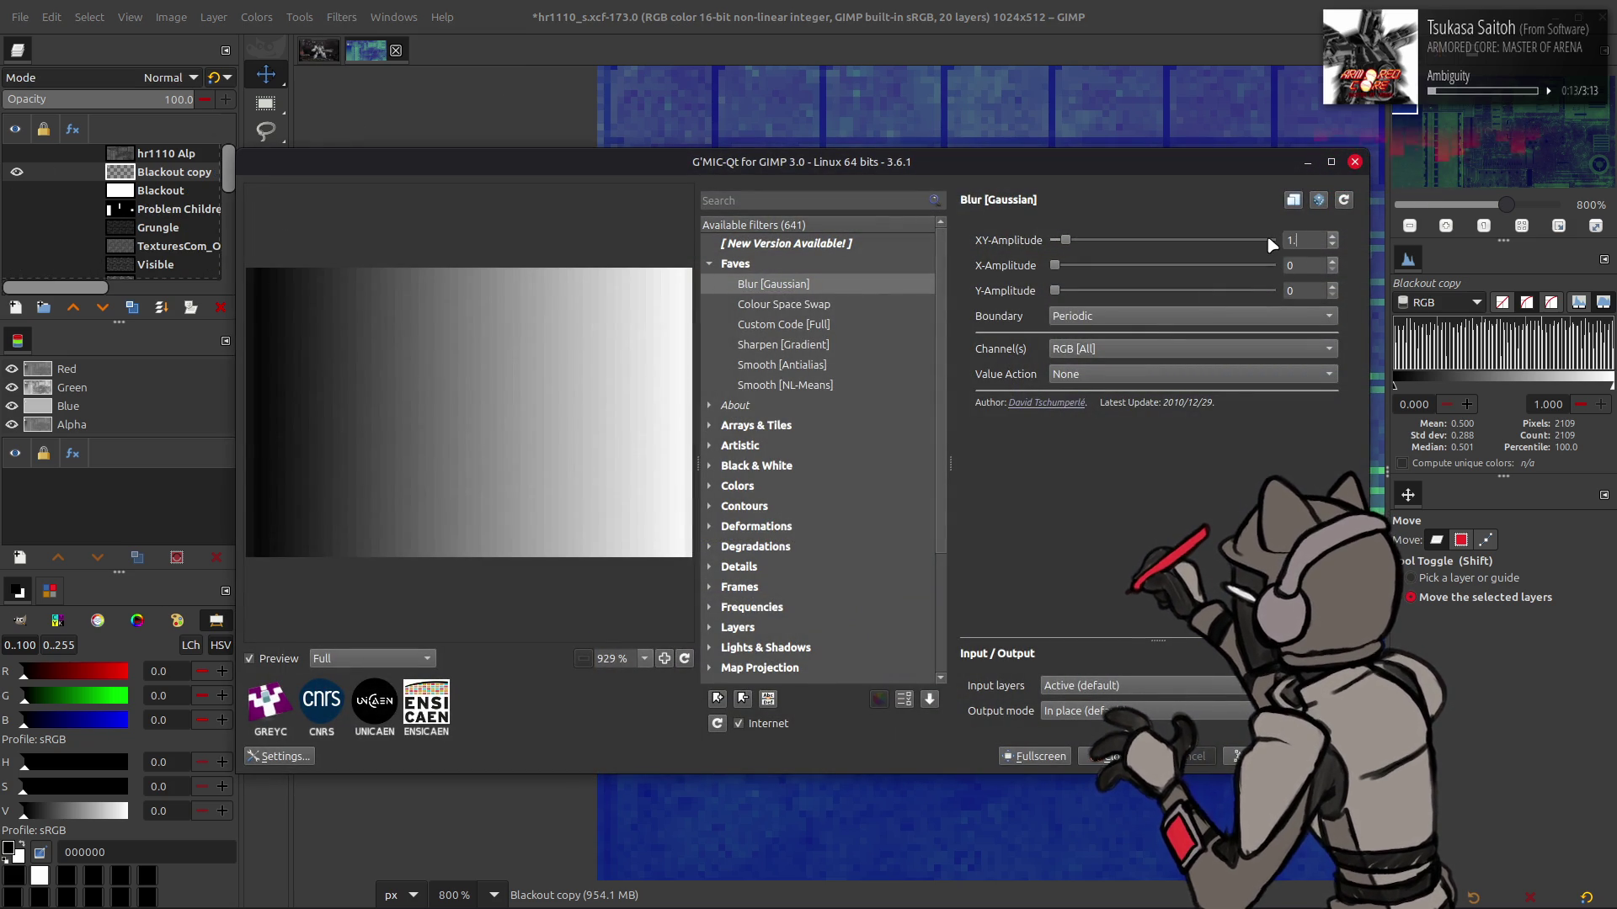
scroll(1149, 322, up, 1)
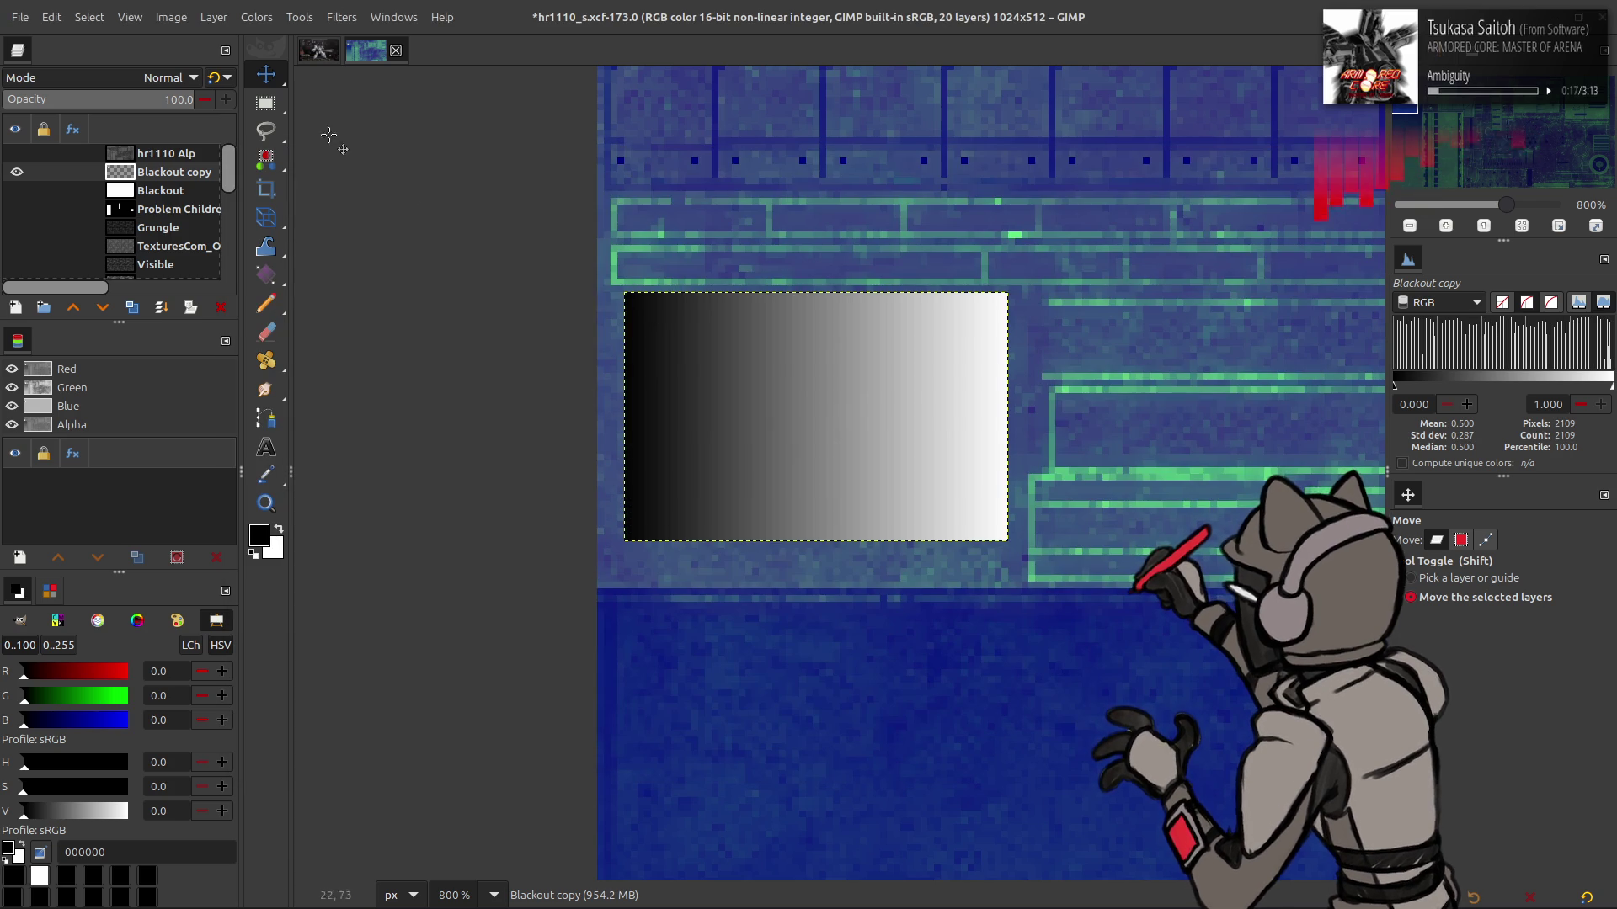
Apply an automatic contrast stretch to the gradient layer
click(238, 18)
mouse_move(326, 310)
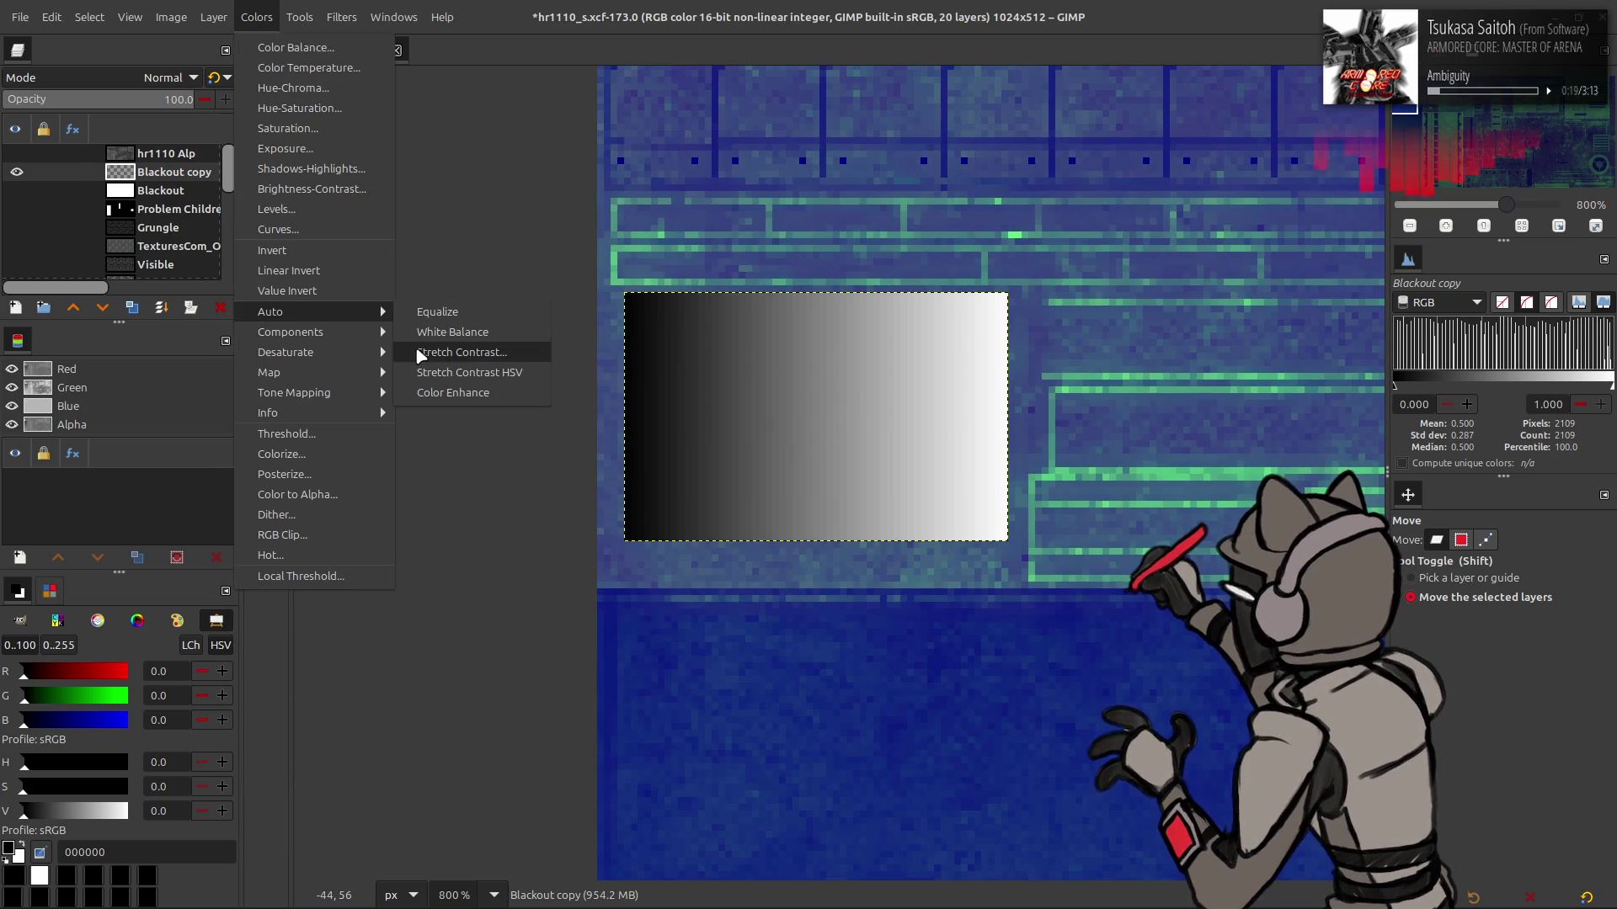
click(417, 351)
click(331, 429)
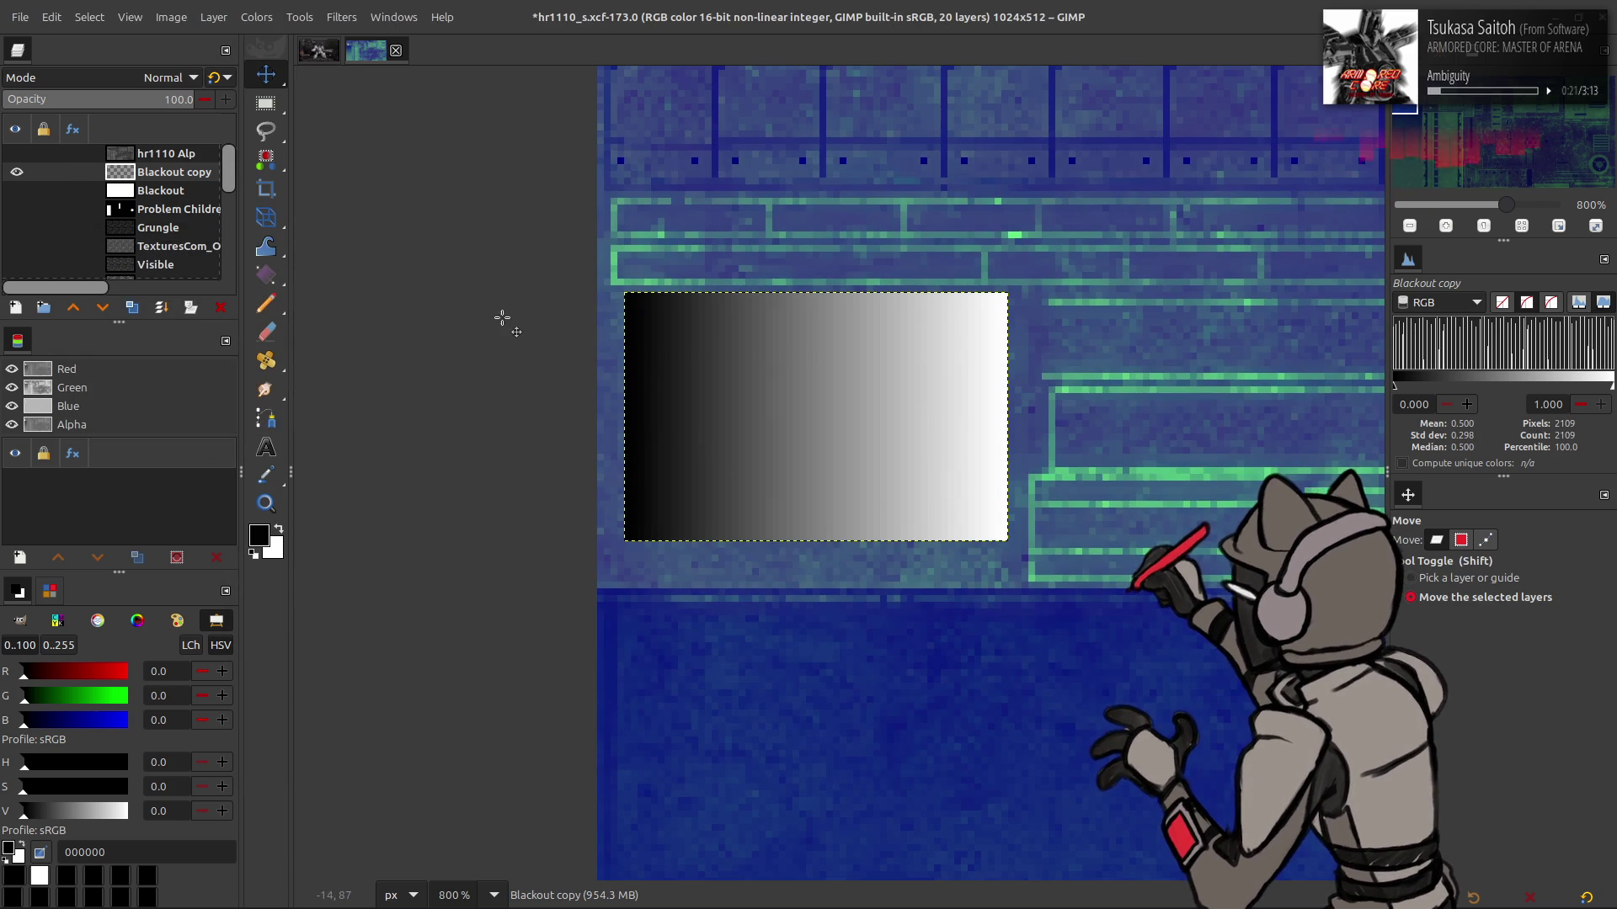
Set the gradient layer to Multiply blending after testing and undoing a Screen copy
click(133, 309)
click(164, 78)
click(103, 263)
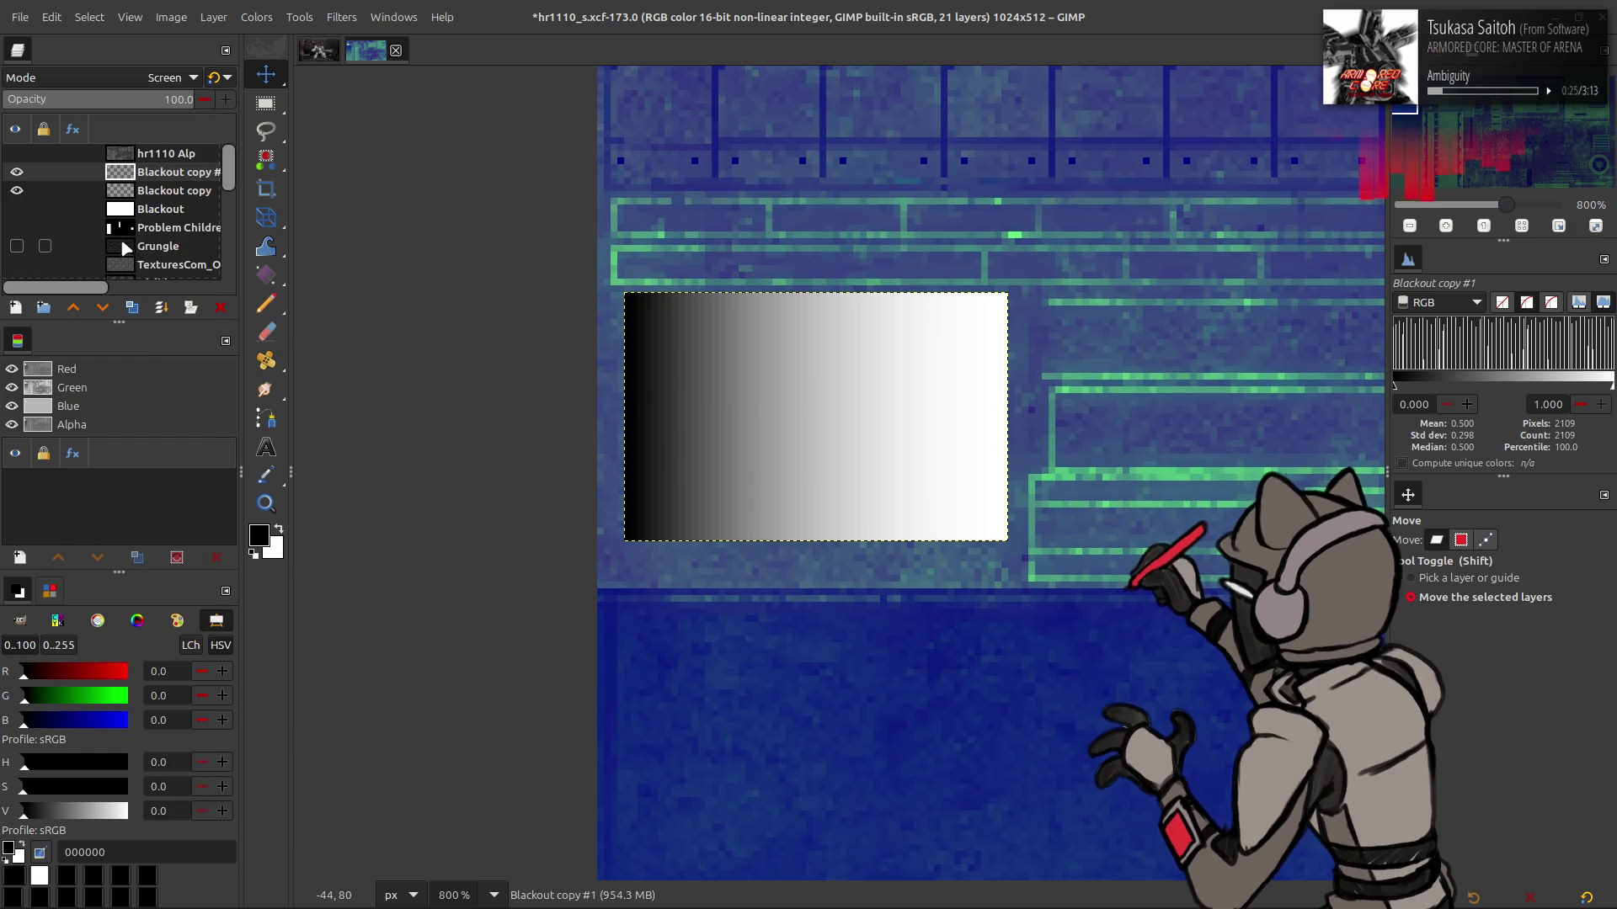
key(ctrl+z)
key(ctrl+z)
click(17, 190)
click(15, 172)
click(16, 172)
click(164, 77)
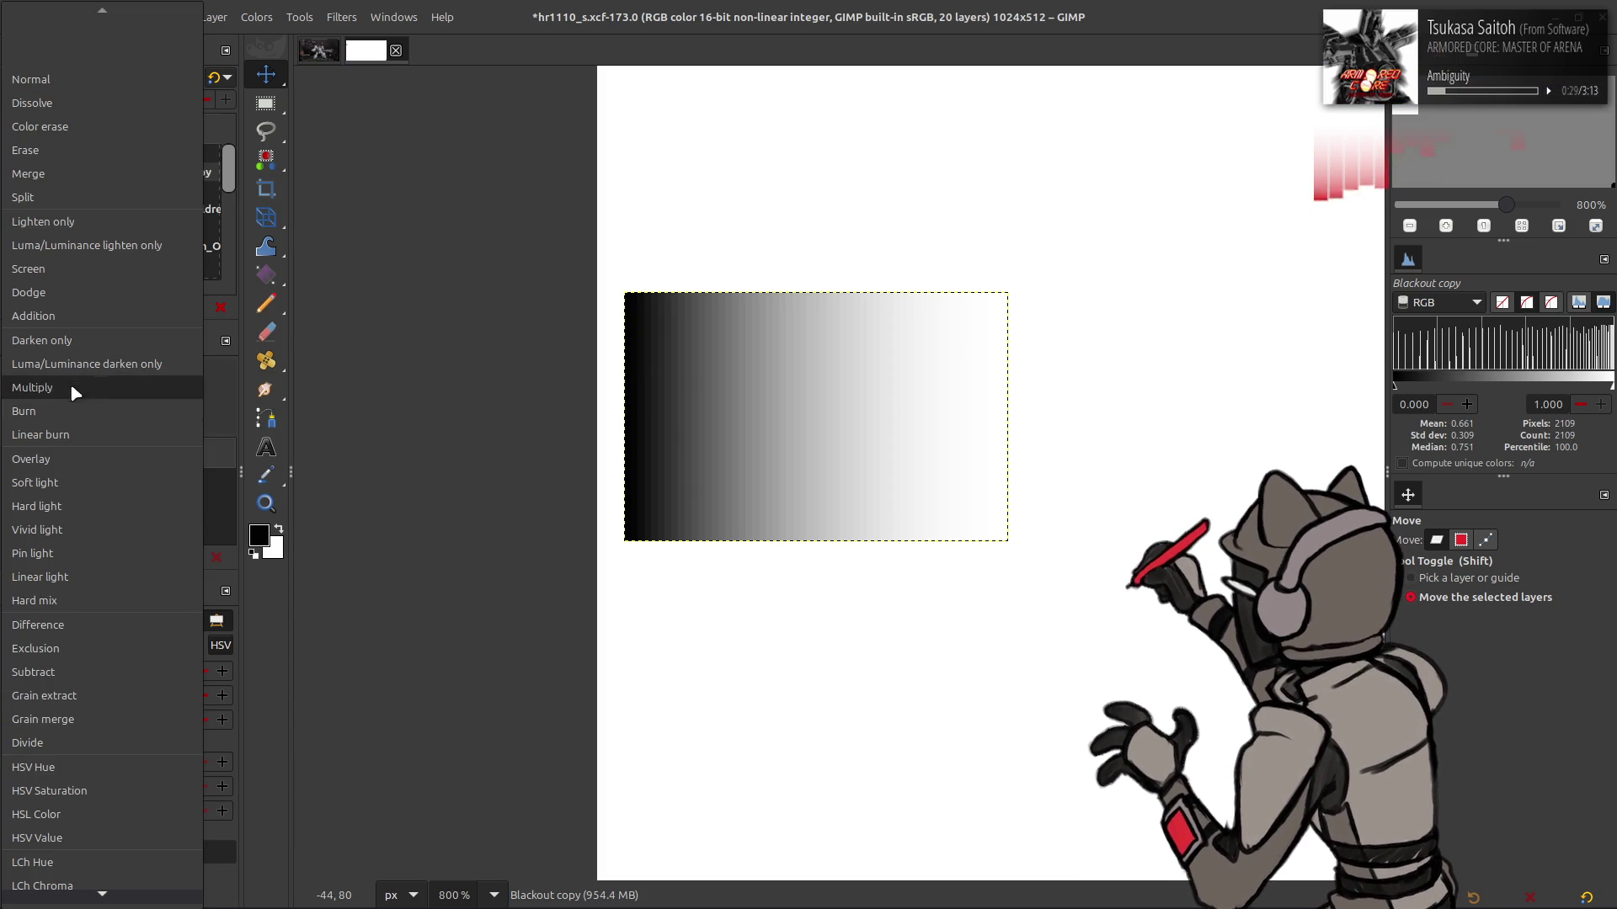
click(69, 390)
Merge the gradient into Blackout and move a fresh copy just above New
key(ctrl+e)
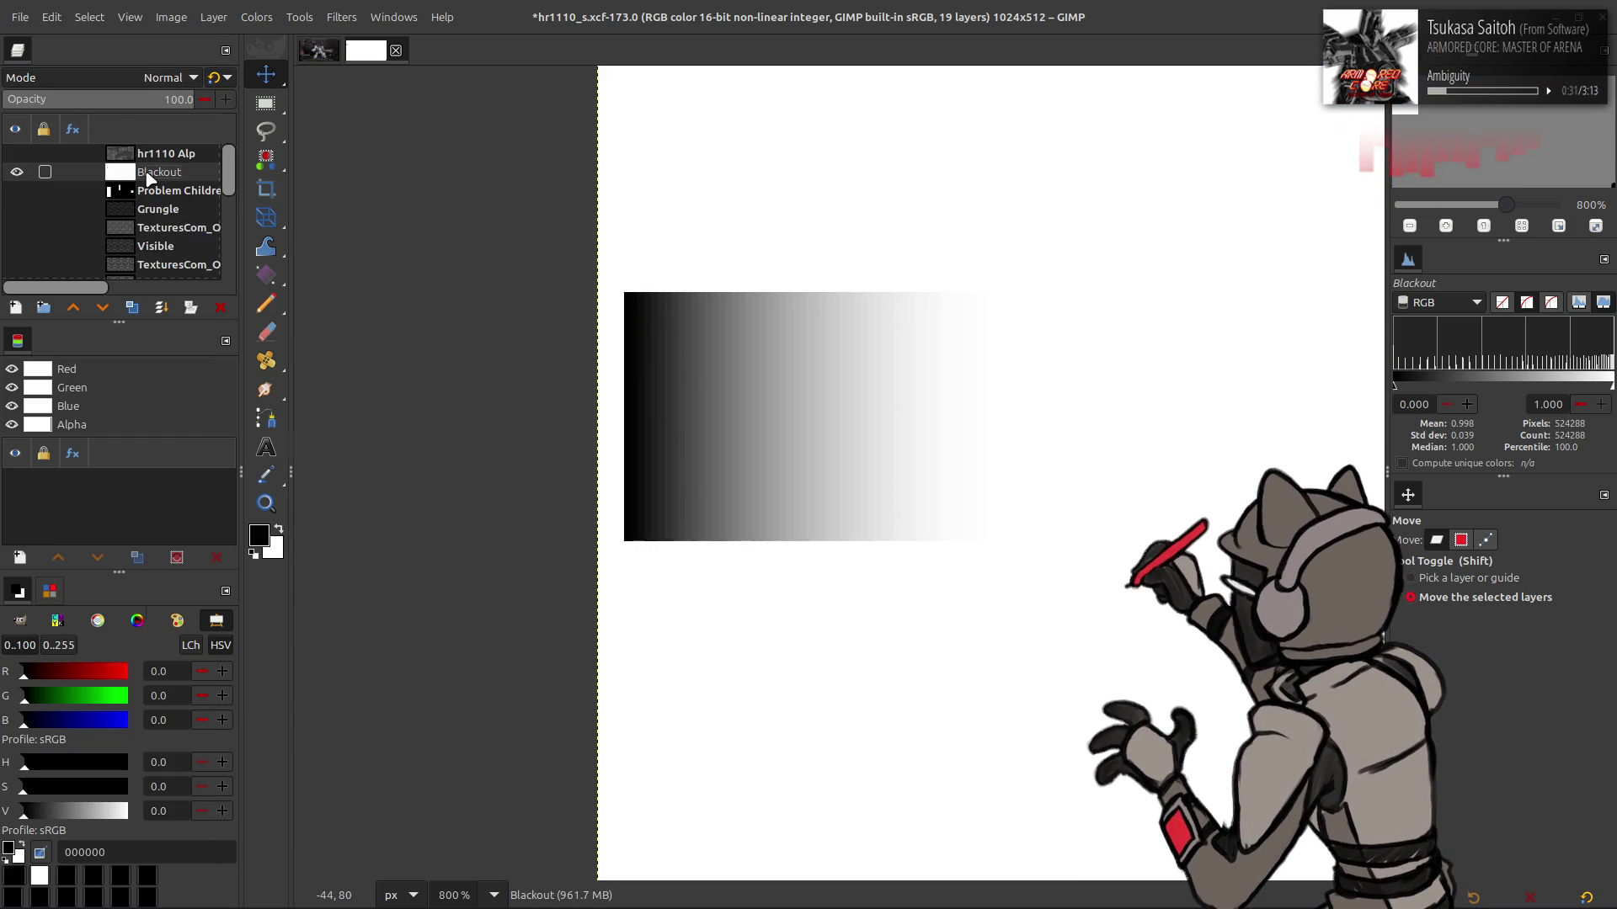
click(133, 308)
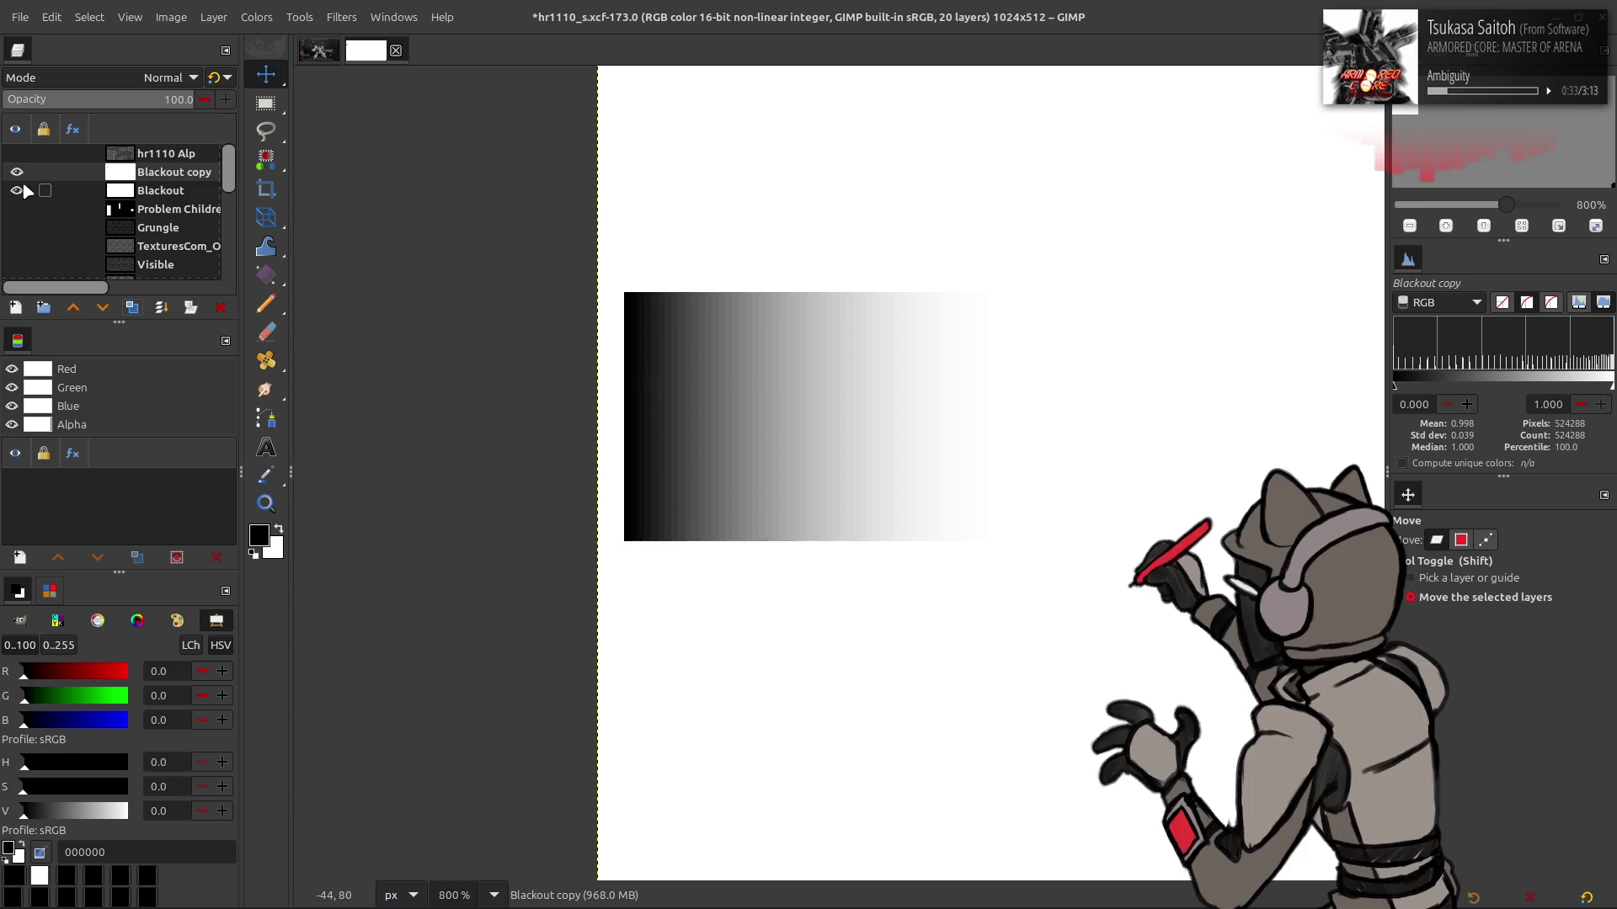
mouse_move(119, 172)
mouse_down()
mouse_move(127, 278)
mouse_move(145, 127)
mouse_move(46, 202)
mouse_up()
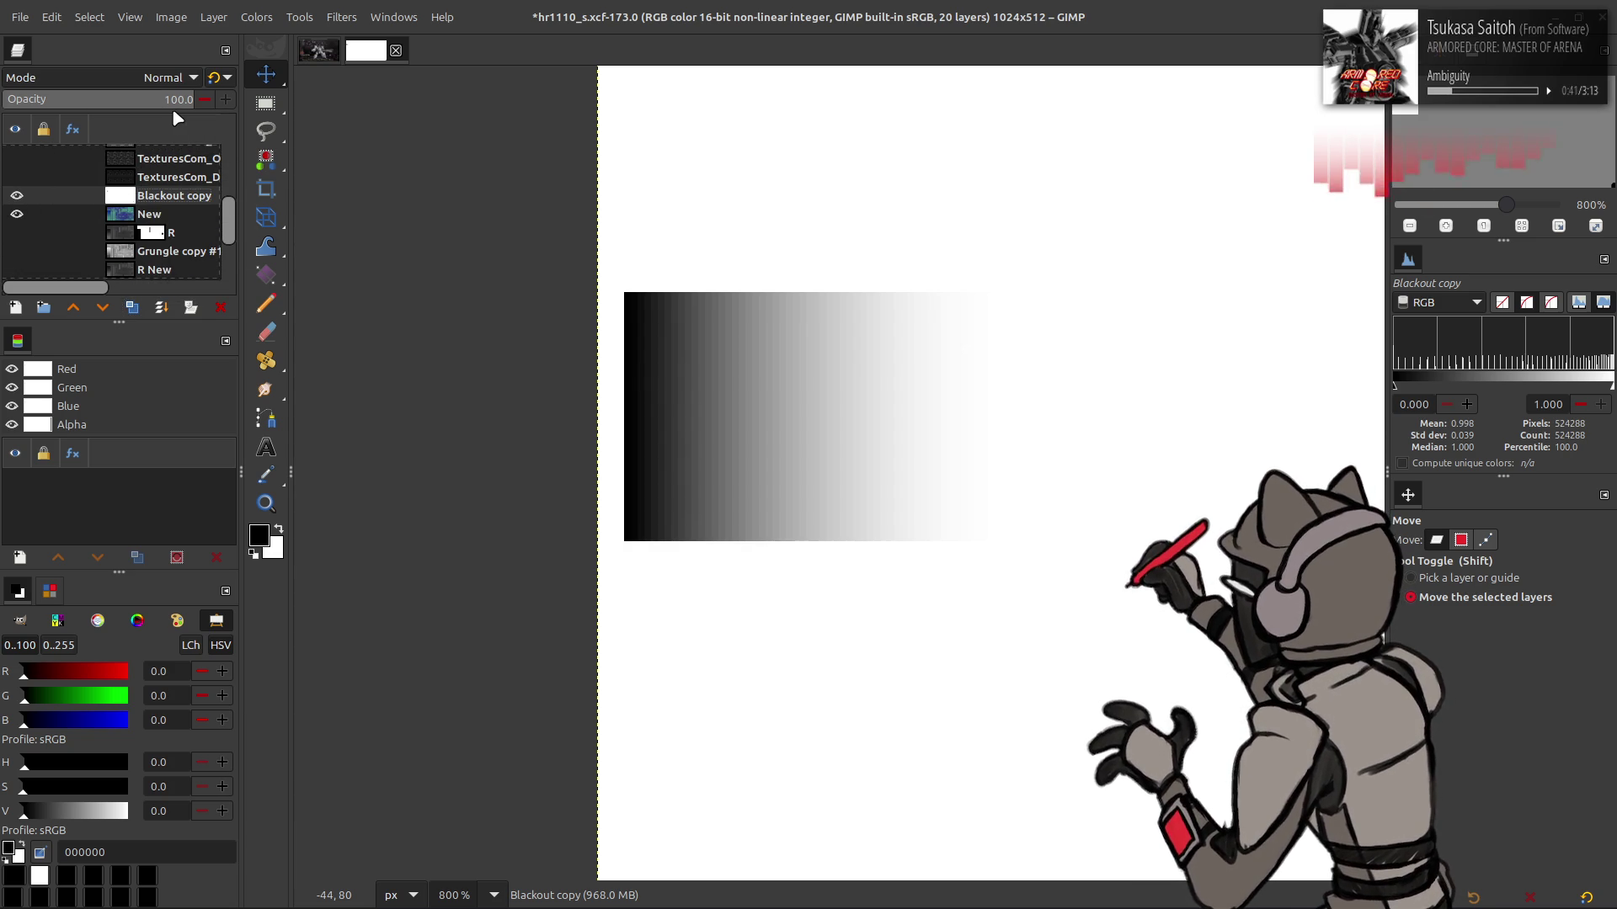
Tint the gradient blue with Levels, raising the Blue channel output black to 100
click(256, 17)
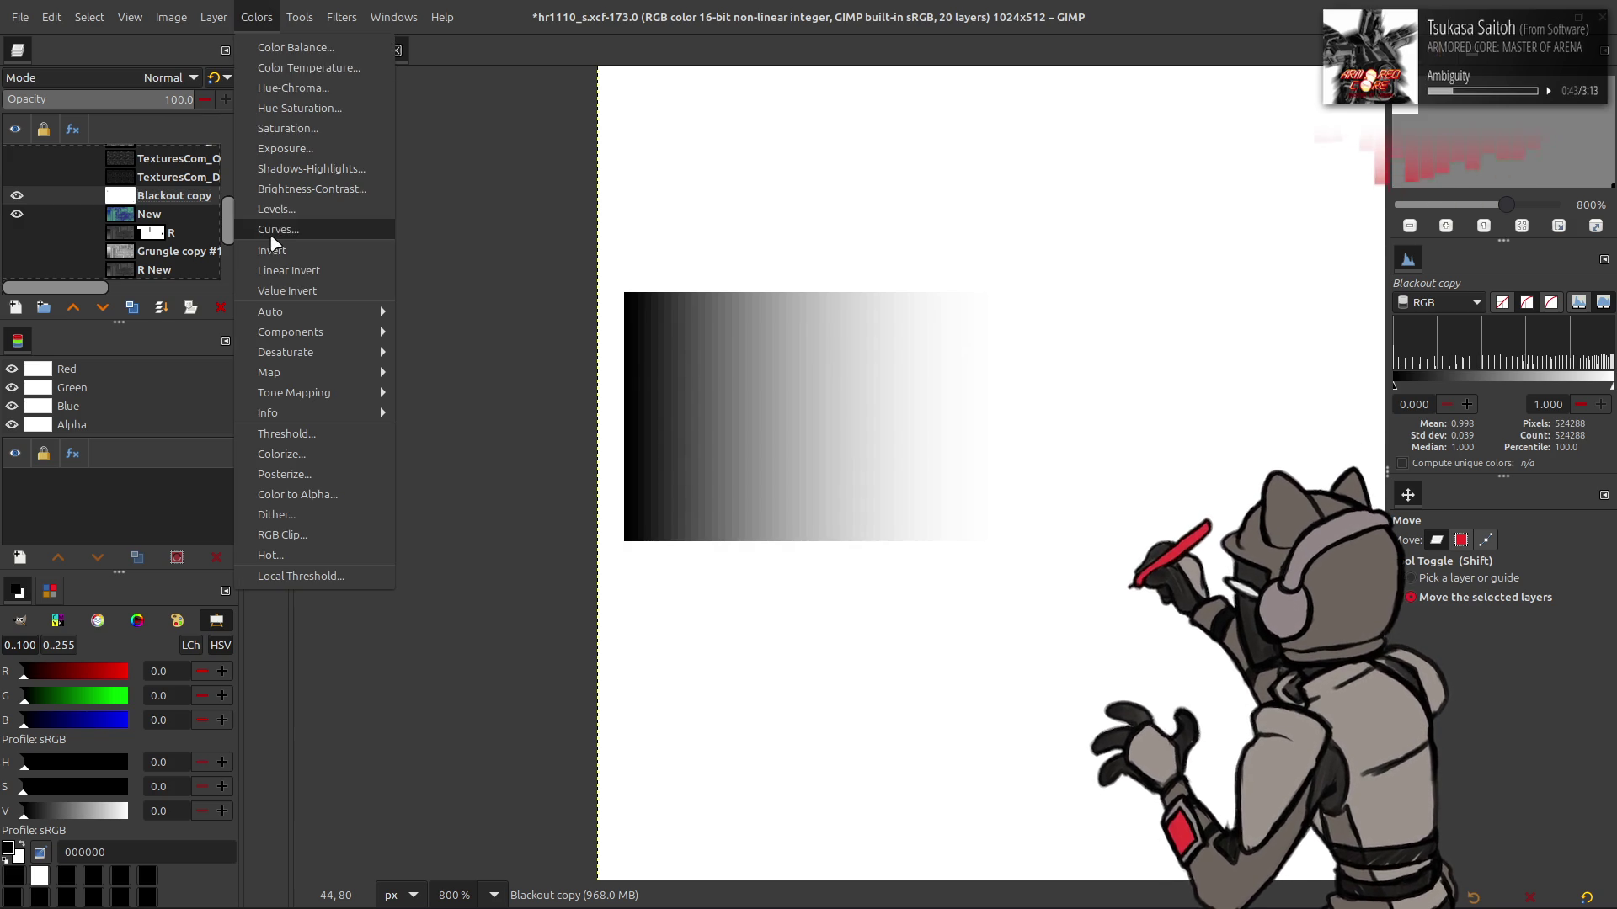
mouse_move(320, 337)
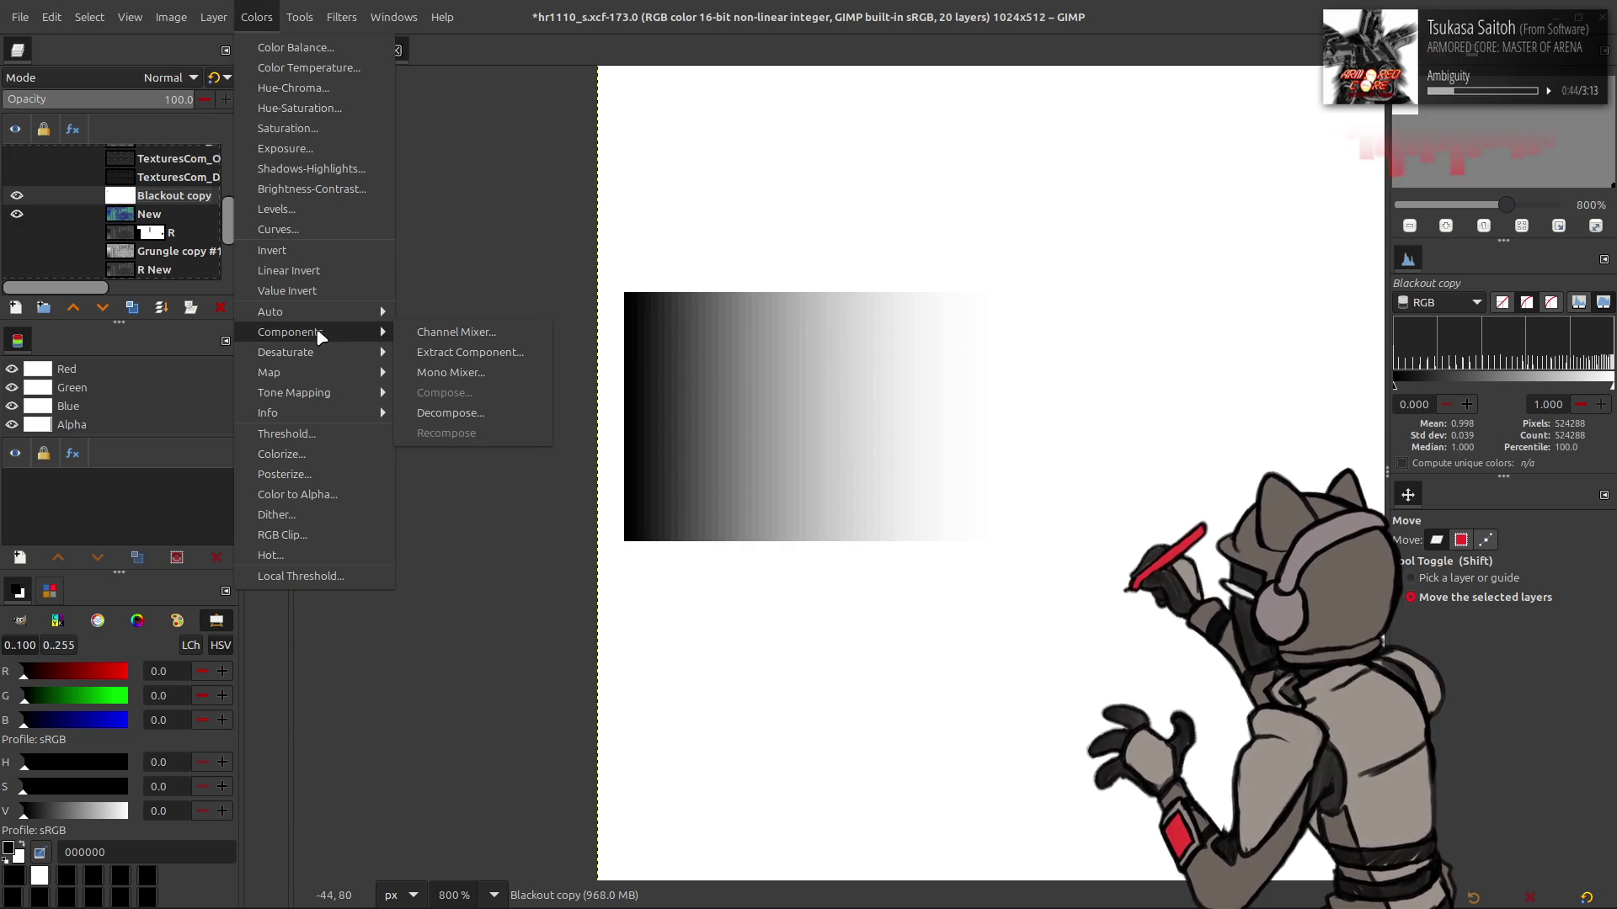
click(301, 203)
scroll(122, 215, down, 3)
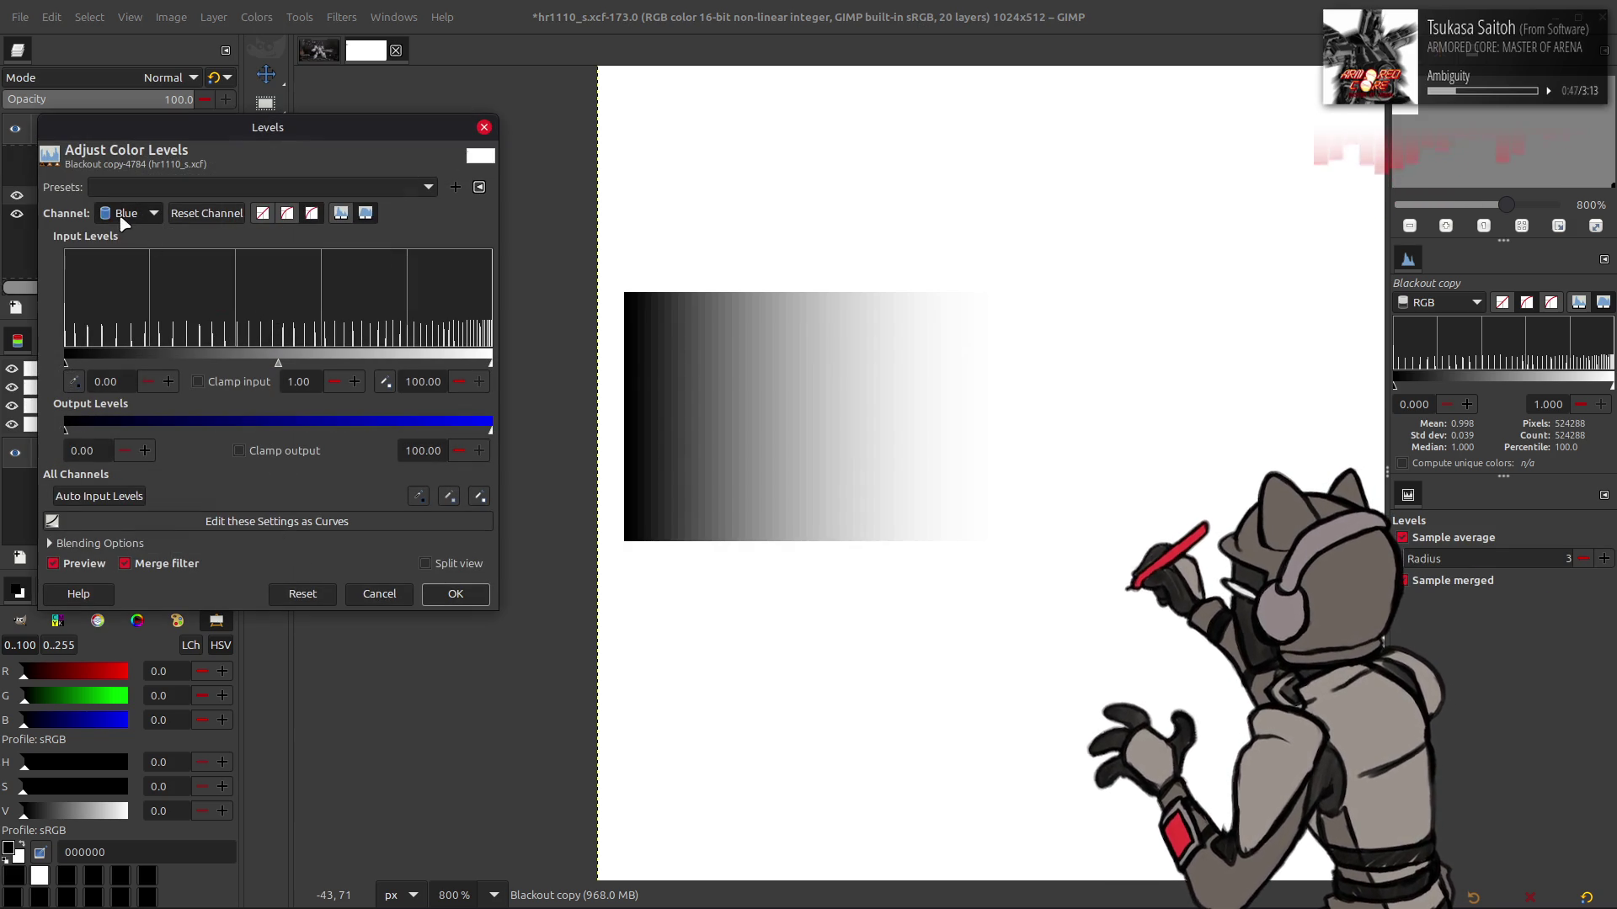
drag(97, 412, 718, 468)
click(487, 594)
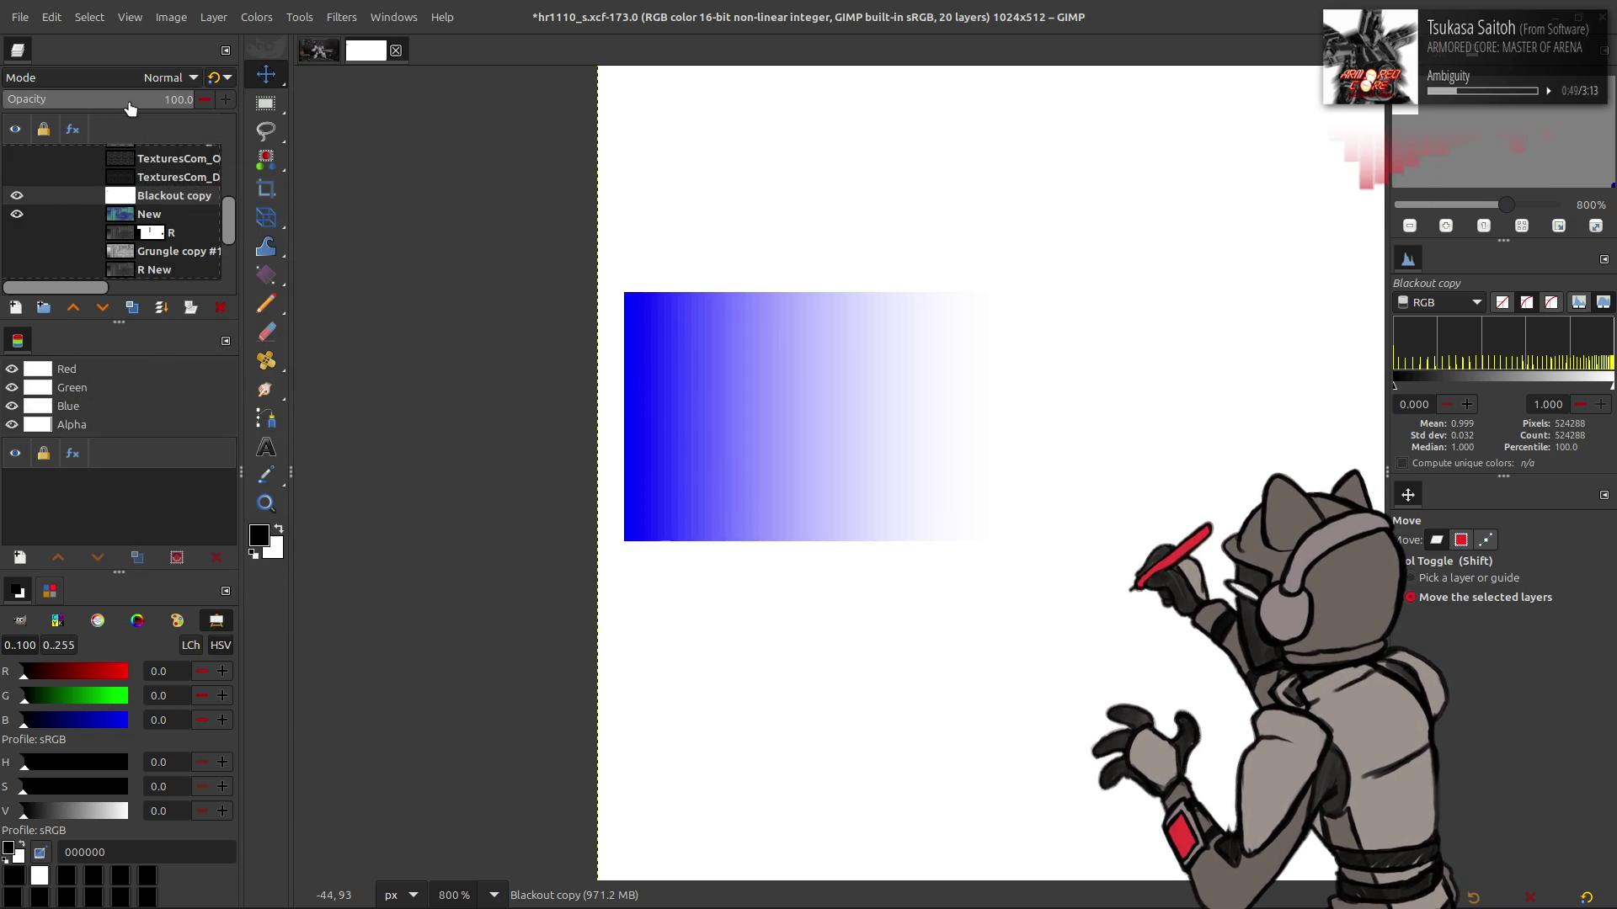
Multiply the blue gradient, save, merge it into New, and export hr1110_s.dds
click(168, 78)
click(101, 354)
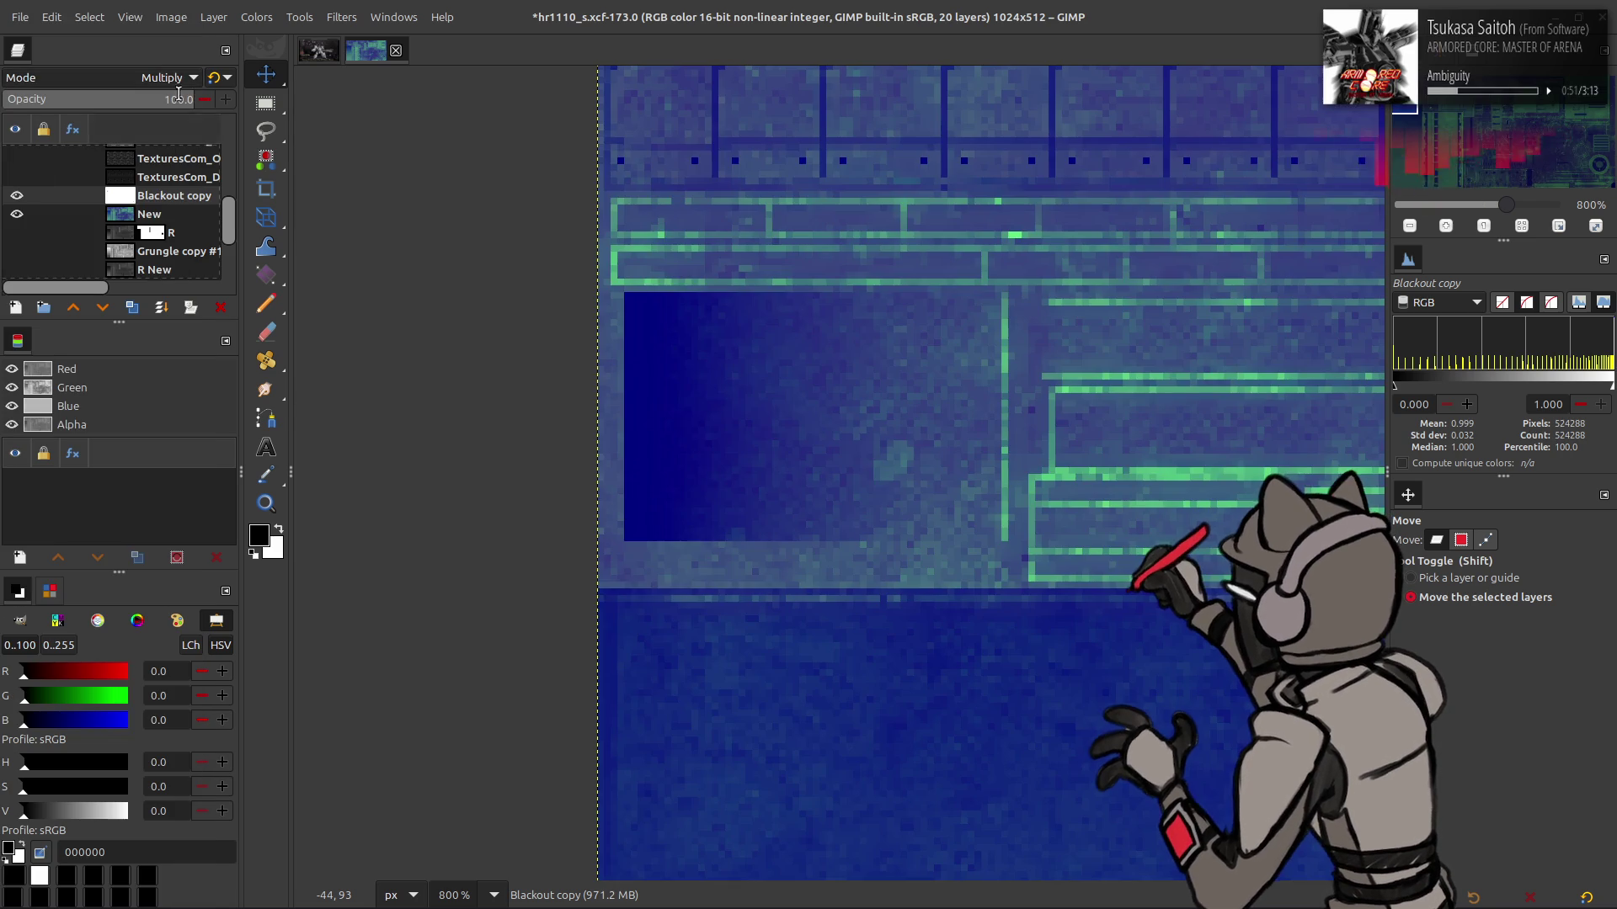
key(ctrl+s)
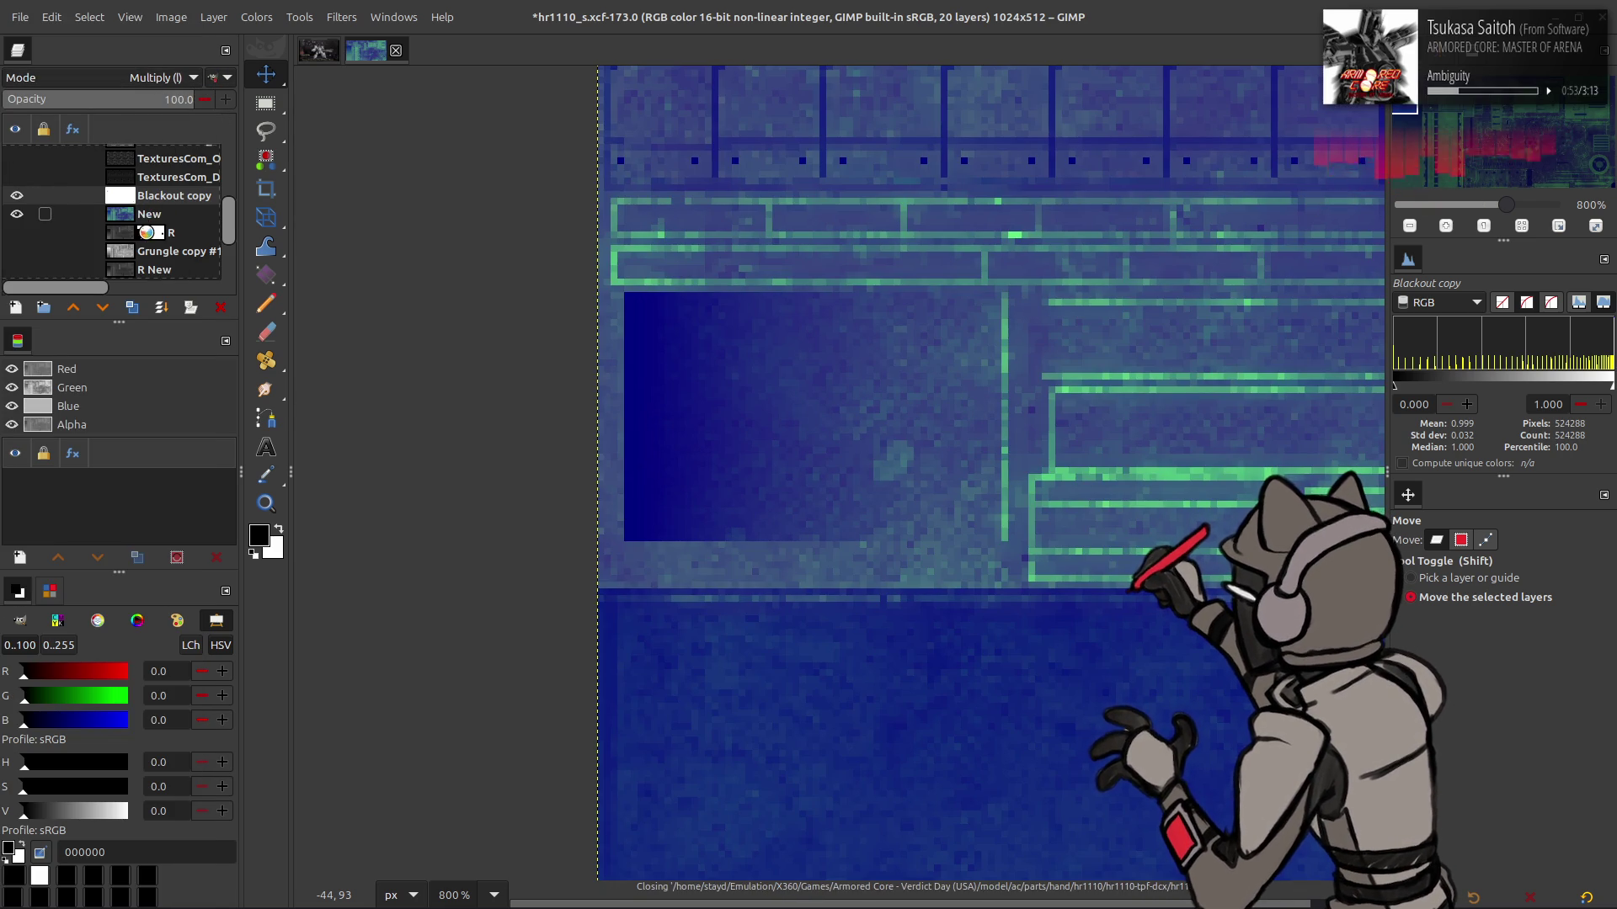
key(Delete)
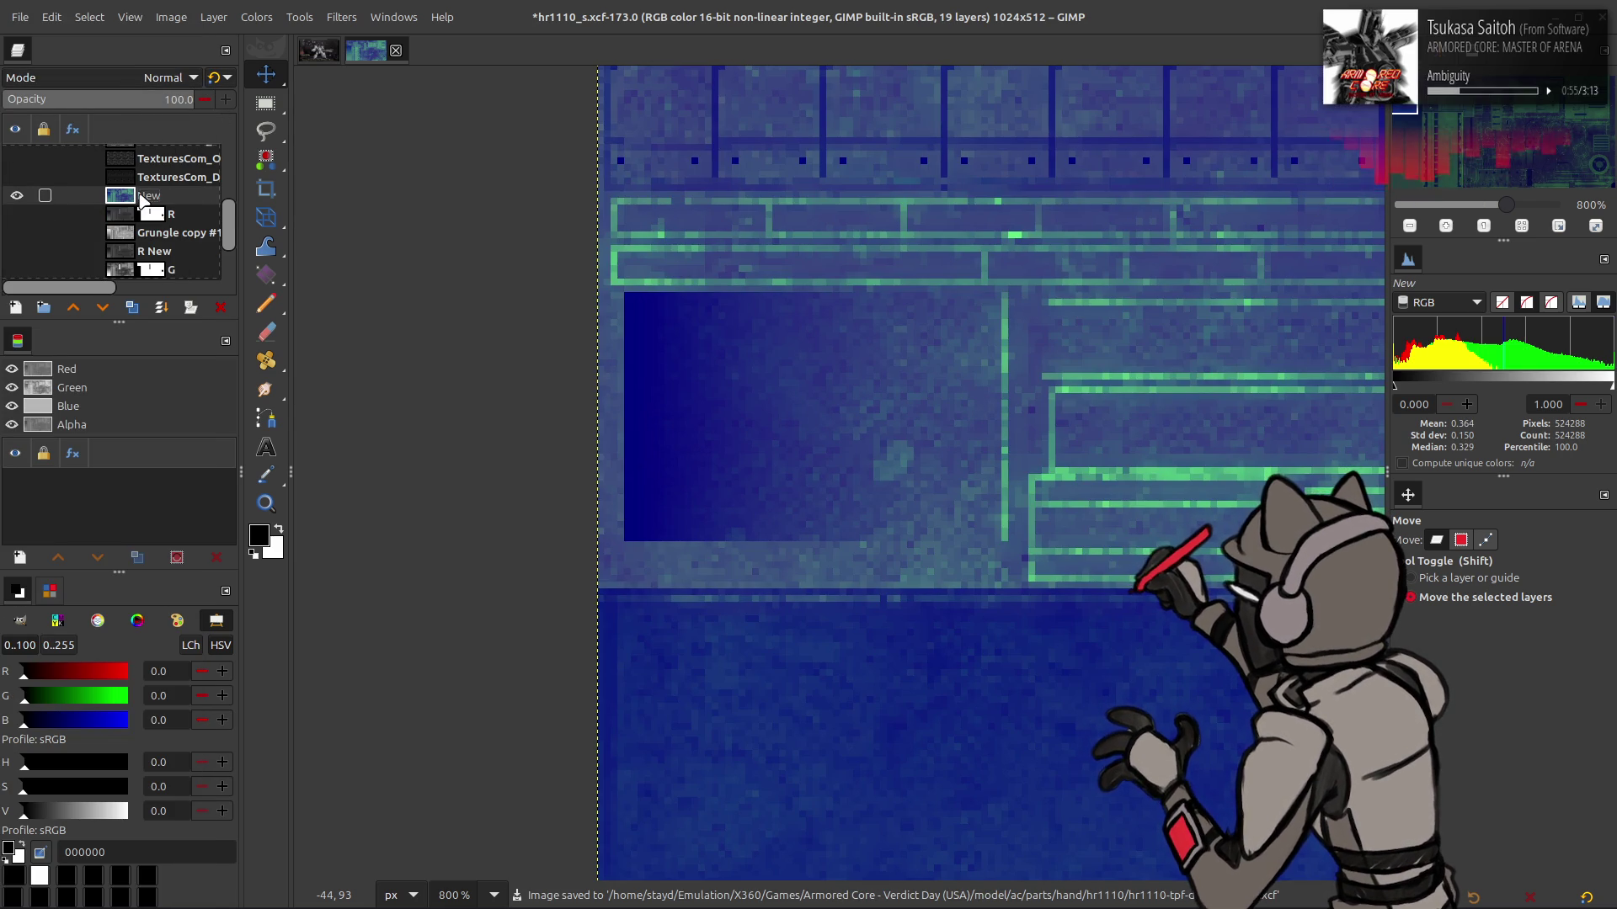
click(8, 13)
click(120, 292)
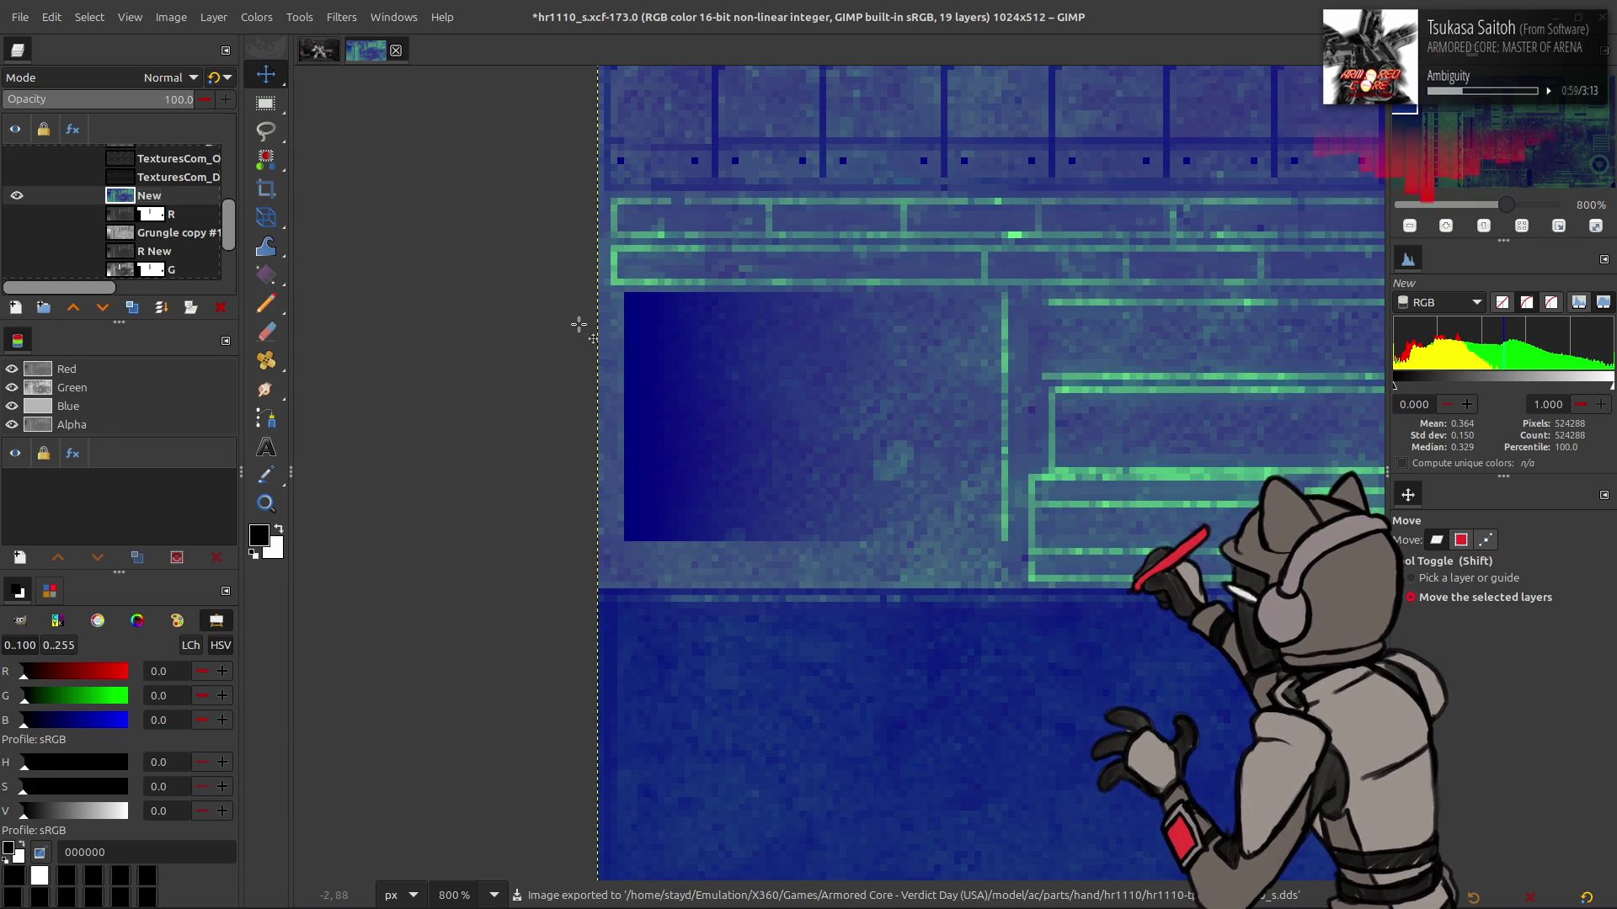
key(alt+Tab)
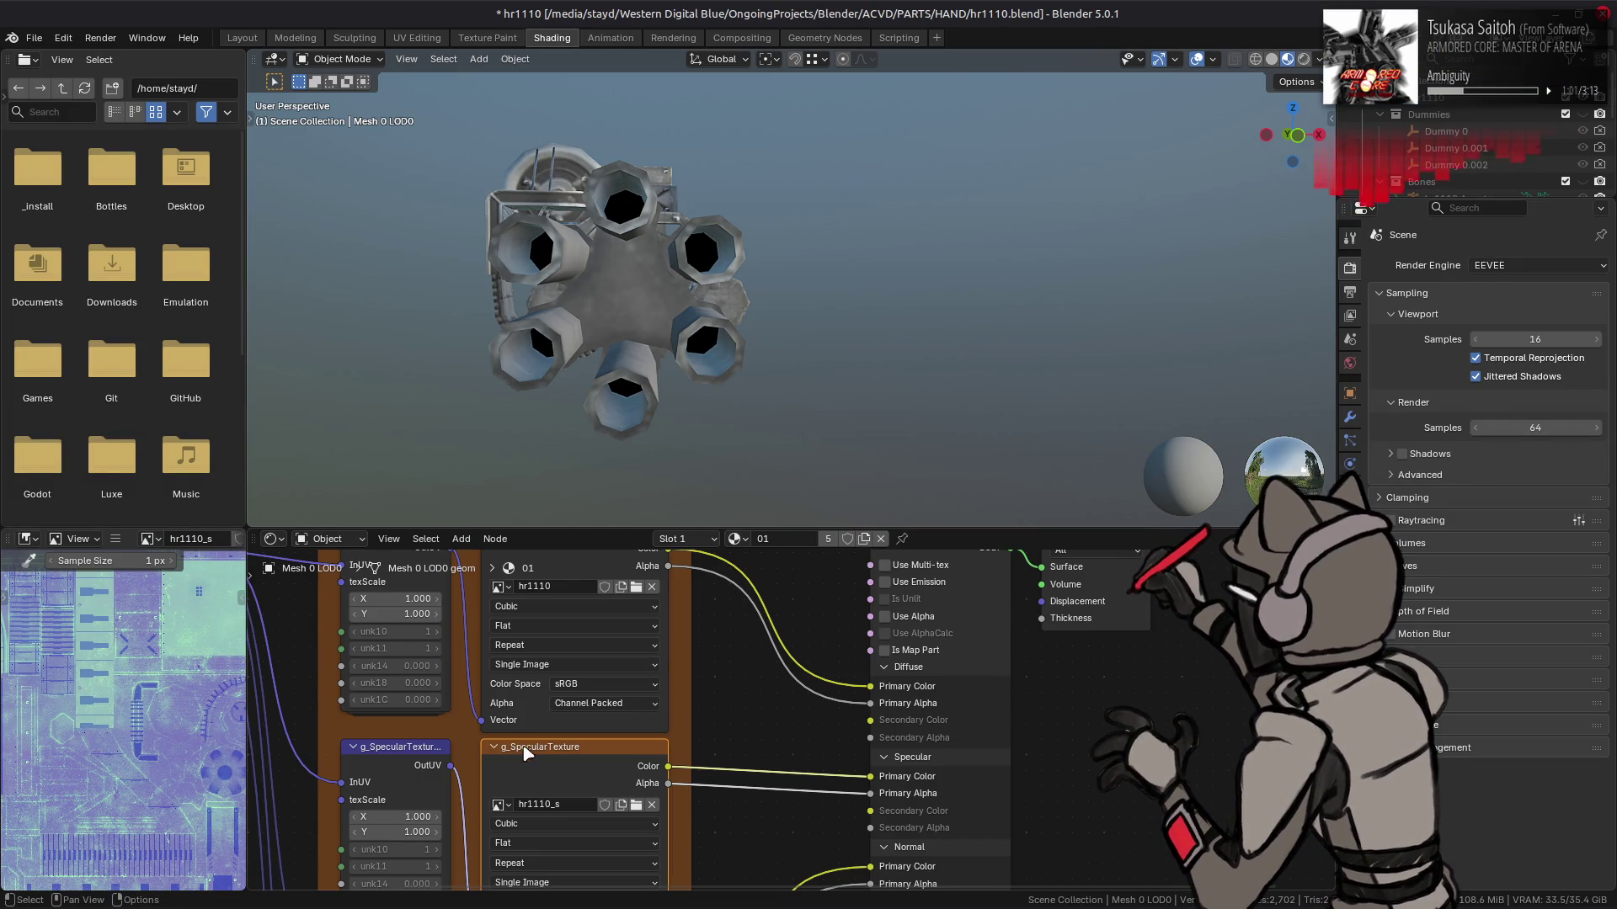
Switch to the Layout workspace, save hr1110.blend, and view the gatling gun in Solid shading
mouse_move(623, 400)
mouse_down()
mouse_move(664, 299)
mouse_move(838, 343)
mouse_move(537, 303)
mouse_move(674, 267)
mouse_up()
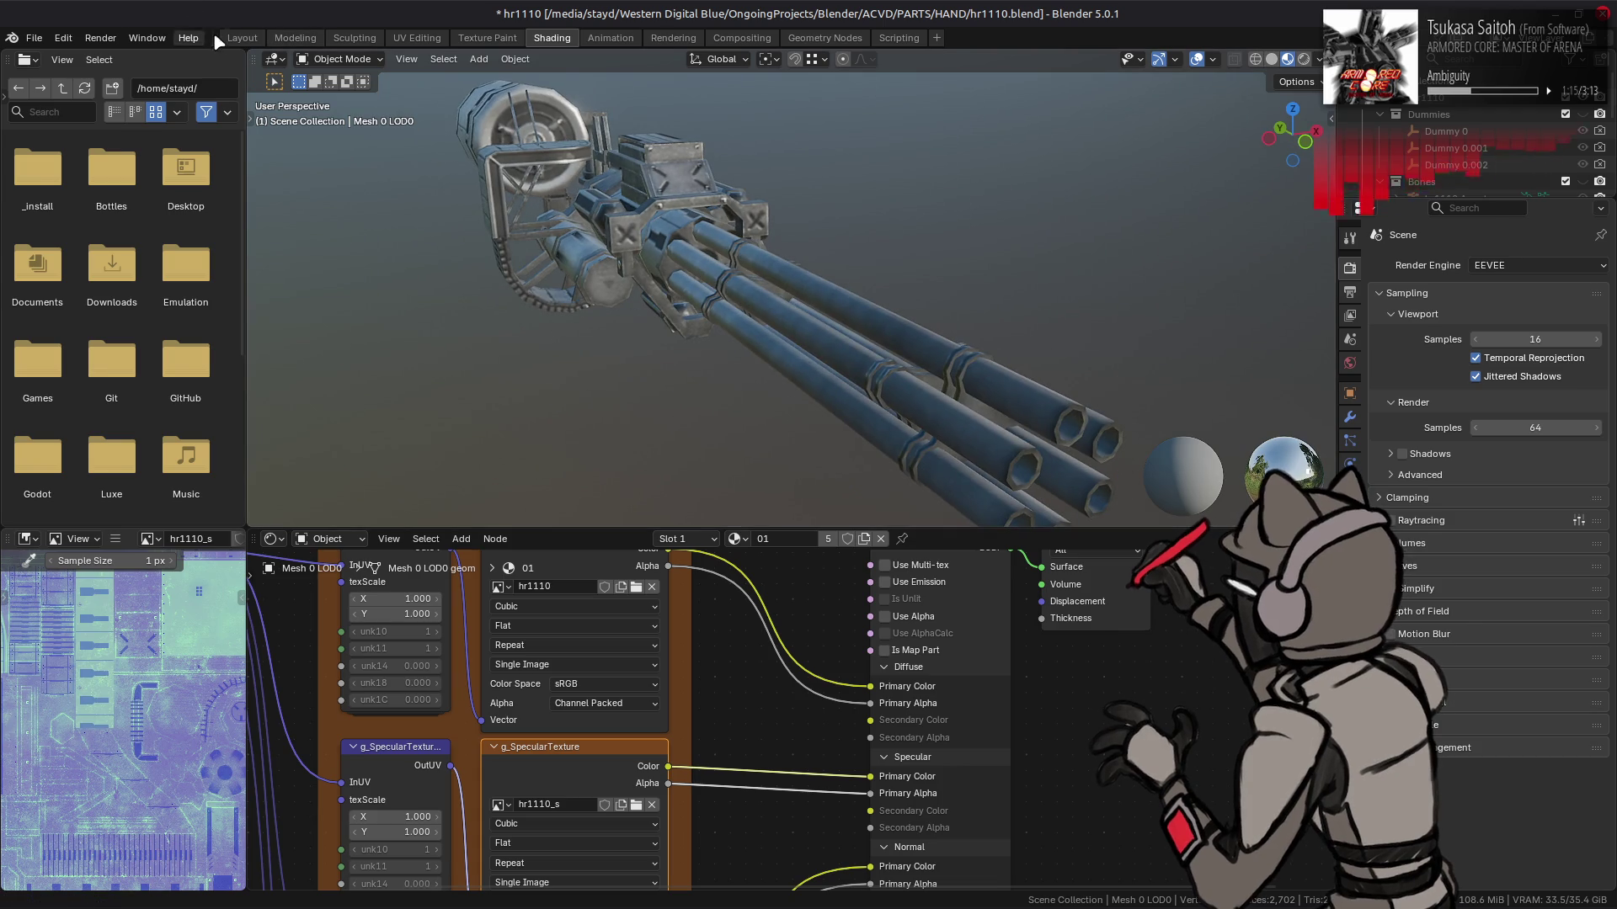
click(242, 38)
drag(497, 291, 564, 348)
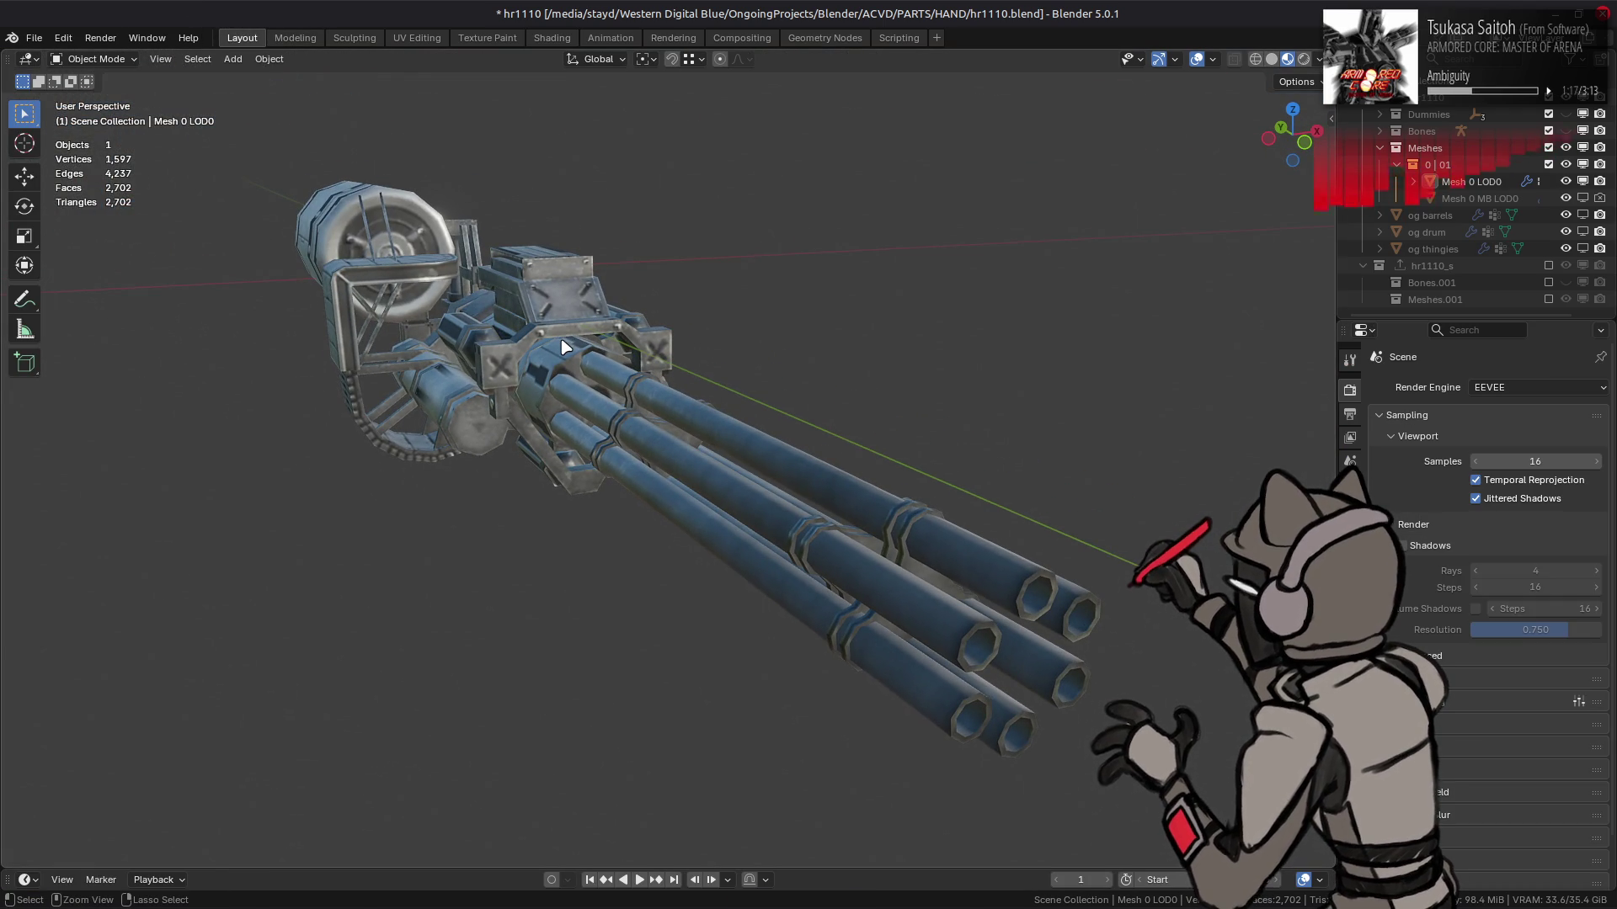
key(ctrl+s)
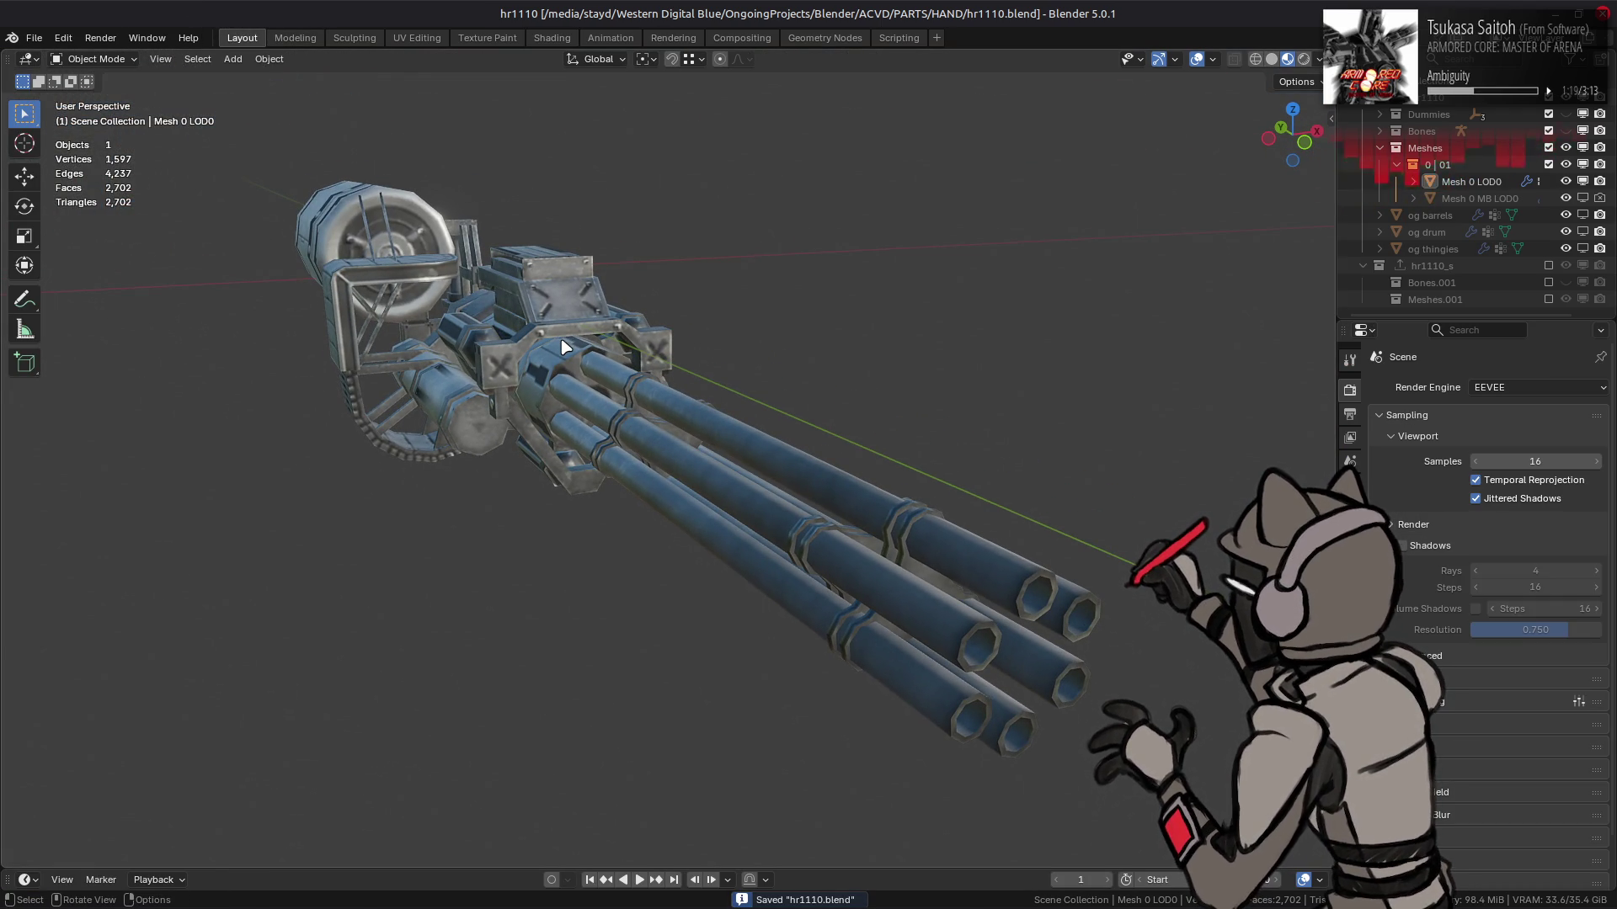
key(z)
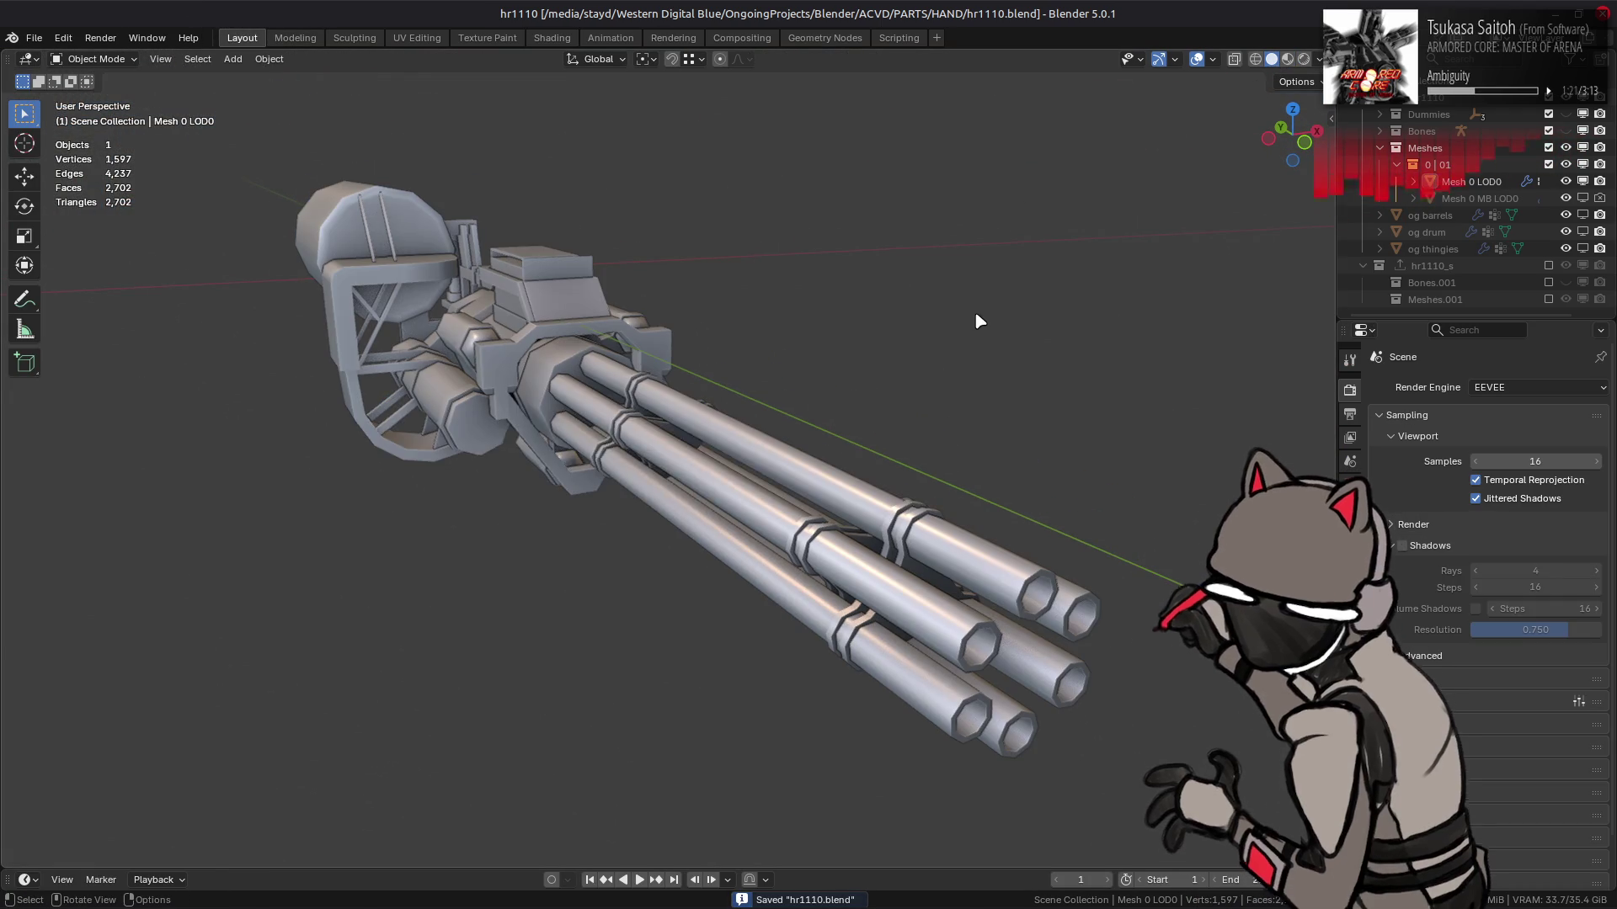
key(alt+Tab)
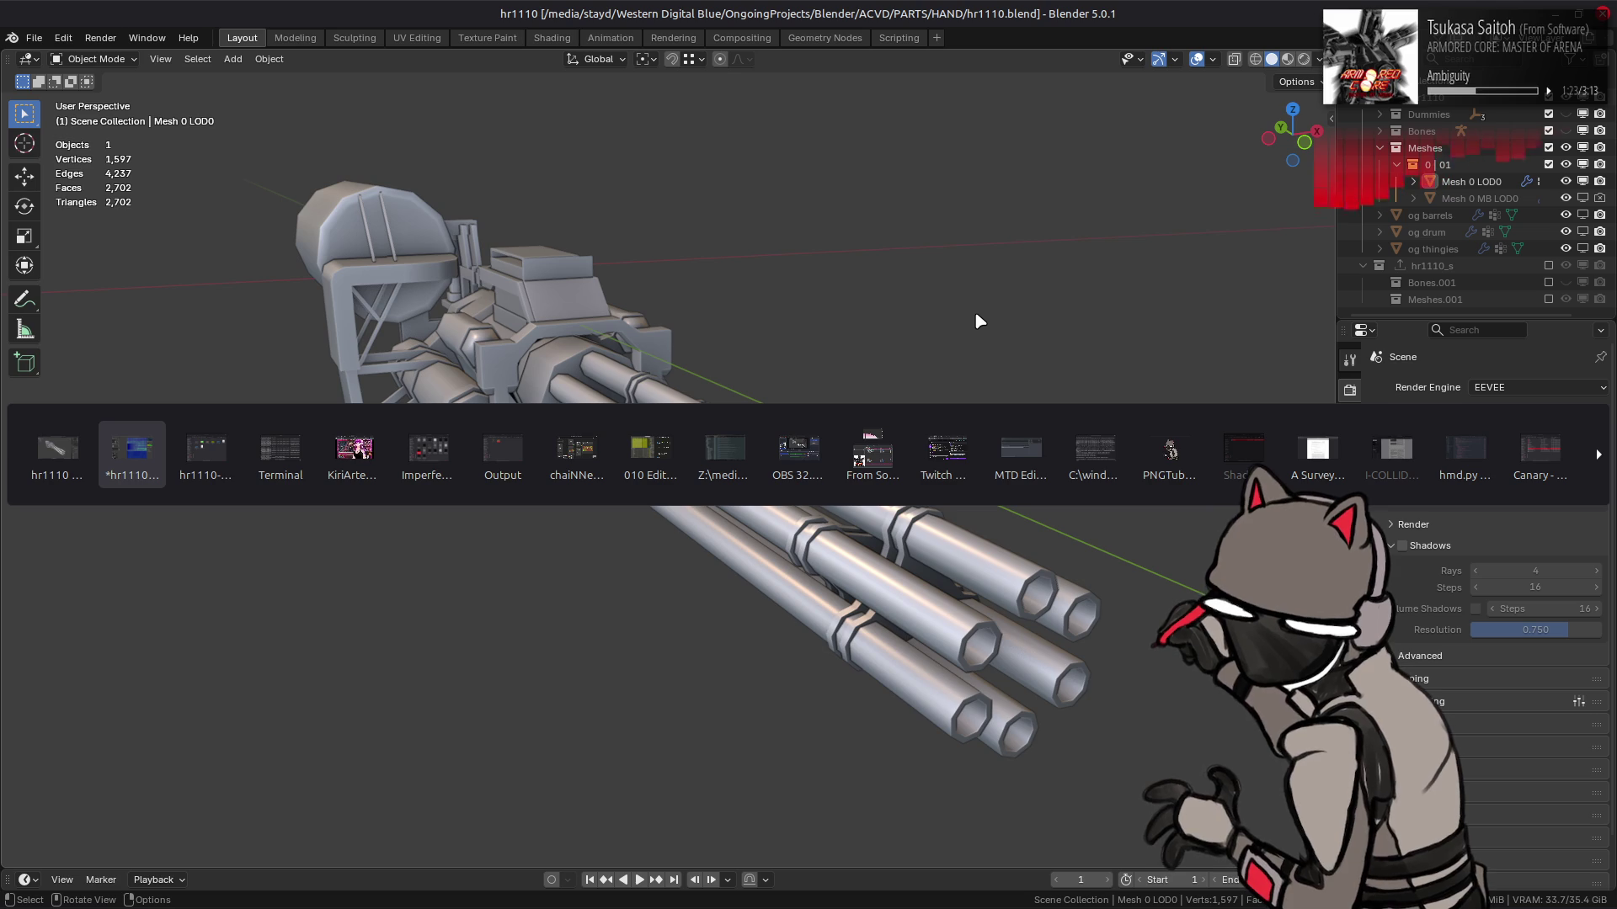
Bring forward the Nemo window with the hr1110-tpf-dcx folder and go to Xenia on the taskbar
key(alt+Tab)
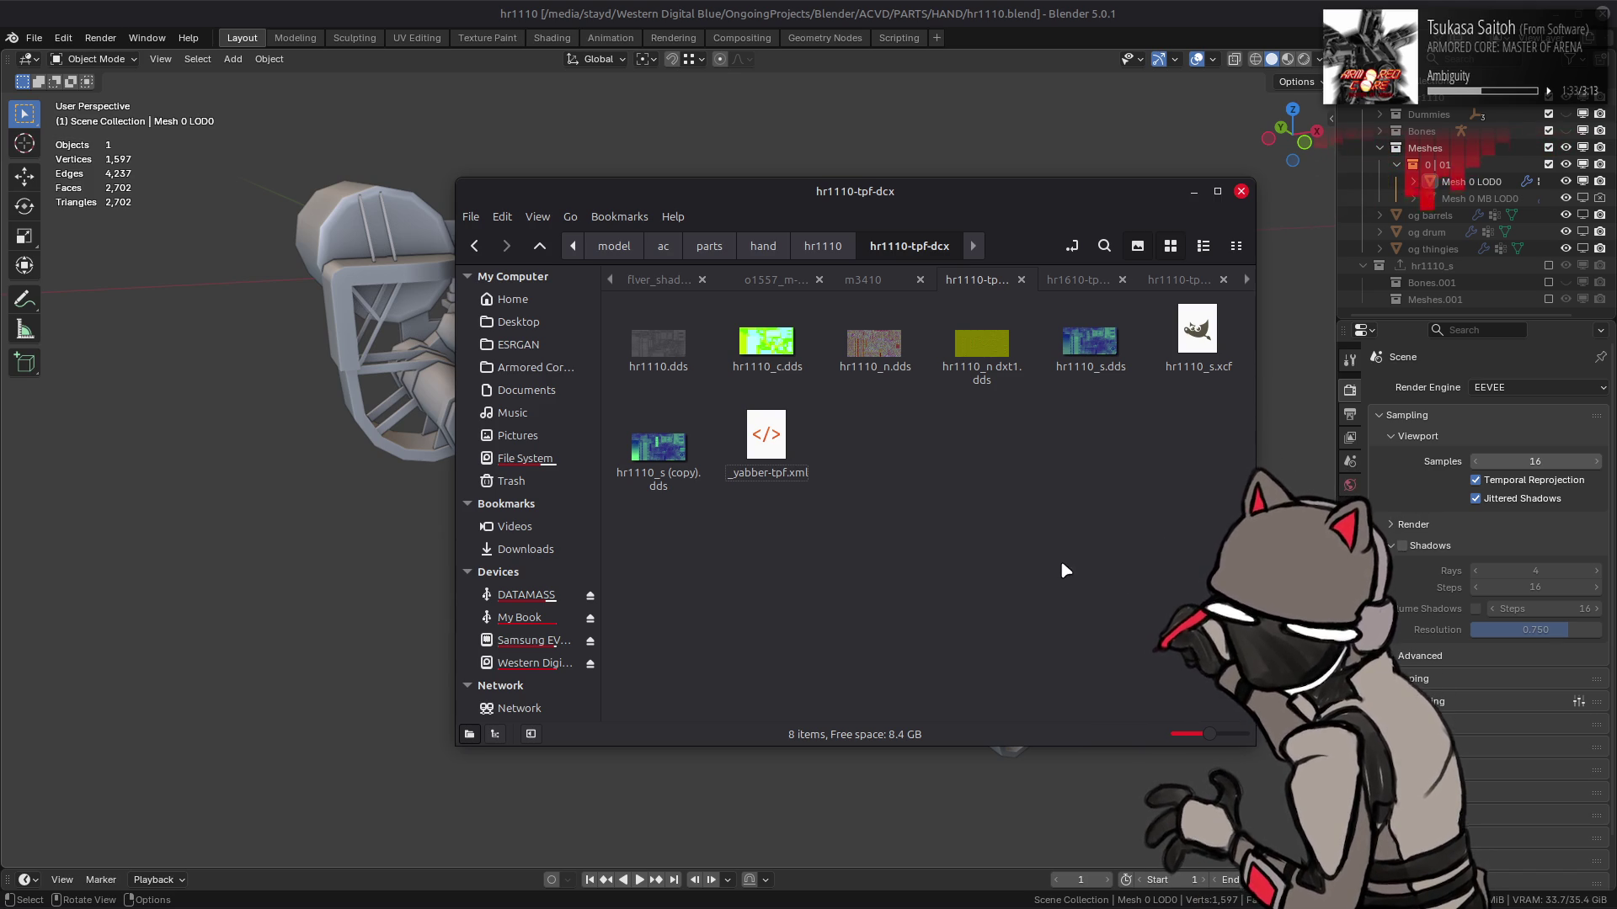
mouse_move(1209, 907)
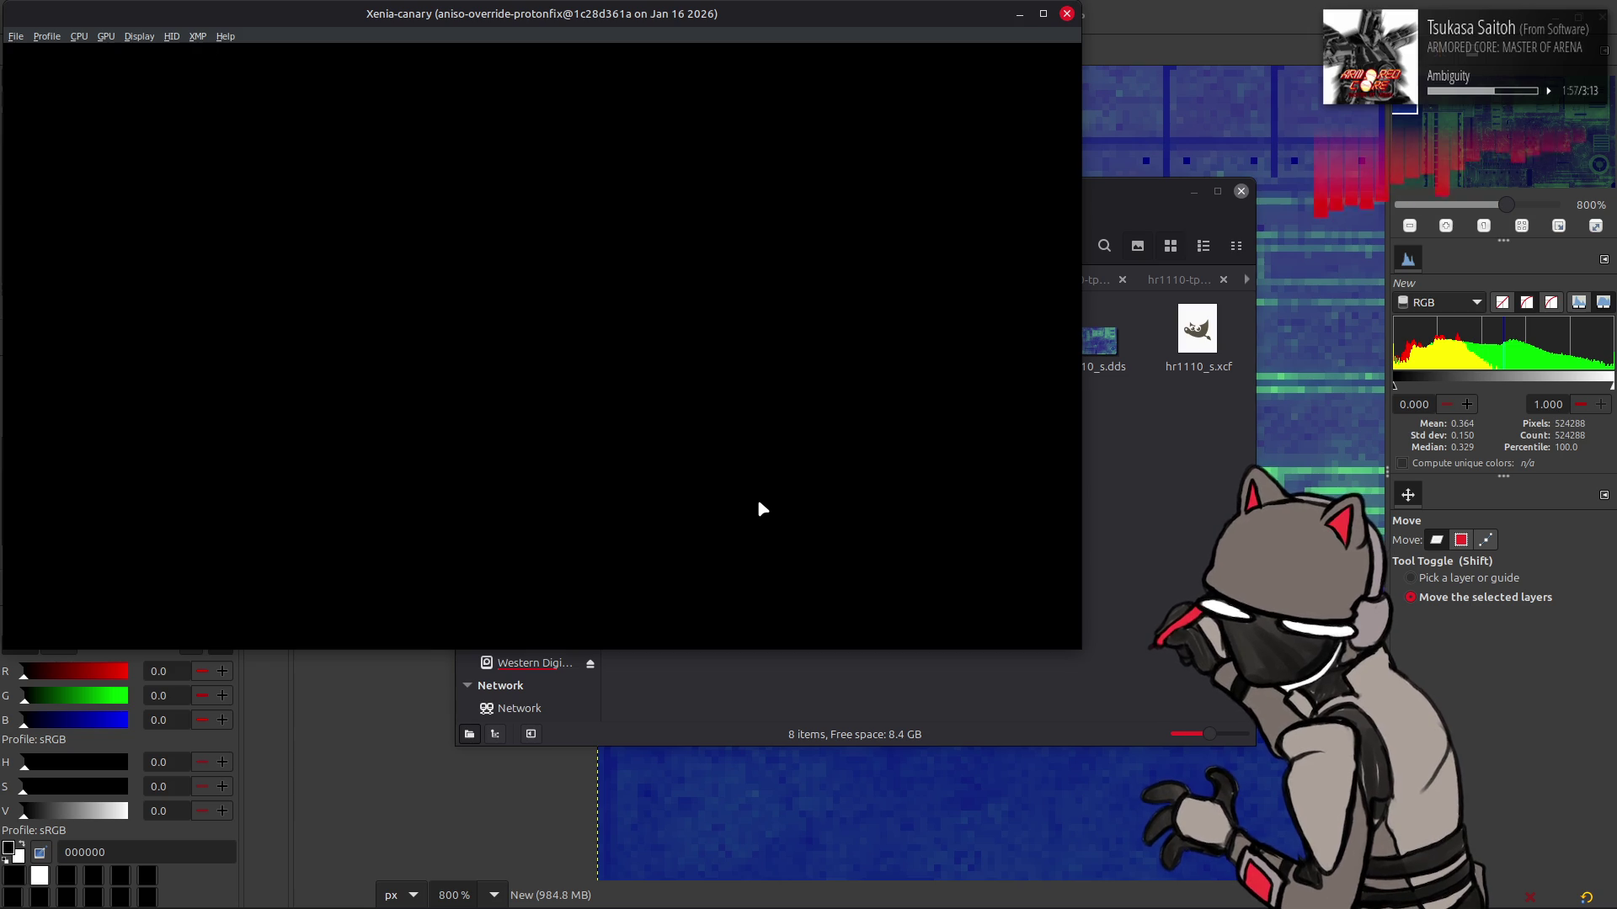
Launch recent ACVD in Xenia and skip the title, caution dialogs and Basic Guide
click(16, 36)
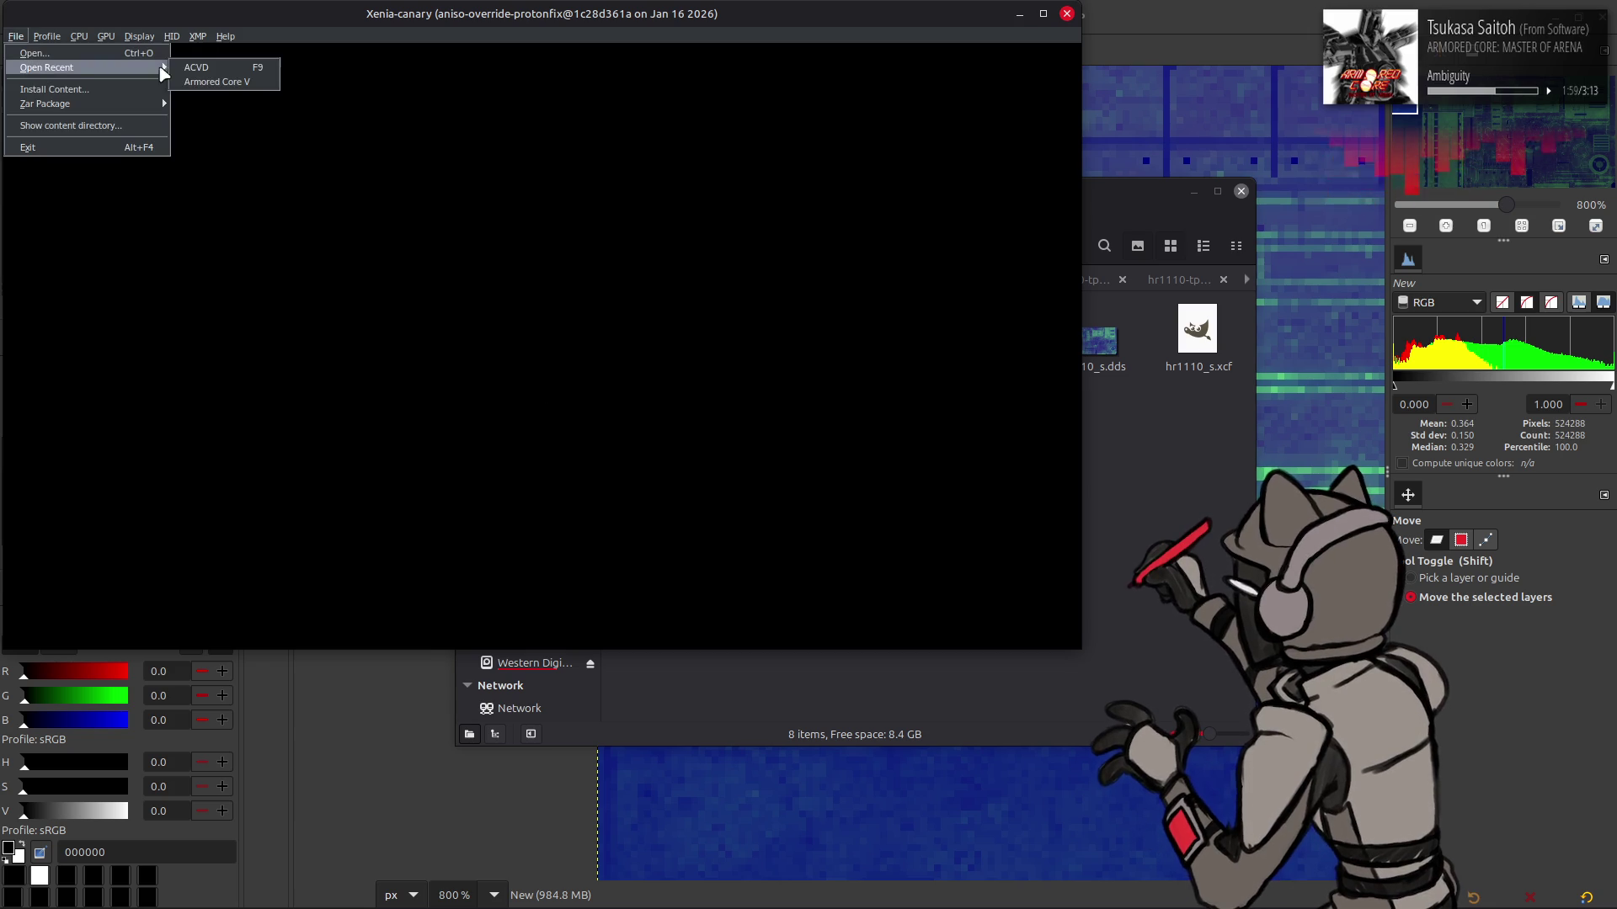
click(244, 67)
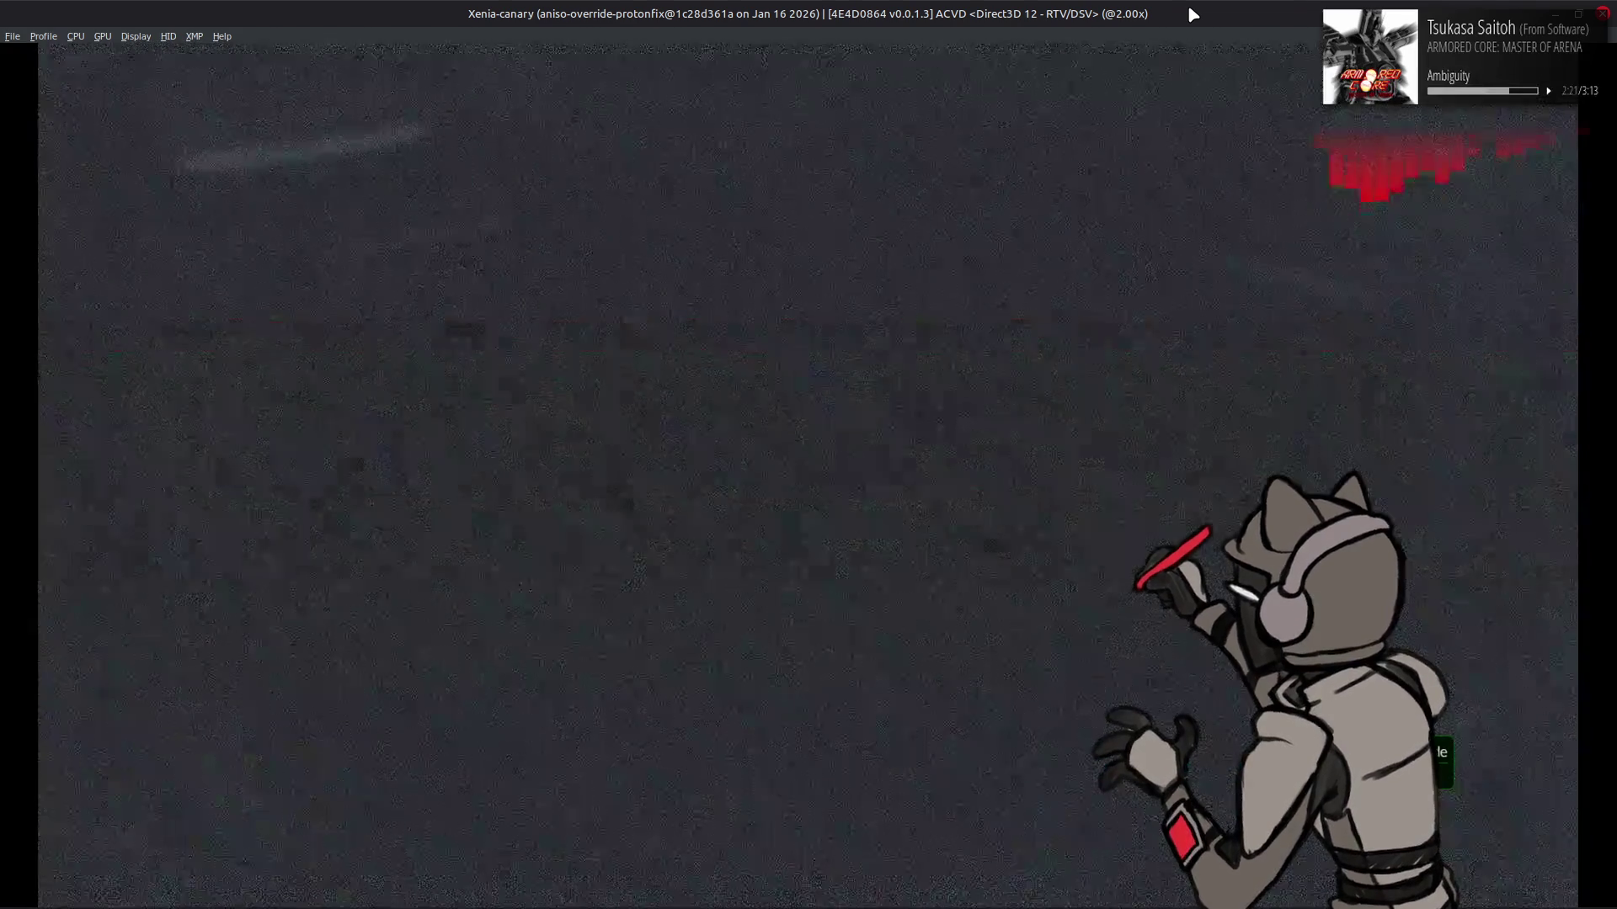
key(Return)
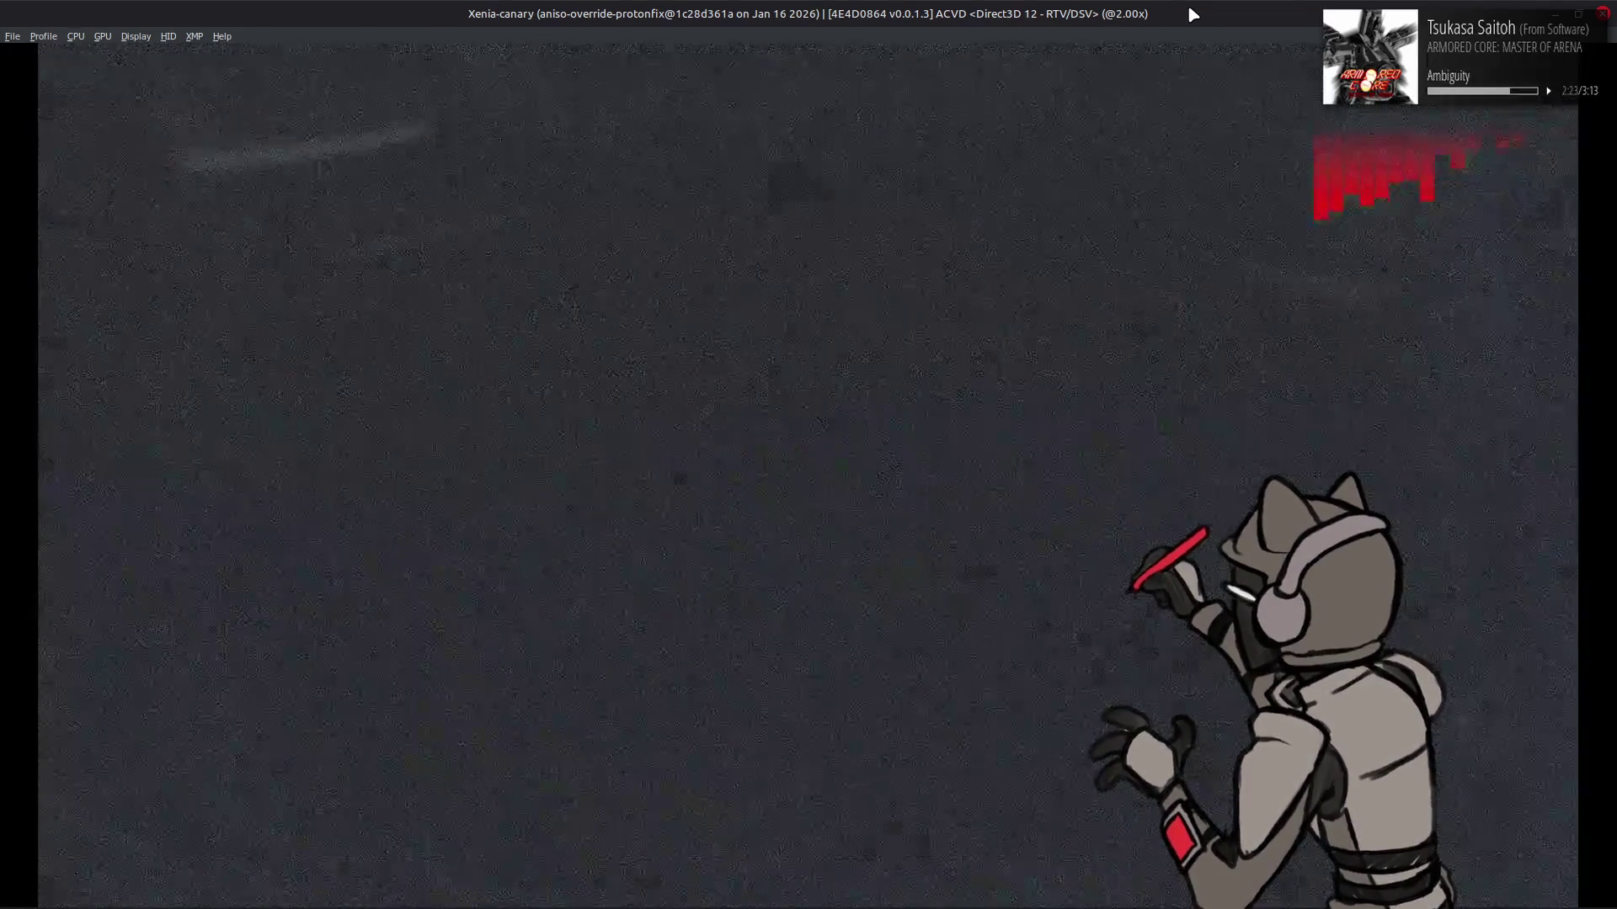
key(Return)
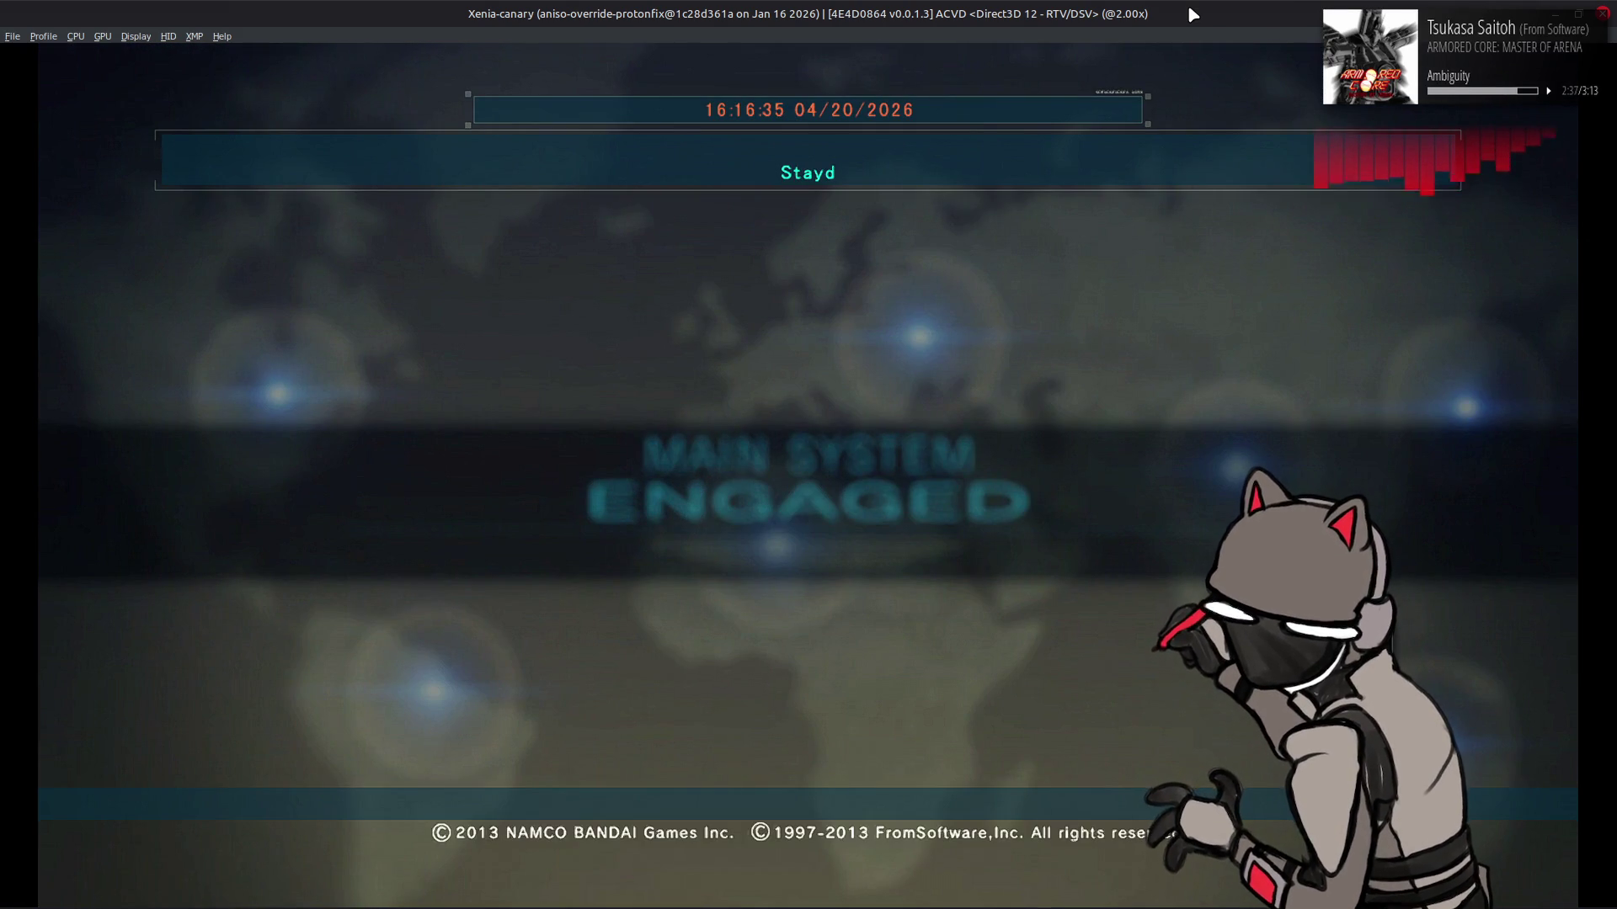
key(Return)
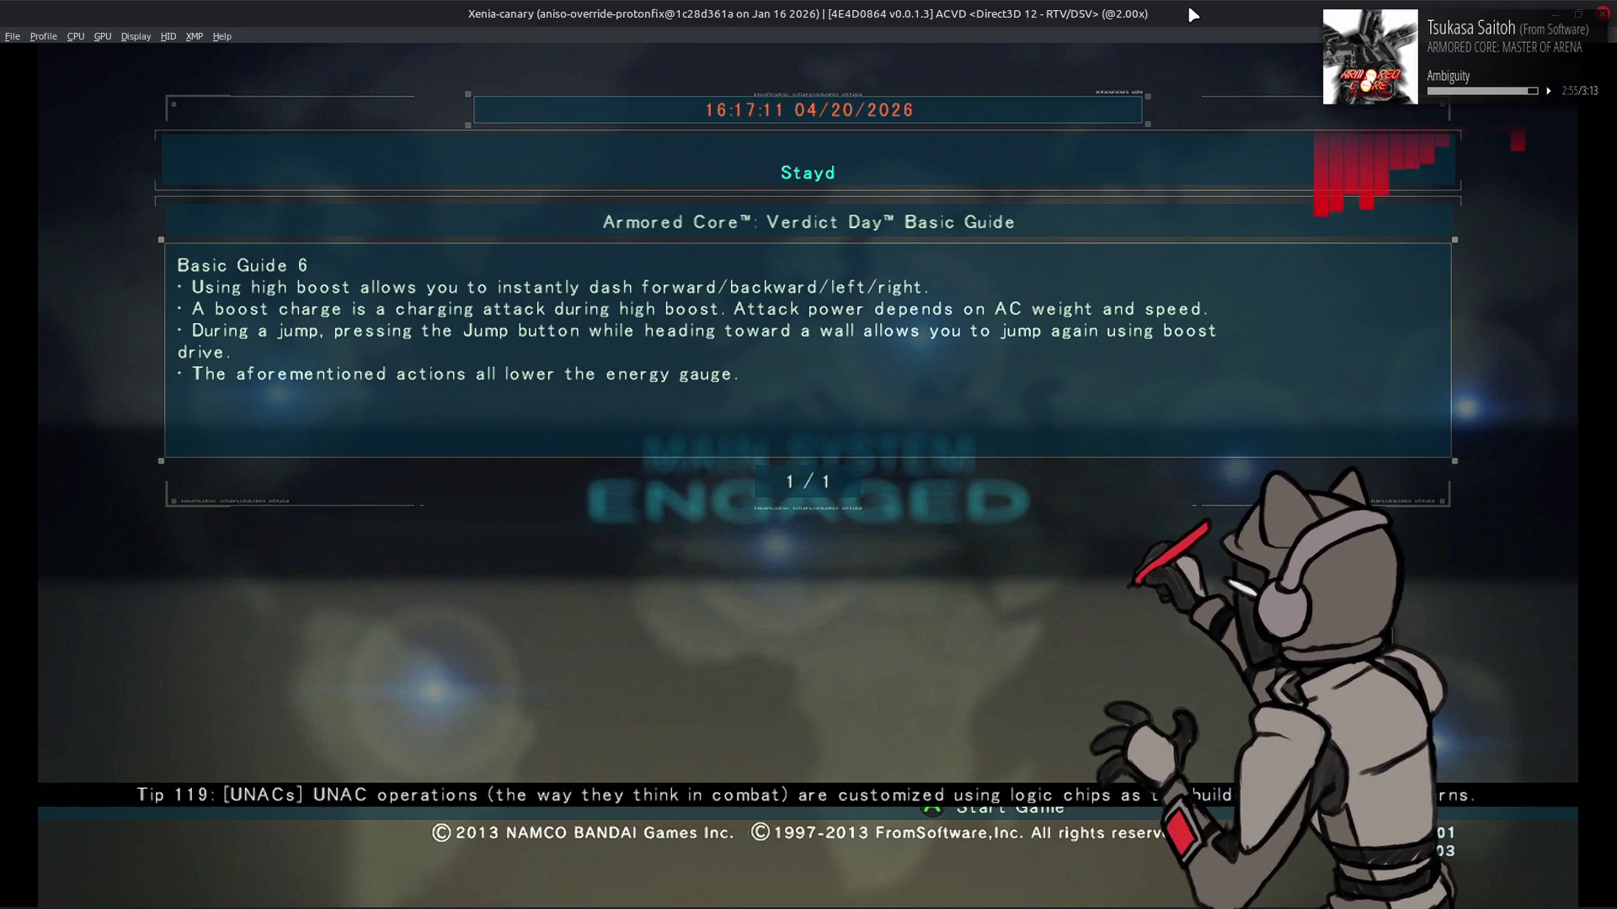
key(Return)
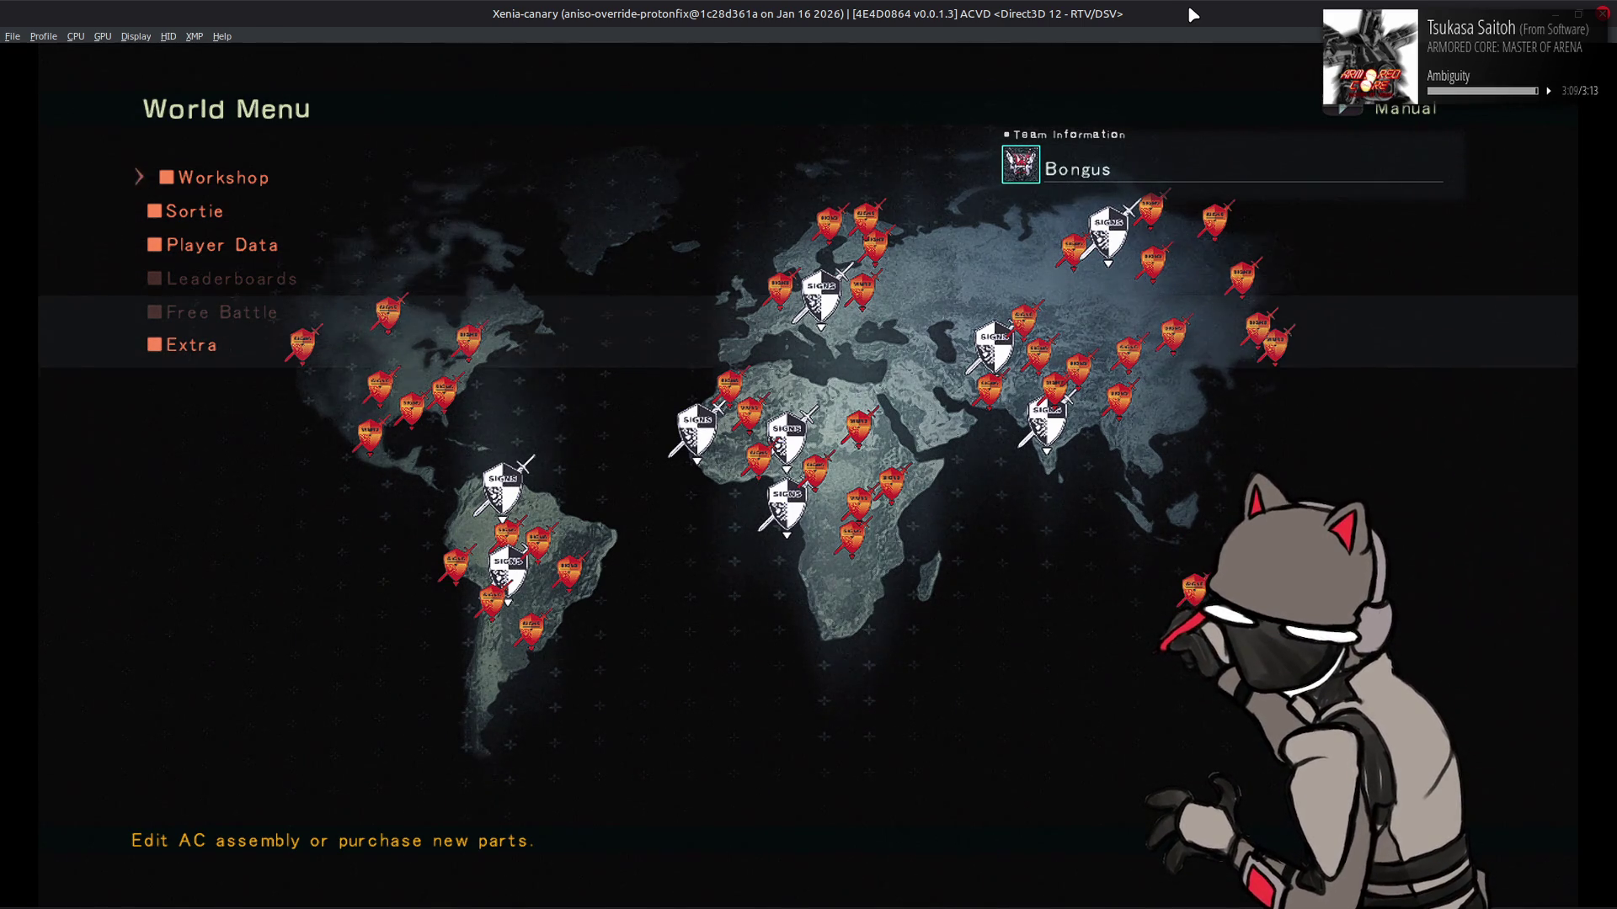
Enter the Workshop and inspect the AC in view mode
key(Return)
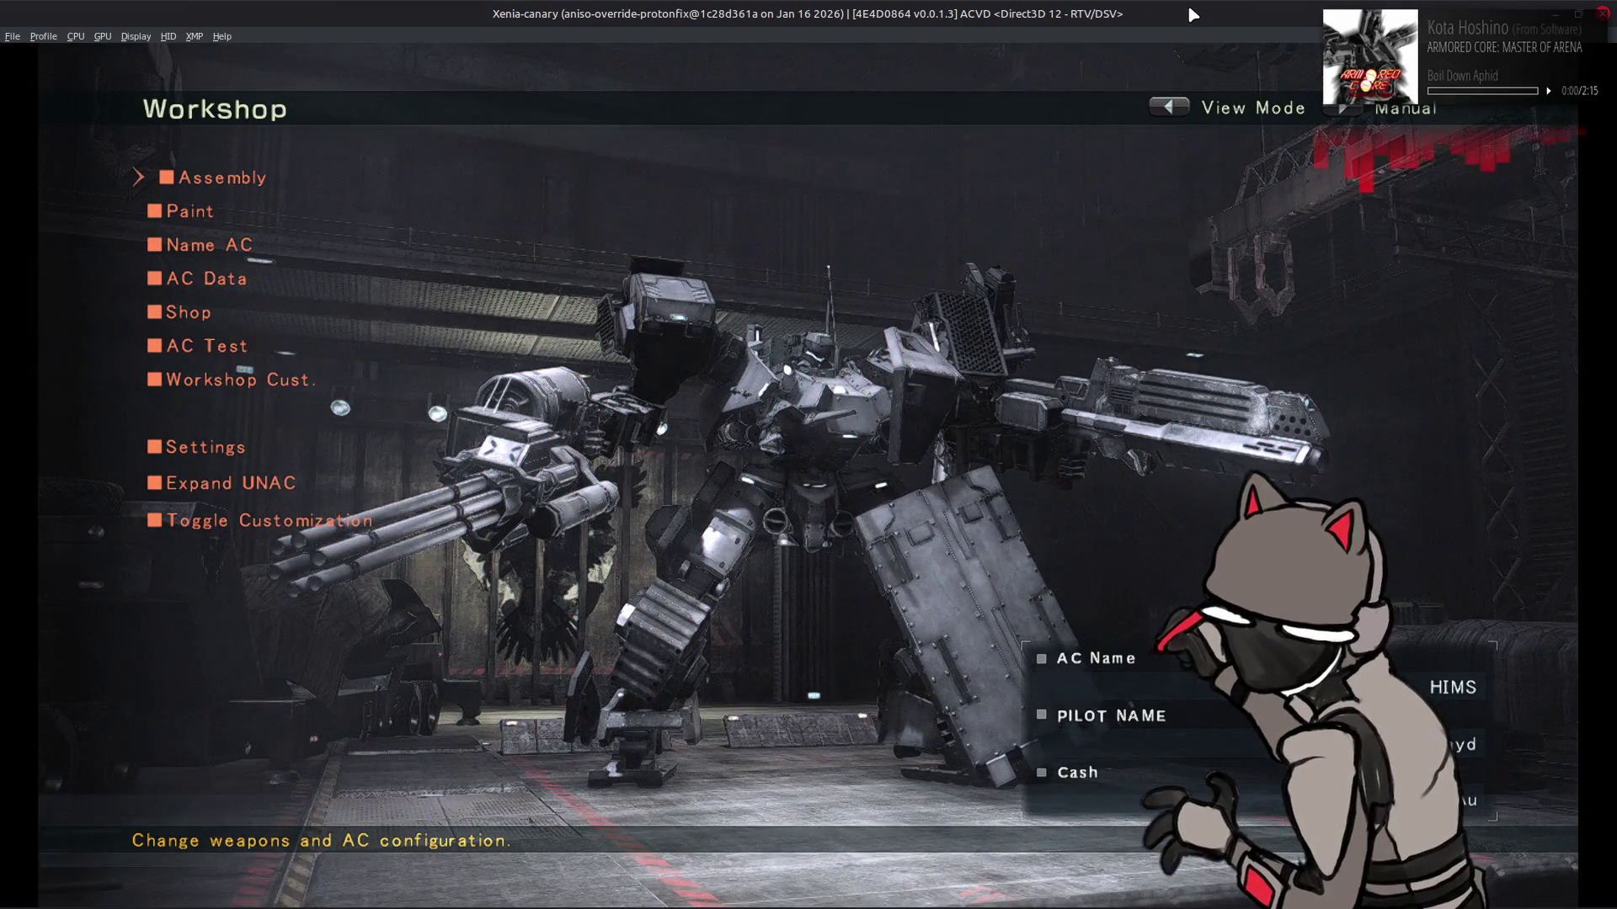
key(Up)
key(BackSpace)
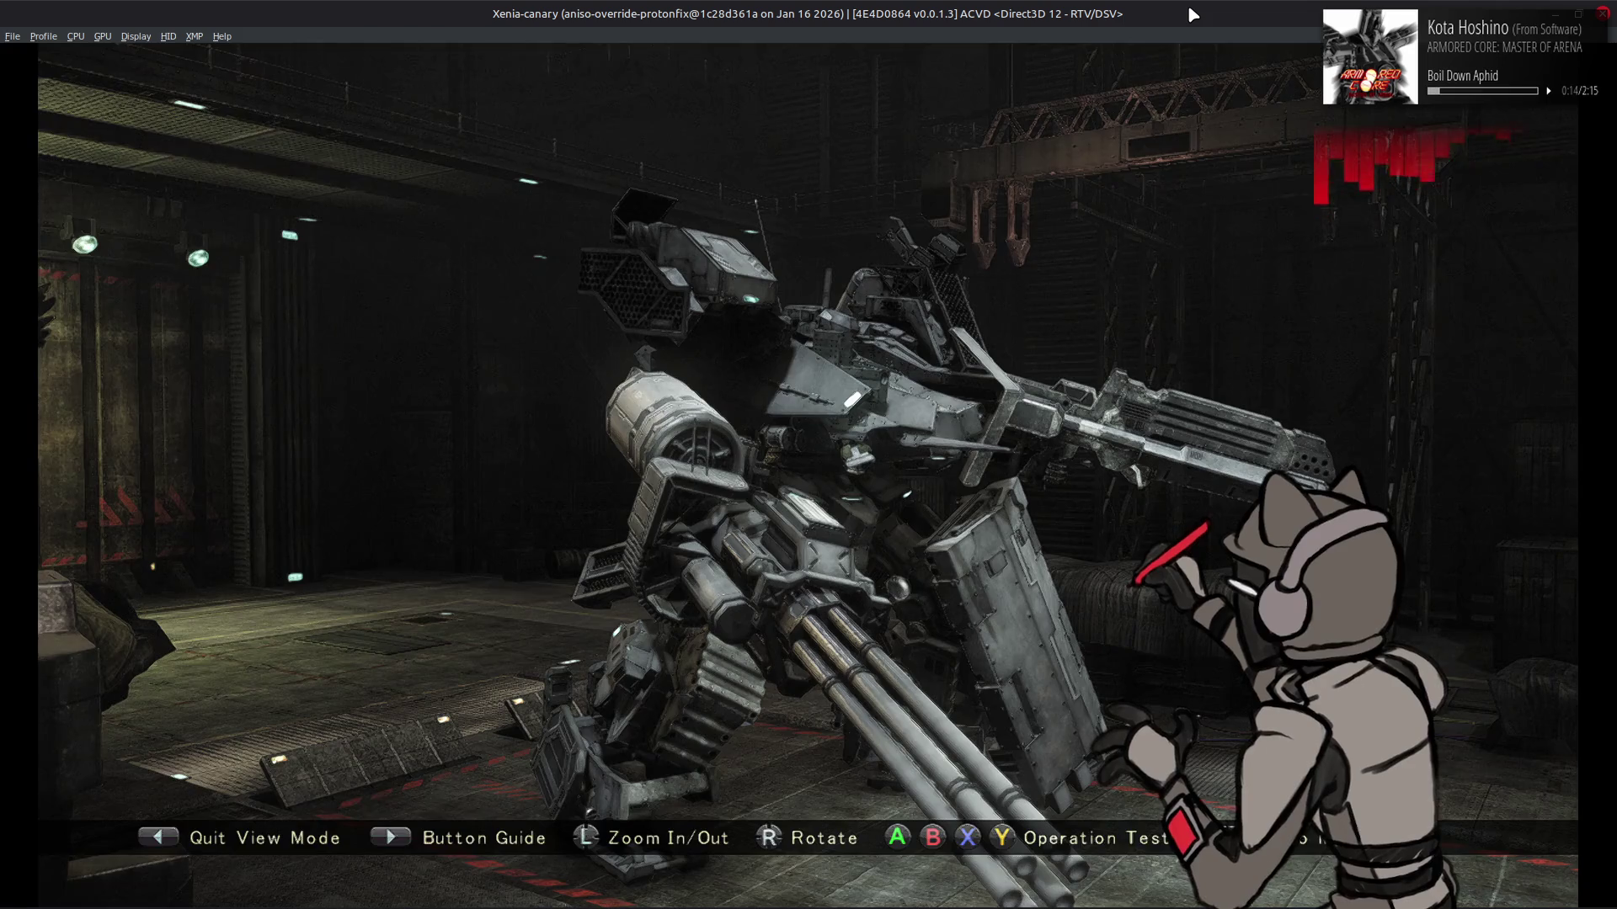
key(Left)
key(alt+Tab)
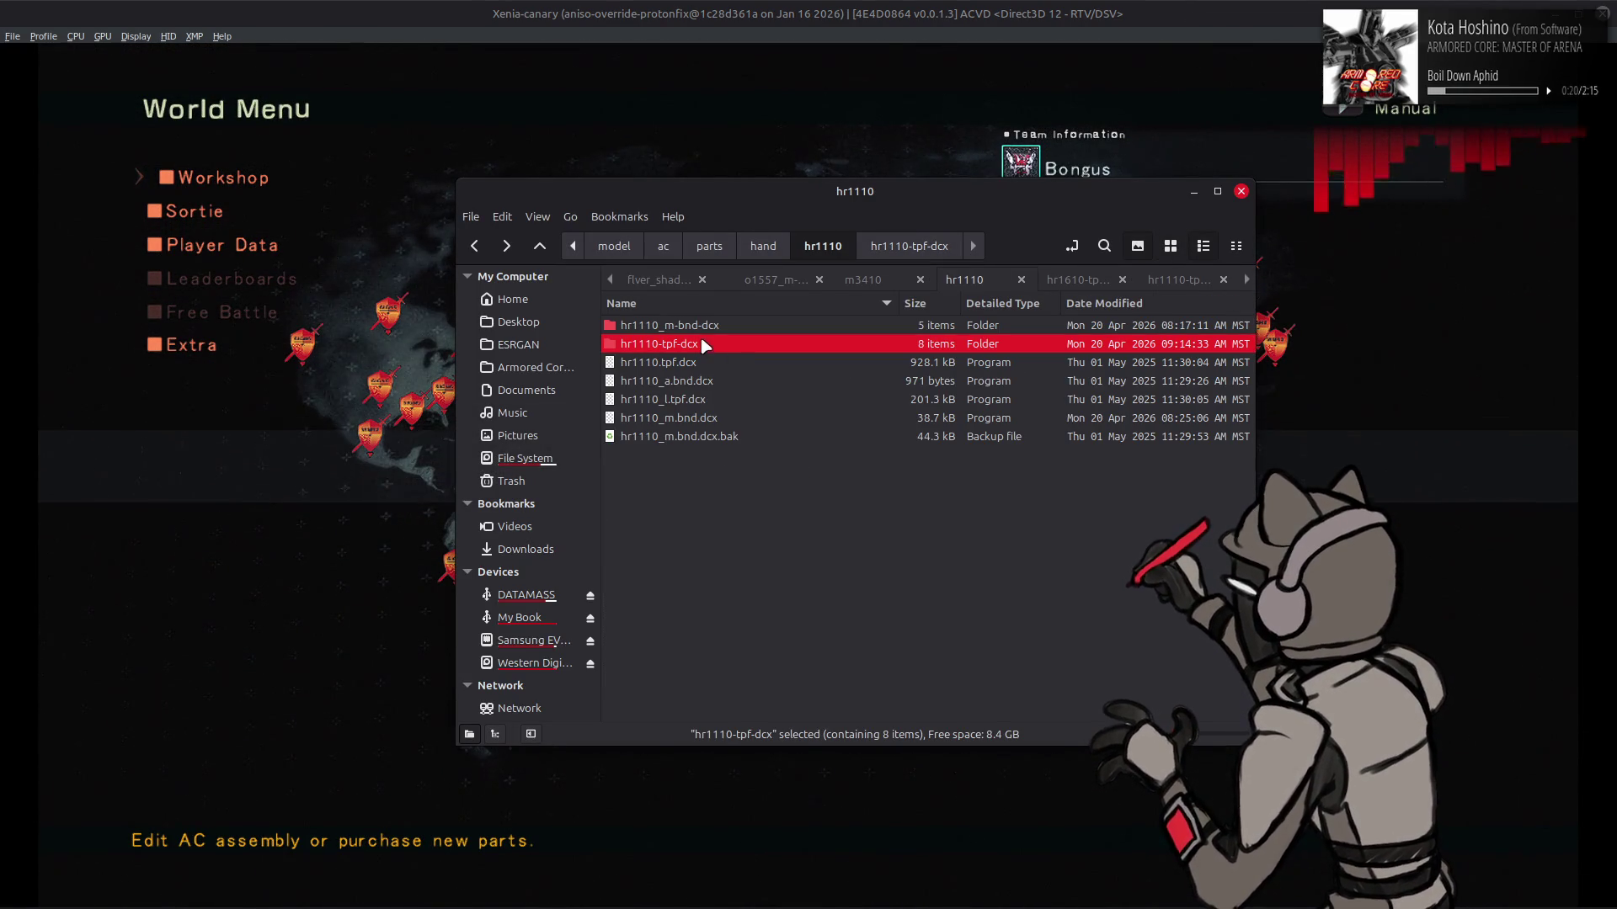
Repack hr1110-tpf-dcx into hr1110.tpf.dcx with YabberExtended, then return to the game
right_click(701, 343)
mouse_move(968, 423)
click(1132, 536)
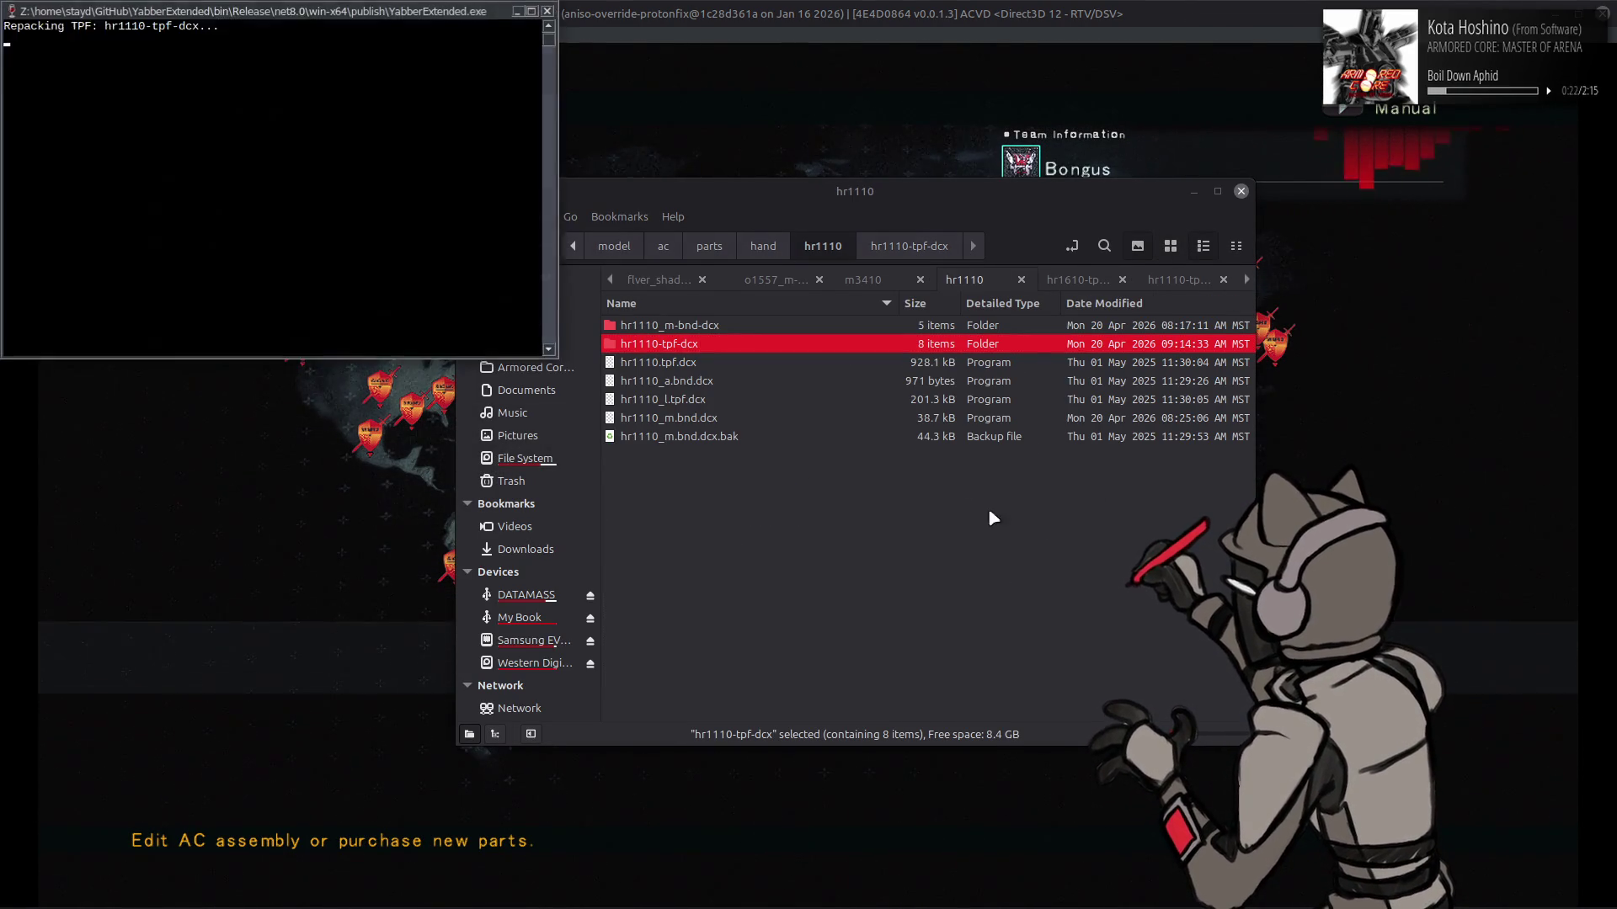
click(1093, 4)
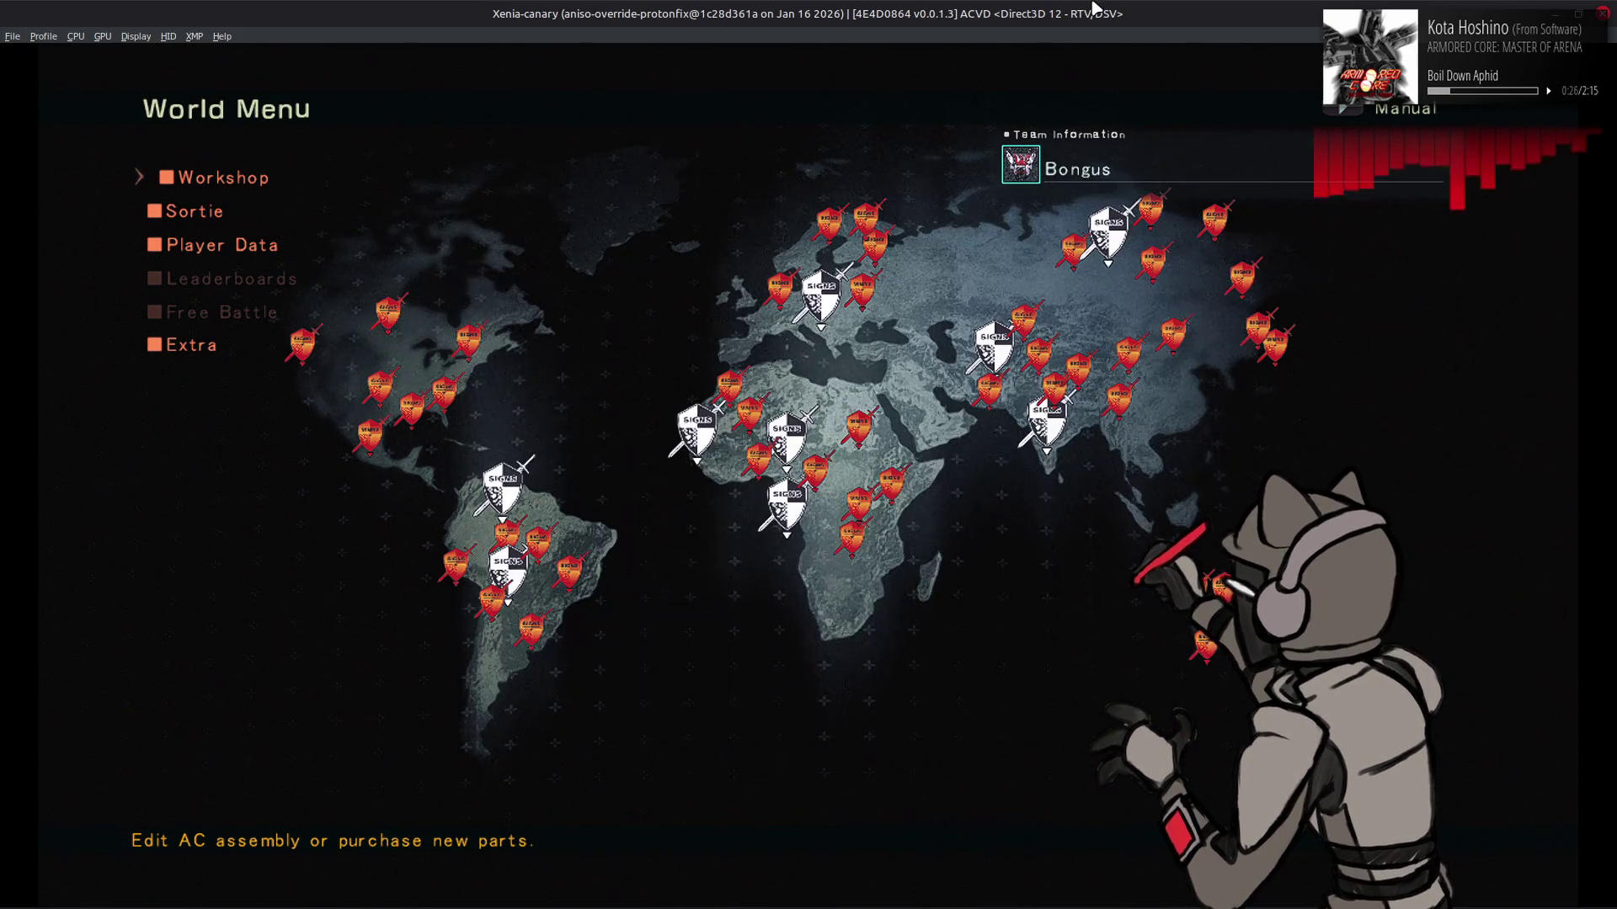
key(Return)
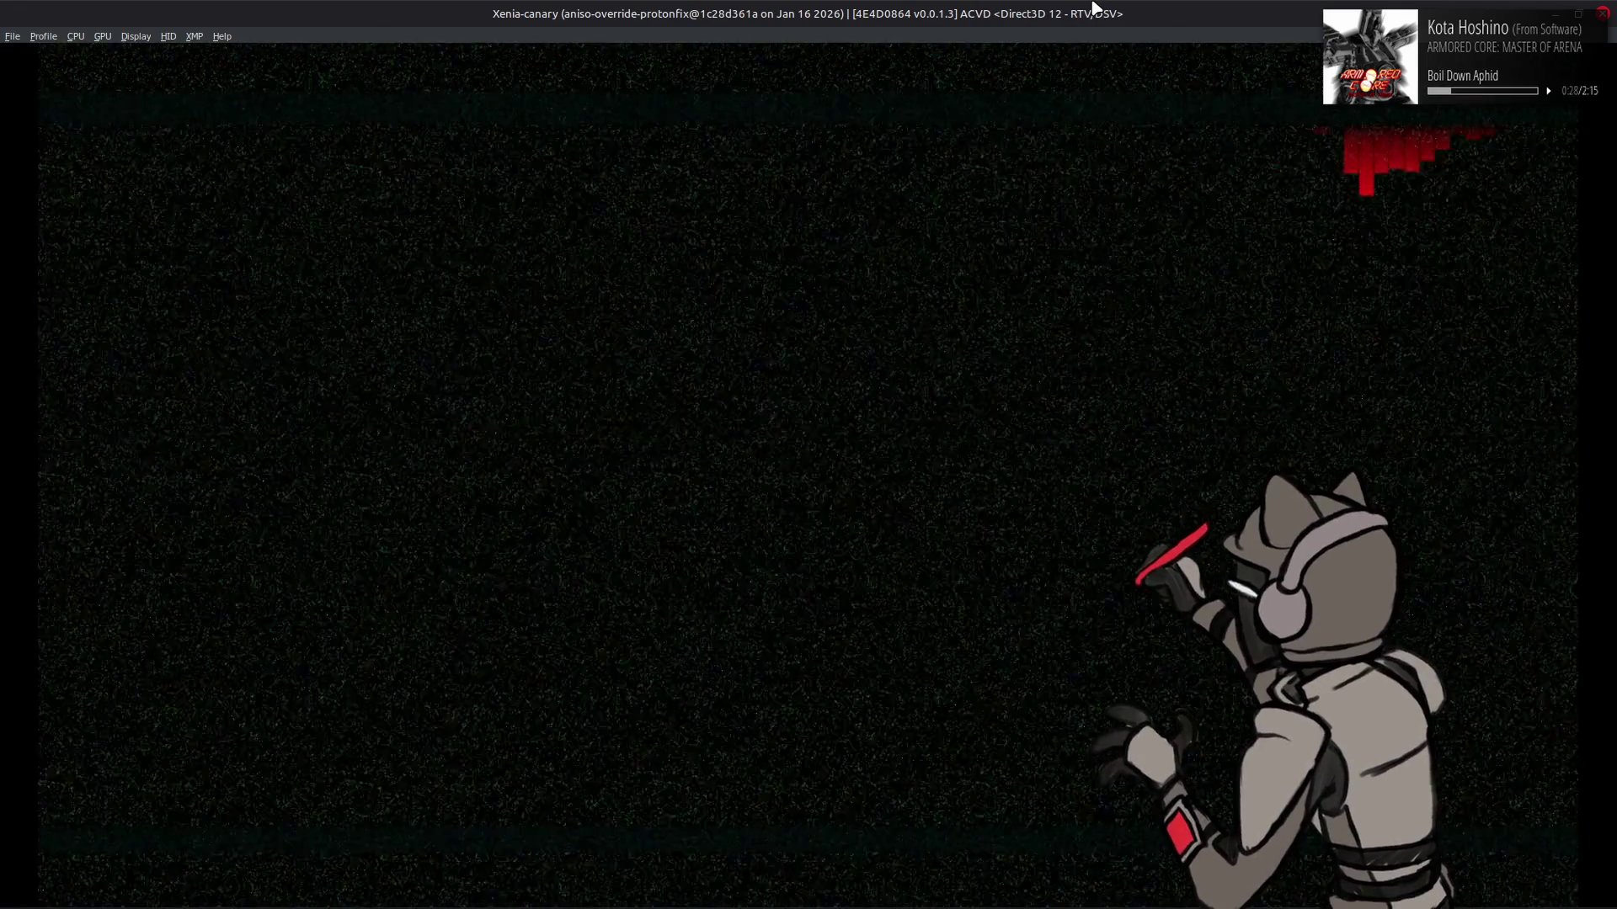
Browse the R ARM UNIT gatling guns, read the Weight help, then exit AC assembly
key(BackSpace)
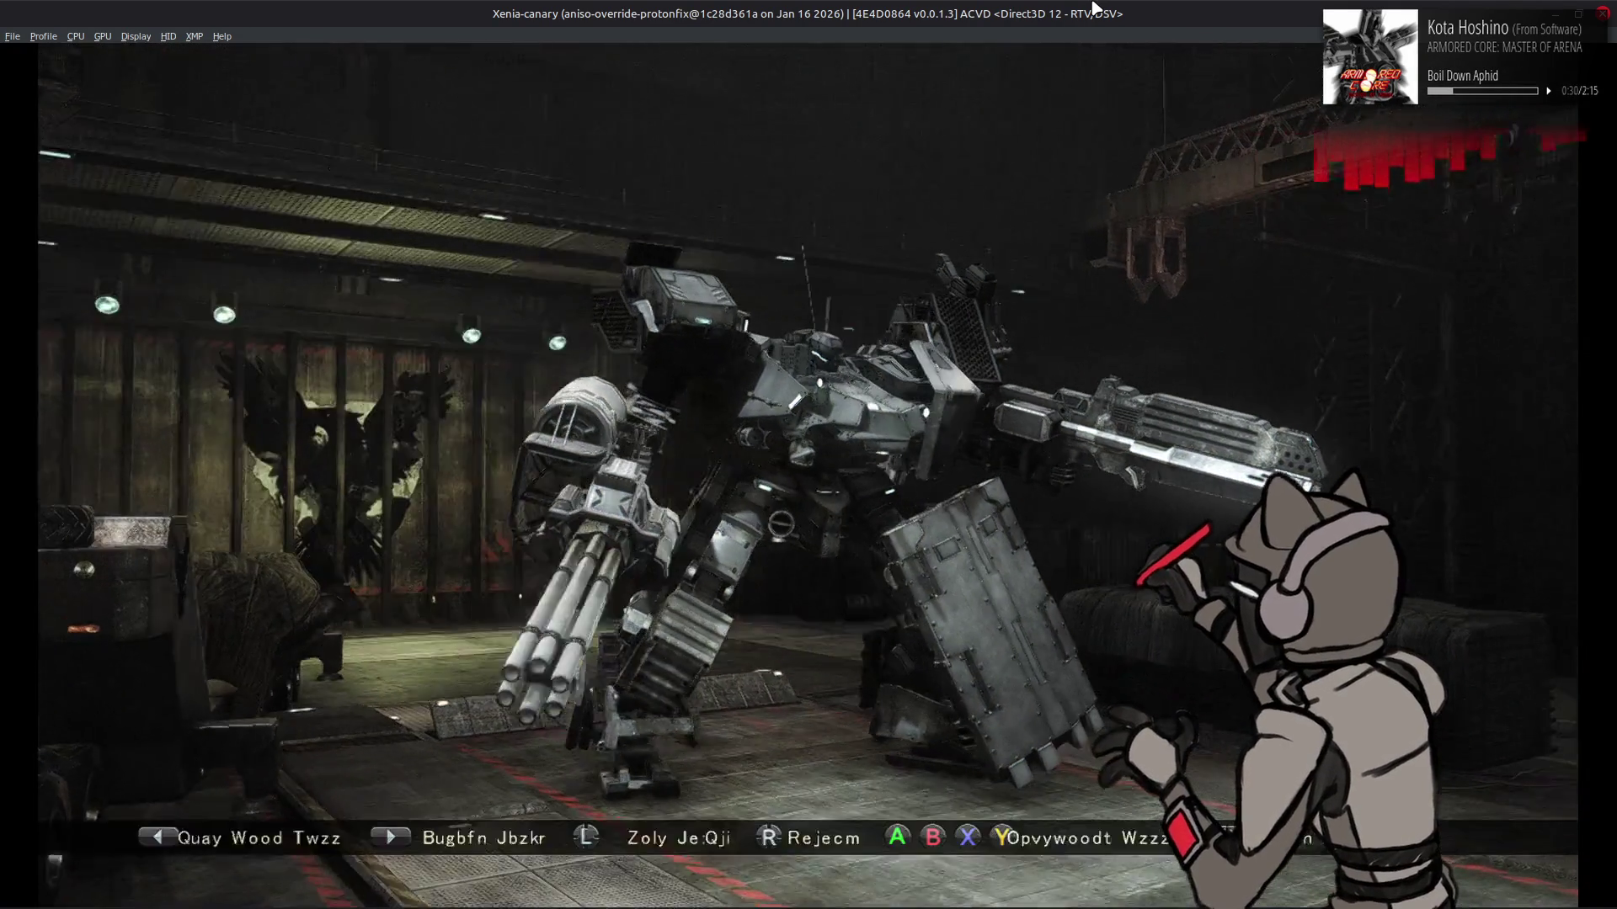
key(BackSpace)
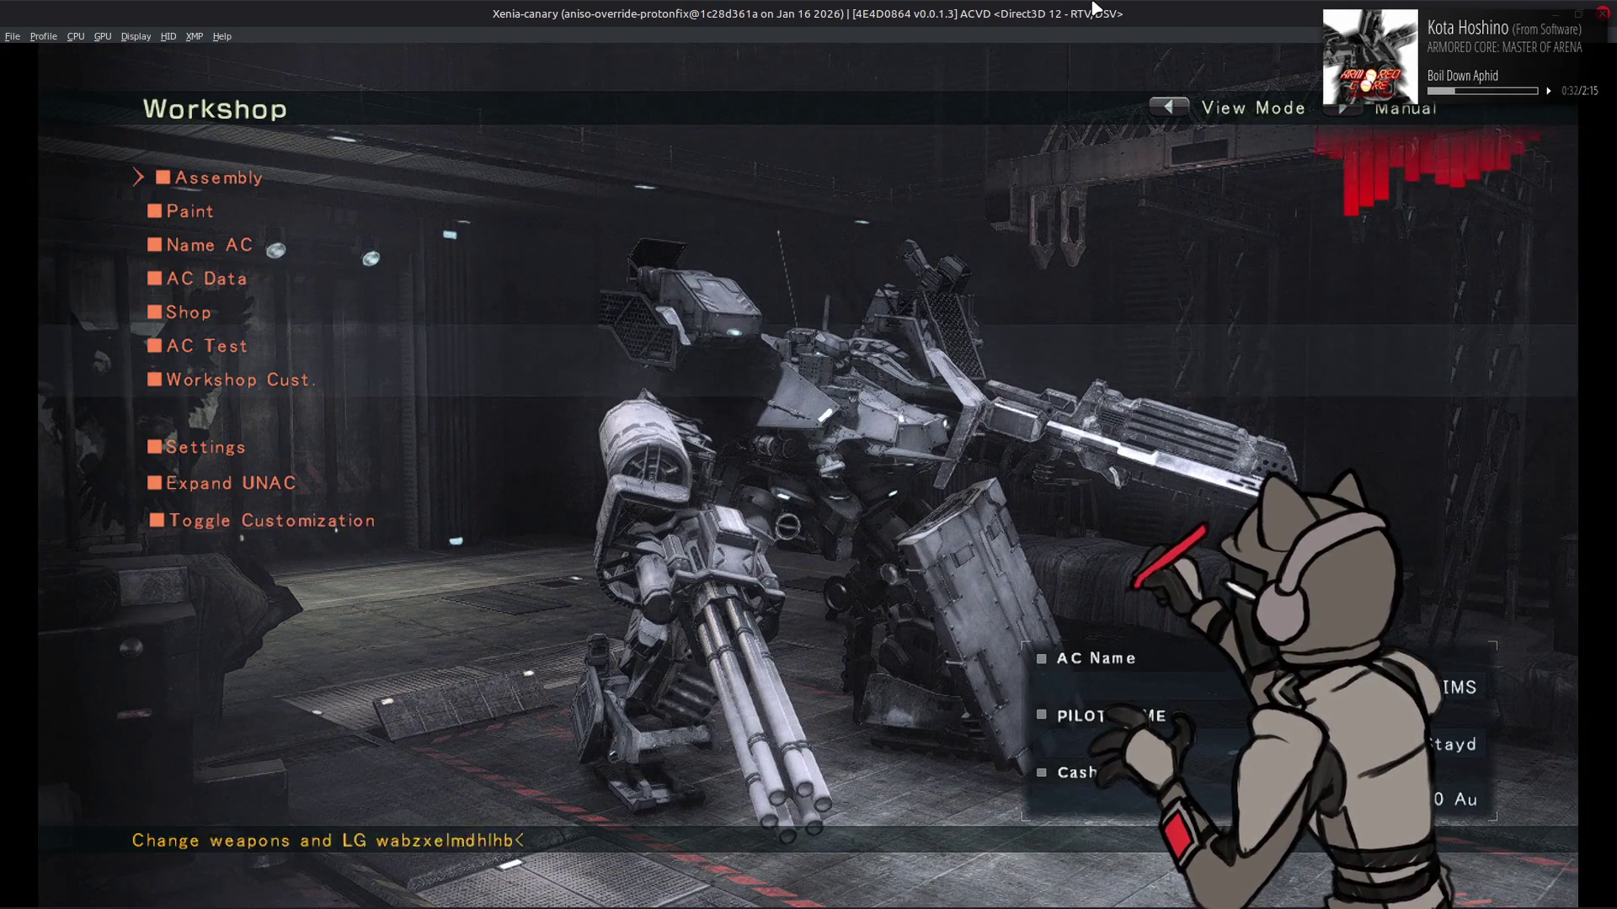
key(Return)
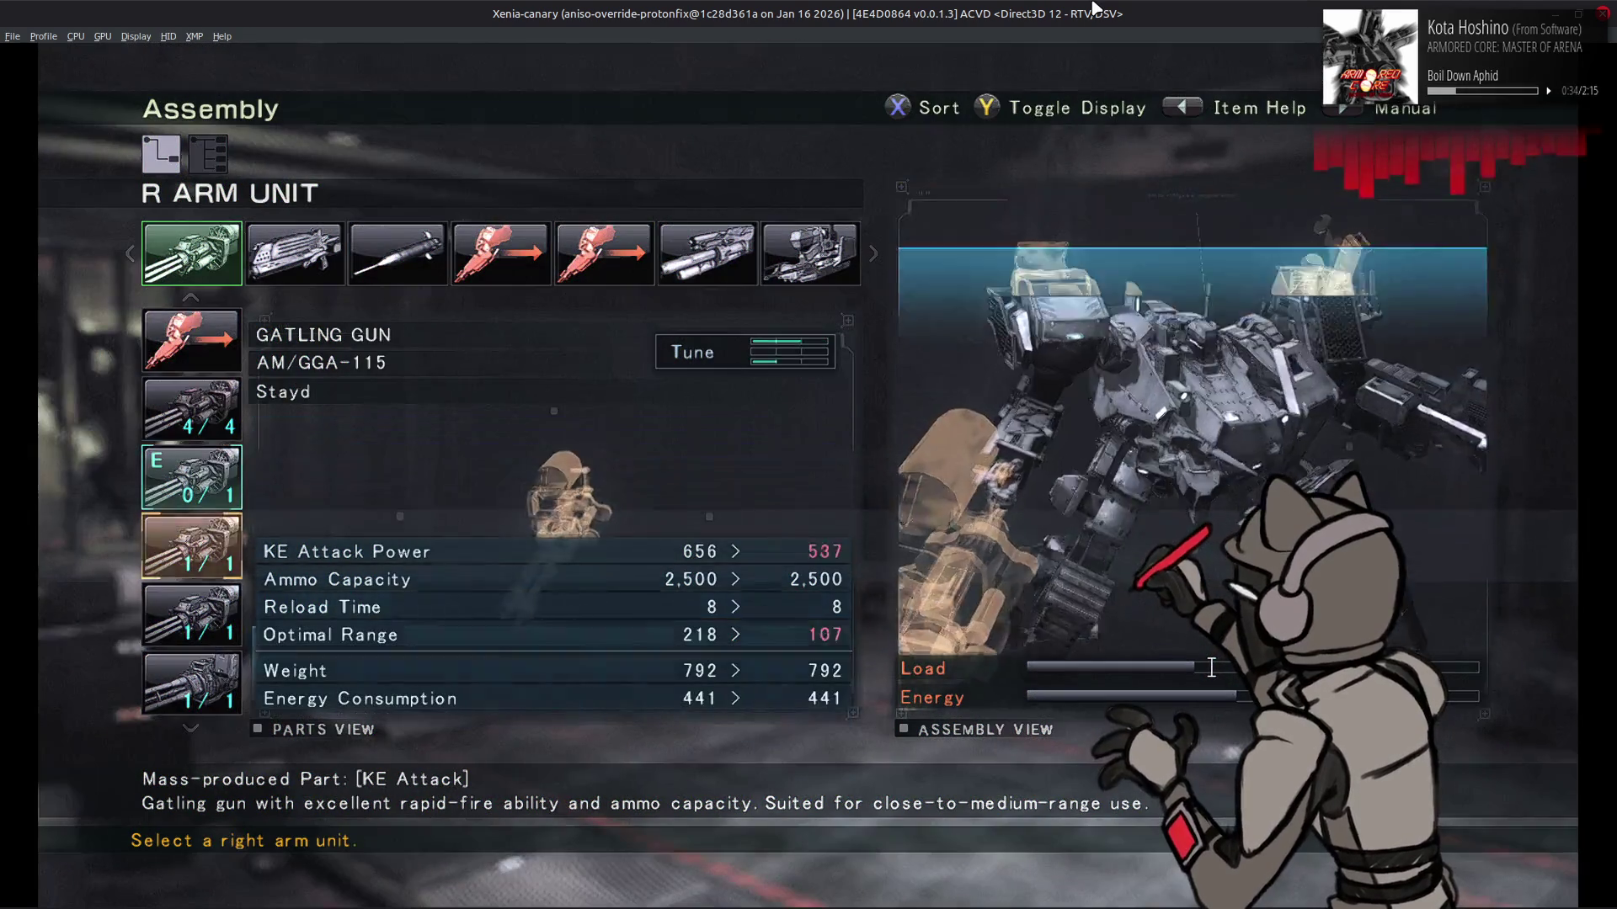
key(Down)
key(Down)
key(Down)
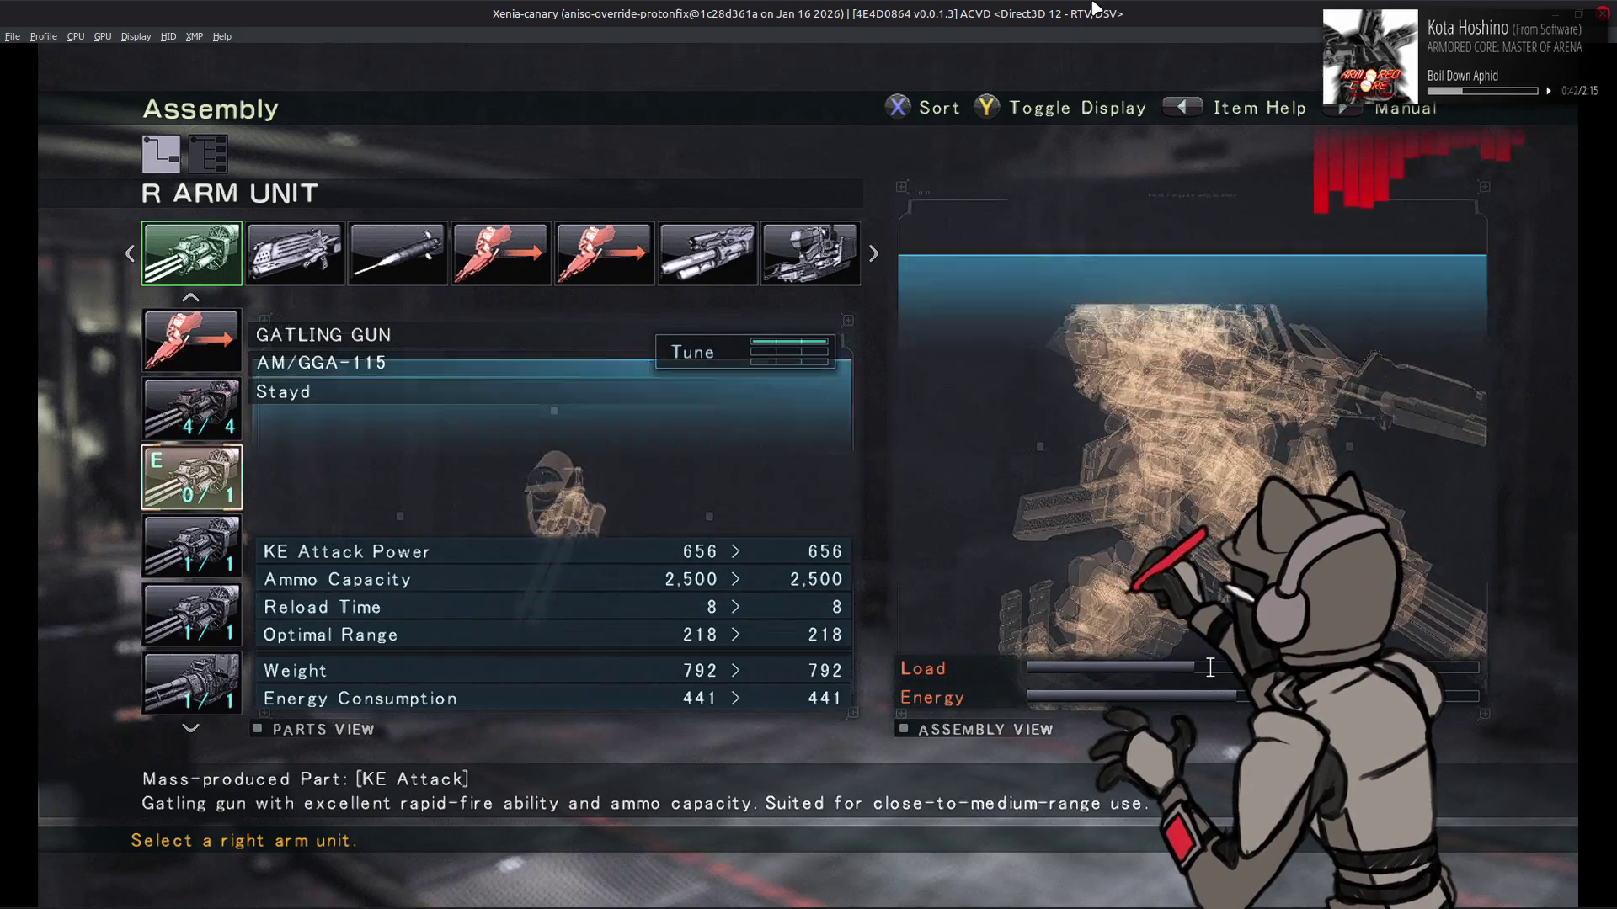
key(BackSpace)
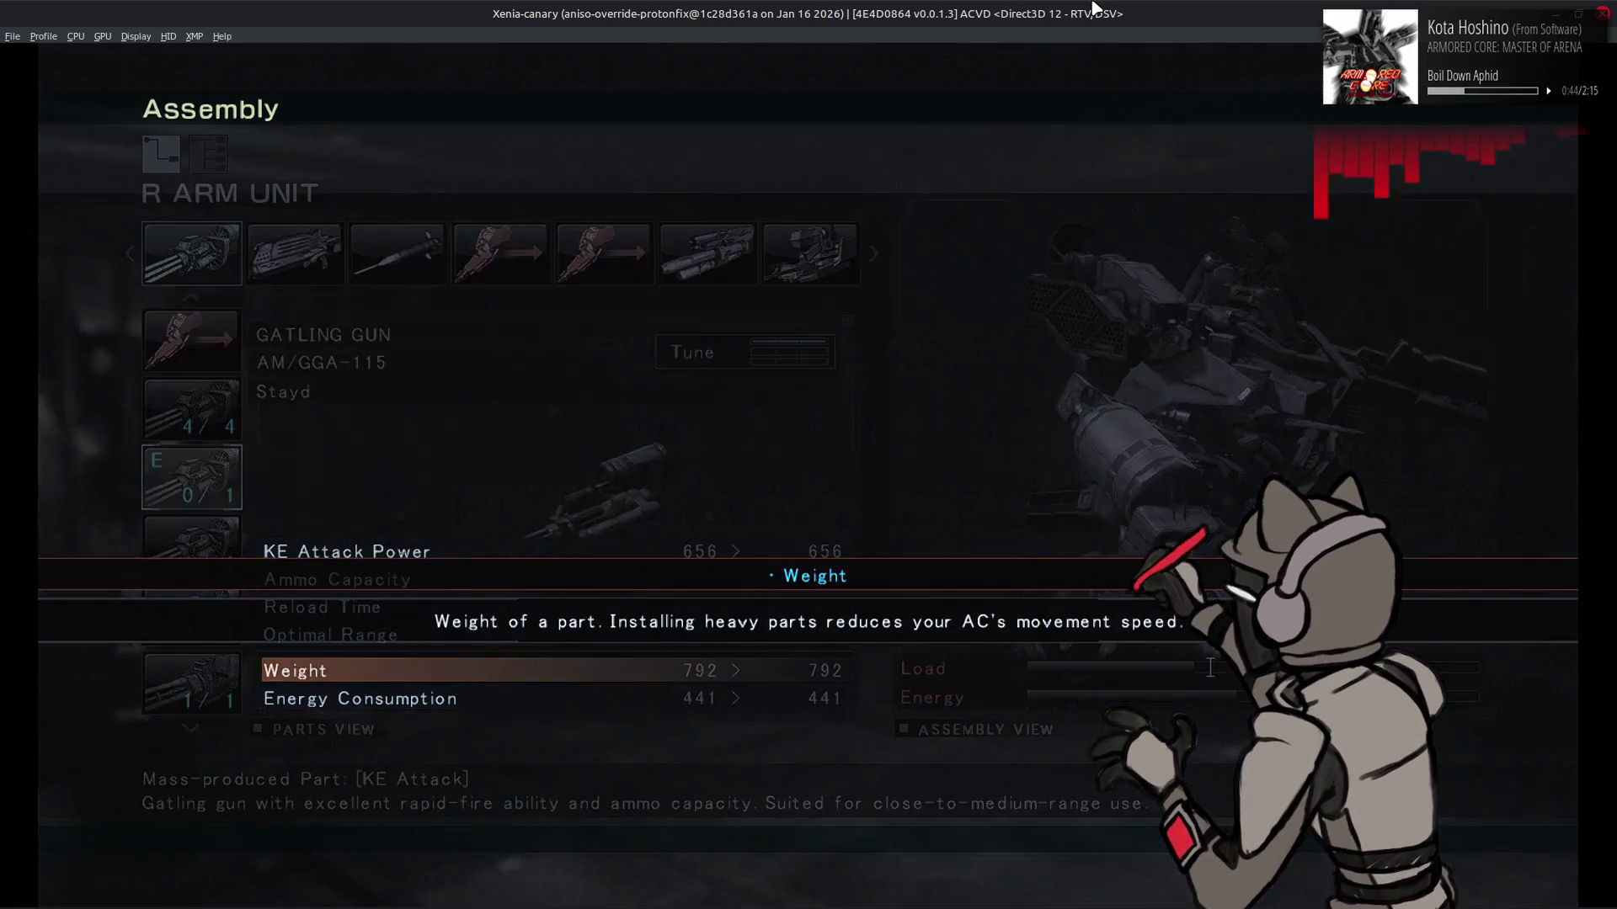
key(Escape)
key(Escape)
key(Escape)
key(Return)
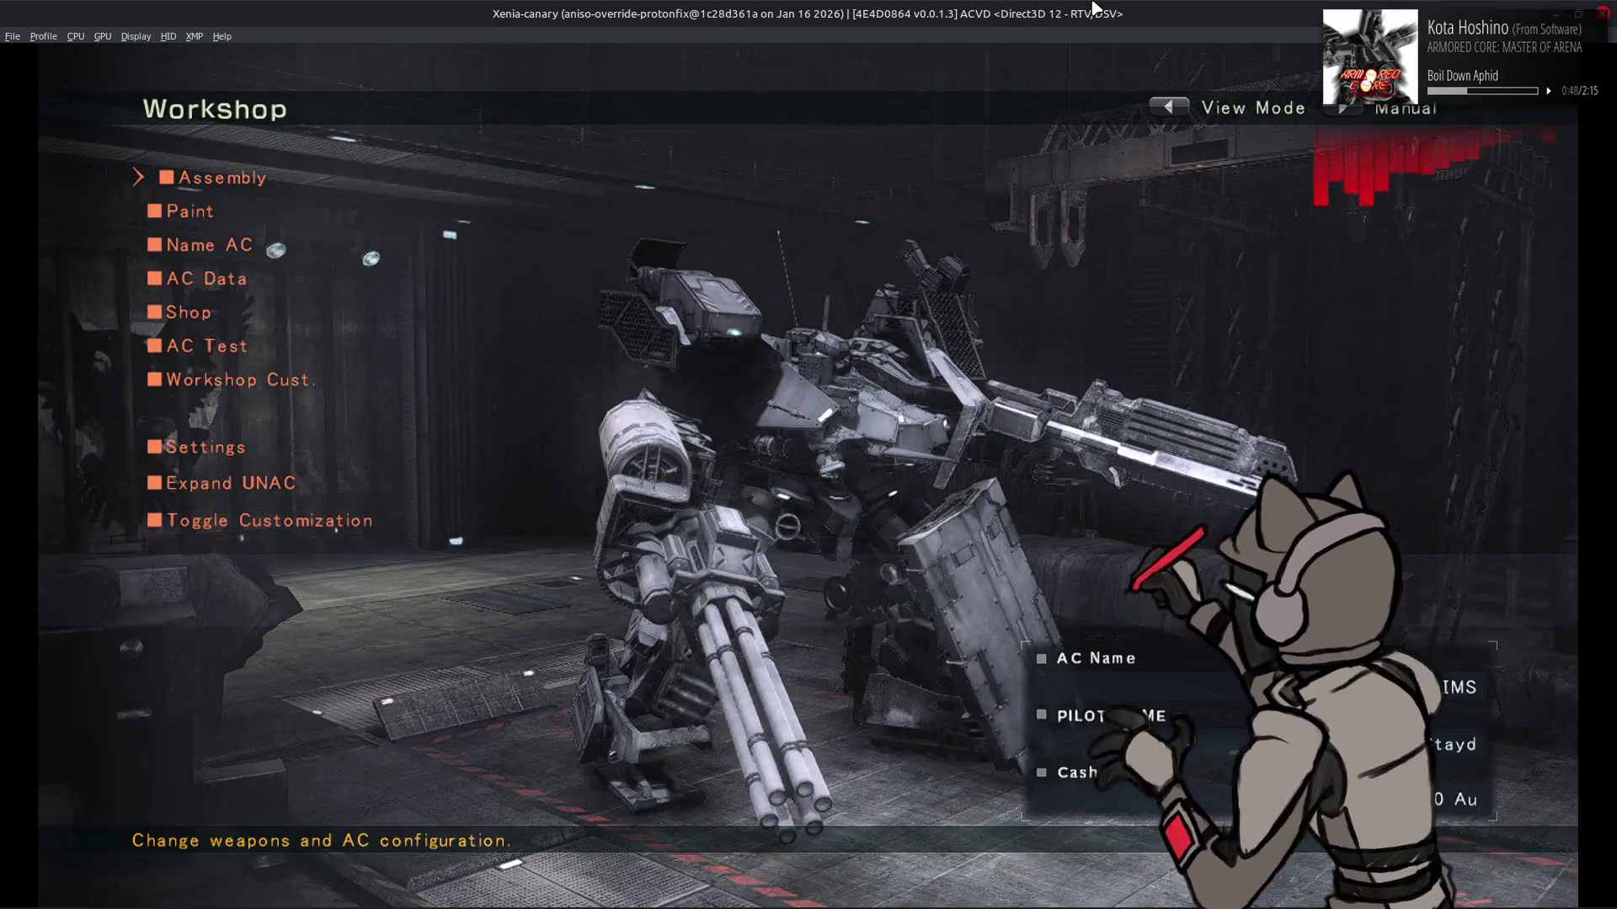
Hide the Workshop menu to view the AC's gatling gun in the hangar
key(BackSpace)
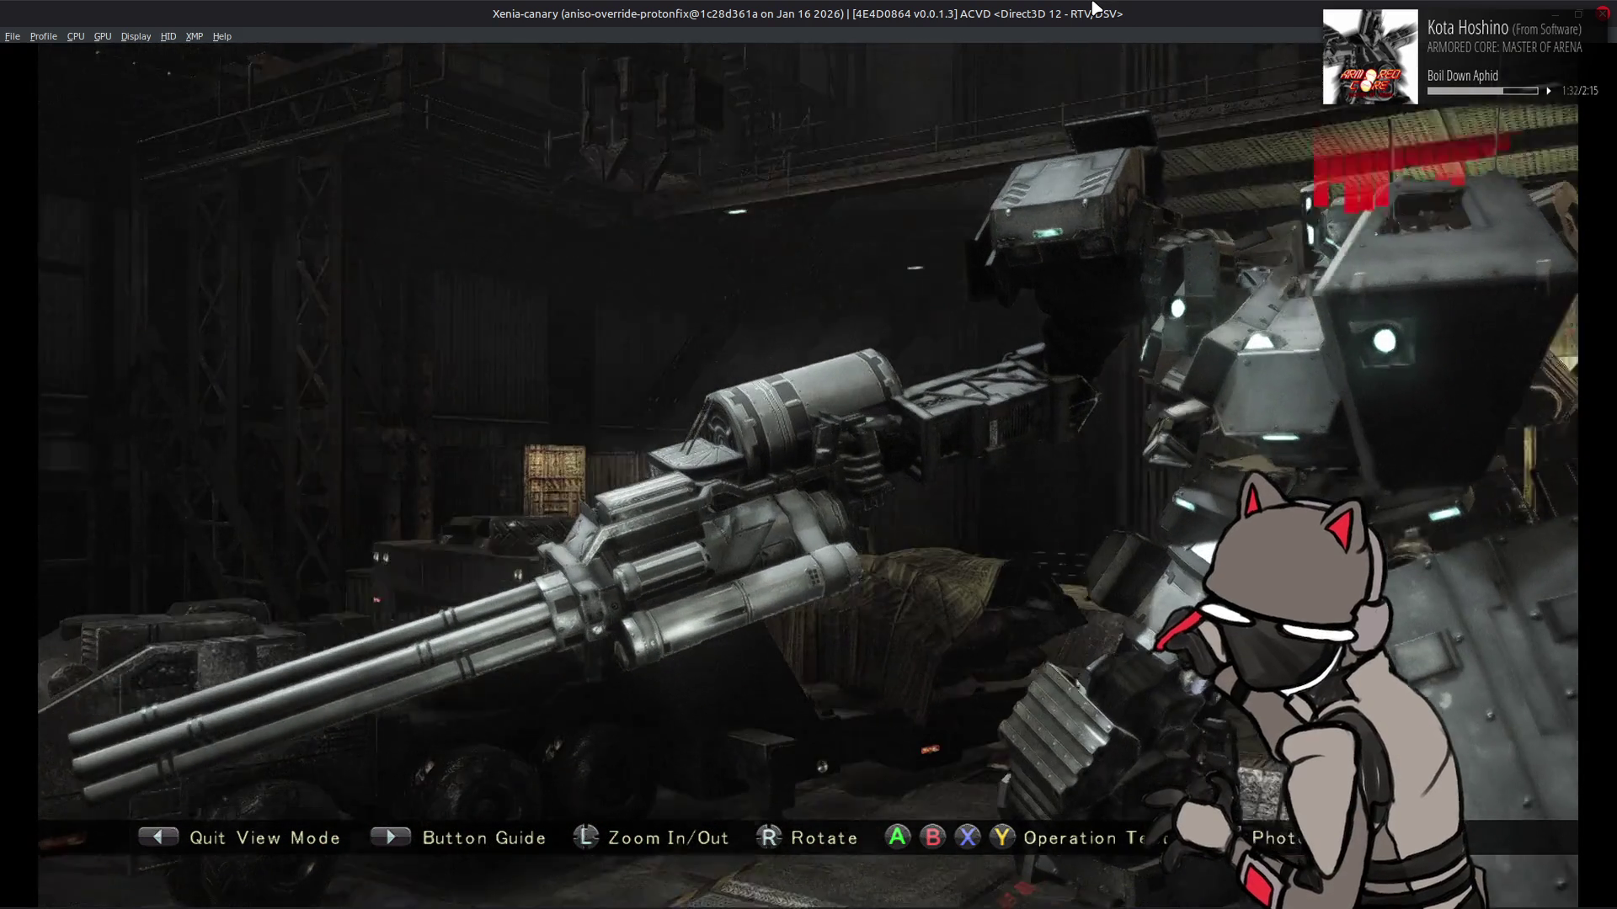
Equip the Au-D-H11 gatling gun on the R ARM UNIT and view it on the AC
key(Left)
key(Down)
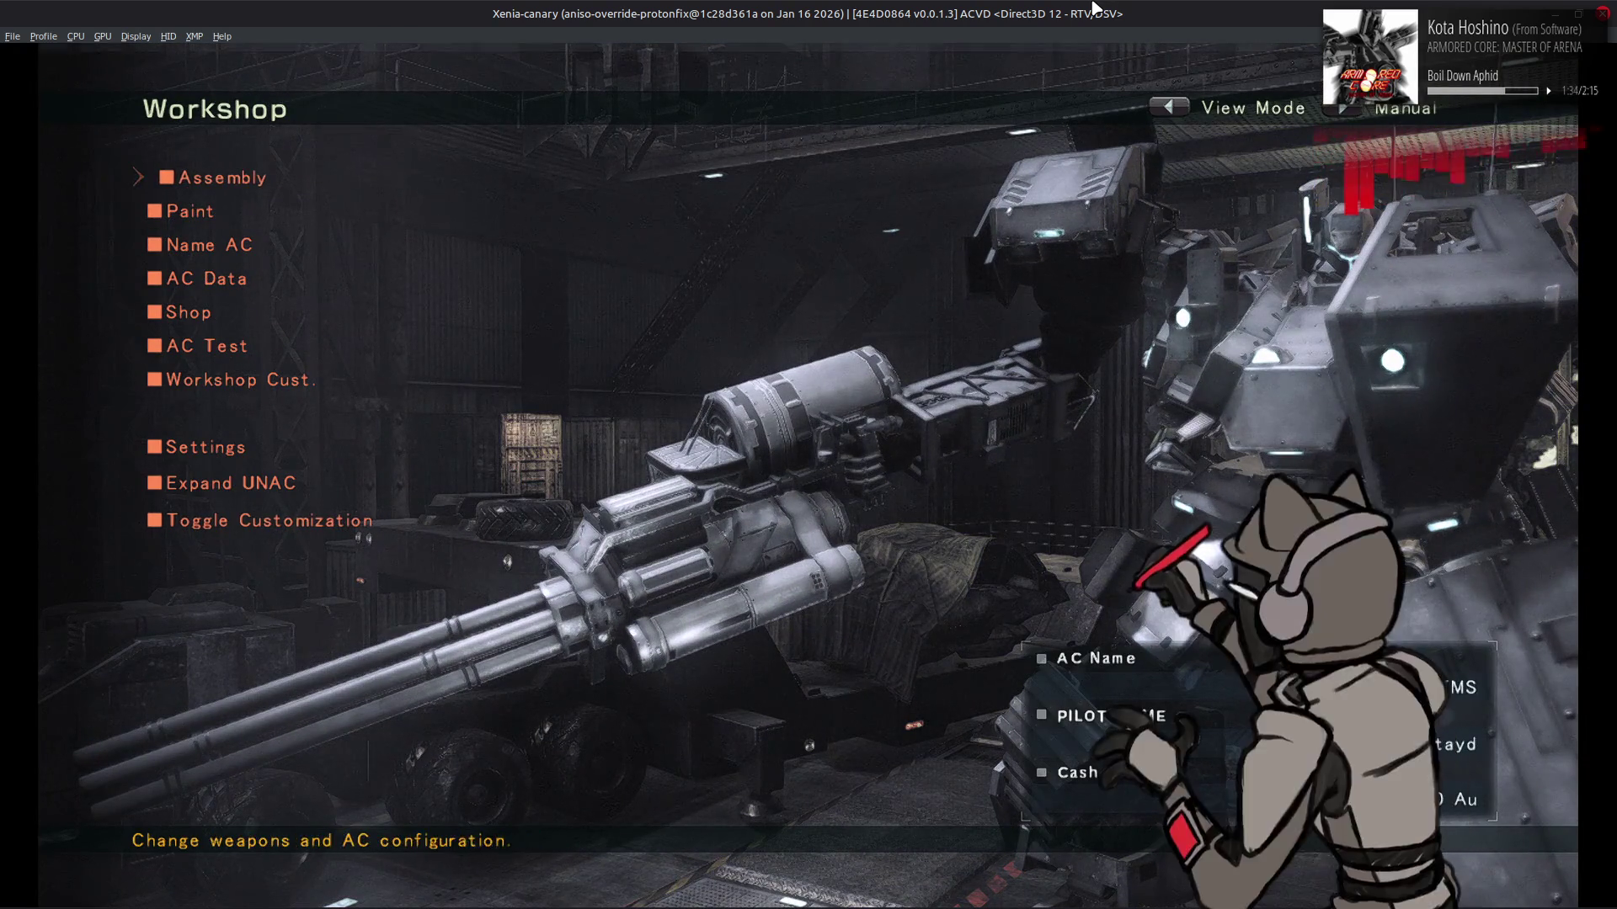
key(Return)
key(Down)
key(Down)
key(Down)
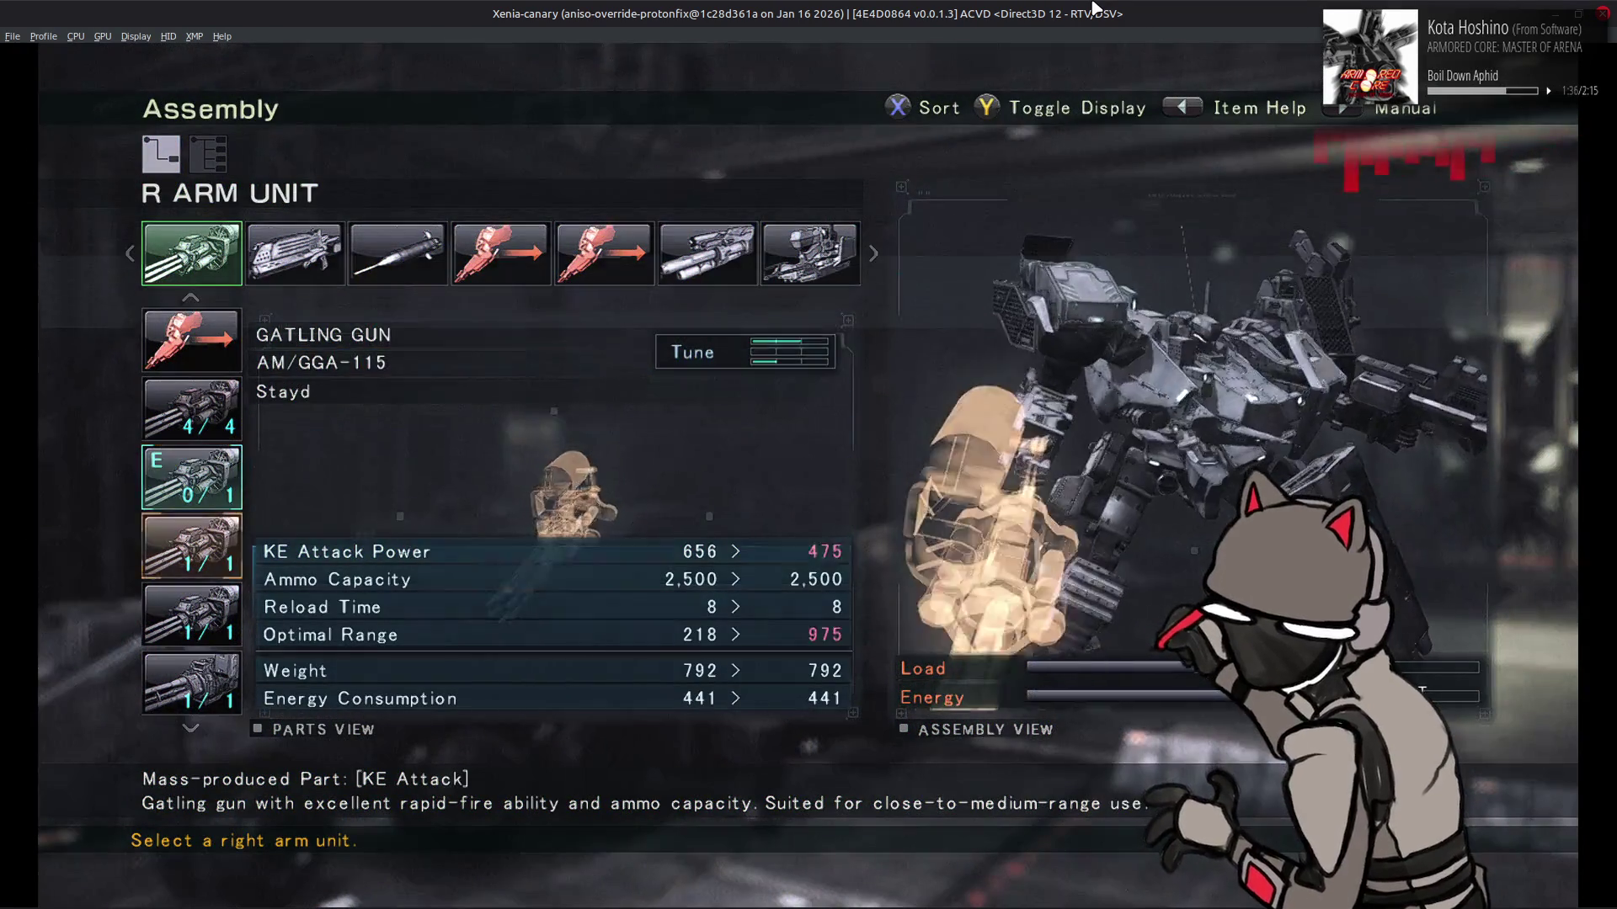
key(Return)
key(Escape)
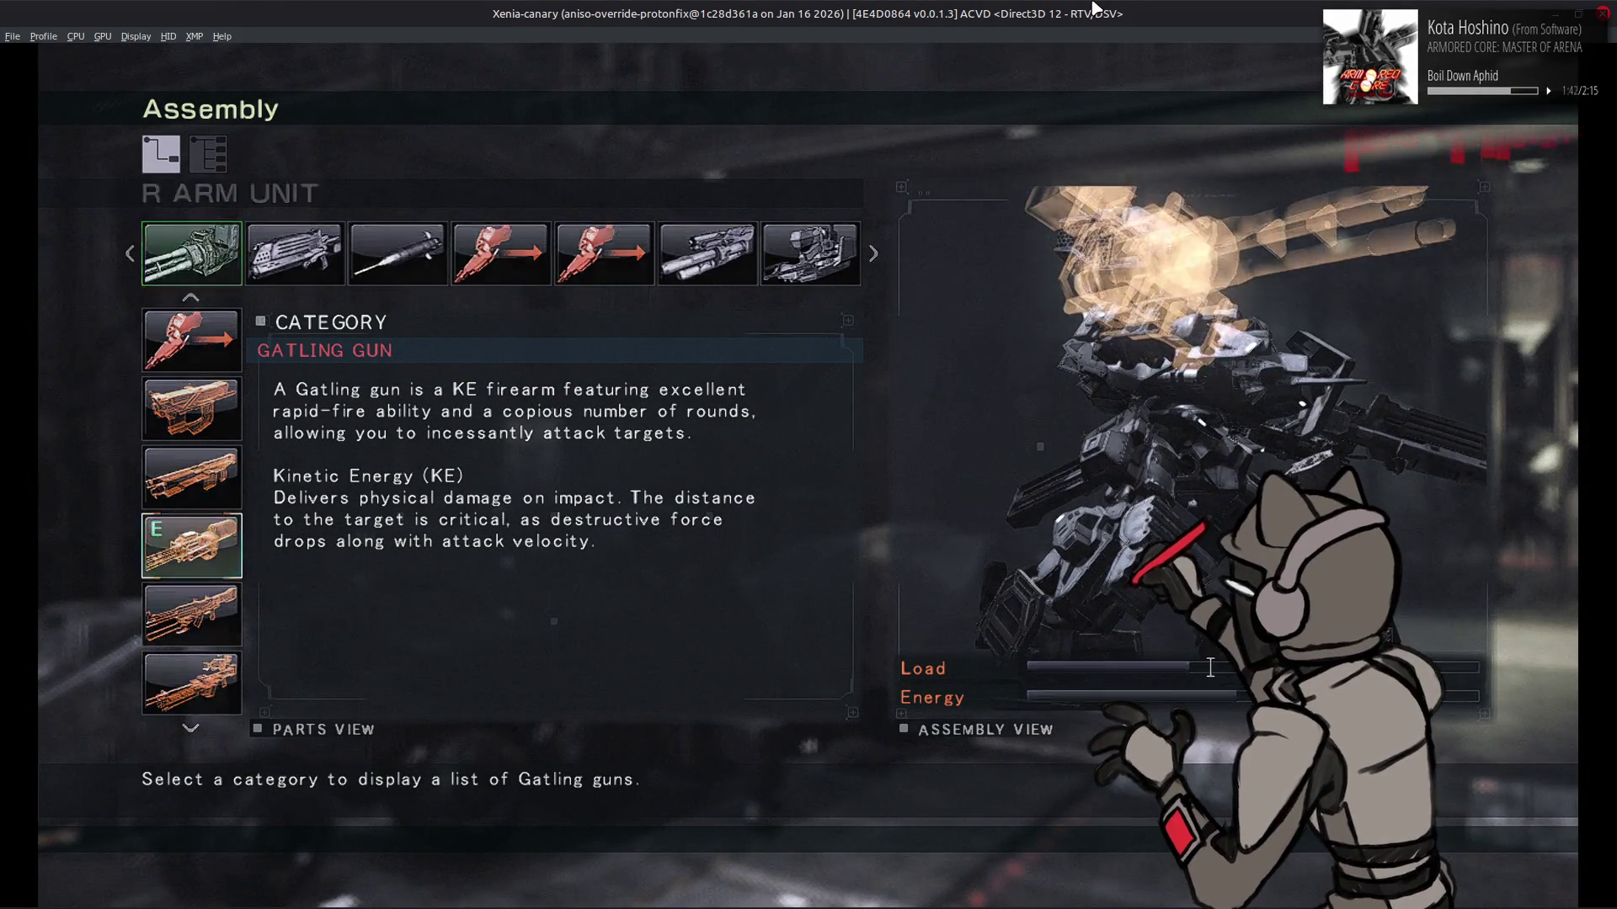
key(Escape)
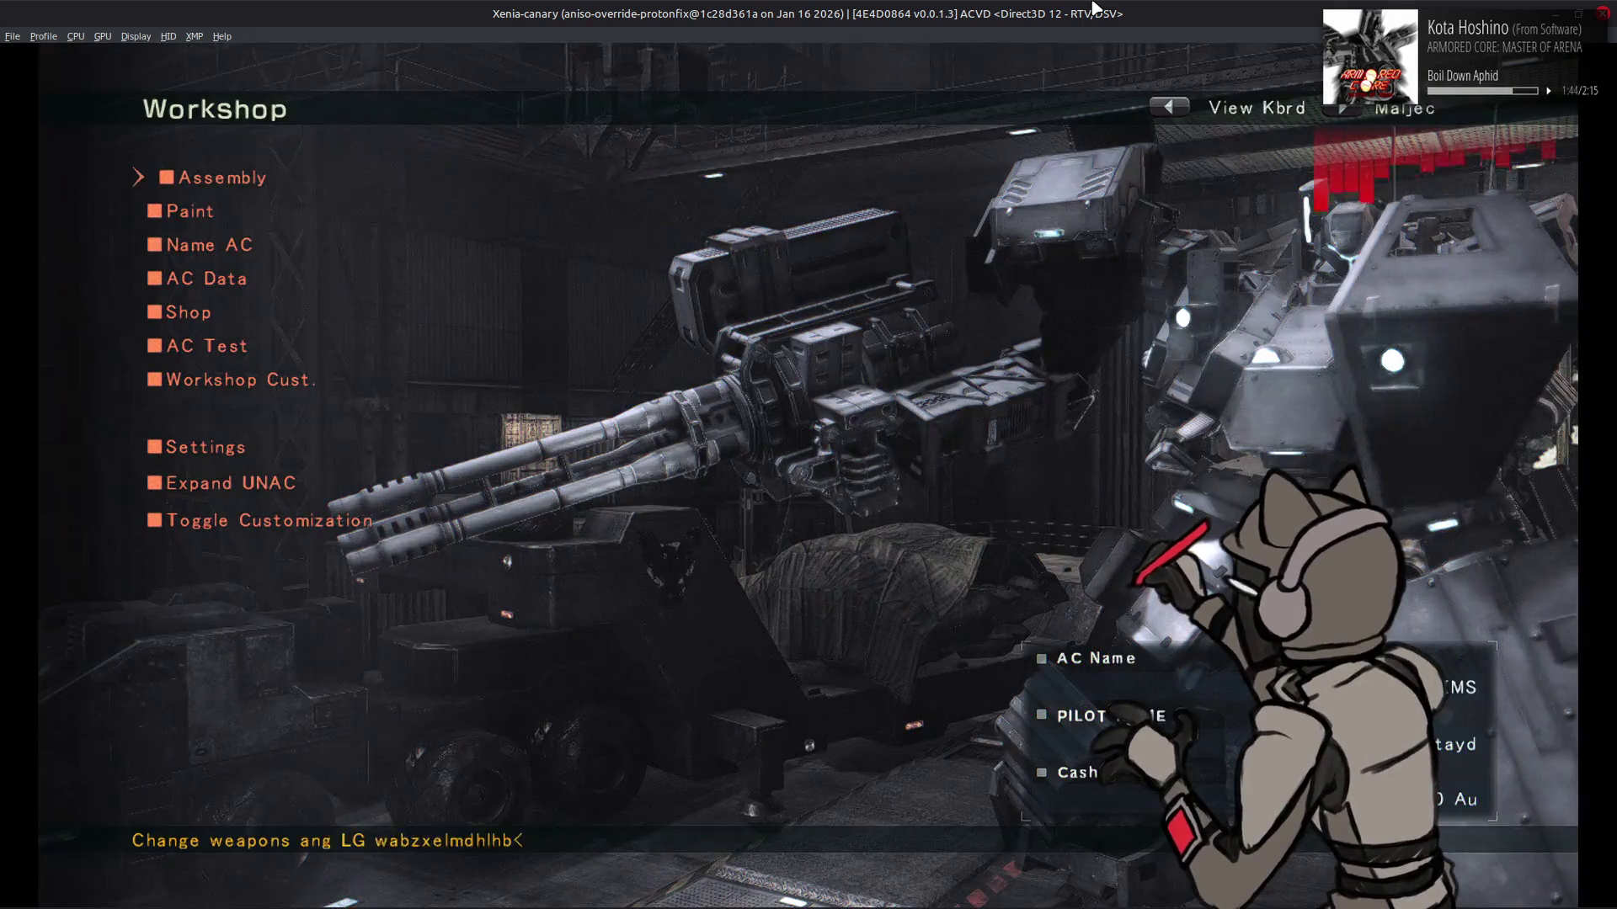
key(BackSpace)
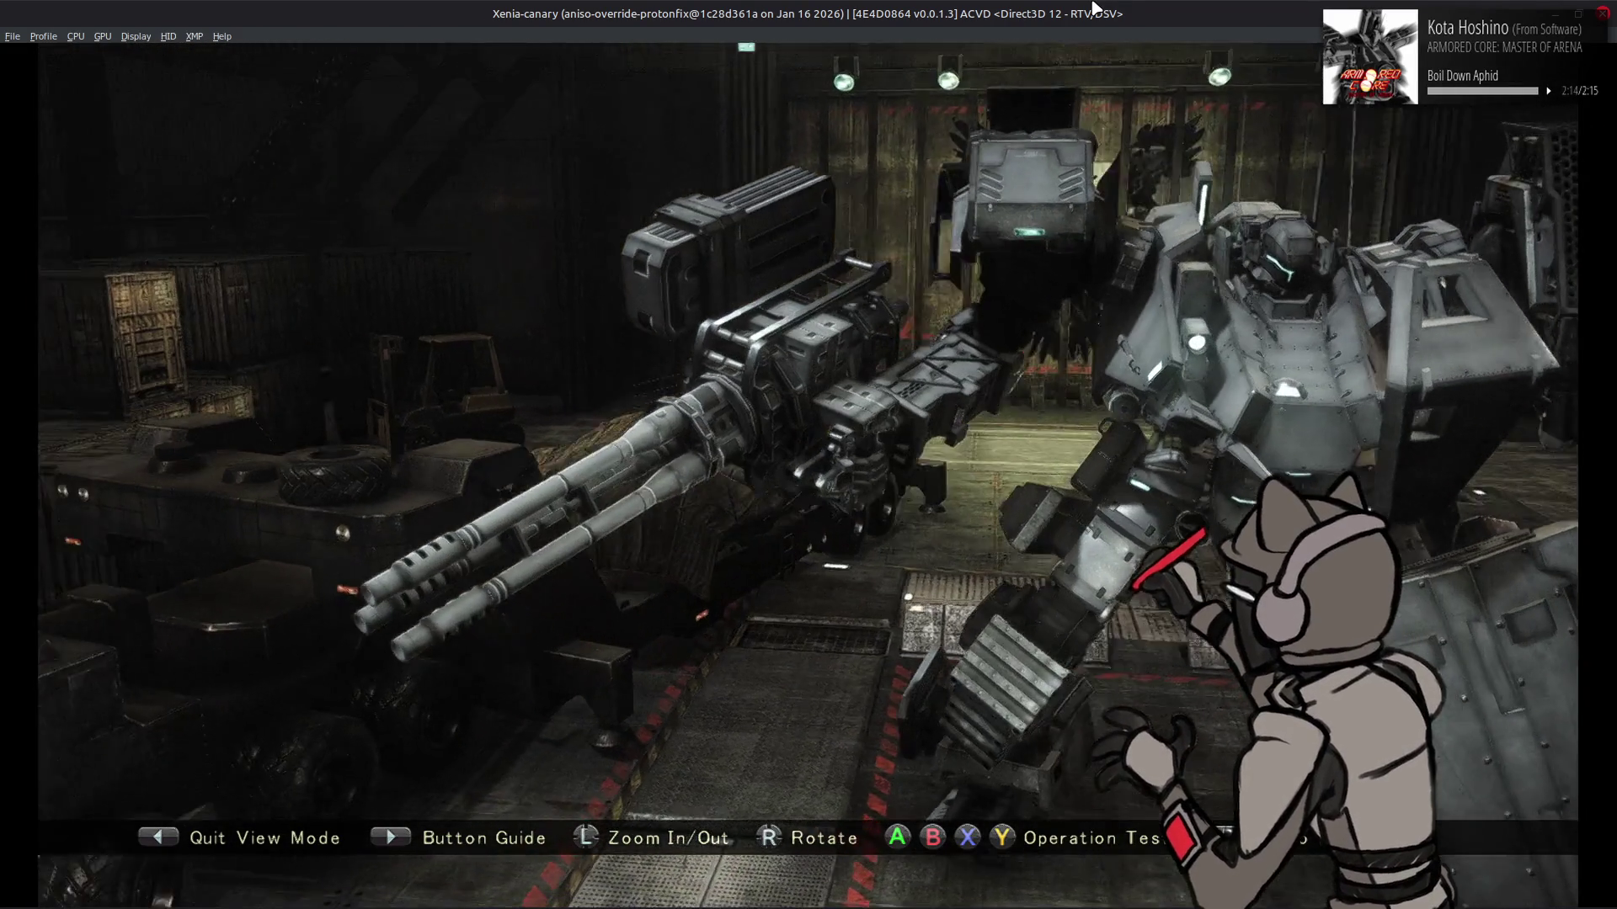
Re-equip the AM/GGA-115 gatling gun on the right arm, exit Assembly and view the AC
key(BackSpace)
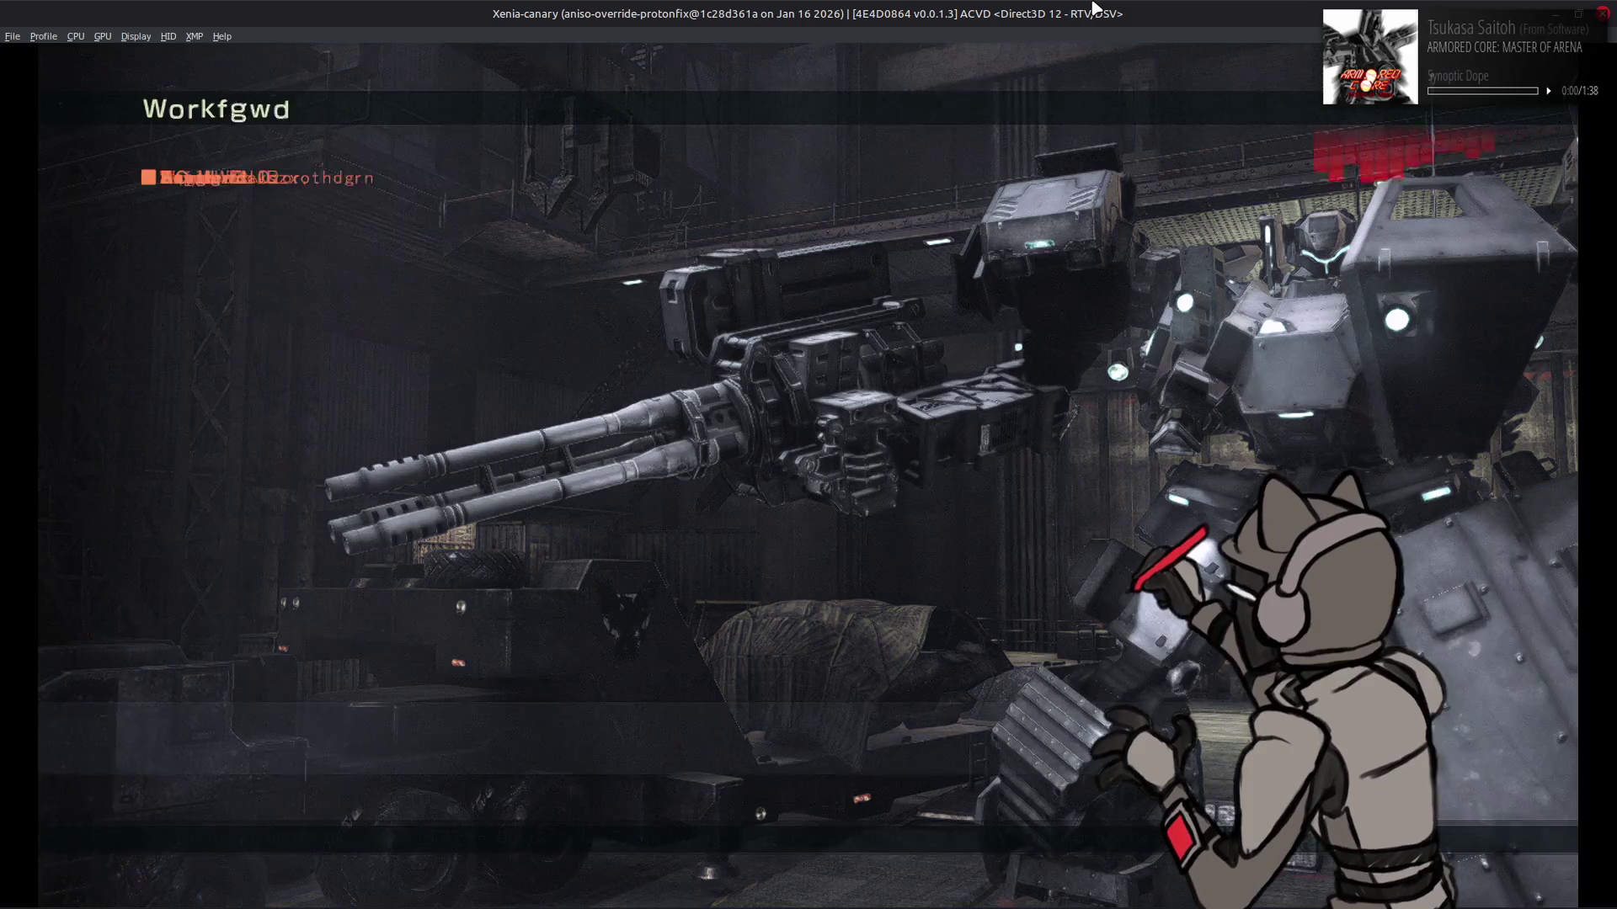
key(Return)
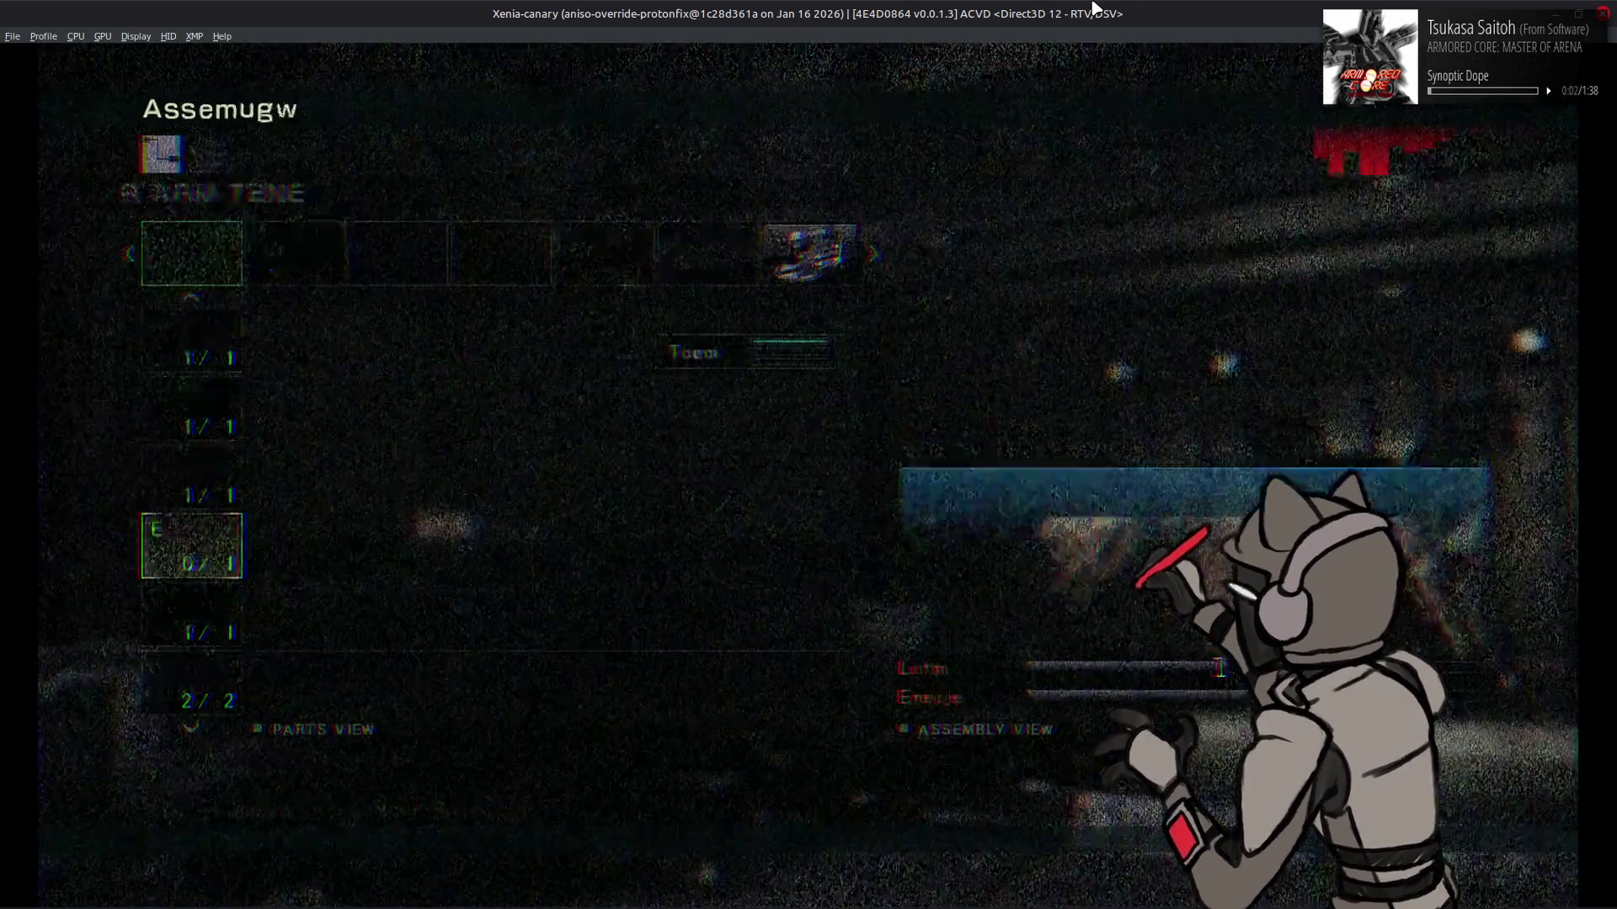
key(Down)
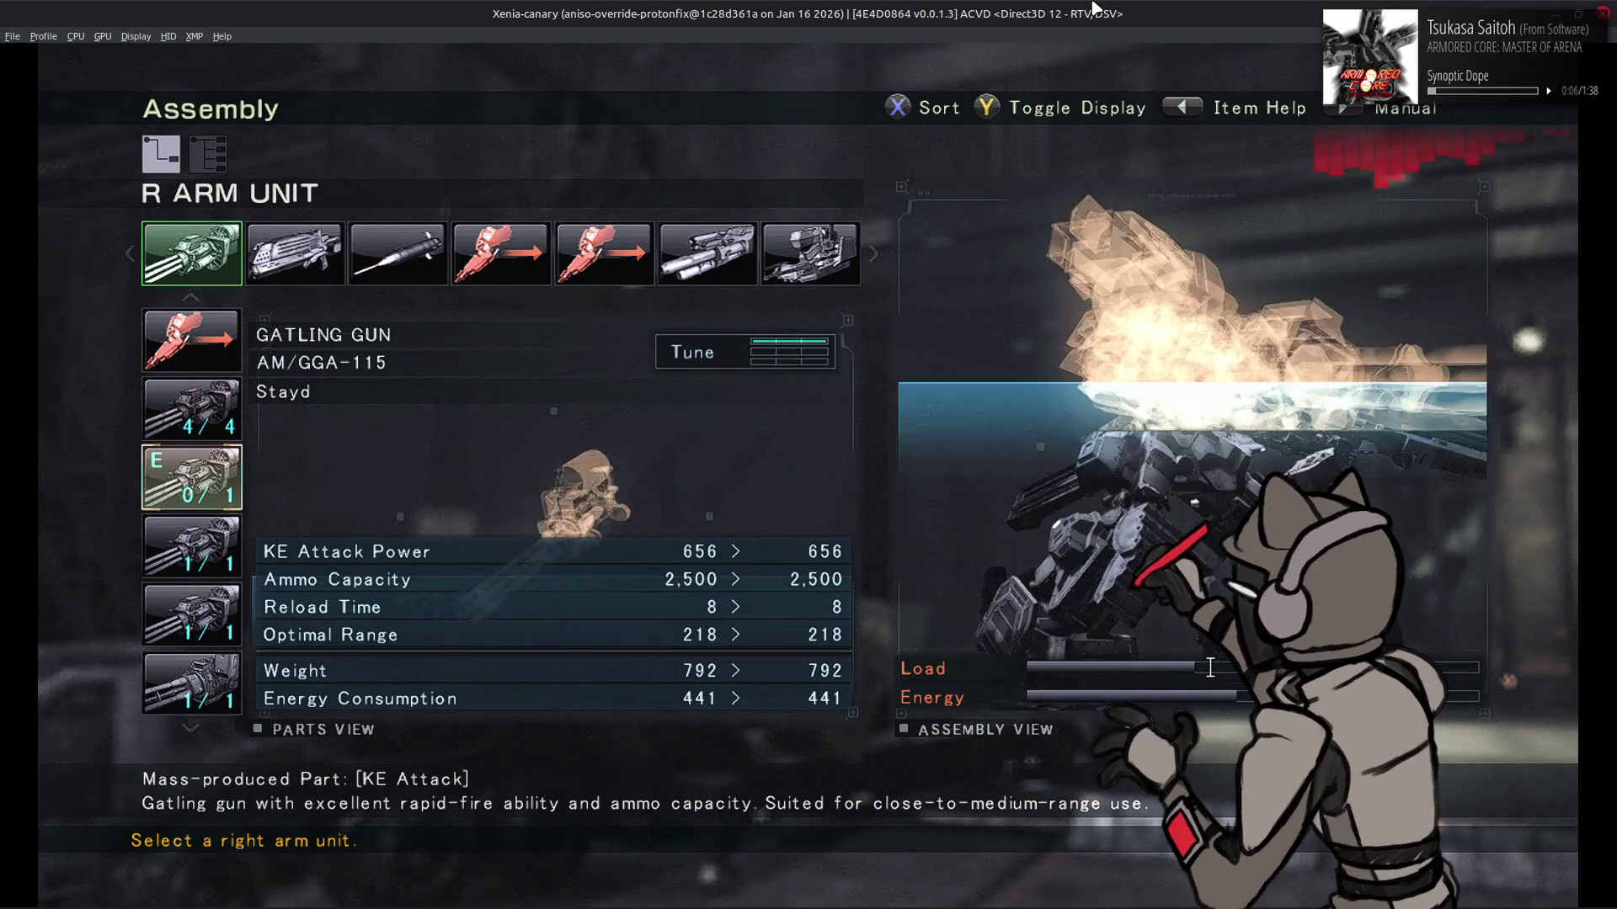
key(BackSpace)
key(BackSpace)
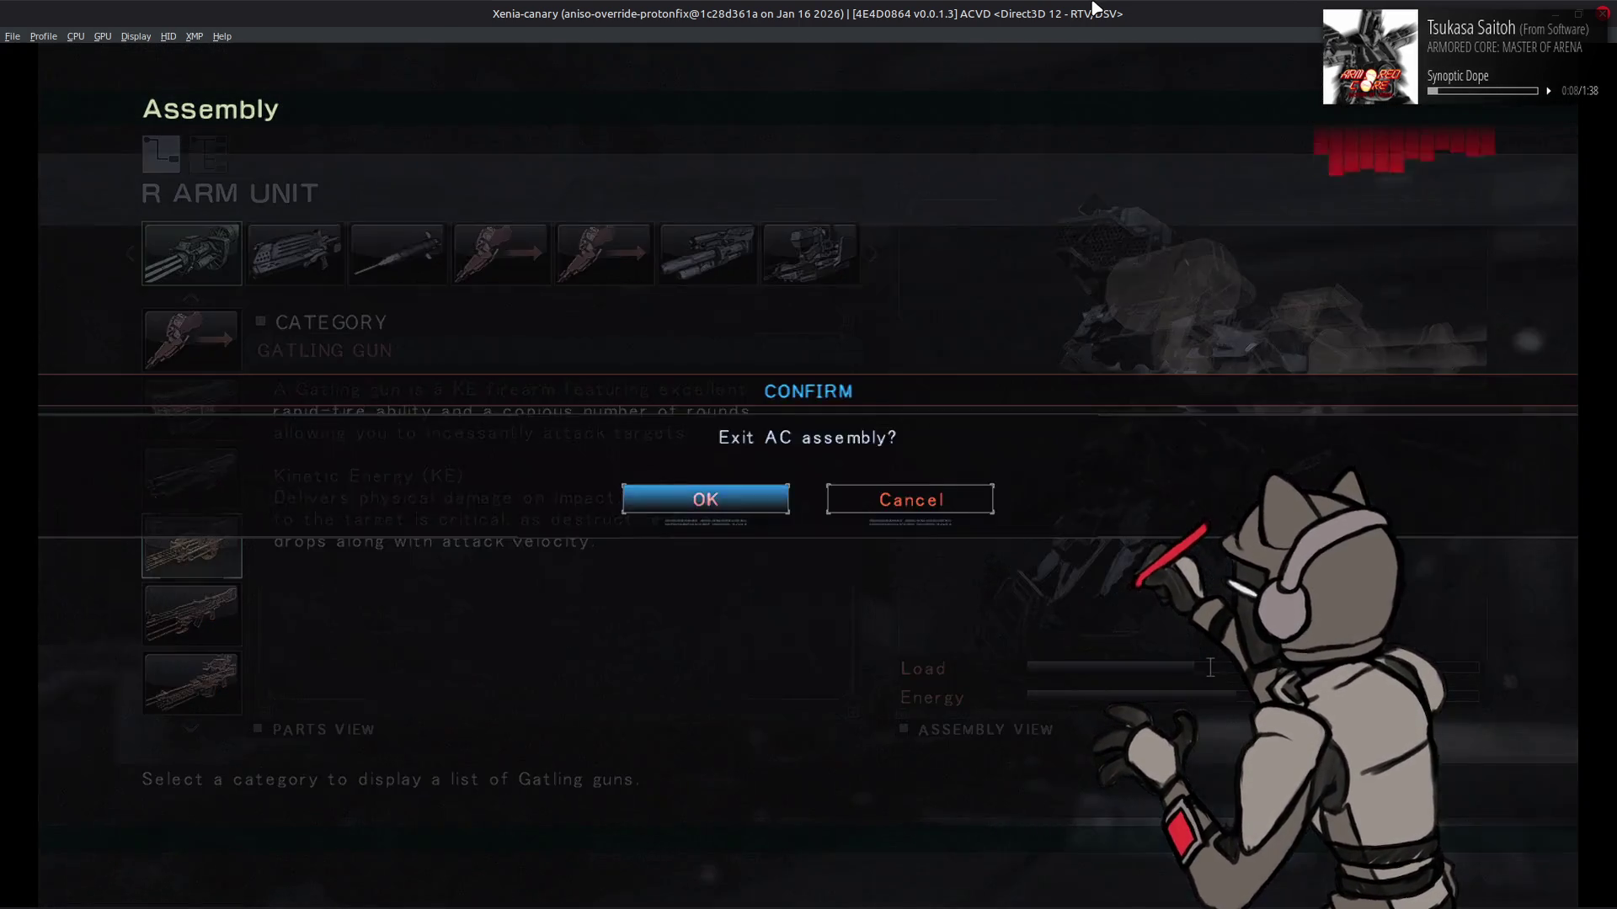
key(BackSpace)
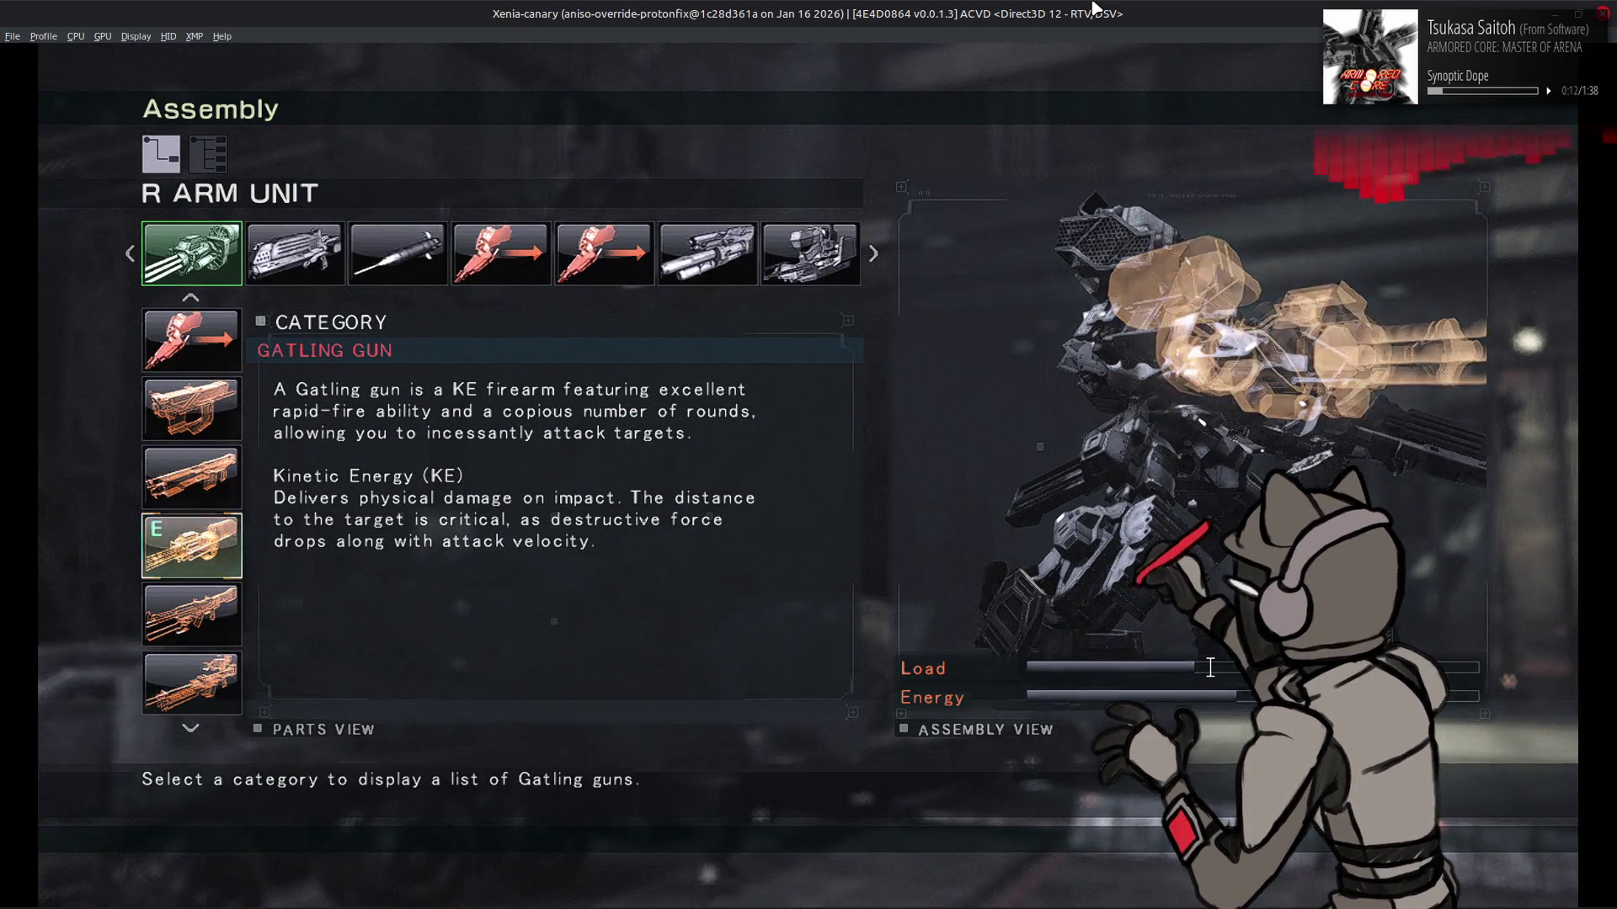
key(BackSpace)
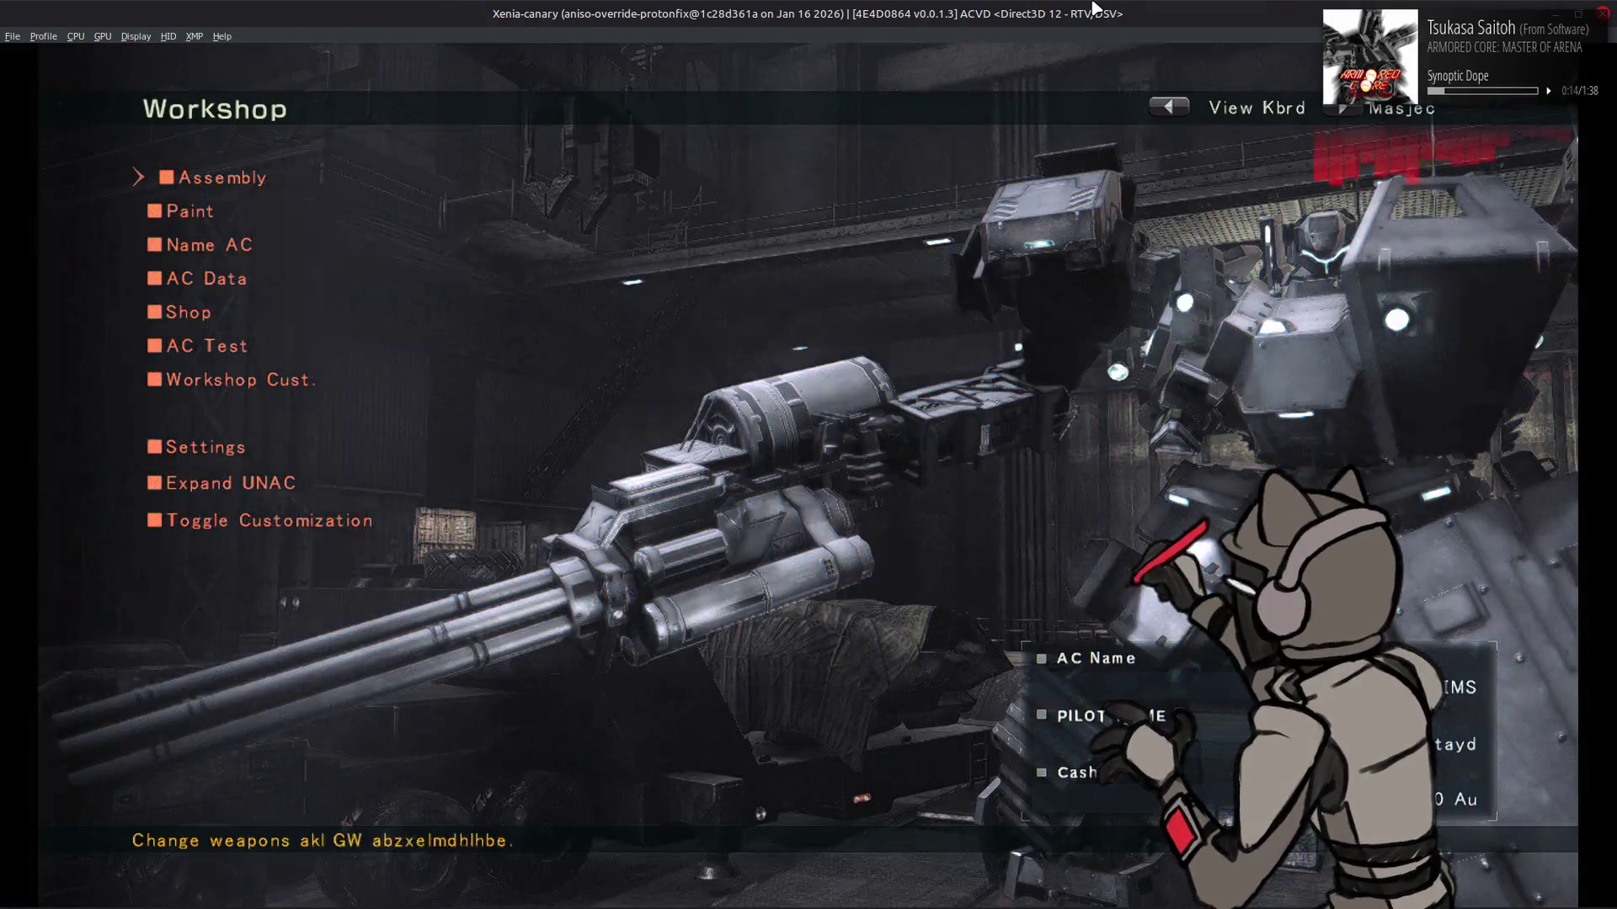
key(z)
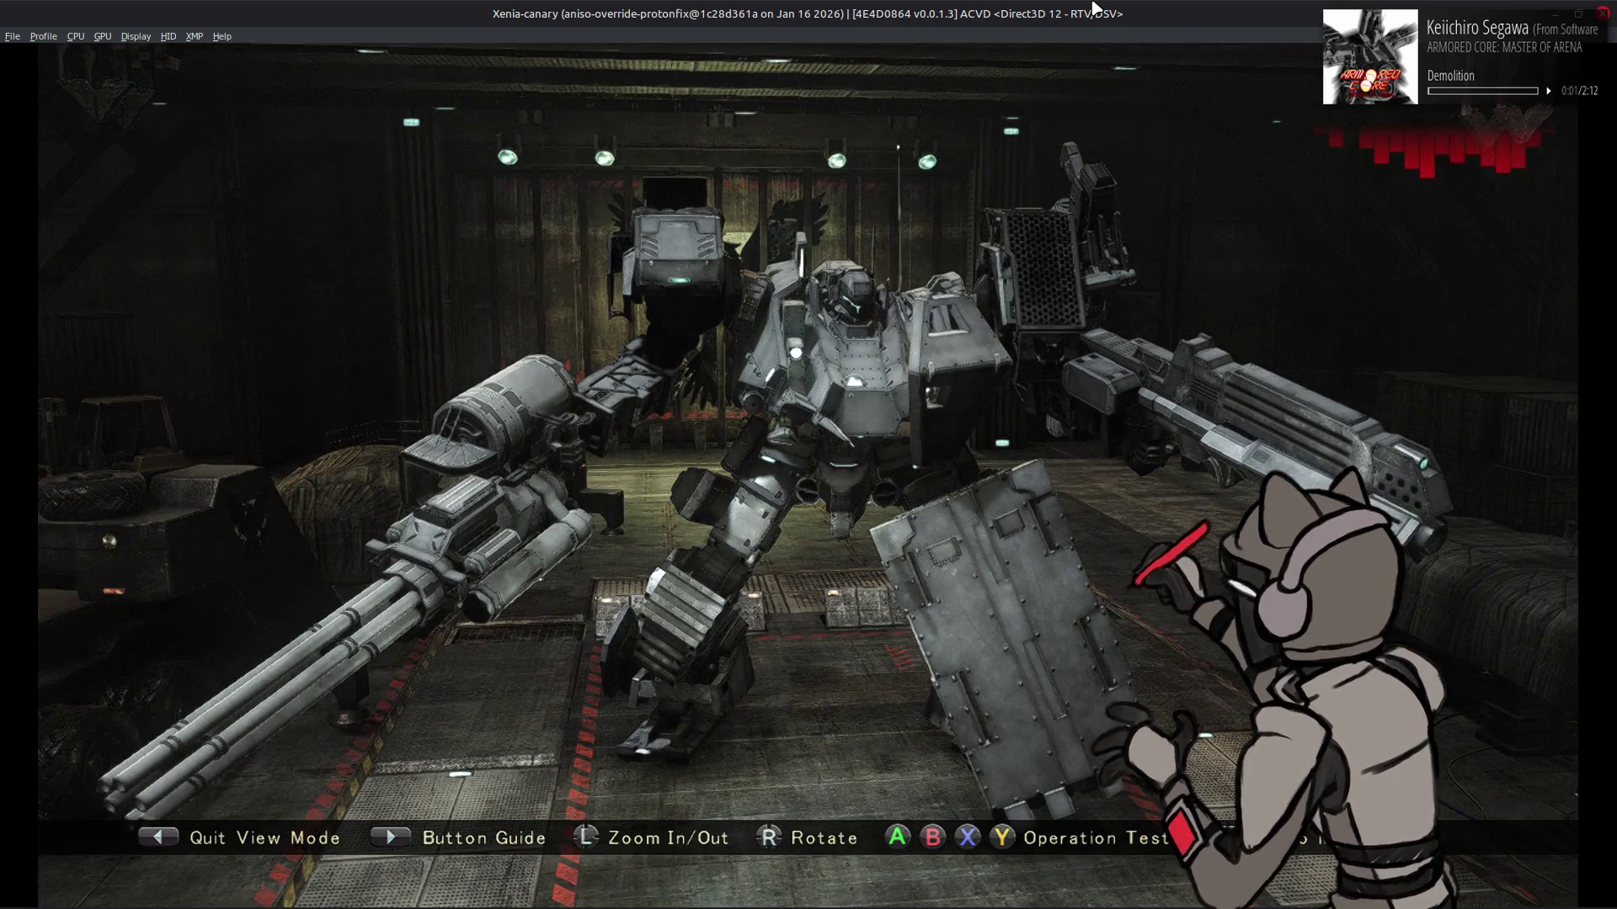
Start an AC Test sortie in the mining facility from the Workshop
key(Left)
key(Down)
key(Down)
key(Down)
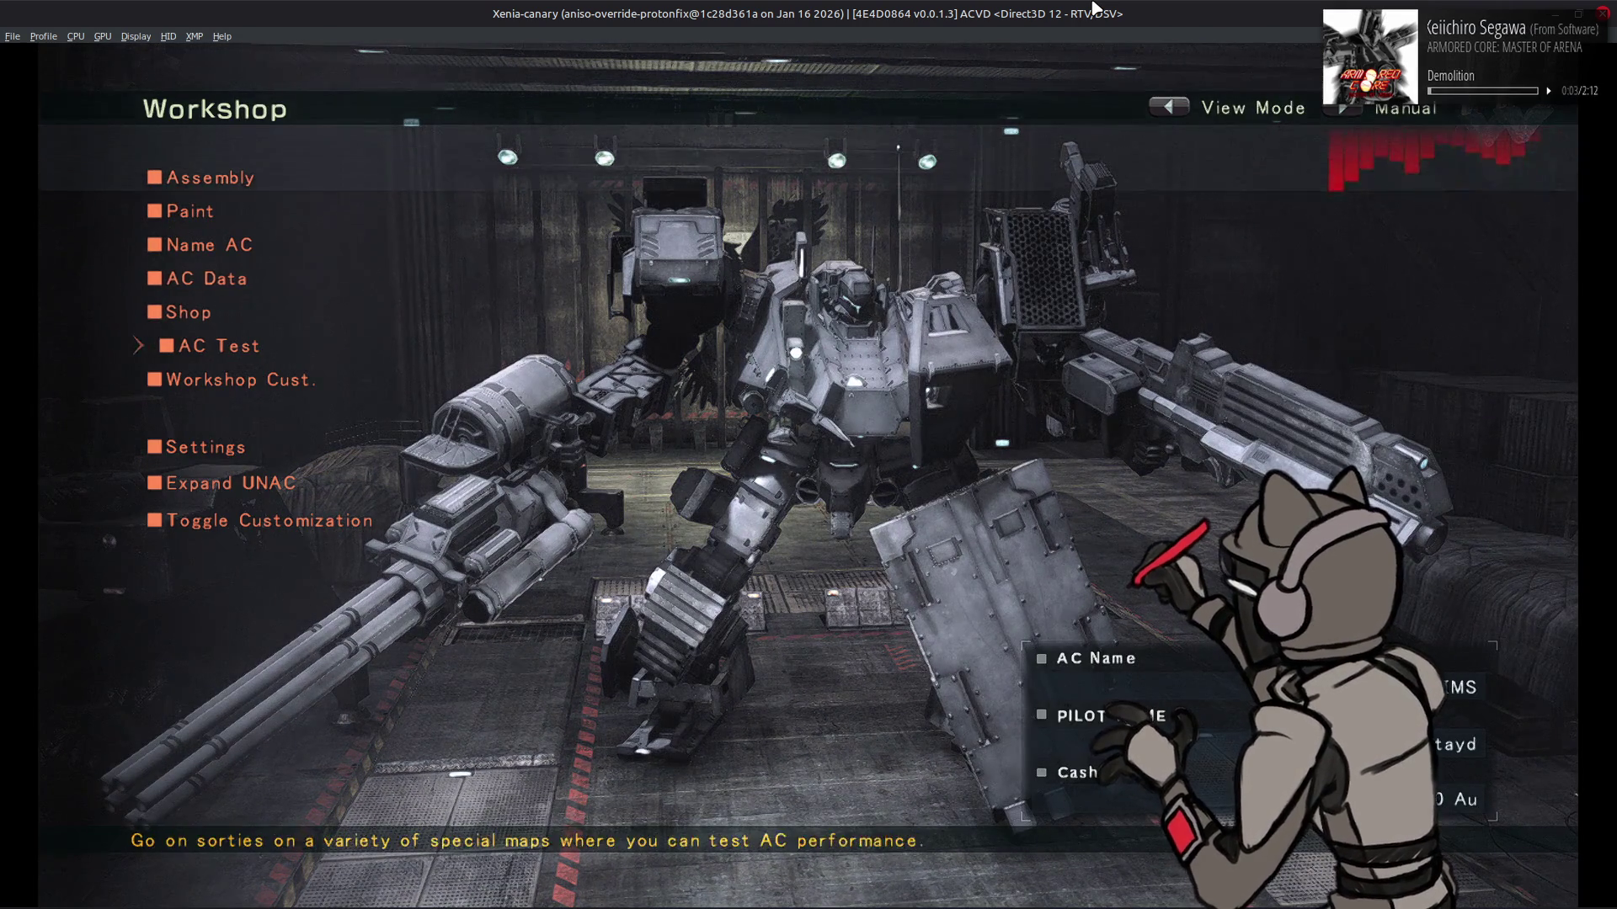
key(Return)
key(Return)
key(Escape)
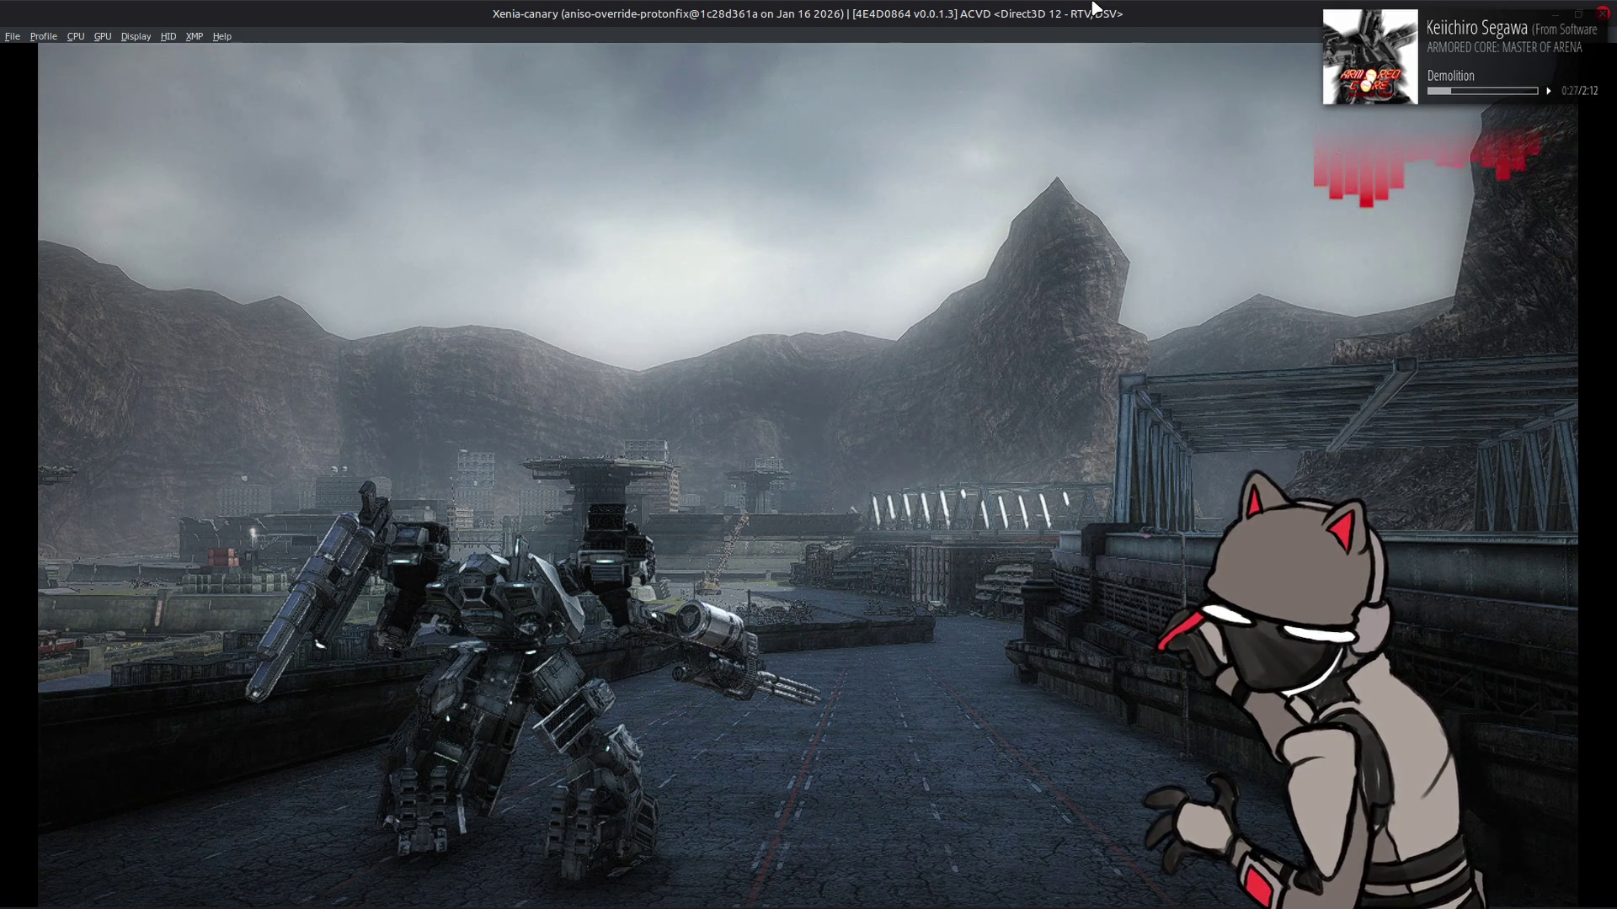
Pause the test, quit and confirm, then return to the Workshop menu
key(Escape)
key(Return)
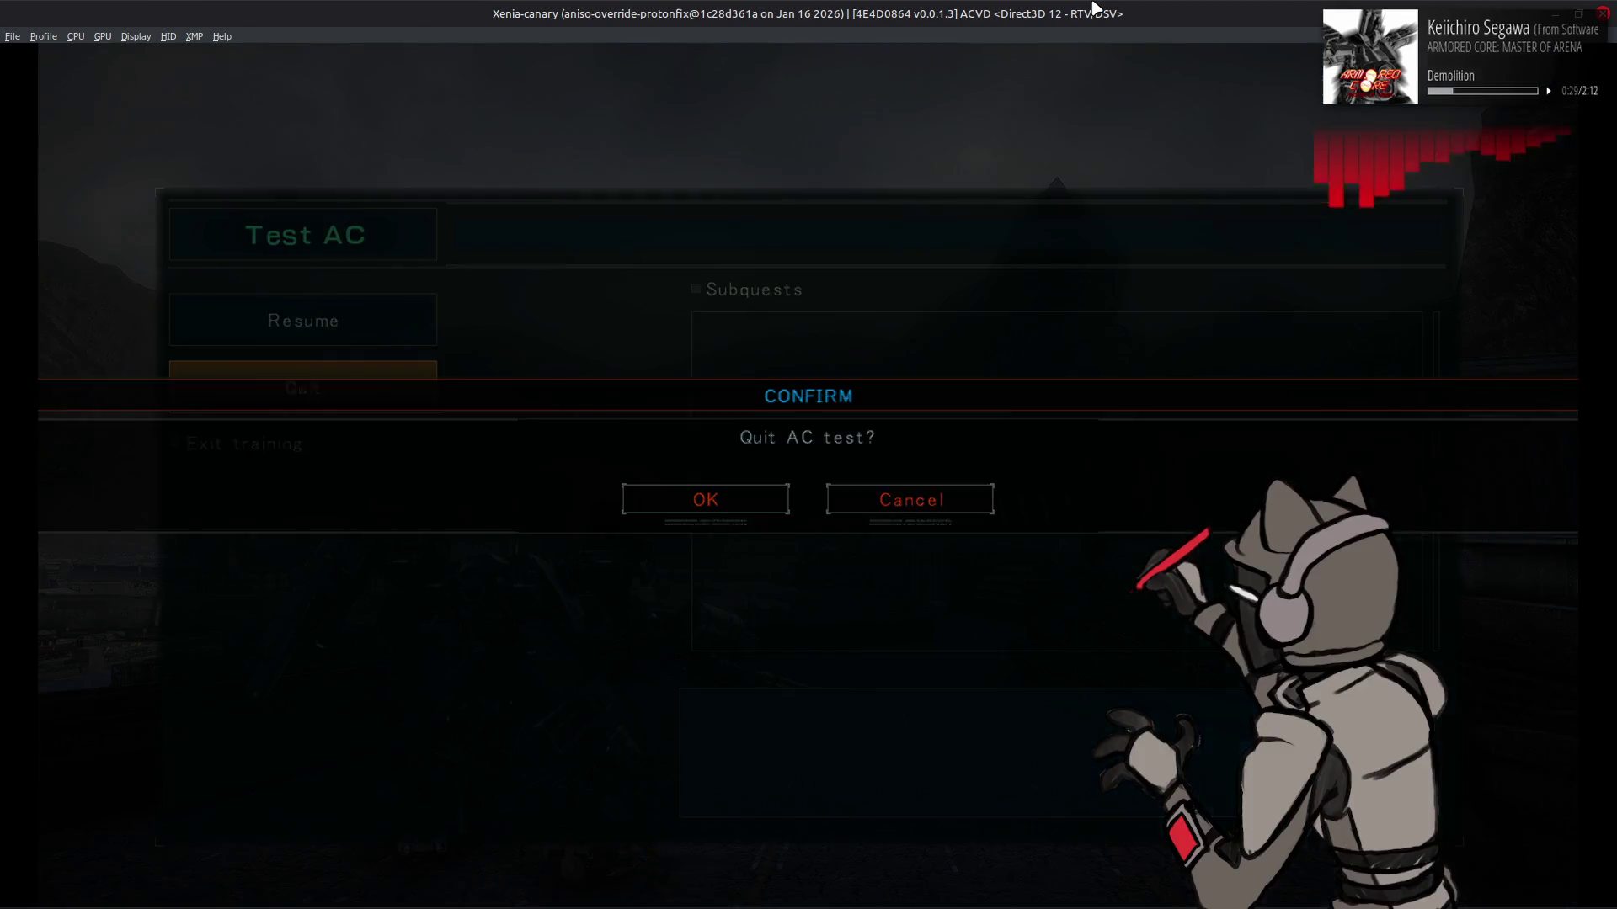
key(Escape)
key(Return)
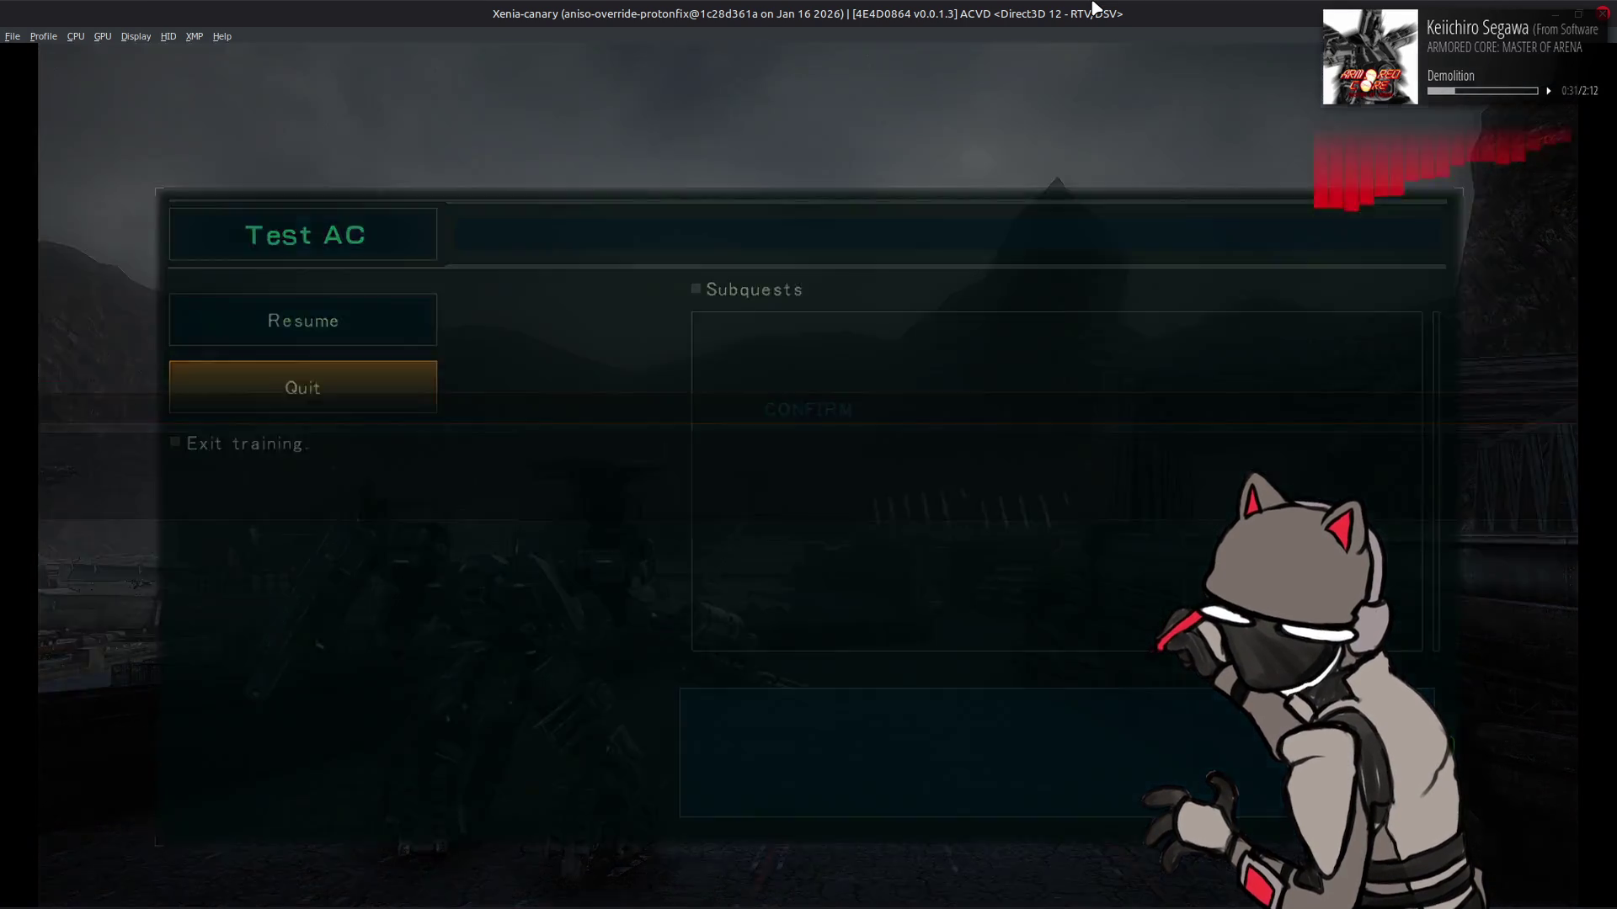
key(Escape)
key(Escape)
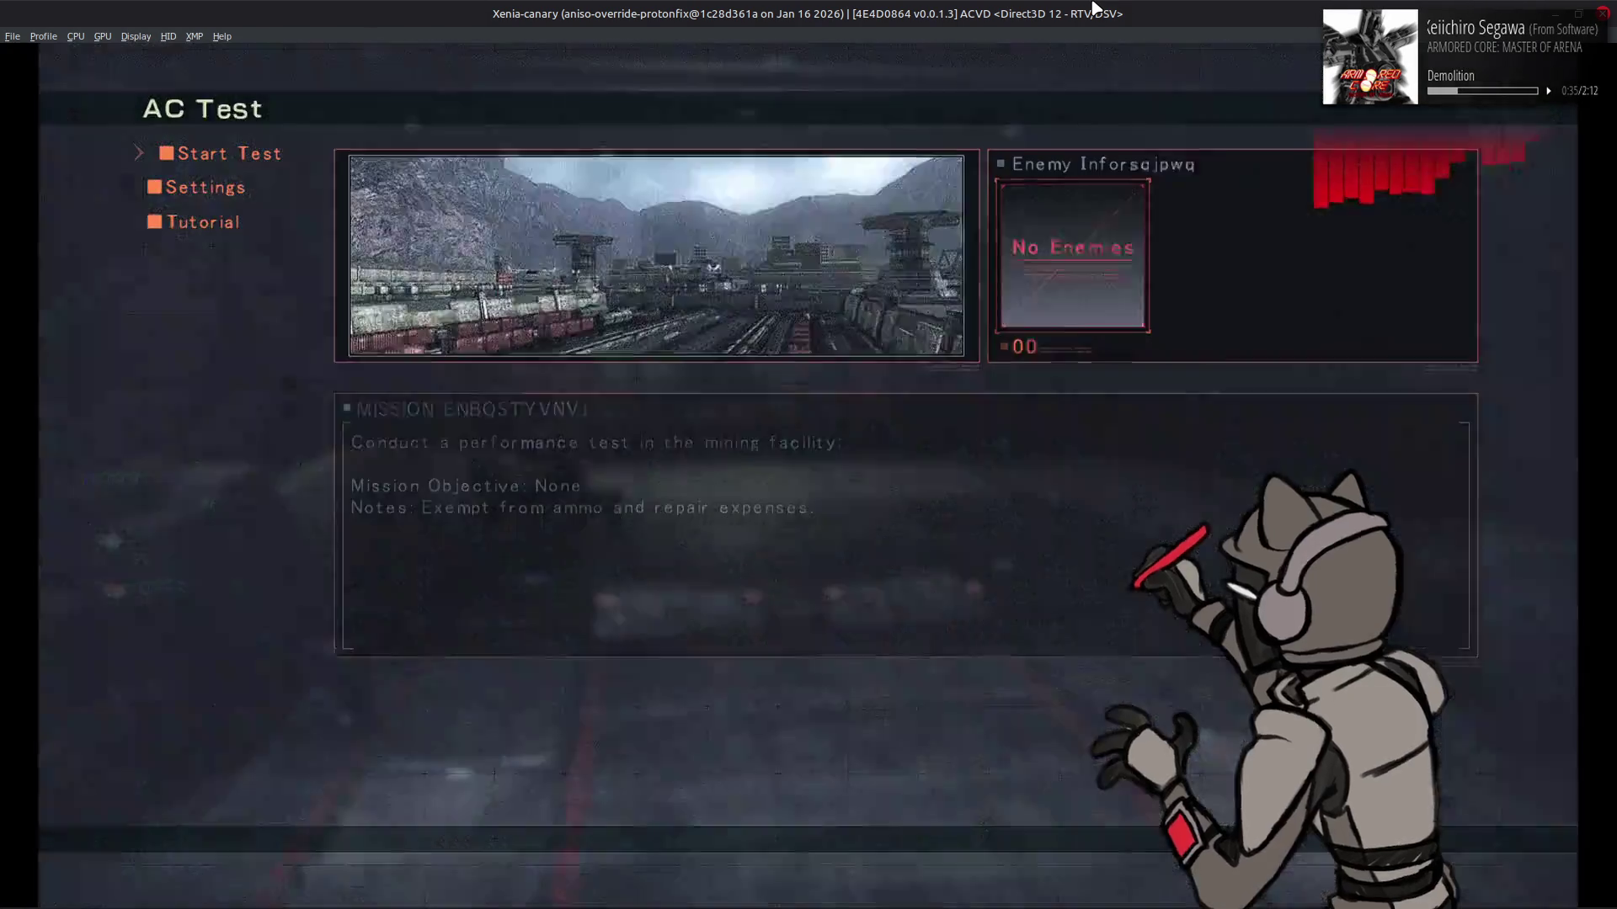
key(Return)
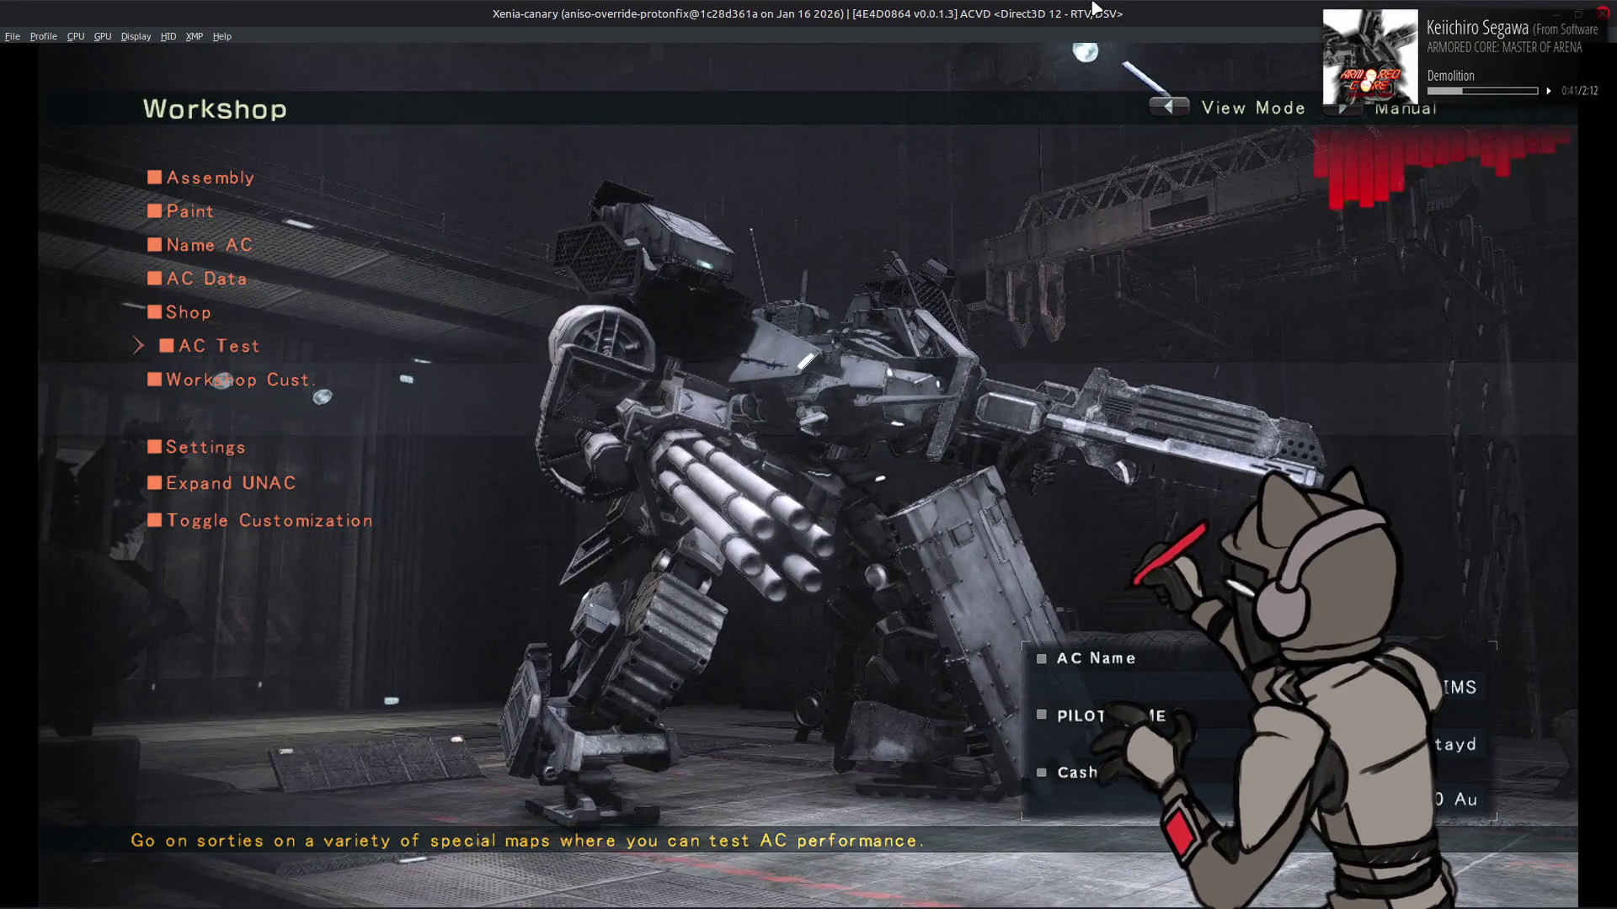
Inspect the AC close up in View Mode
key(Up)
key(z)
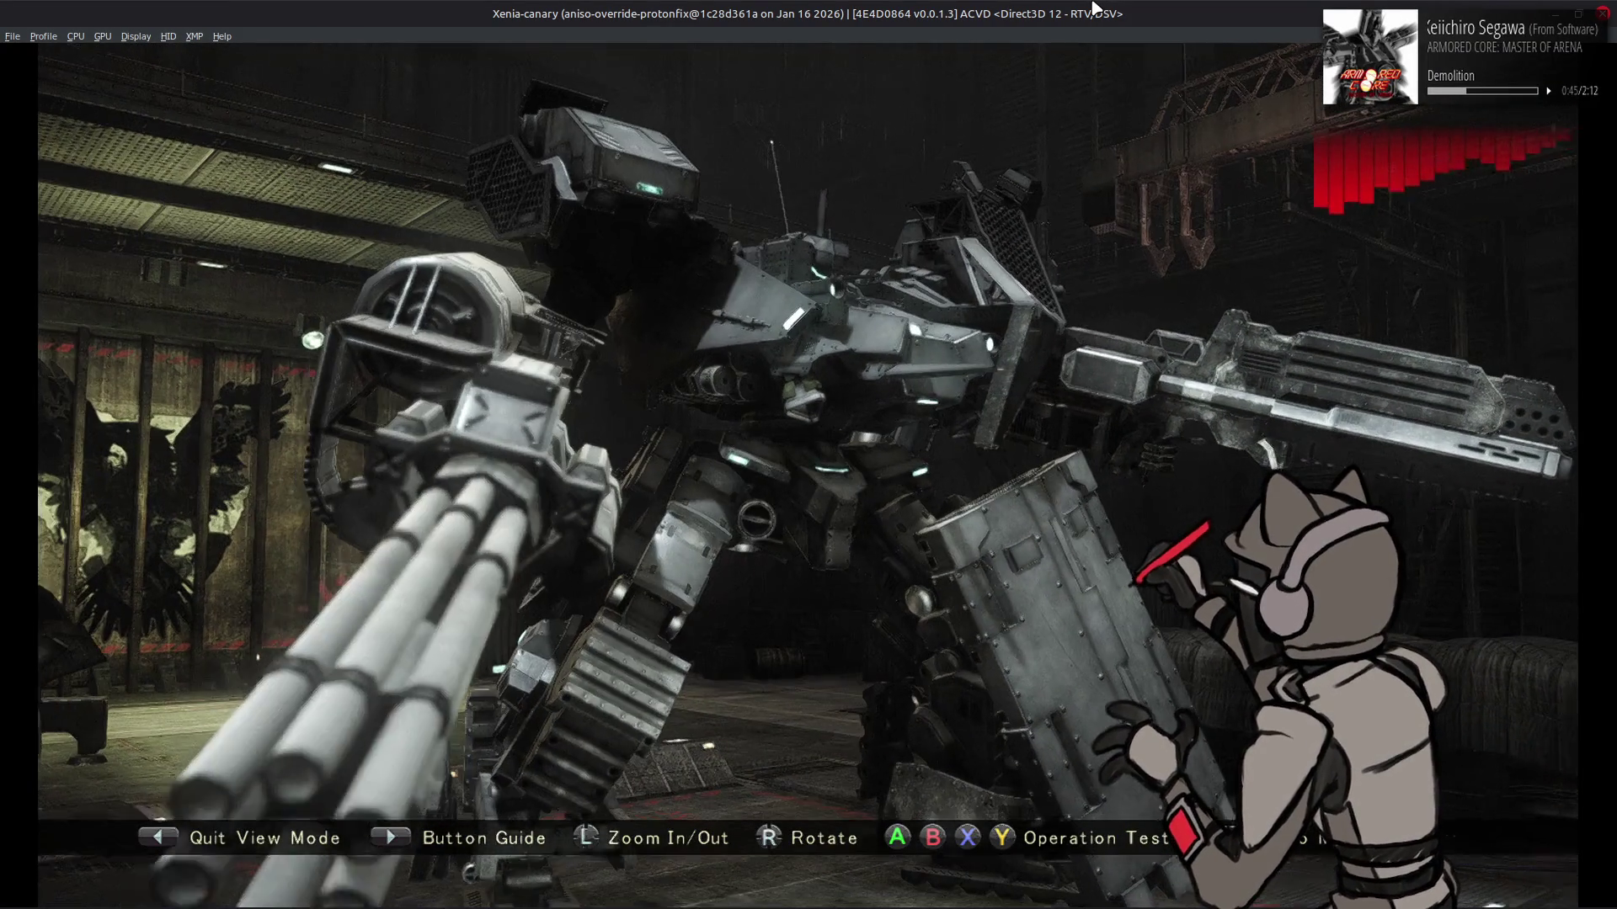
key(z)
Open the L ARM UNIT Gatling Gun parts in Assembly and equip the AM/GGA-115
key(Up)
key(Up)
key(Up)
key(semicolon)
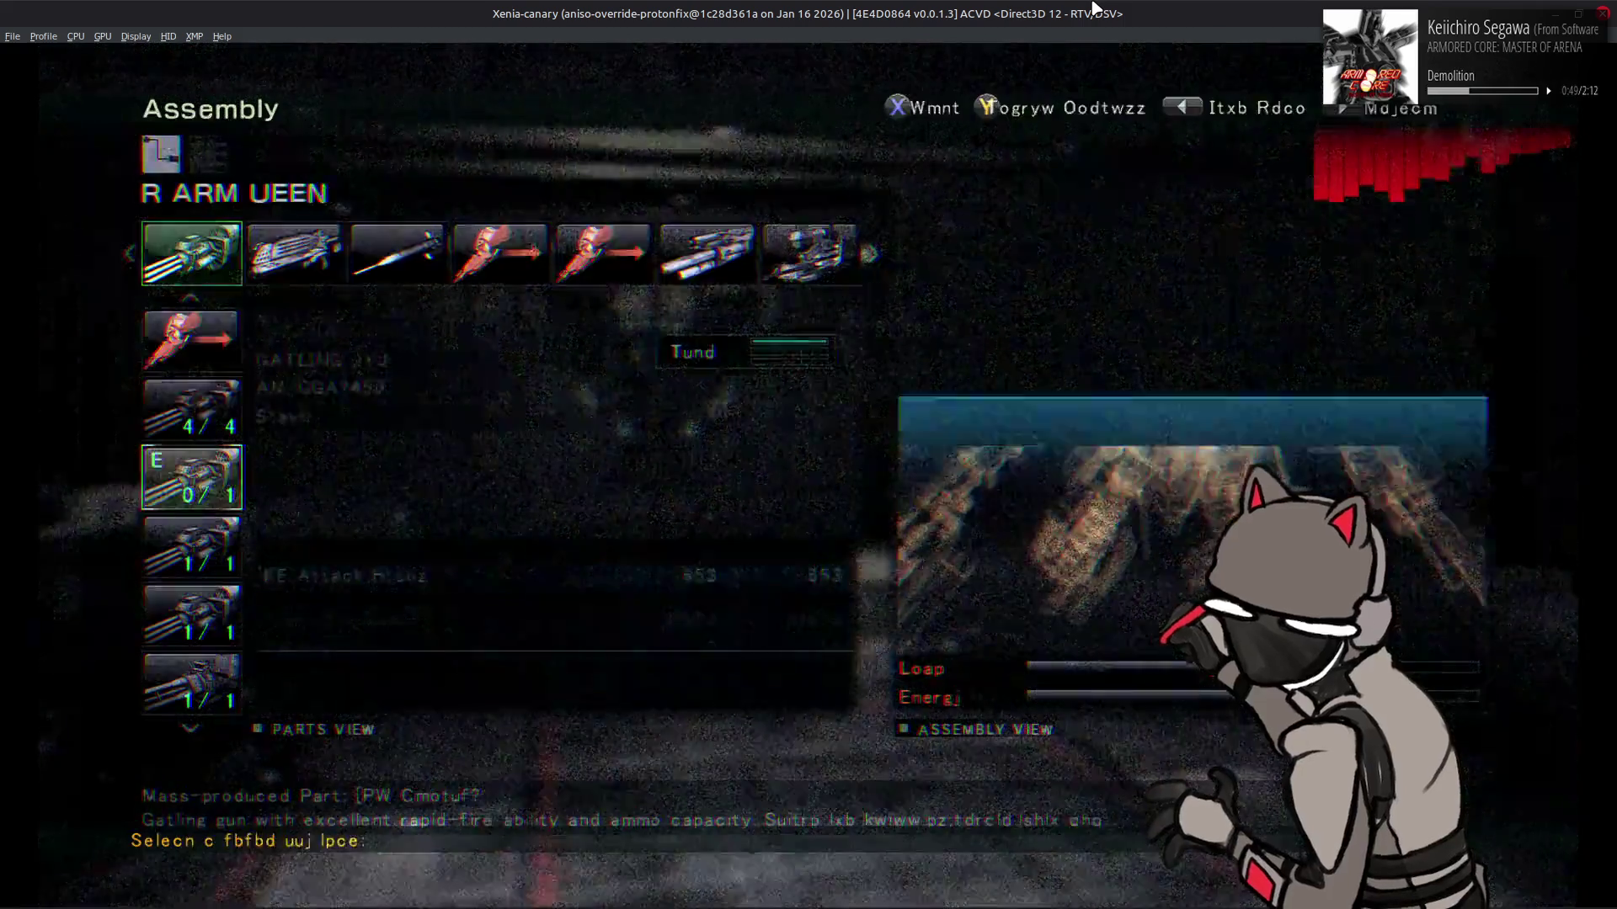
key(l)
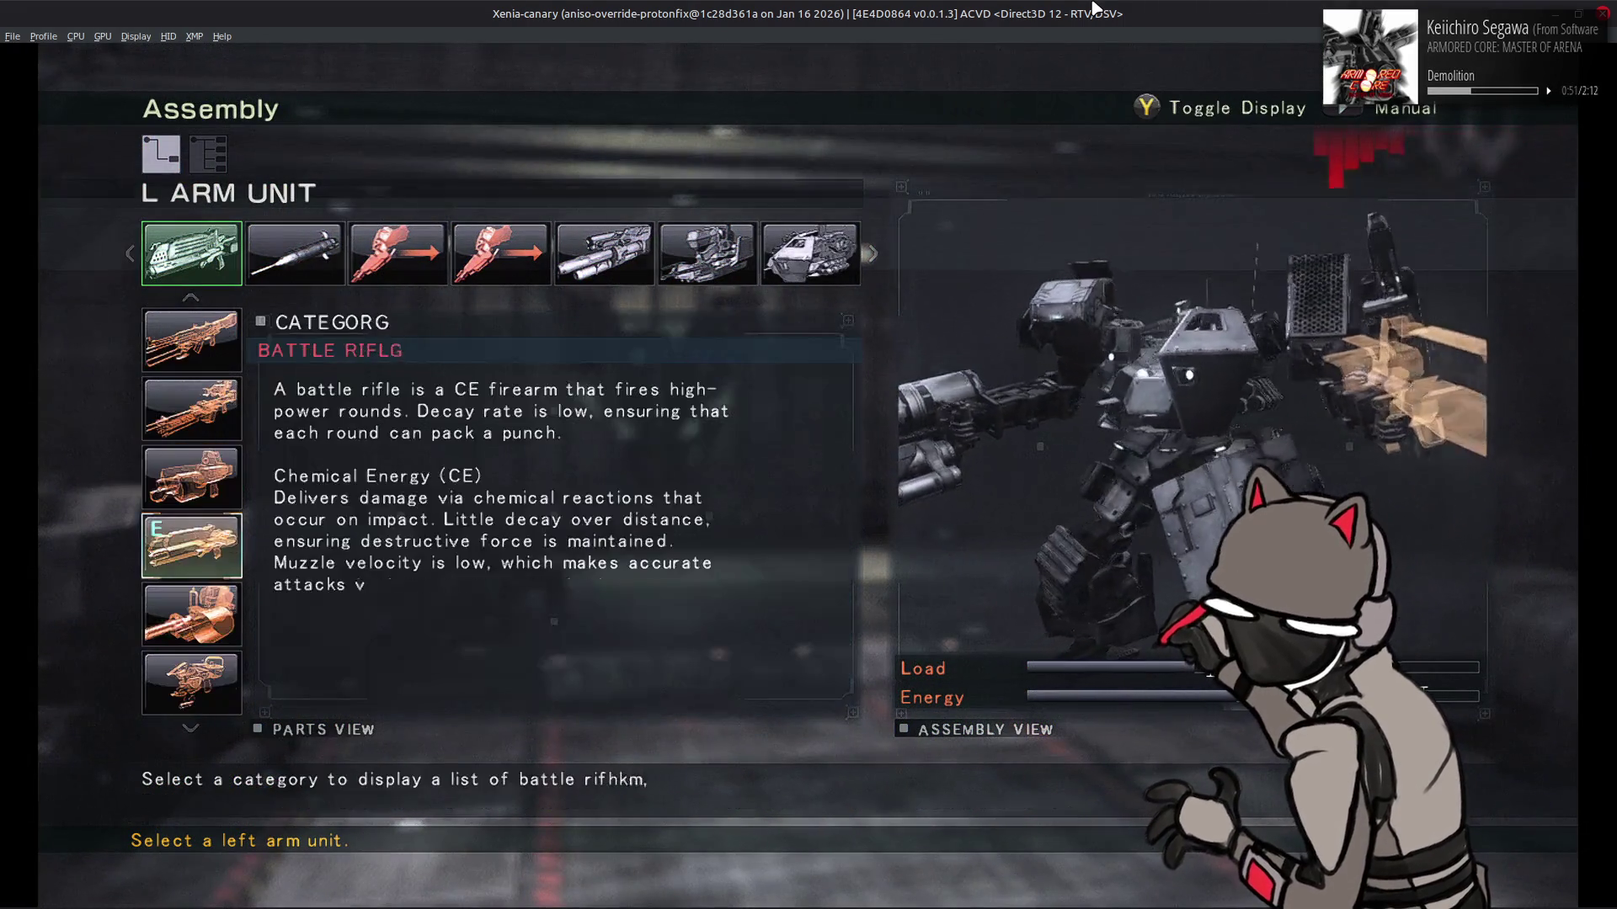
key(Down)
key(Down)
key(Up)
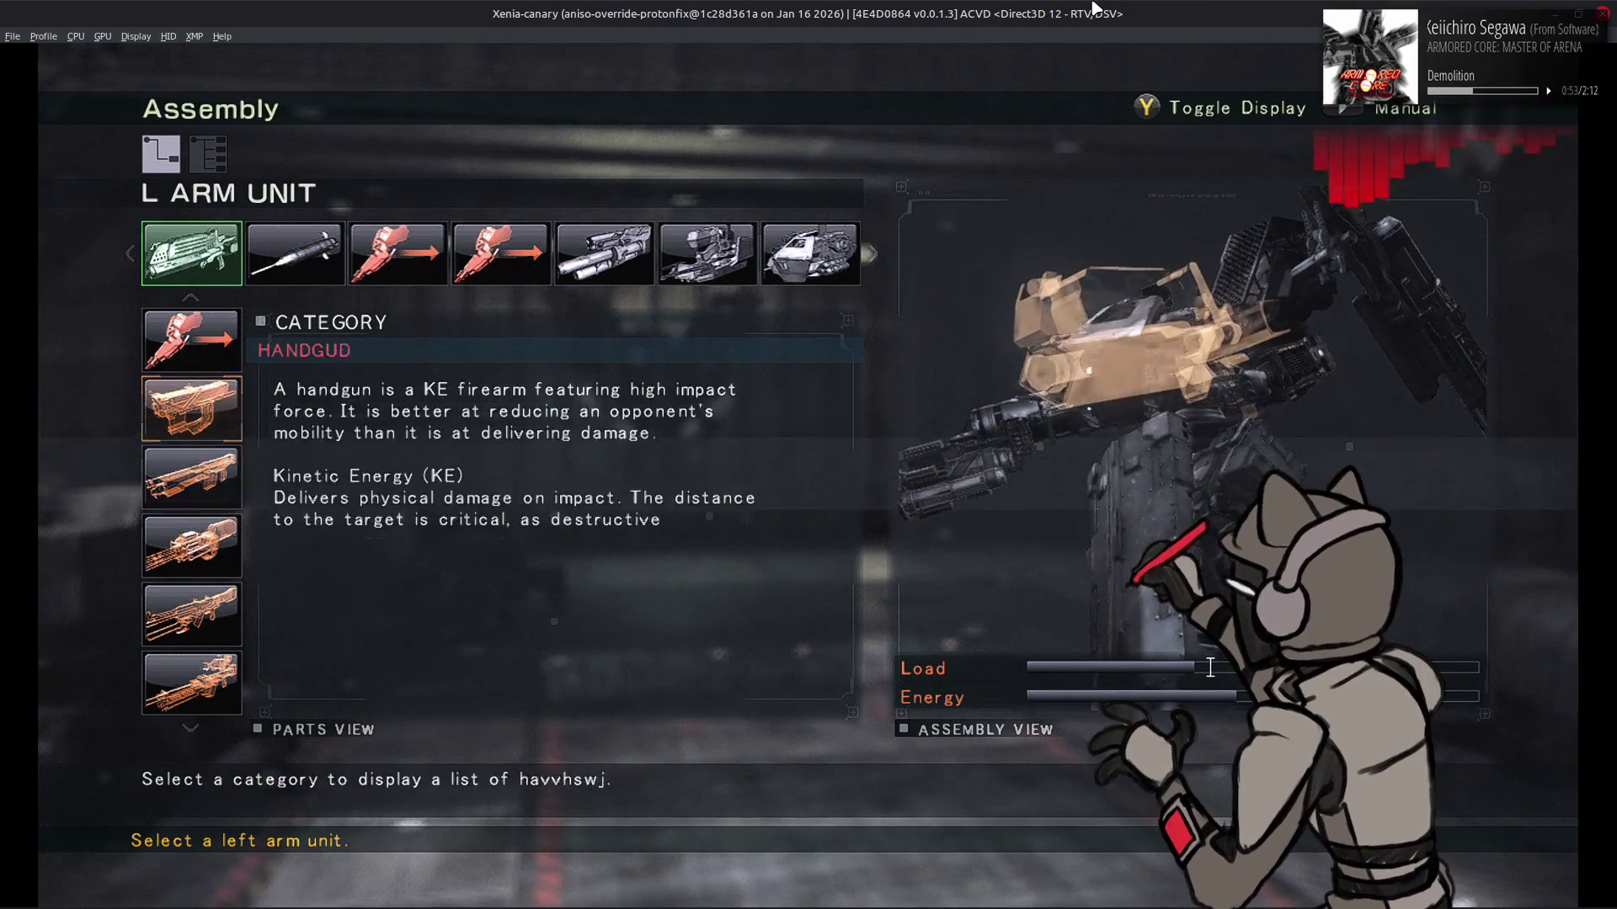
key(semicolon)
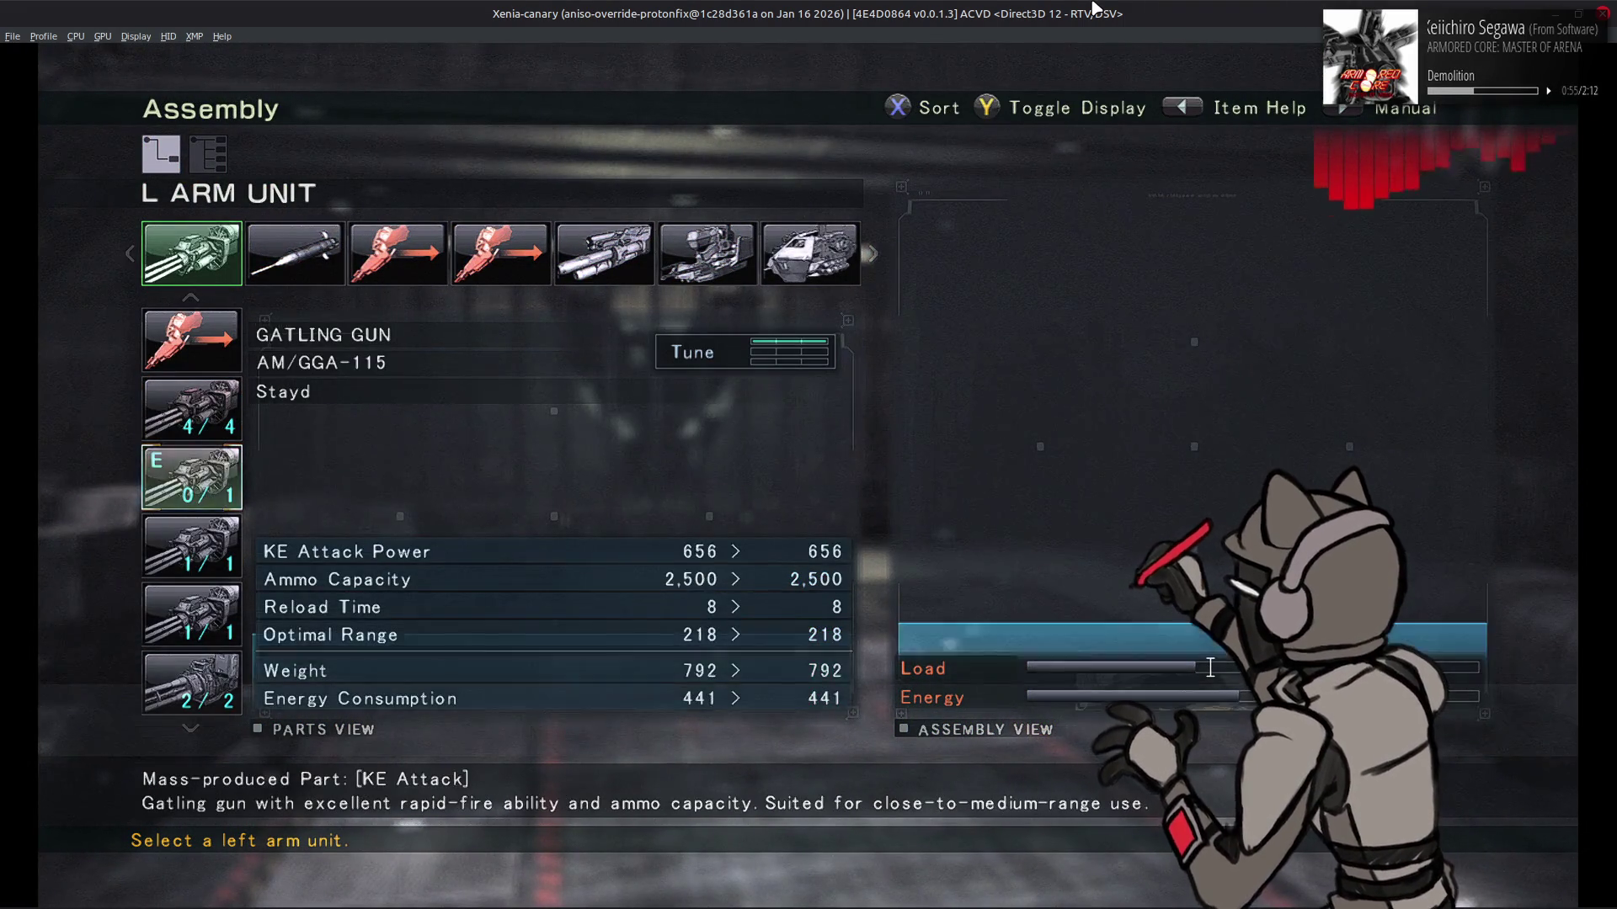
key(apostrophe)
key(apostrophe)
key(apostrophe)
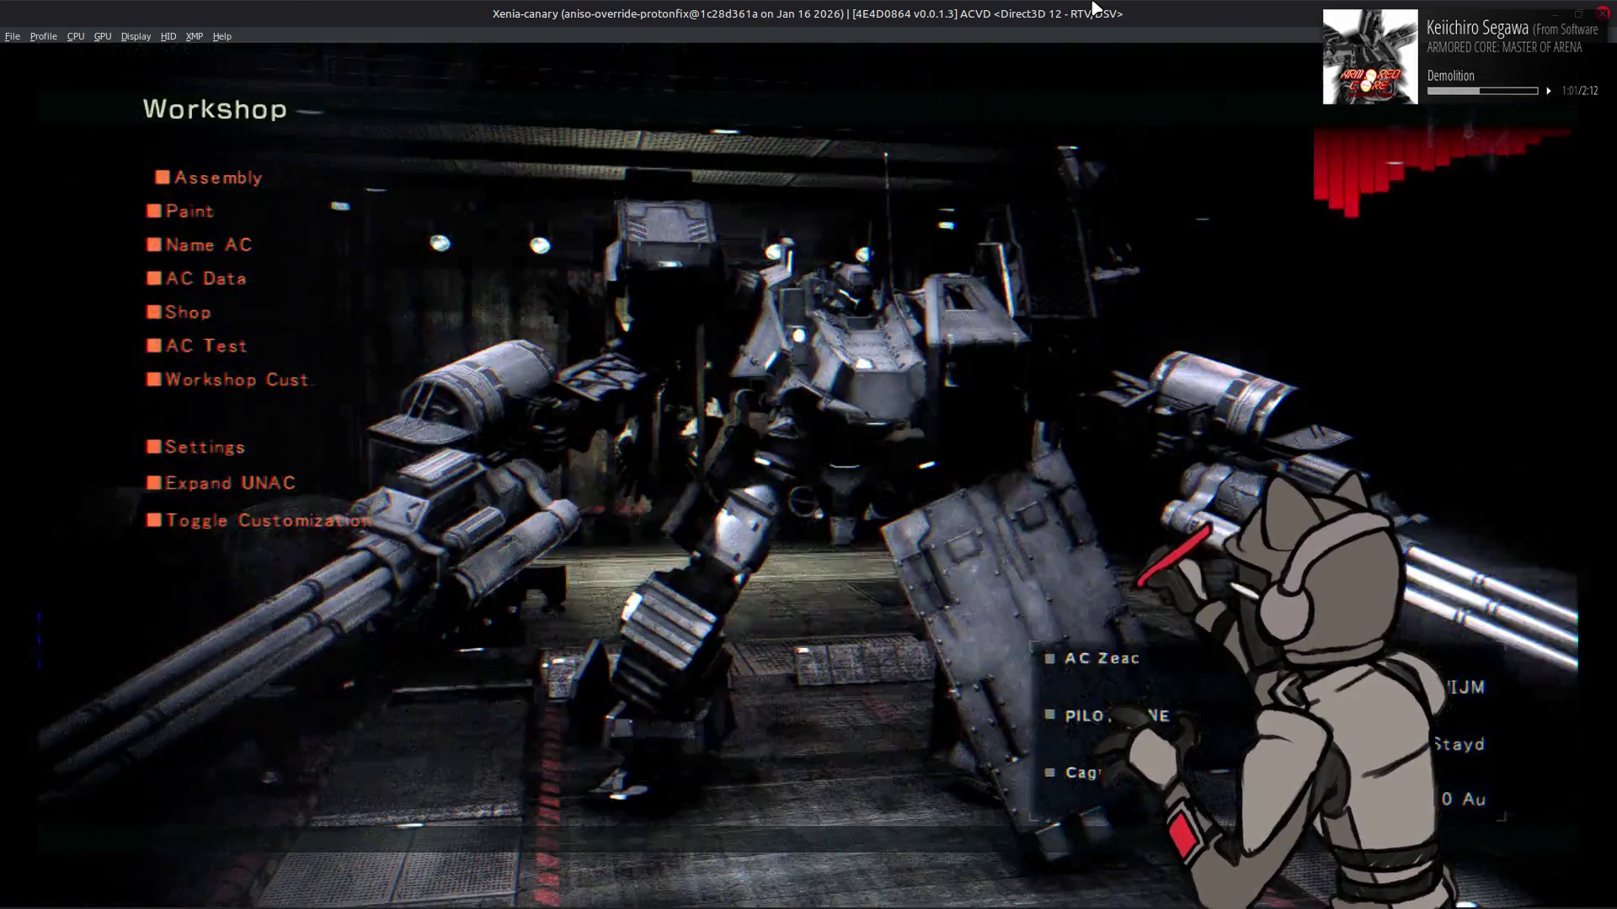
key(Return)
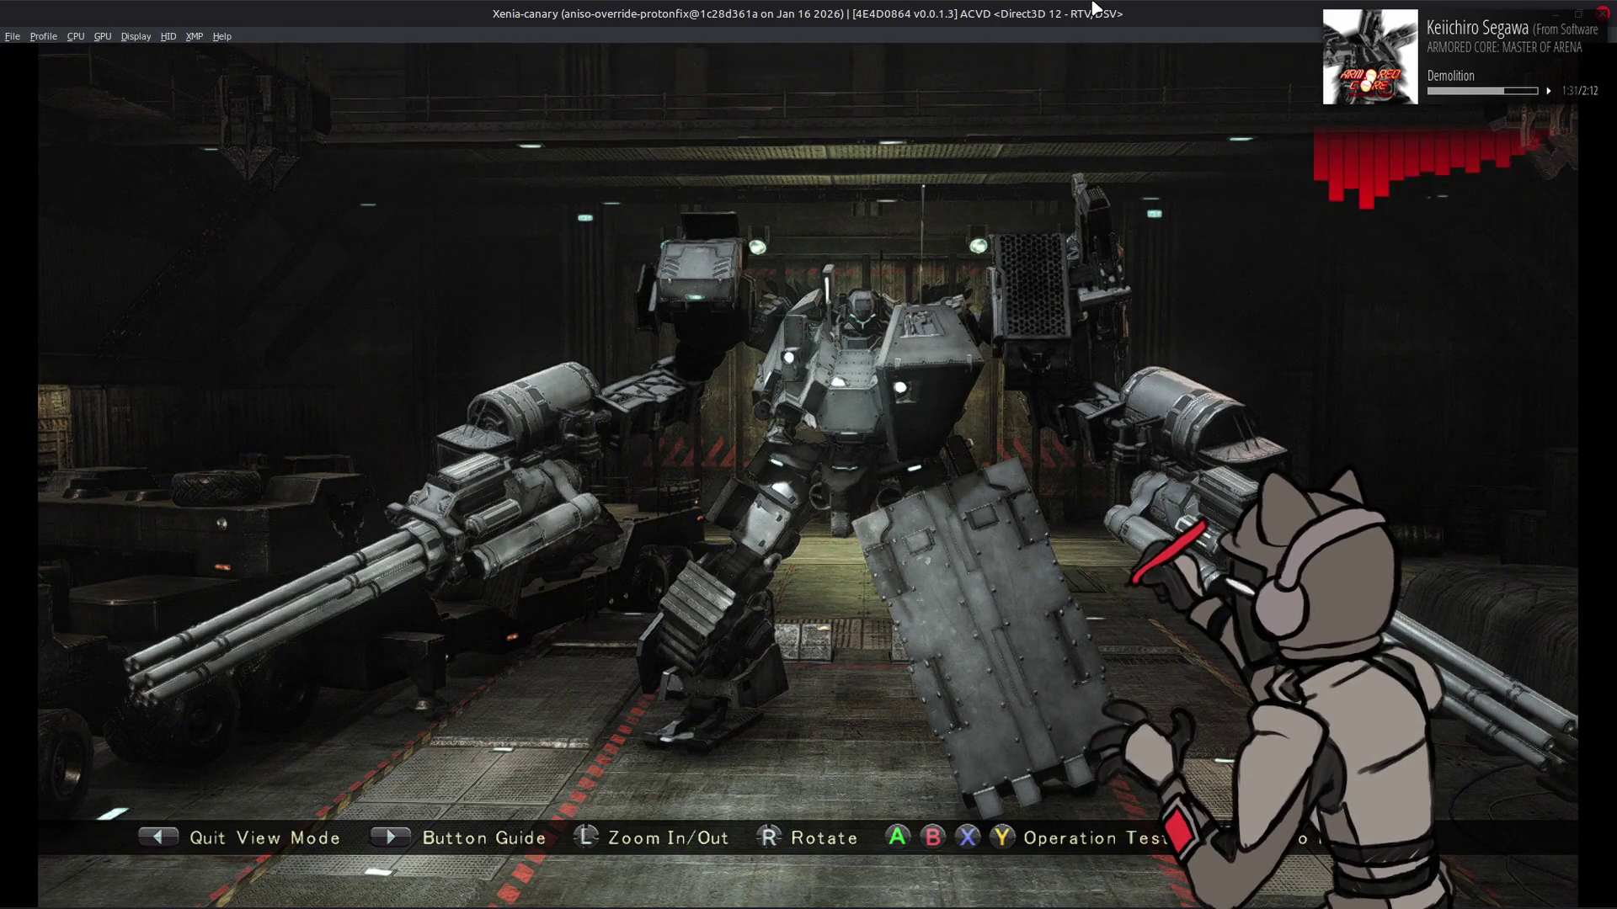
key(Escape)
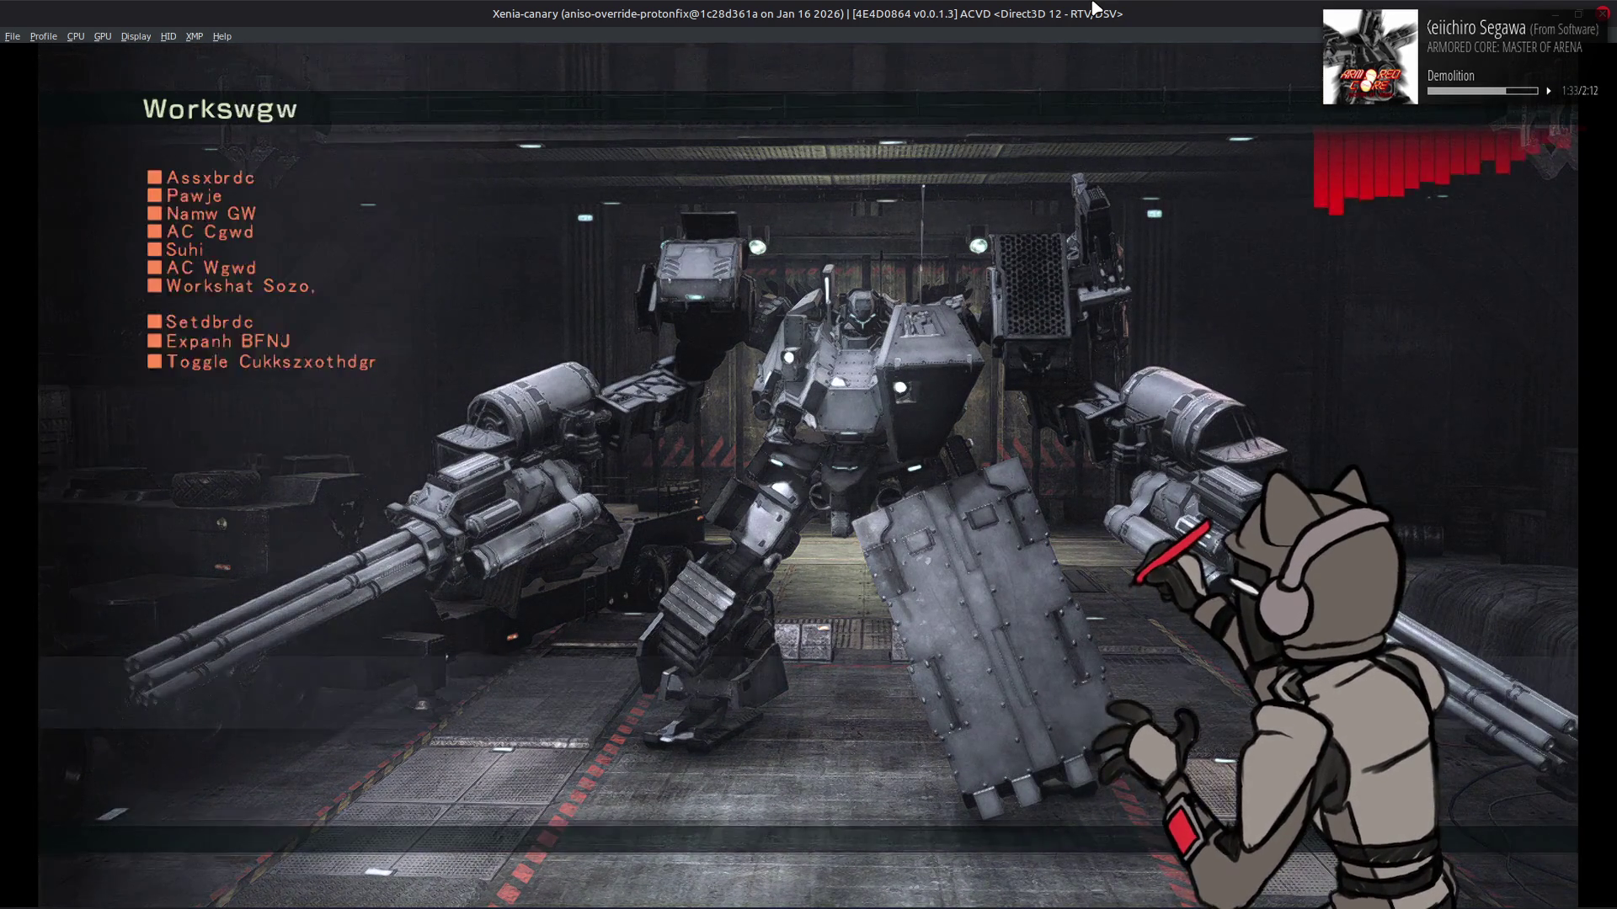
Commence an AC test sortie and check the twin gatling guns' shine on the test map
key(Down)
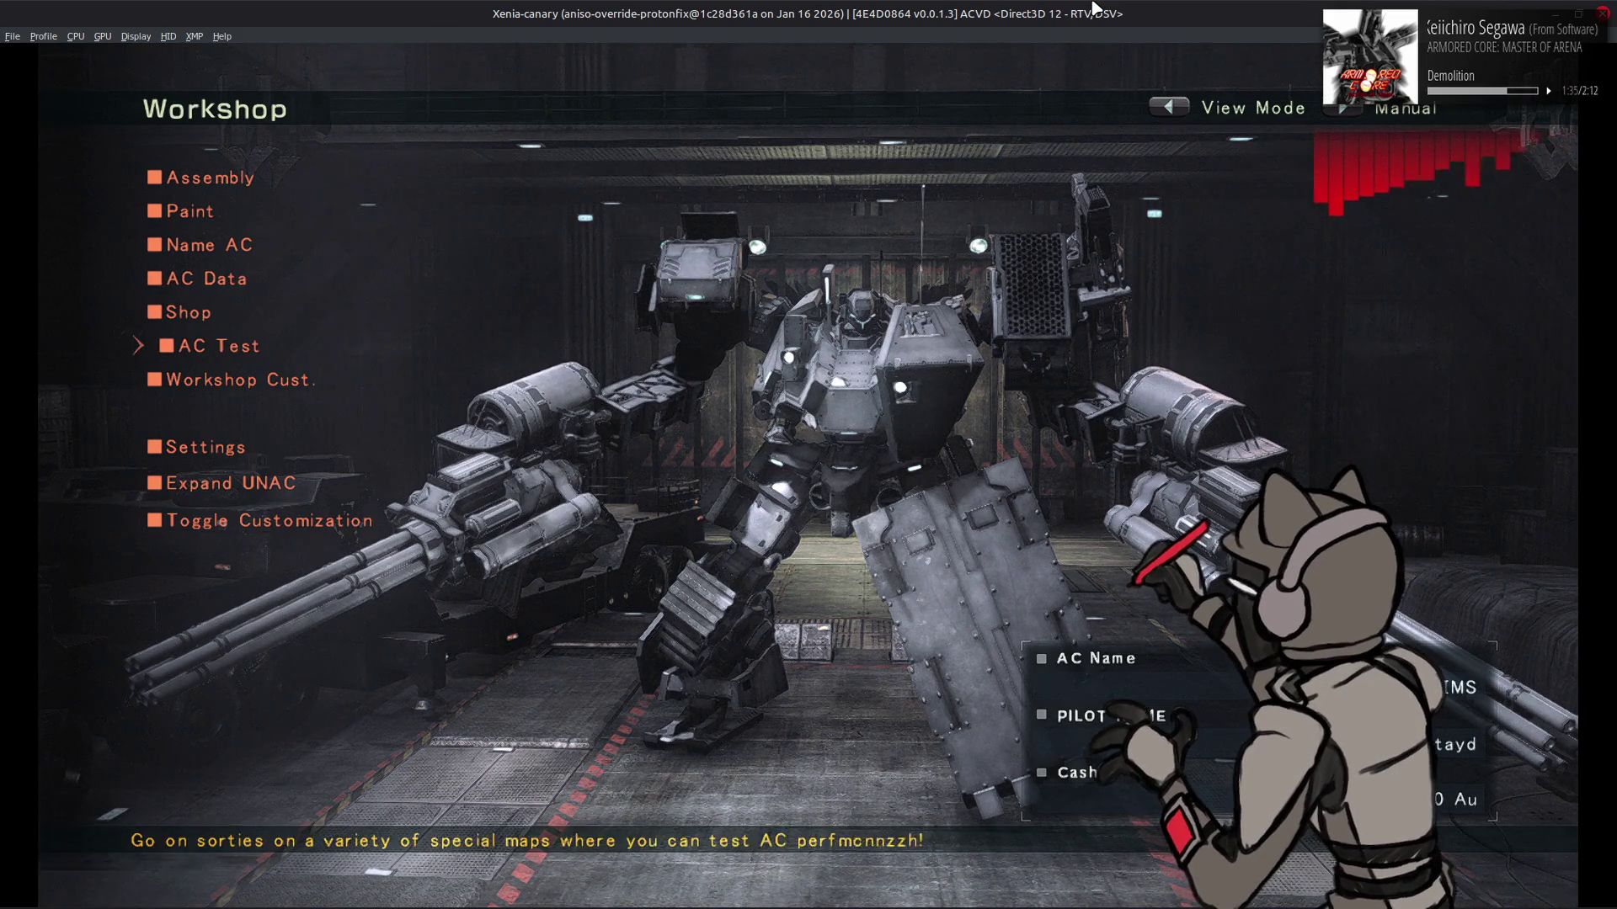
key(Return)
key(Return)
key(Escape)
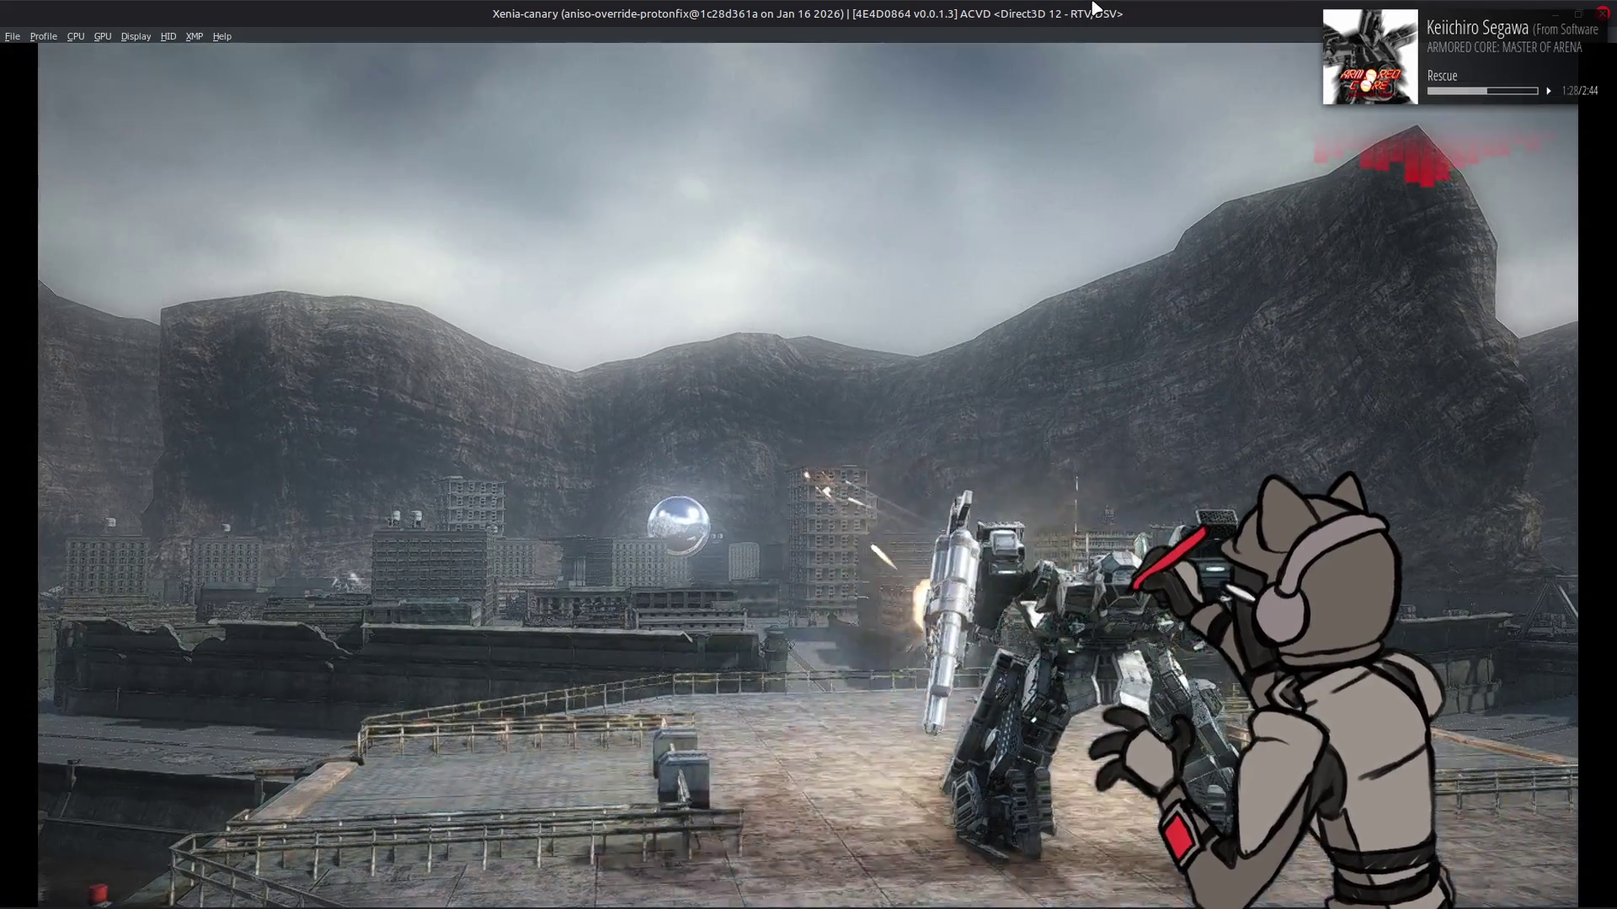
Pause the test sortie to quit back to the mining facility AC Test menu
key(Escape)
key(Escape)
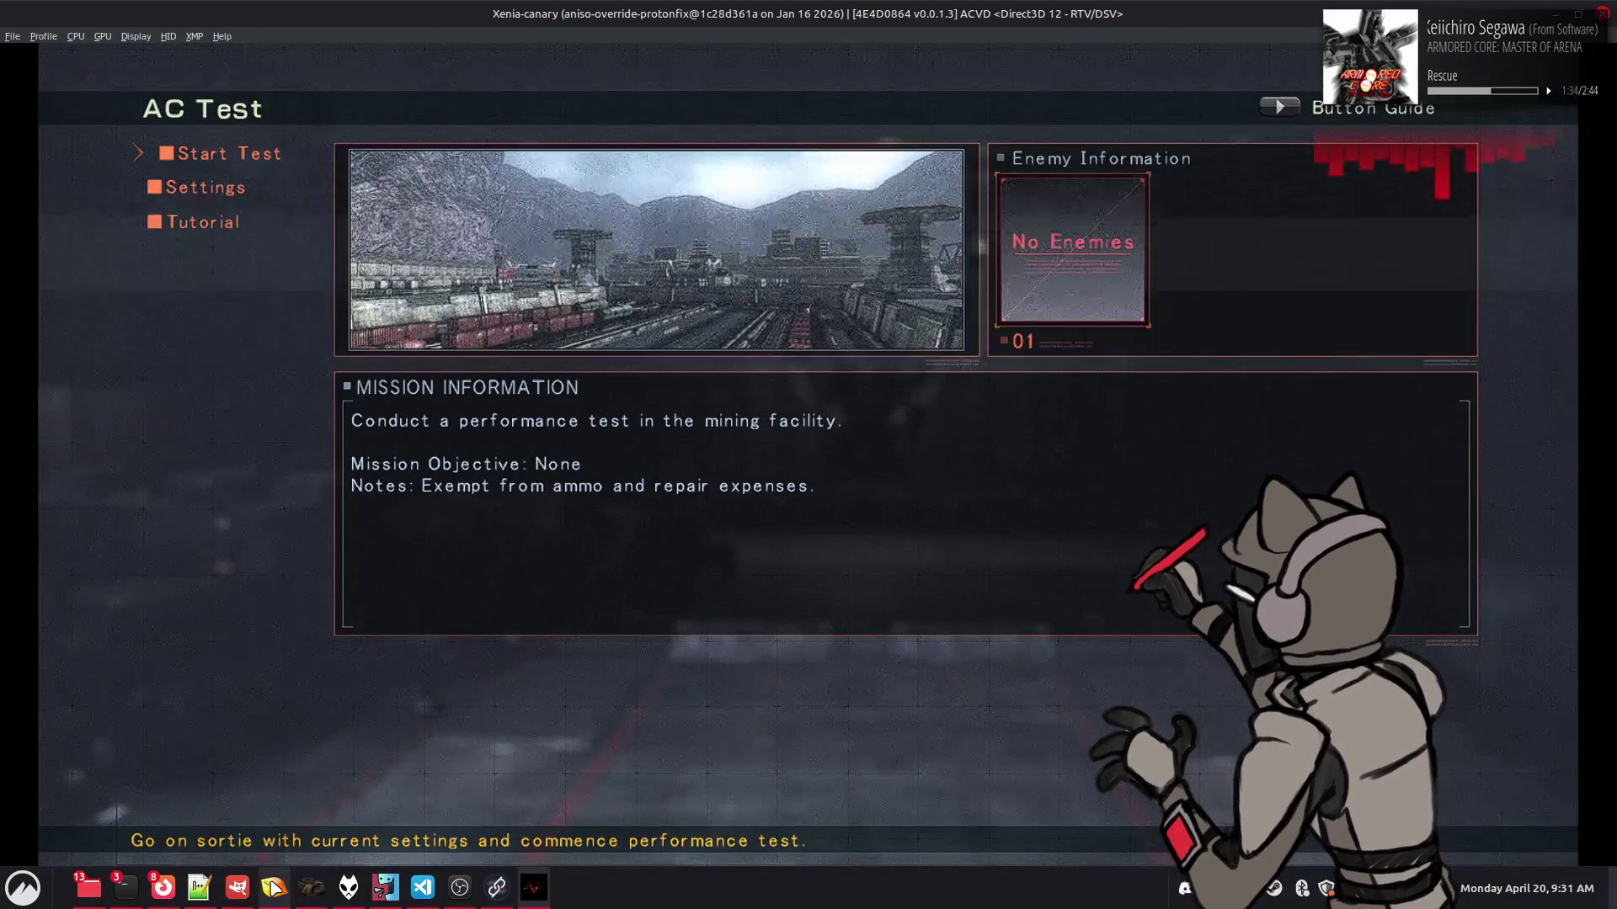
In 010 Editor, set m4000_env.msb's bloomThreshold to .18, then return to Xenia
key(alt+Tab)
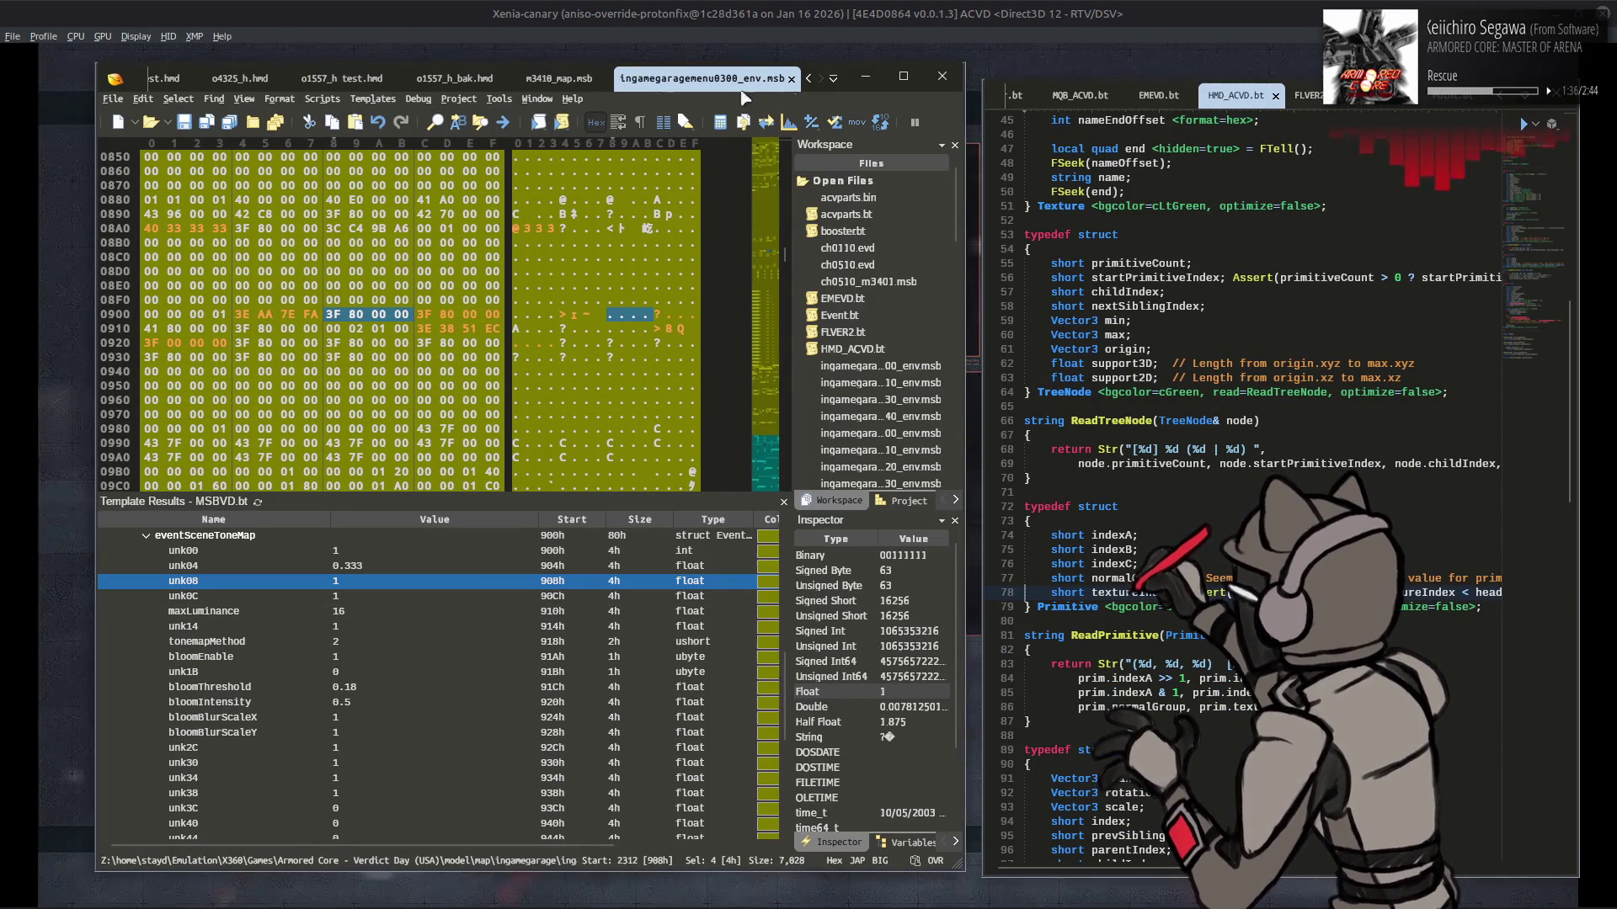
click(834, 78)
click(889, 134)
double_click(394, 684)
text(.)
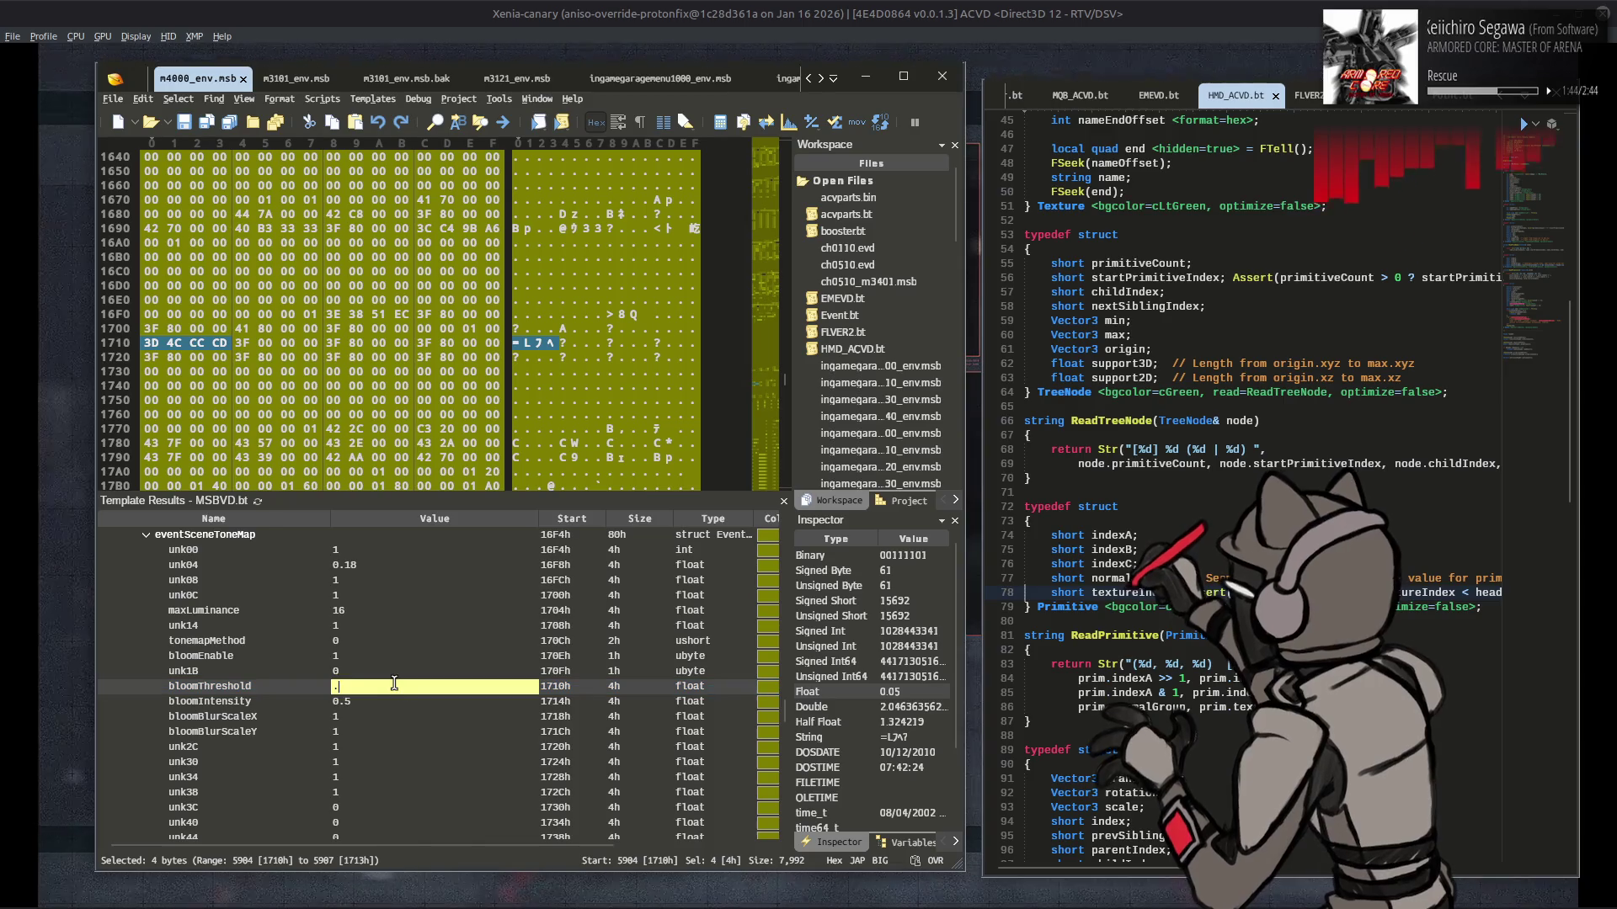
text(18)
key(Return)
click(421, 671)
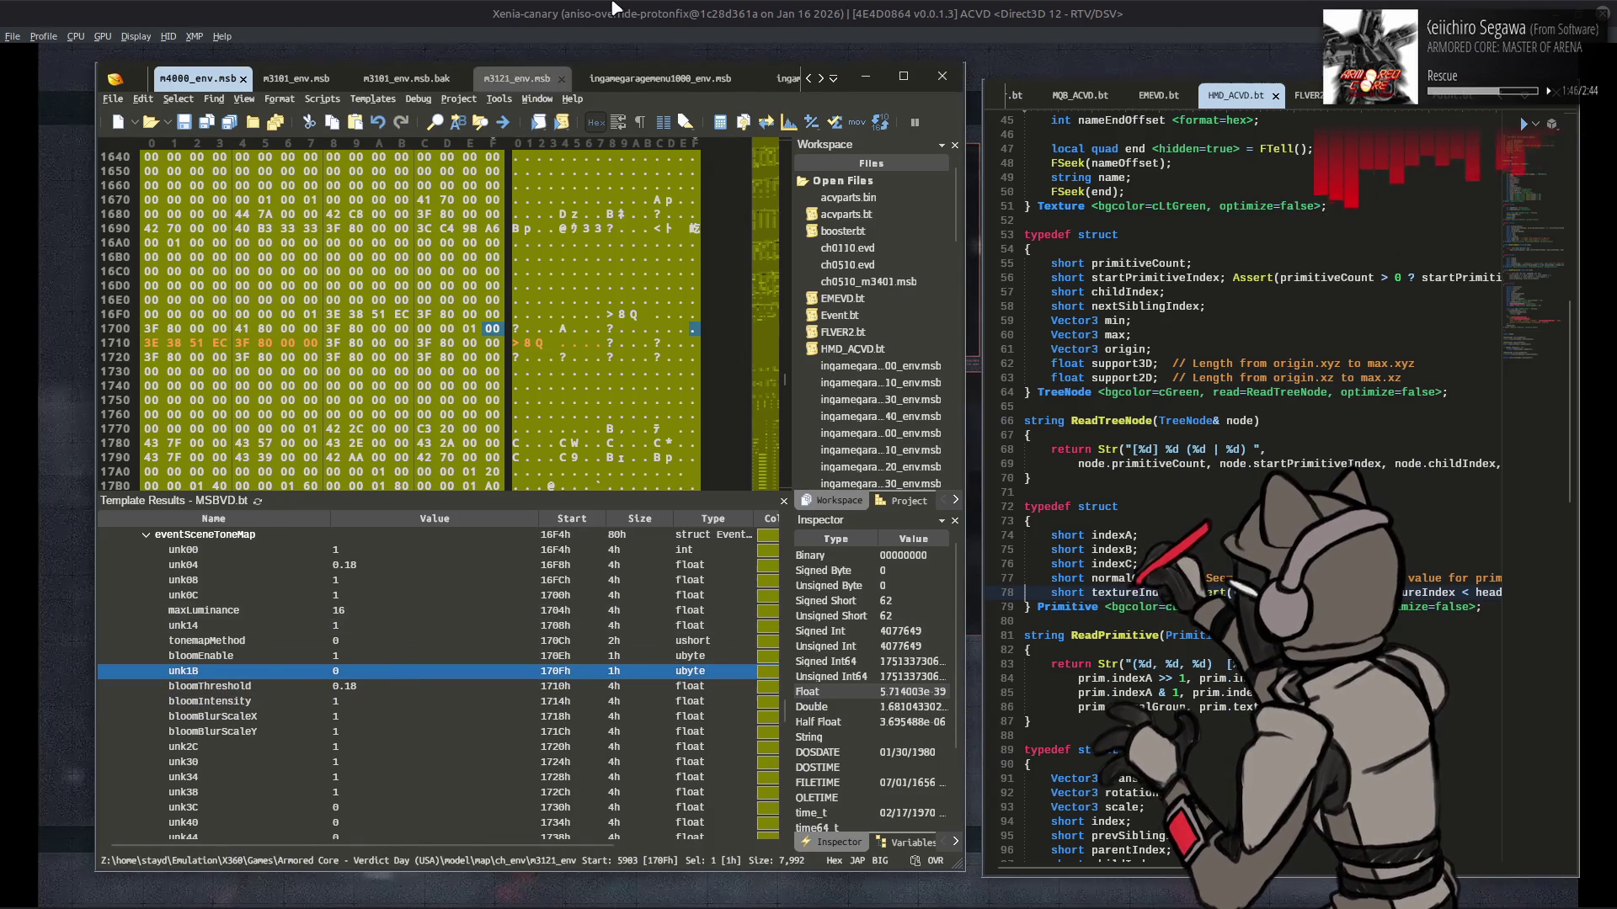
click(621, 8)
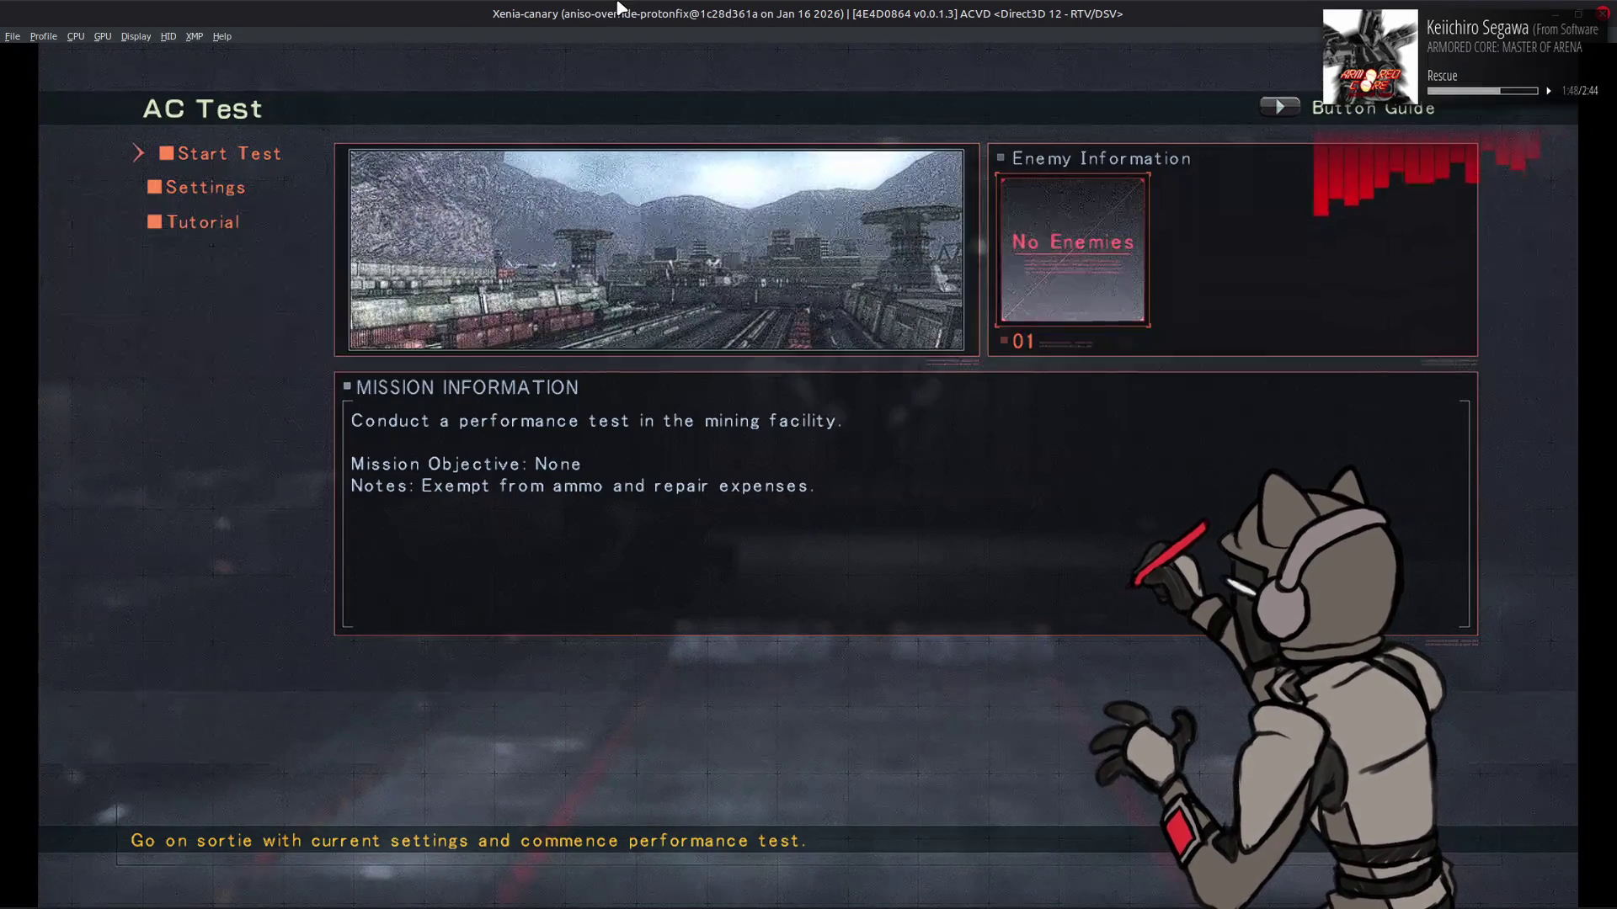
Run the AC performance test to judge the 0.18 bloom, quit, and switch to 010 Editor
key(Return)
key(Return)
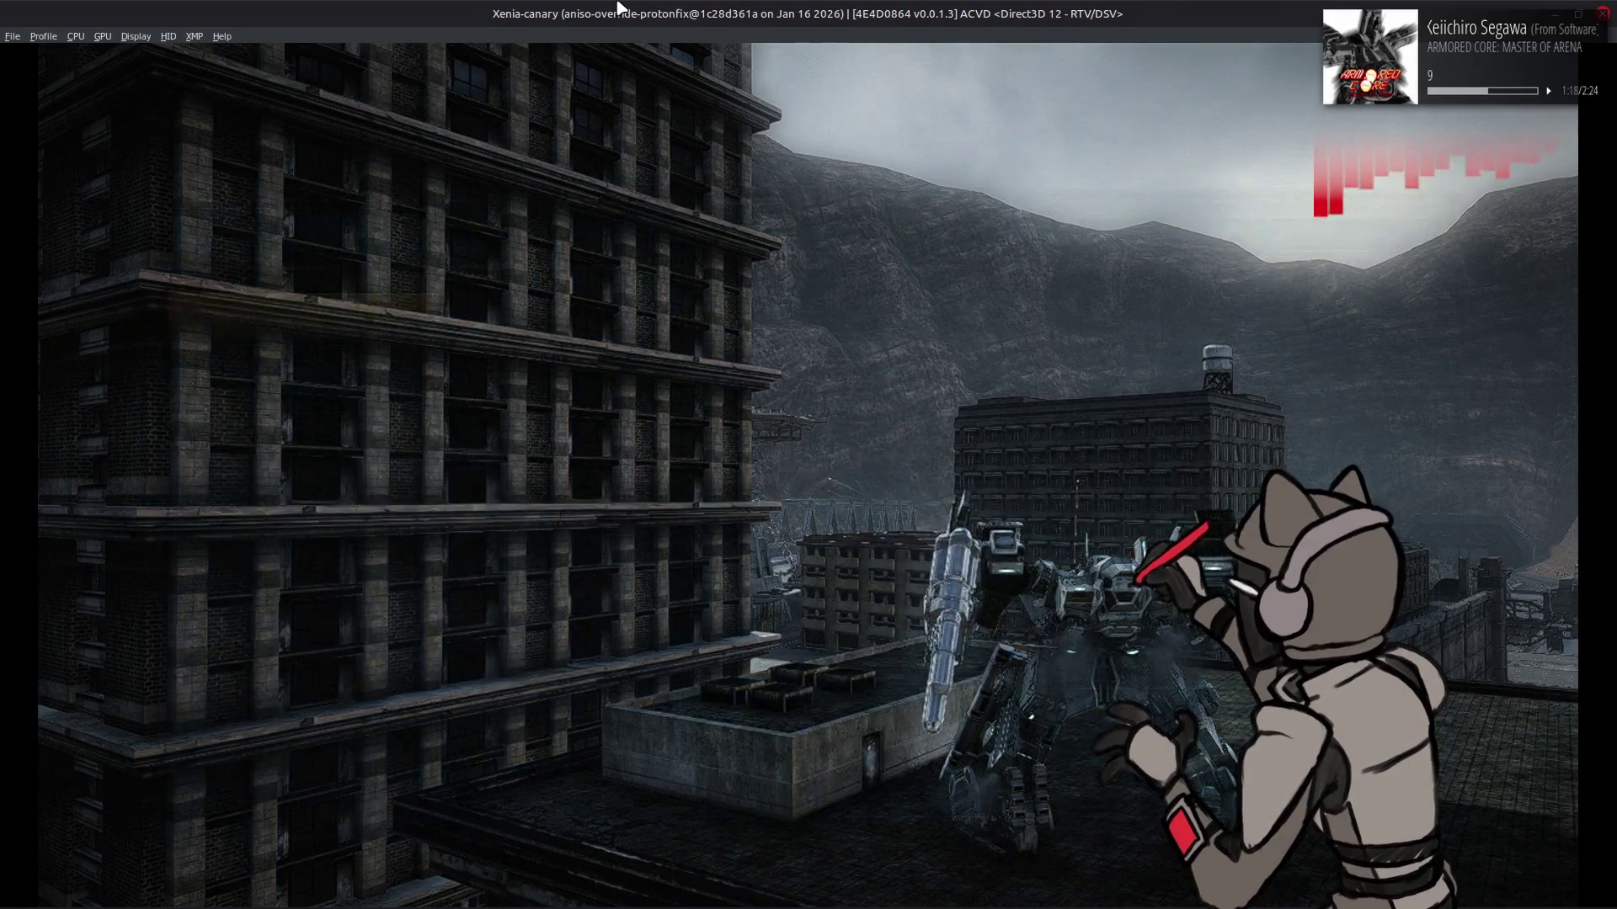
key(Return)
key(Return)
key(Return)
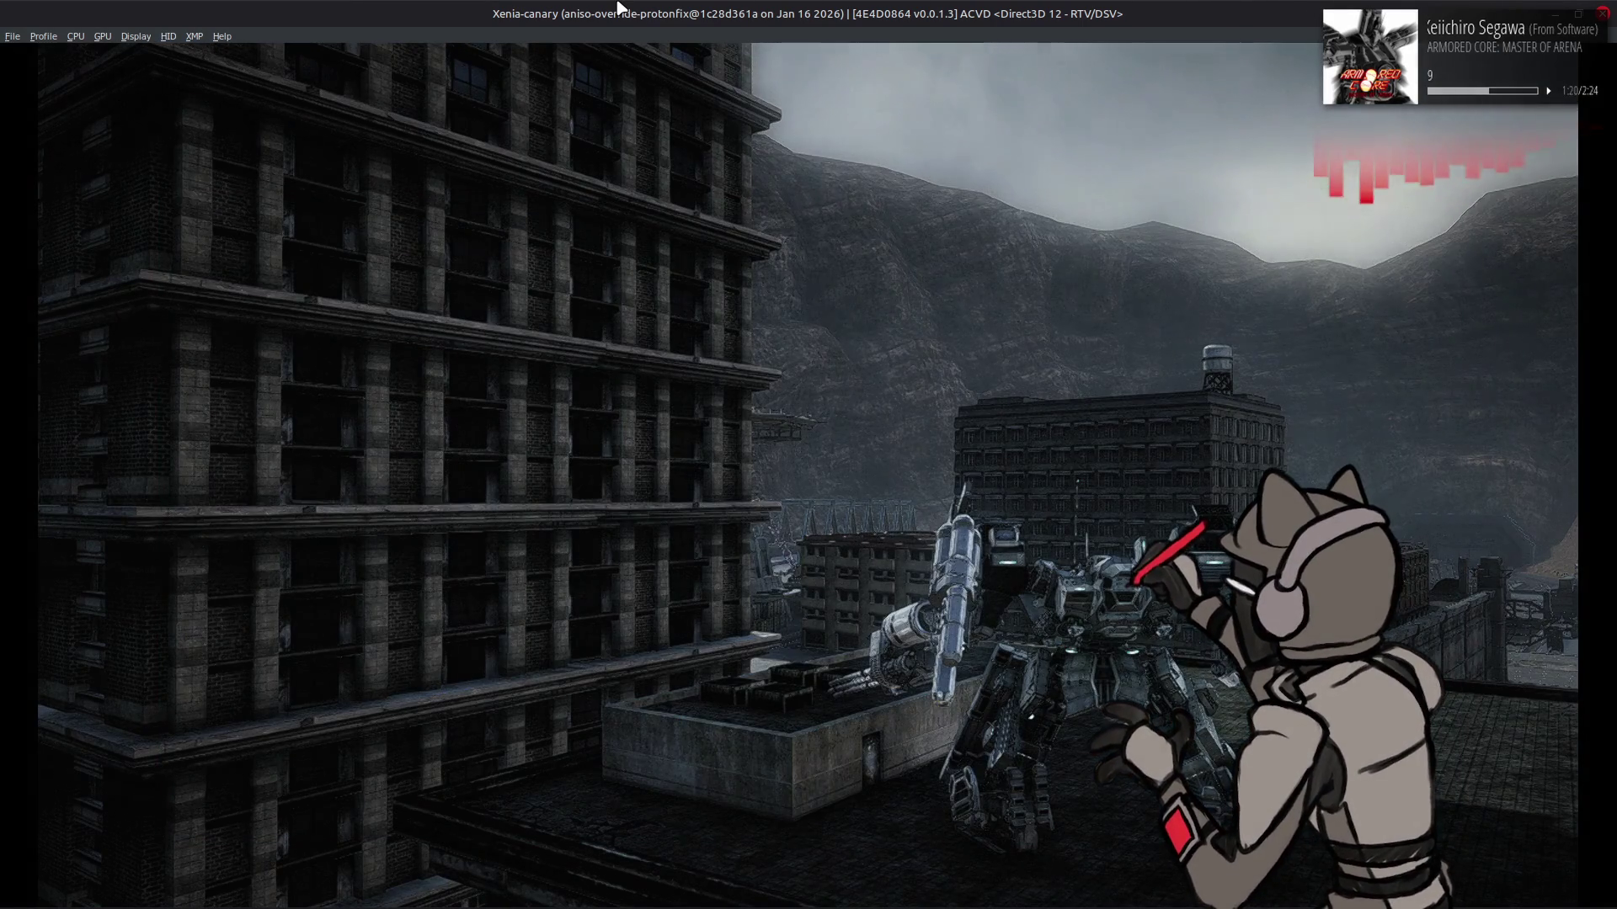
key(alt+Tab)
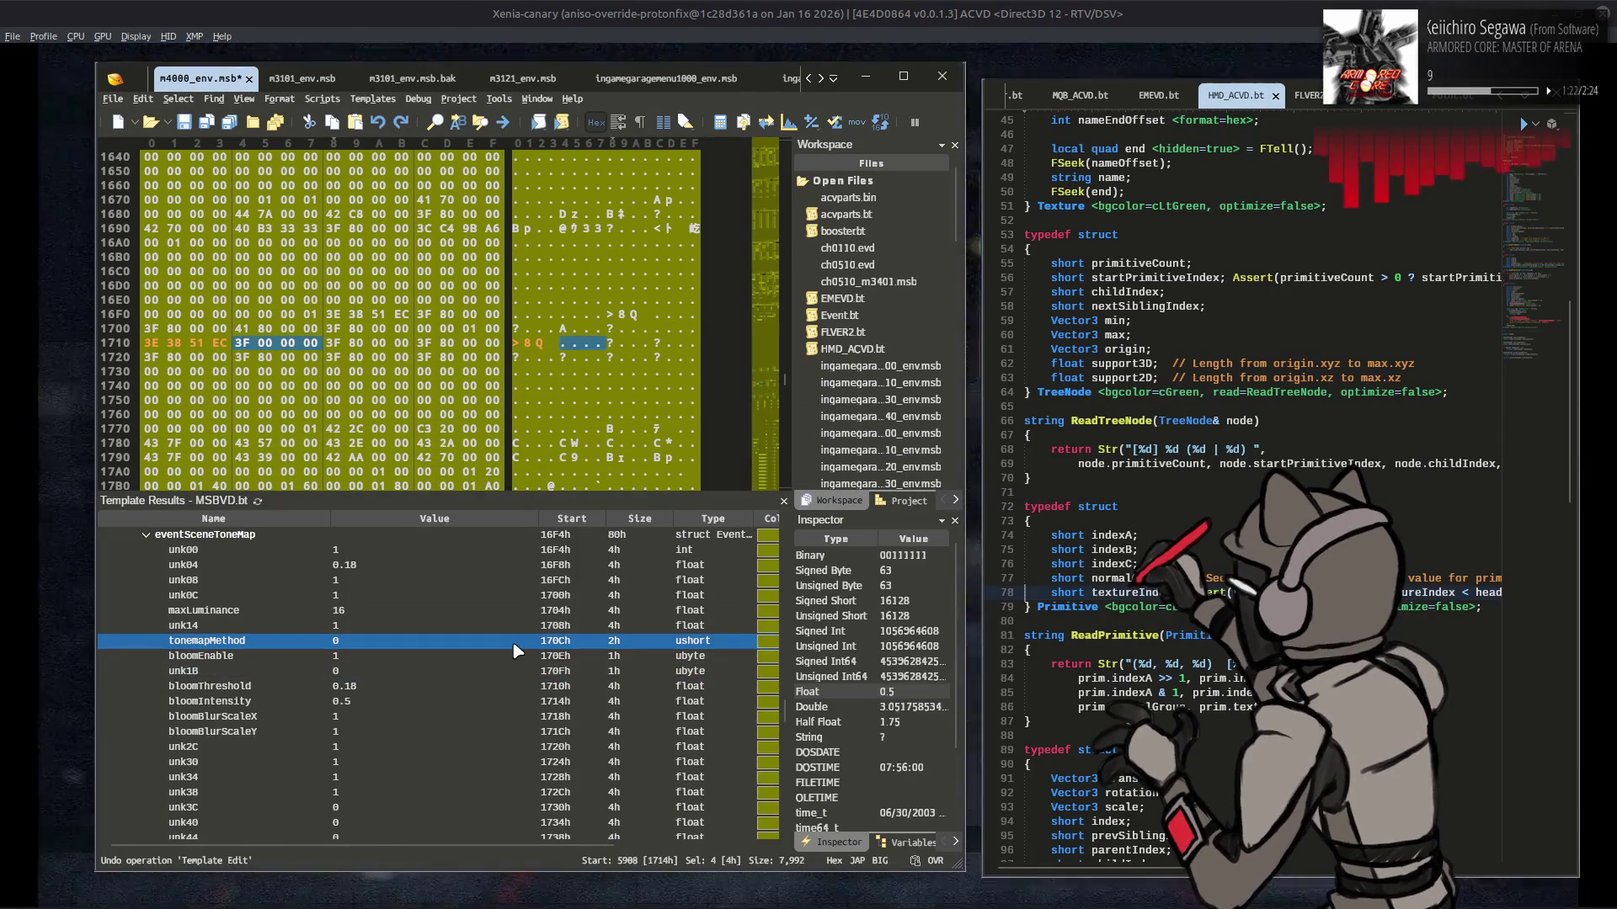
Bring Xenia back to the front and back out of the AC Test screen
click(960, 8)
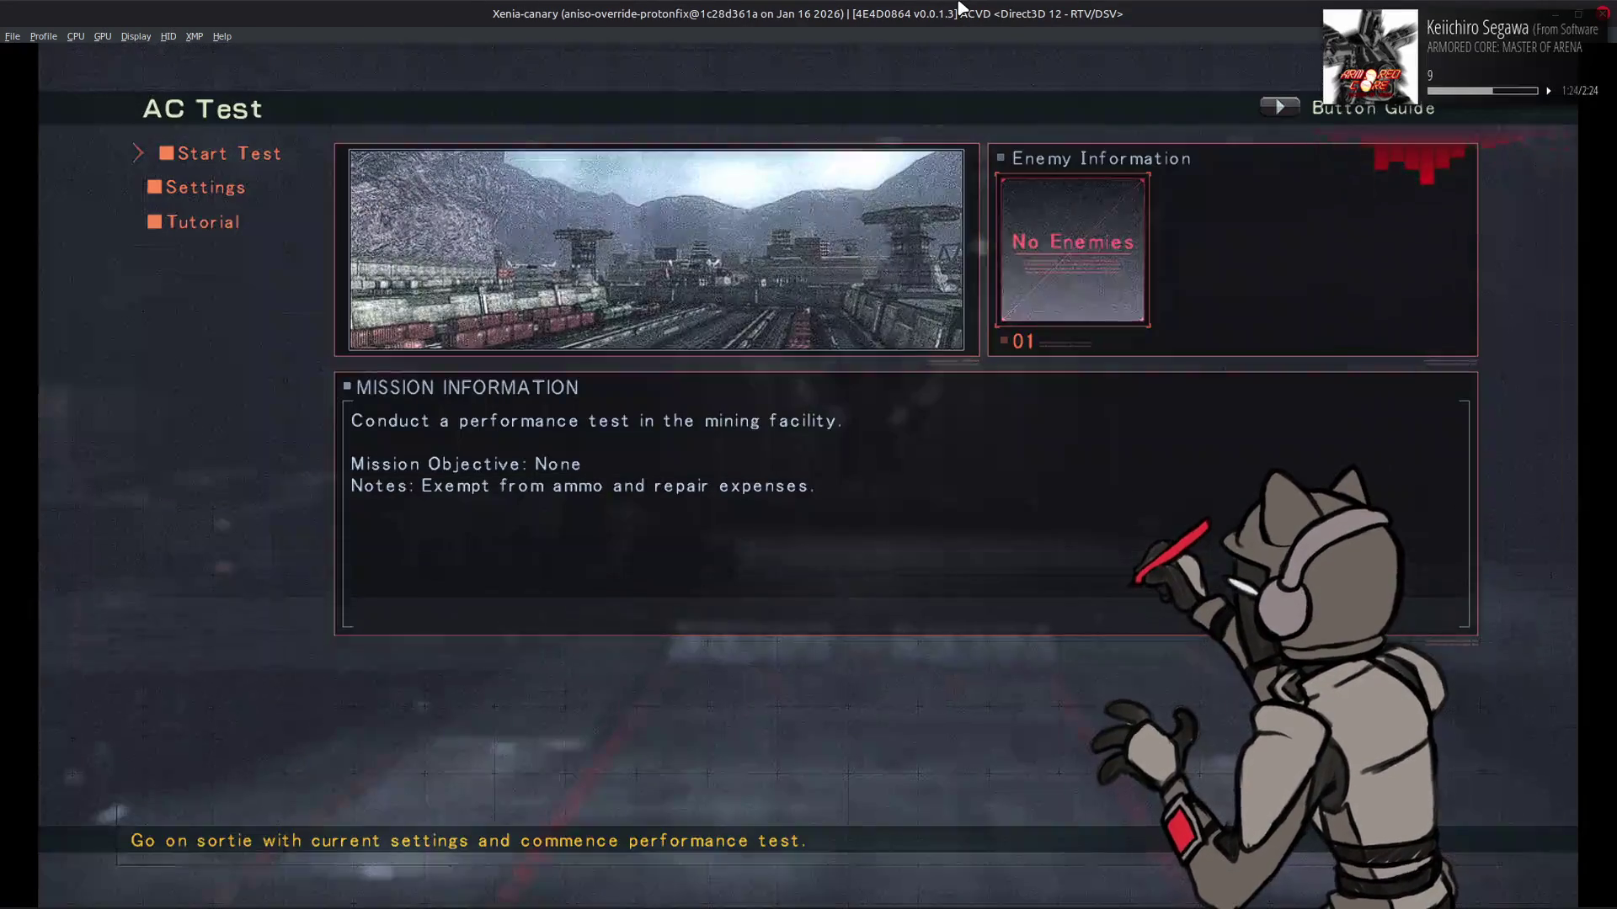
key(Return)
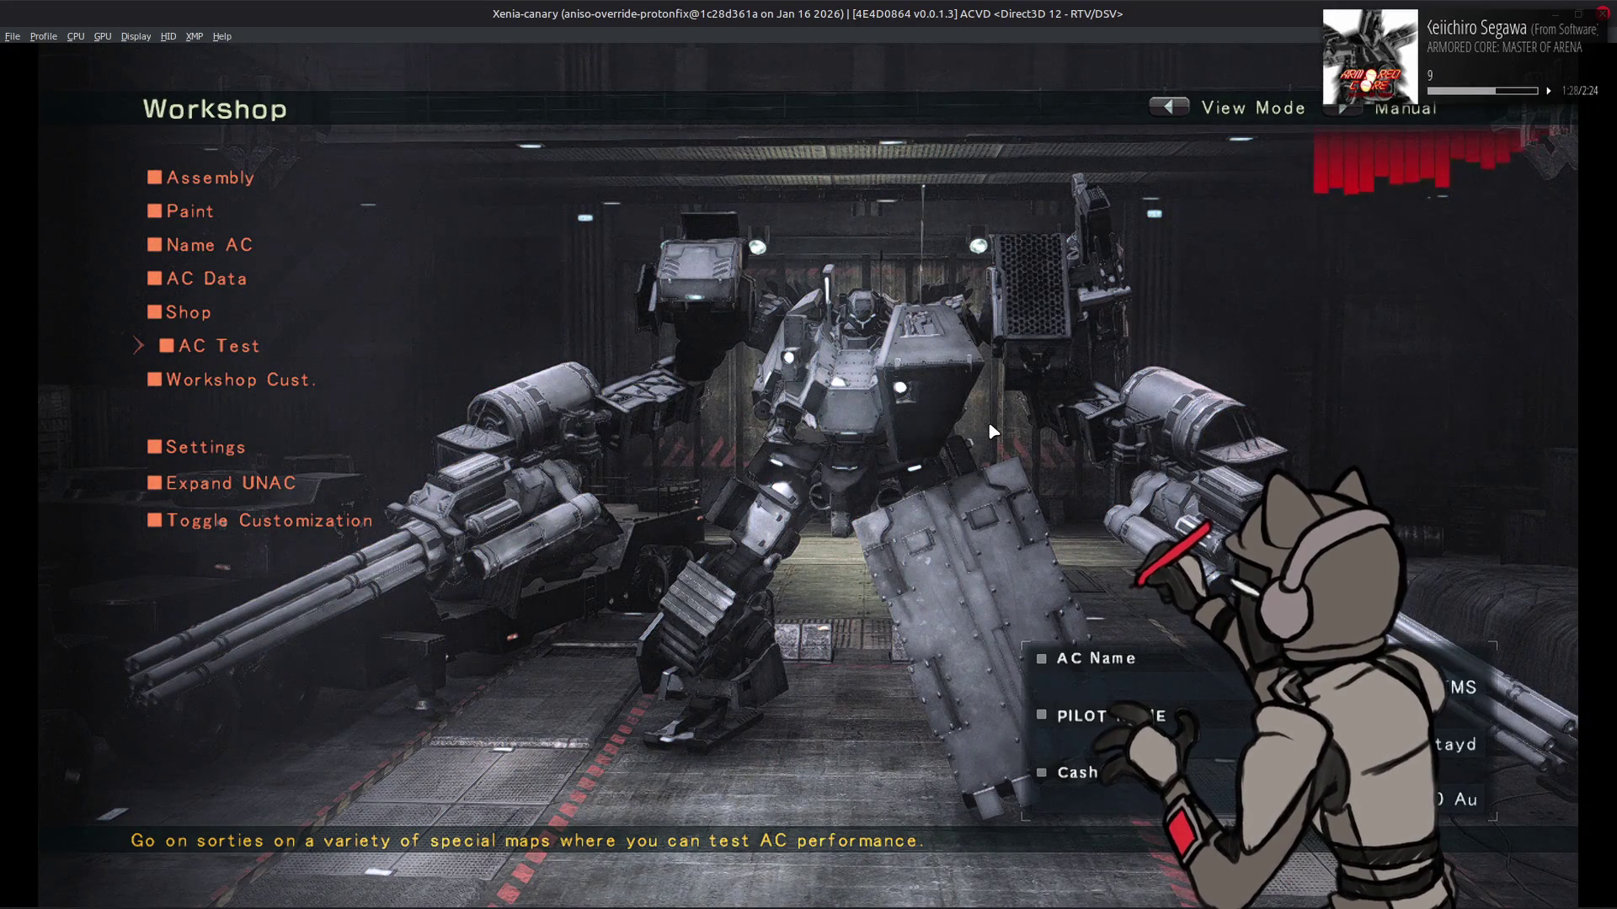
key(Return)
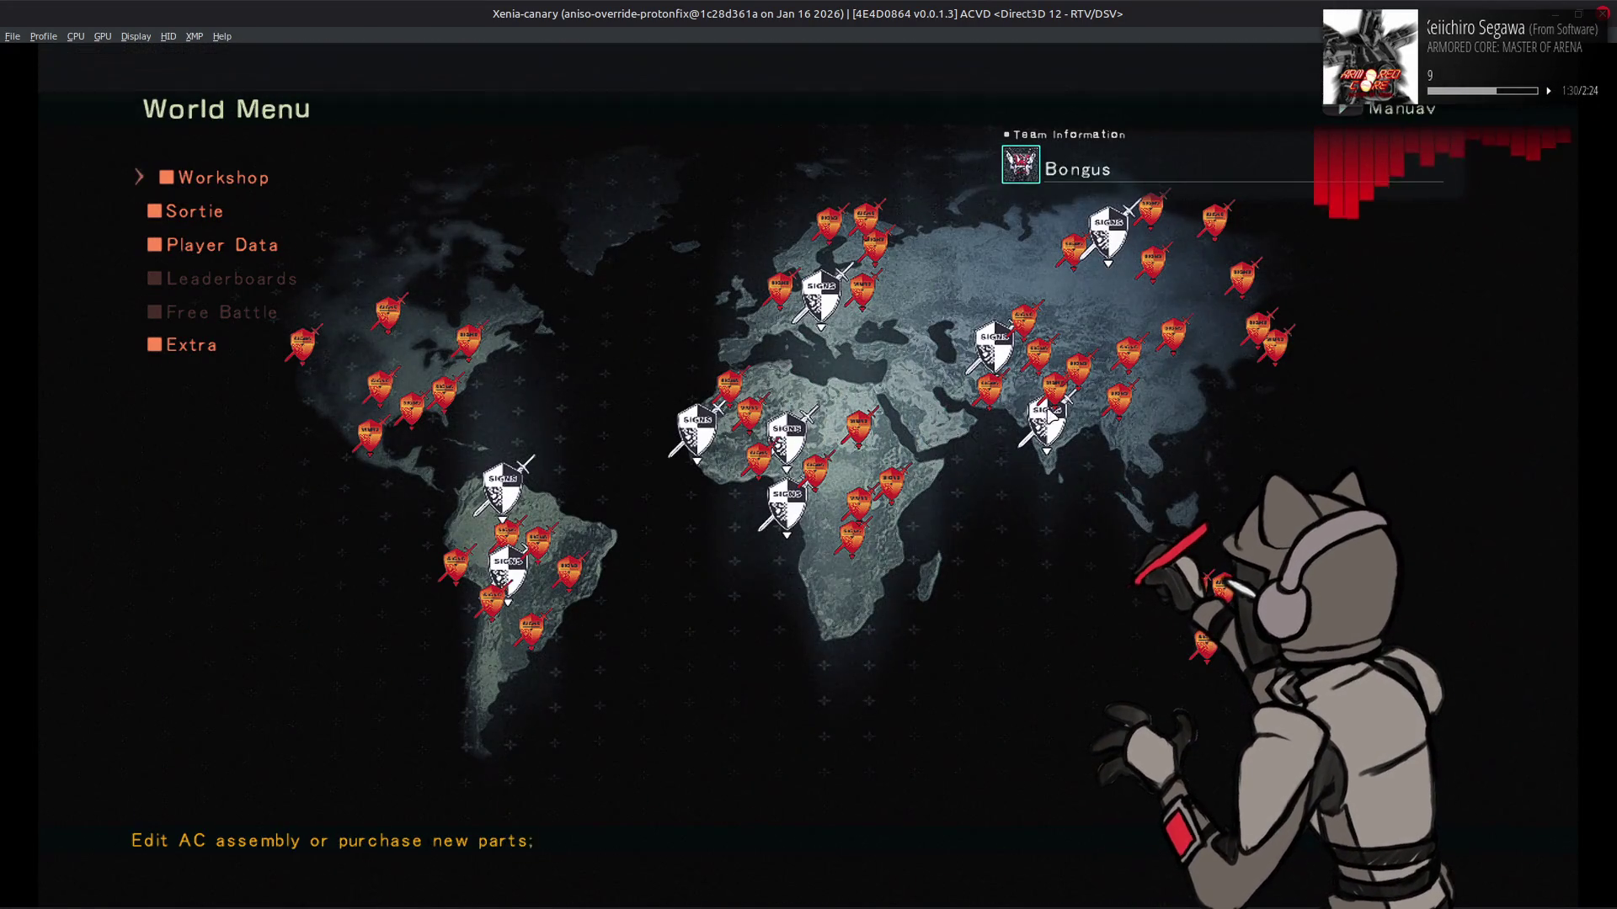